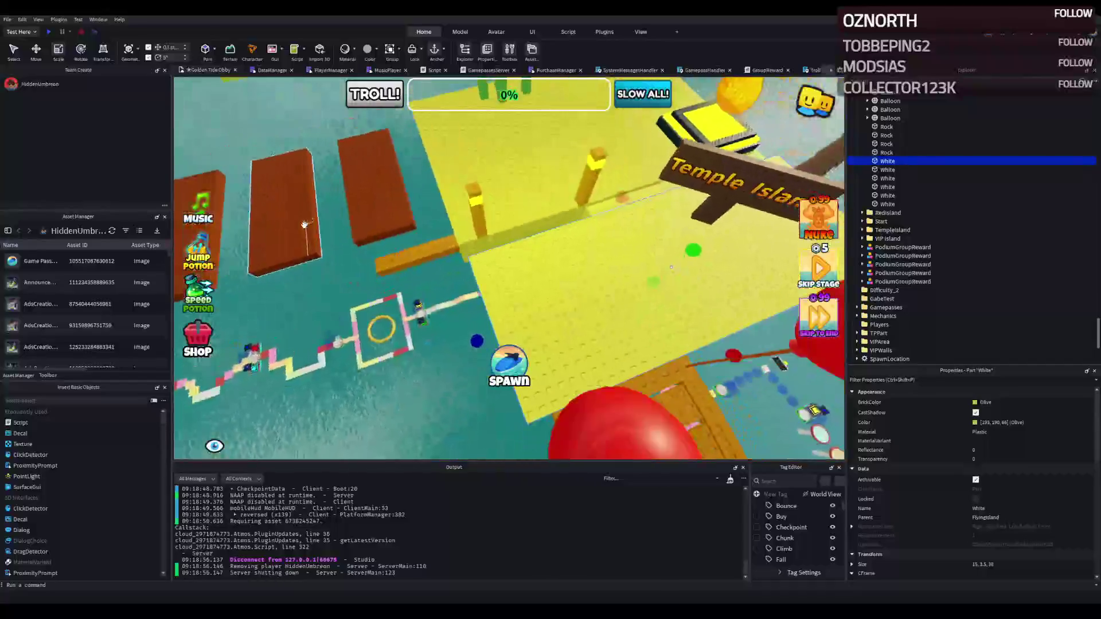
Stretch the yellow slab to 50 studs long and slide it sideways beside the dock
mouse_move(491, 311)
left_mouse_down()
mouse_move(362, 311)
mouse_move(390, 299)
left_mouse_up()
key("ctrl+2")
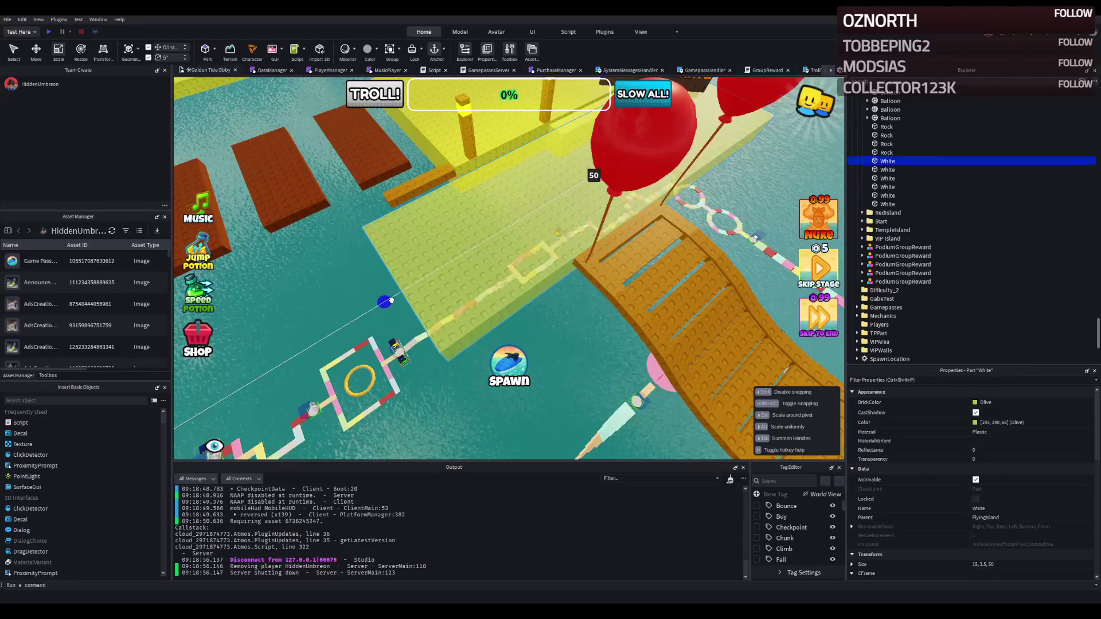
key("f")
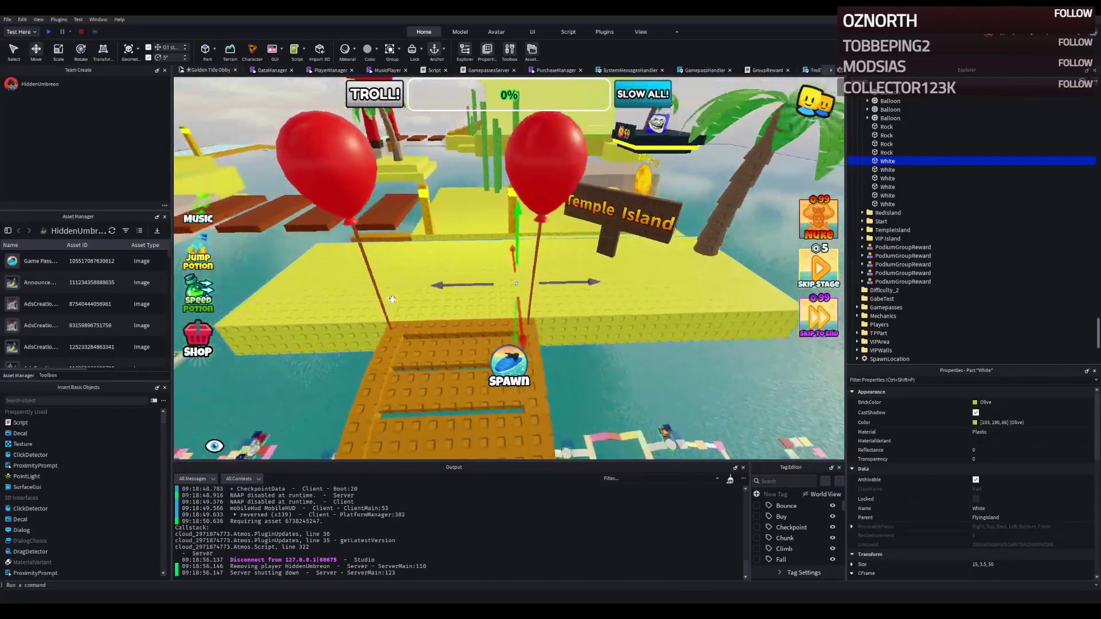
scroll(545, 278, "up", 5)
mouse_move(546, 278)
left_mouse_down()
mouse_move(682, 262)
mouse_move(259, 292)
left_mouse_up()
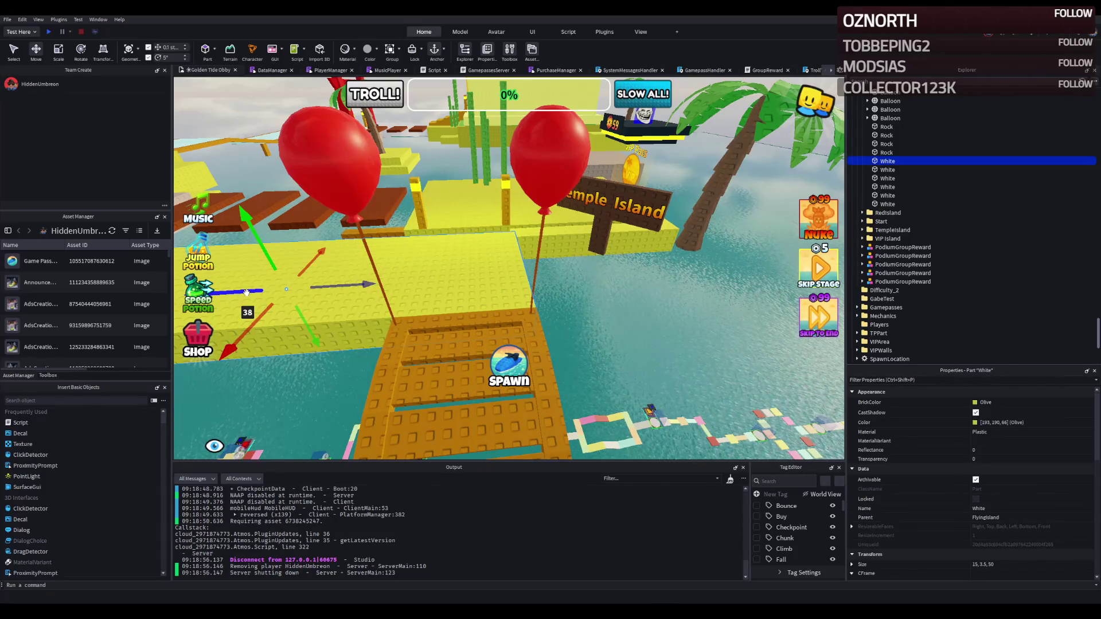
left_click_drag(246, 292, 431, 293)
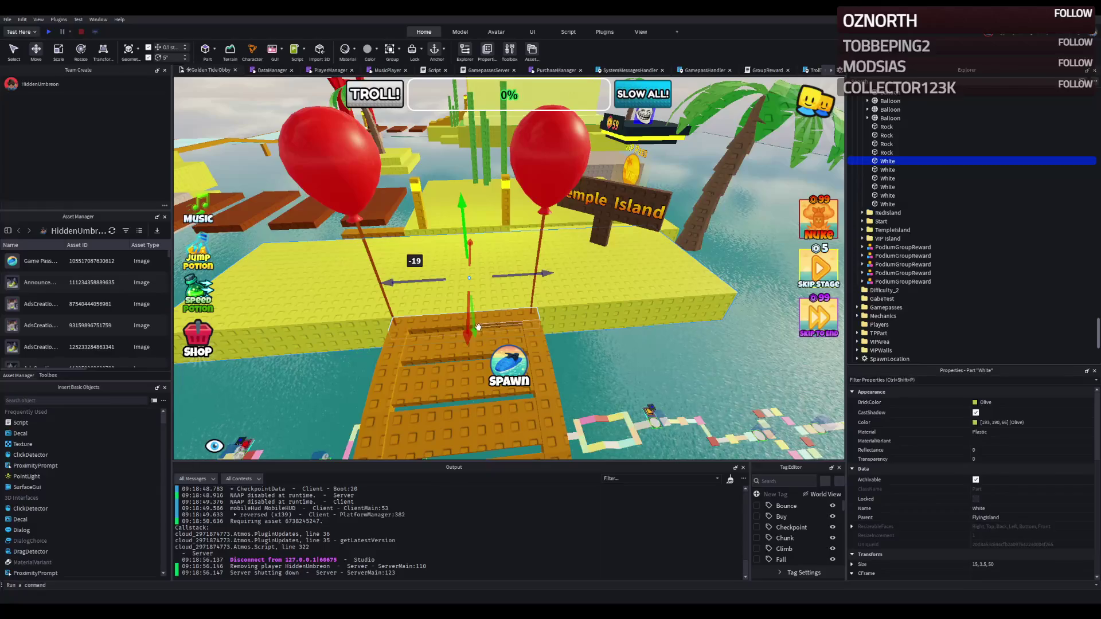
Flatten the yellow slab to 2 studs thick
key("a")
key("q")
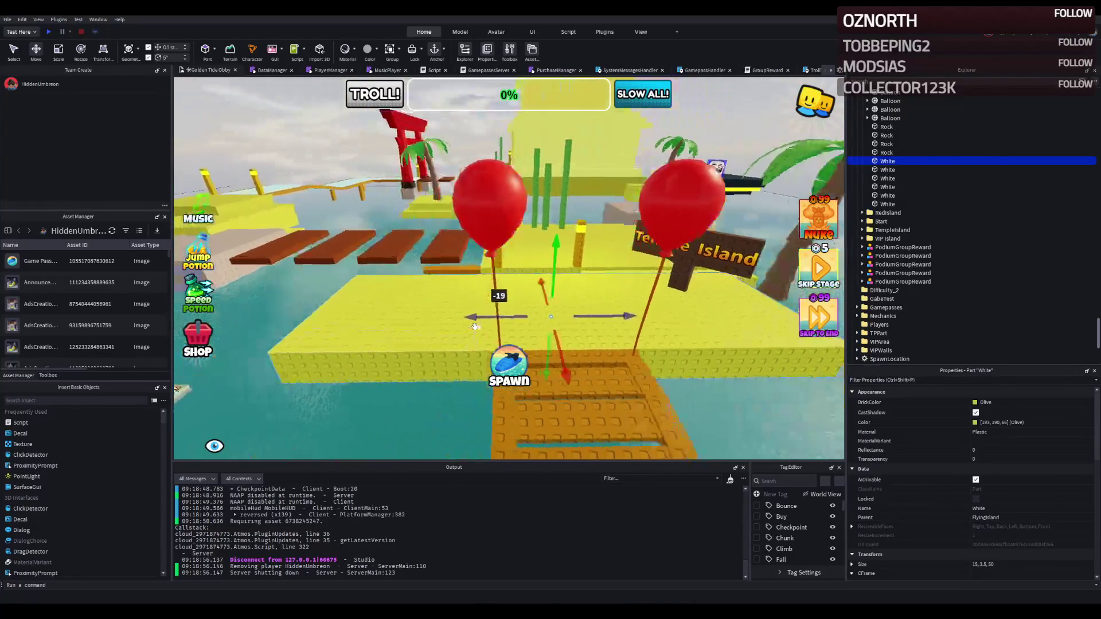
key("a")
key("q")
left_click_drag(484, 314, 492, 299)
key("w")
key("a")
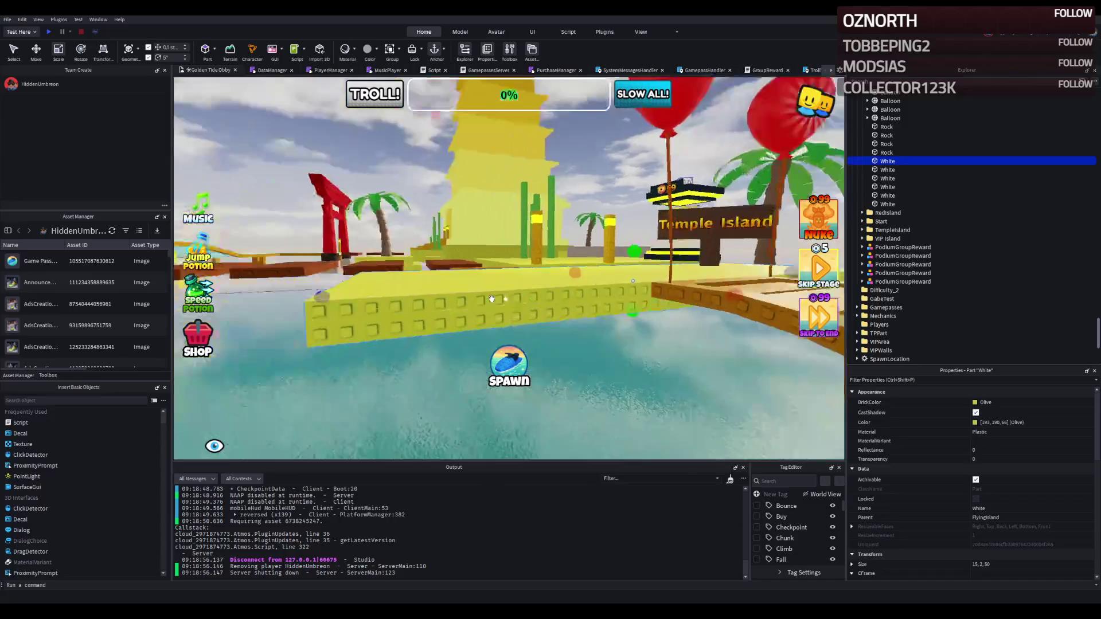
left_click(413, 235)
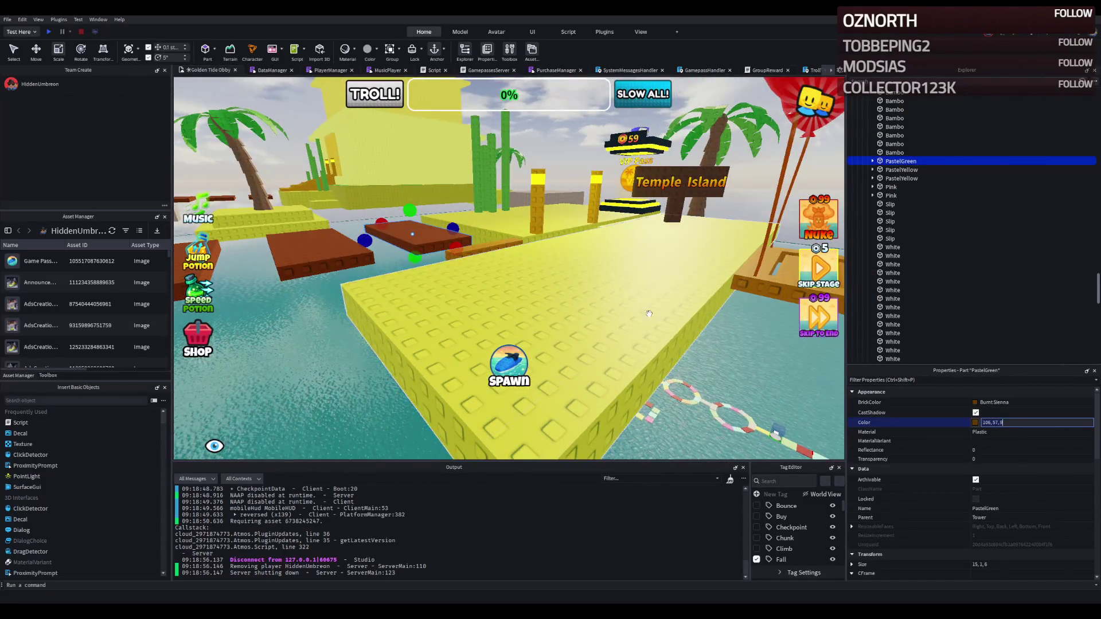
Recolour the yellow slab brown with colour value 106, 57, 9
key("ctrl+z")
left_click(1053, 424)
key("ctrl+v")
key("Return")
key("d")
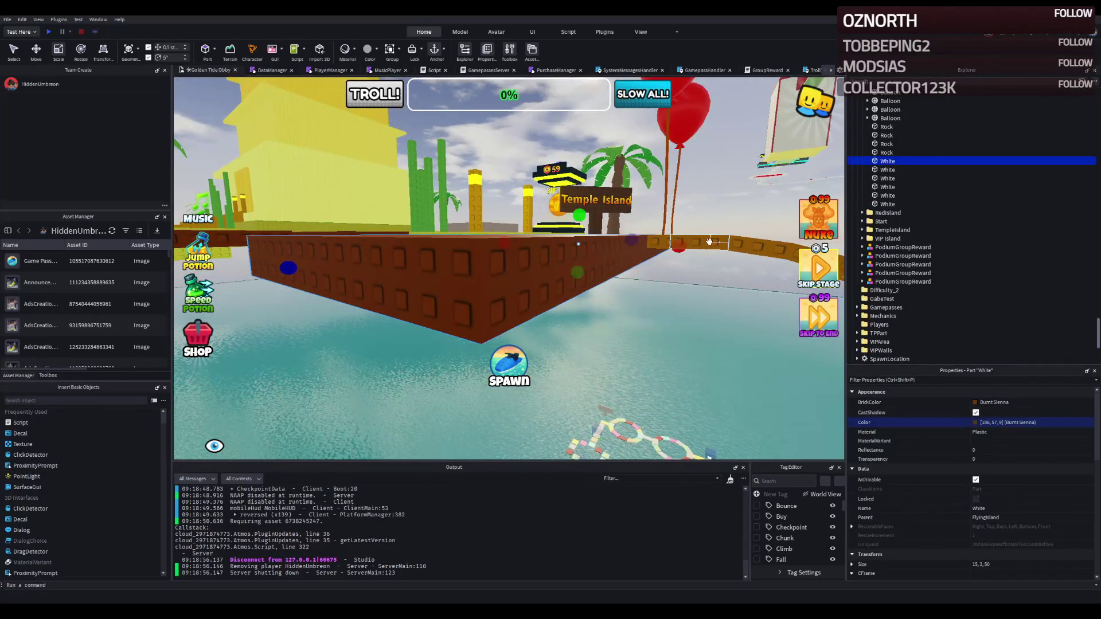
Thin the brown slab to 1 stud, lower it slightly, and duplicate it for an edge strip
left_click(709, 246)
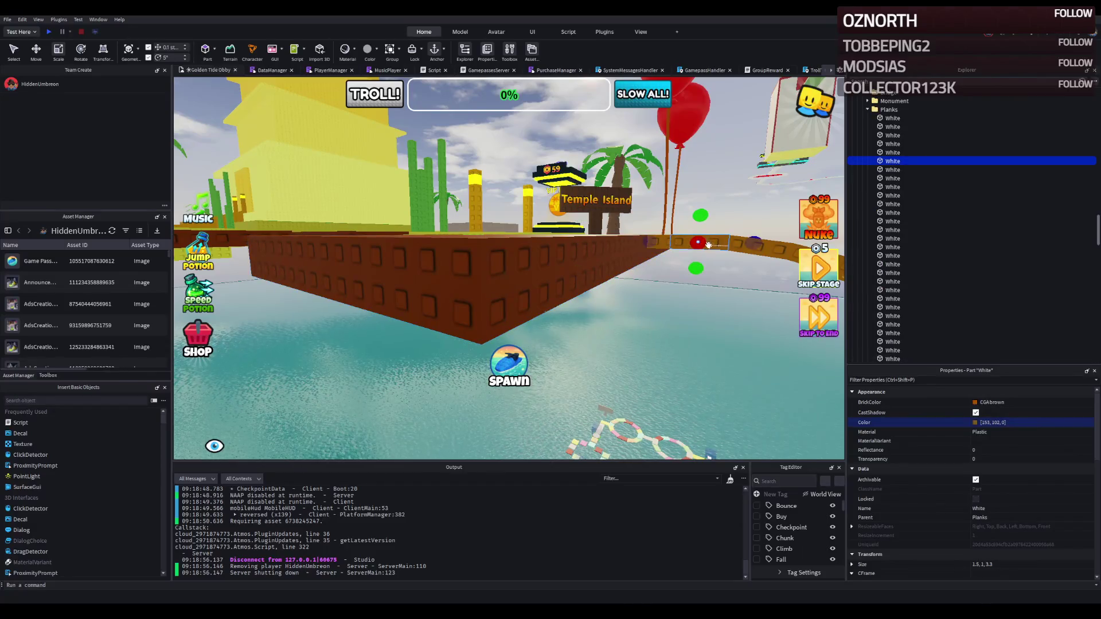
left_click(582, 263)
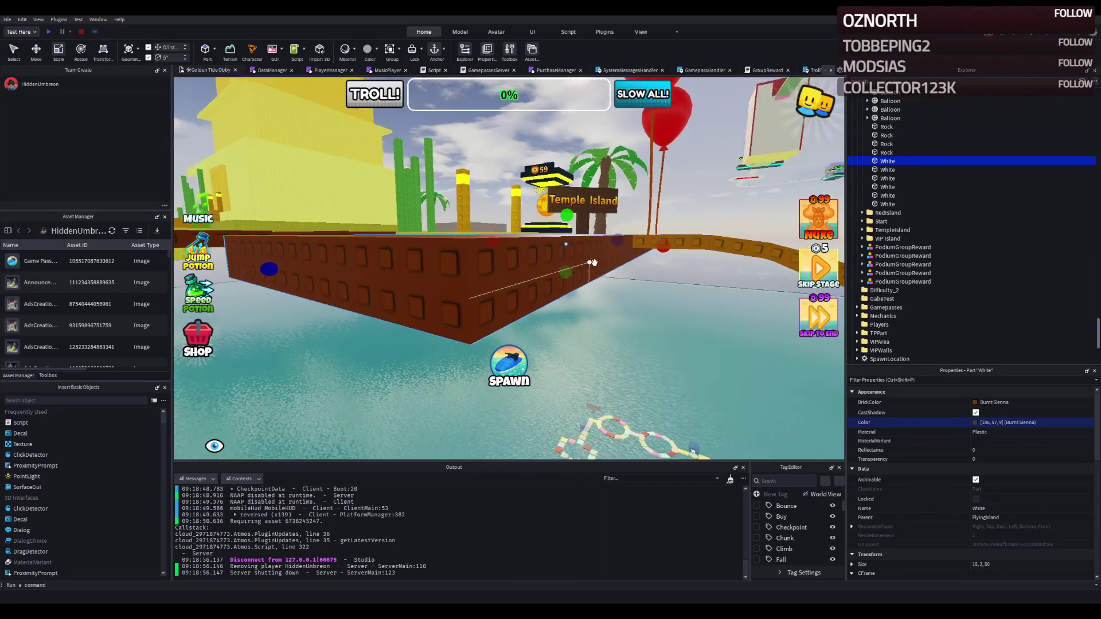
left_click_drag(523, 253, 525, 230)
key("ctrl+2")
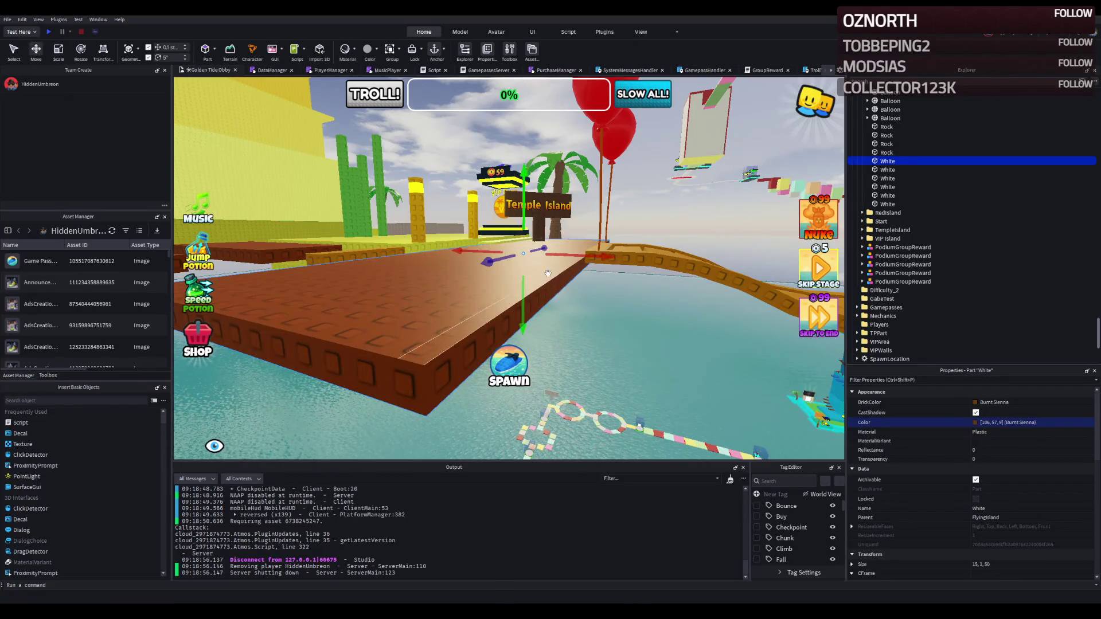
left_click_drag(511, 269, 509, 279)
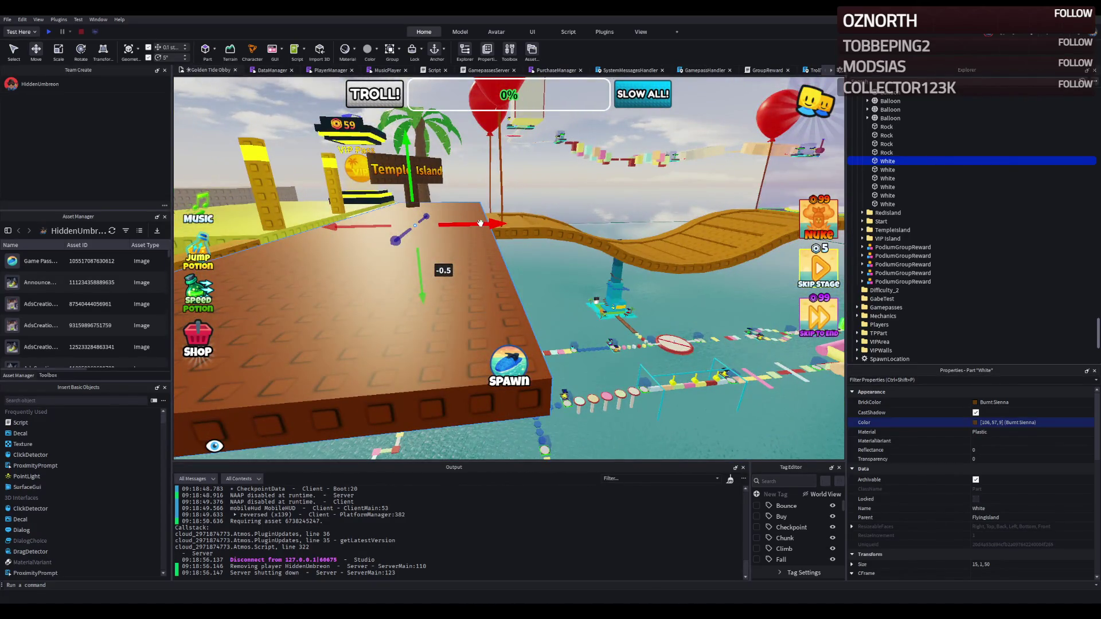
mouse_move(481, 223)
left_mouse_down()
mouse_move(471, 228)
mouse_move(500, 222)
mouse_move(304, 227)
mouse_move(456, 225)
mouse_move(482, 198)
left_mouse_up()
key("ctrl+d")
key("ctrl+3")
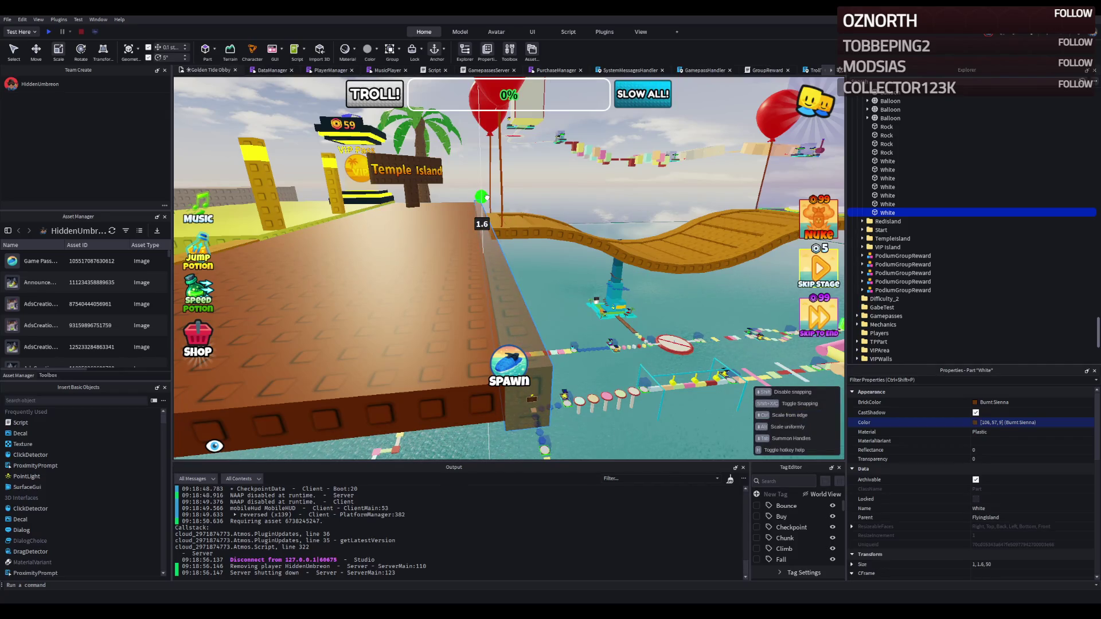
Set the new edge rail's size to 1 × 1.5 × 50
key("f")
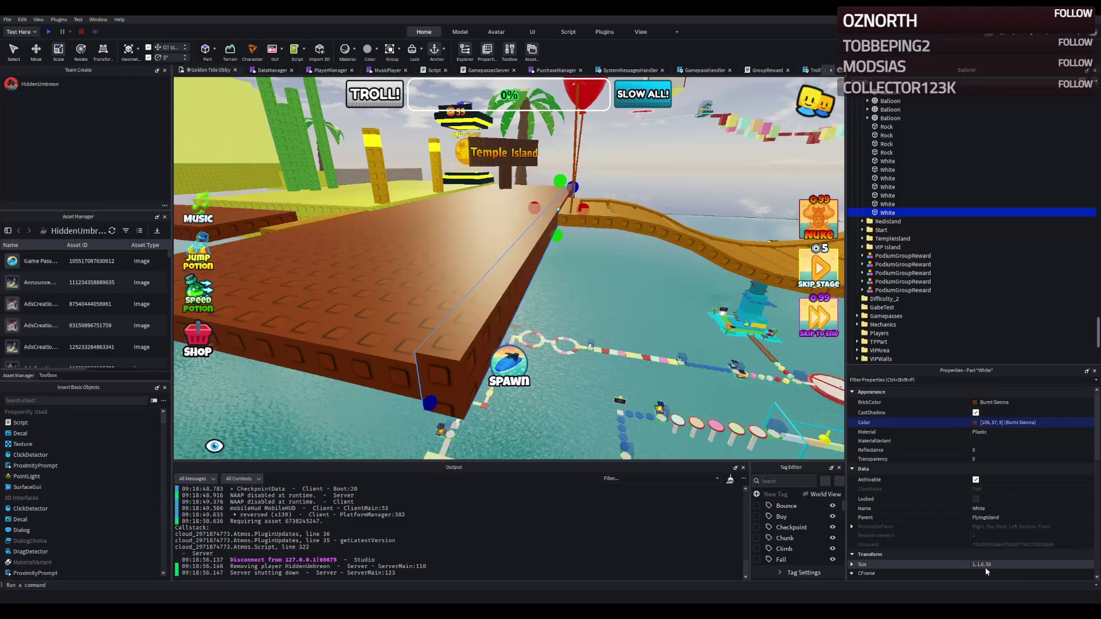
left_click(982, 564)
key("BackSpace")
type("5")
key("Return")
Copy the rail to the other side of the brown platform
key("ctrl+2")
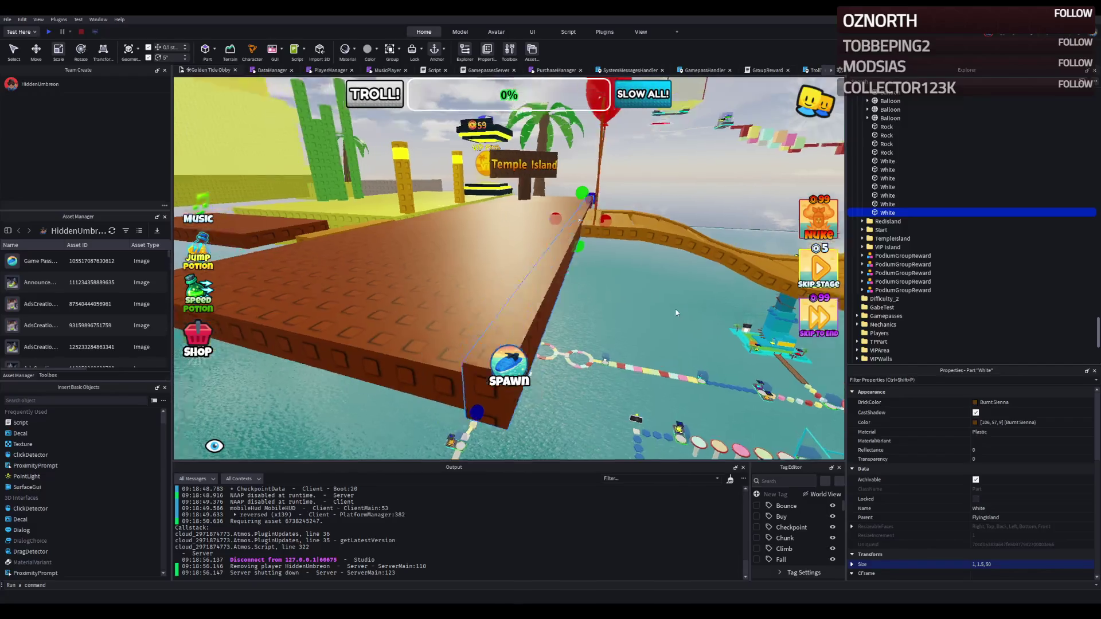
key("ctrl+d")
left_click_drag(630, 198, 586, 209)
Make another rail copy along the platform and shorten it to a 17-stud end rail
key("ctrl+d")
mouse_move(479, 191)
left_mouse_down()
mouse_move(378, 301)
mouse_move(360, 347)
left_mouse_up()
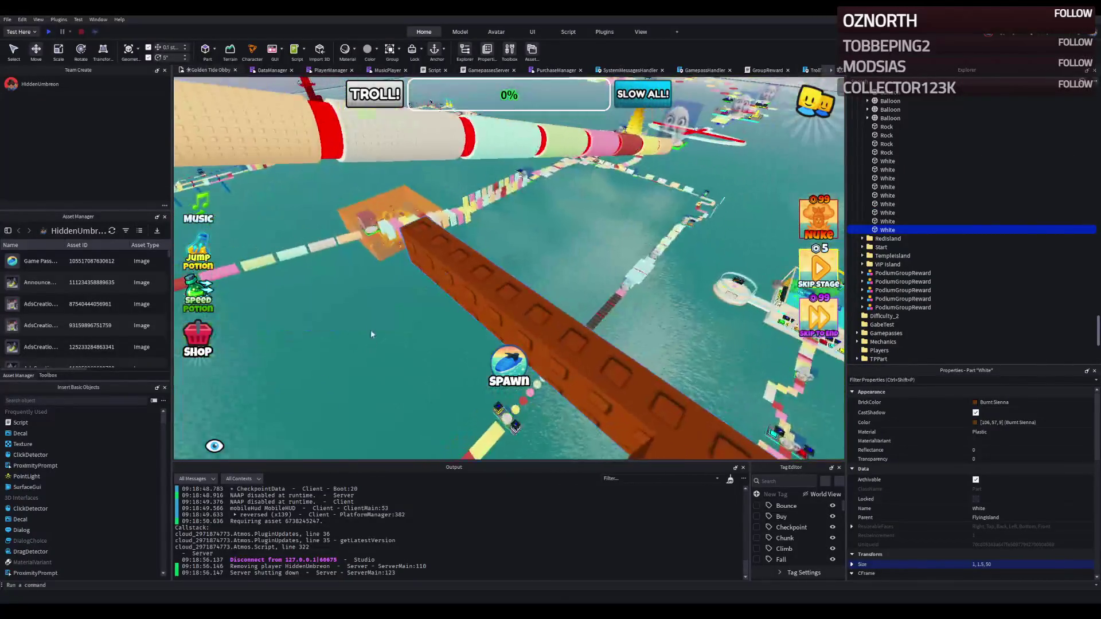
key("ctrl+3")
mouse_move(436, 310)
left_mouse_down()
mouse_move(479, 247)
mouse_move(482, 267)
left_mouse_up()
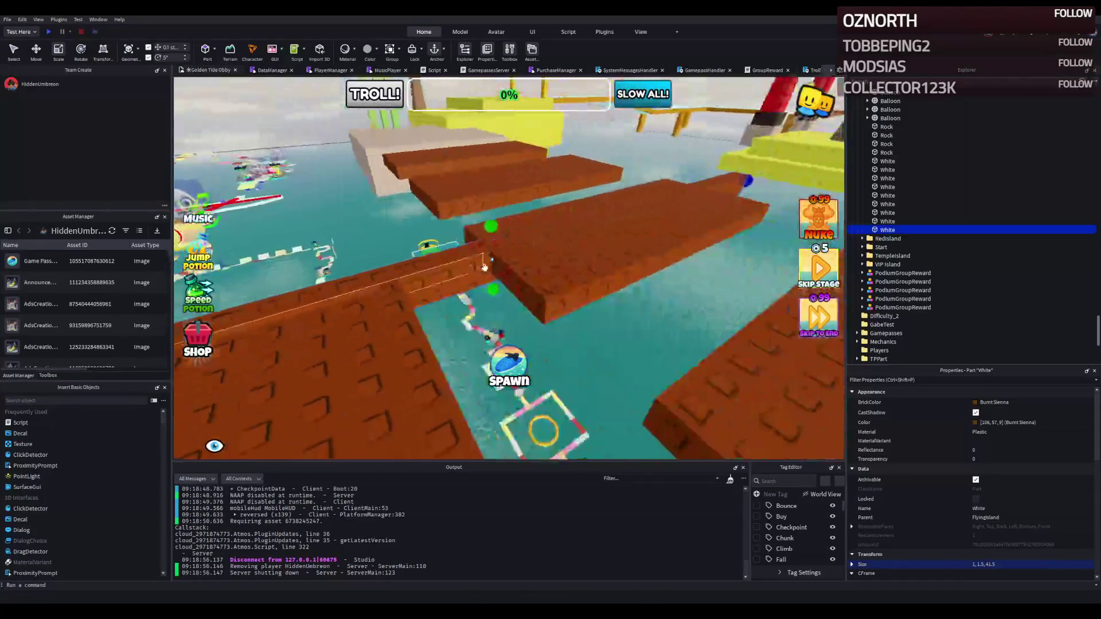
left_click_drag(580, 230, 582, 211)
key("ctrl+z")
left_click_drag(635, 173, 535, 275)
left_click_drag(537, 201, 503, 205)
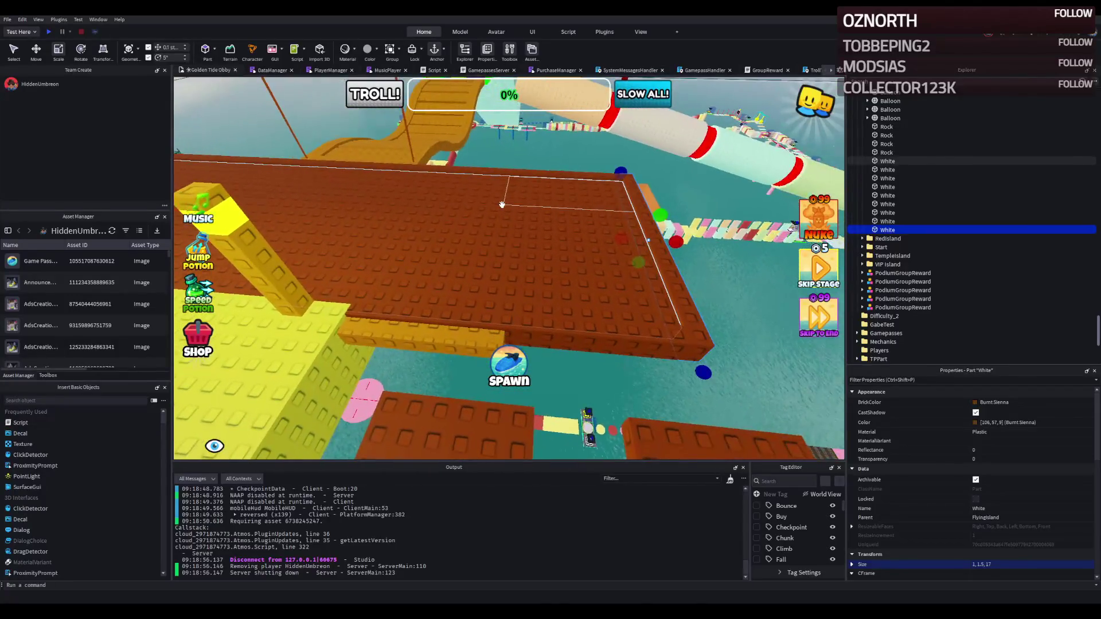
Duplicate the 17-stud end rail and move it to the opposite end
key("ctrl+2")
key("ctrl+d")
mouse_move(717, 231)
left_mouse_down()
mouse_move(588, 238)
mouse_move(634, 239)
mouse_move(661, 258)
mouse_move(622, 313)
left_mouse_up()
Select the brown platform and all four rails and group them into one model
left_click(514, 246, "ctrl")
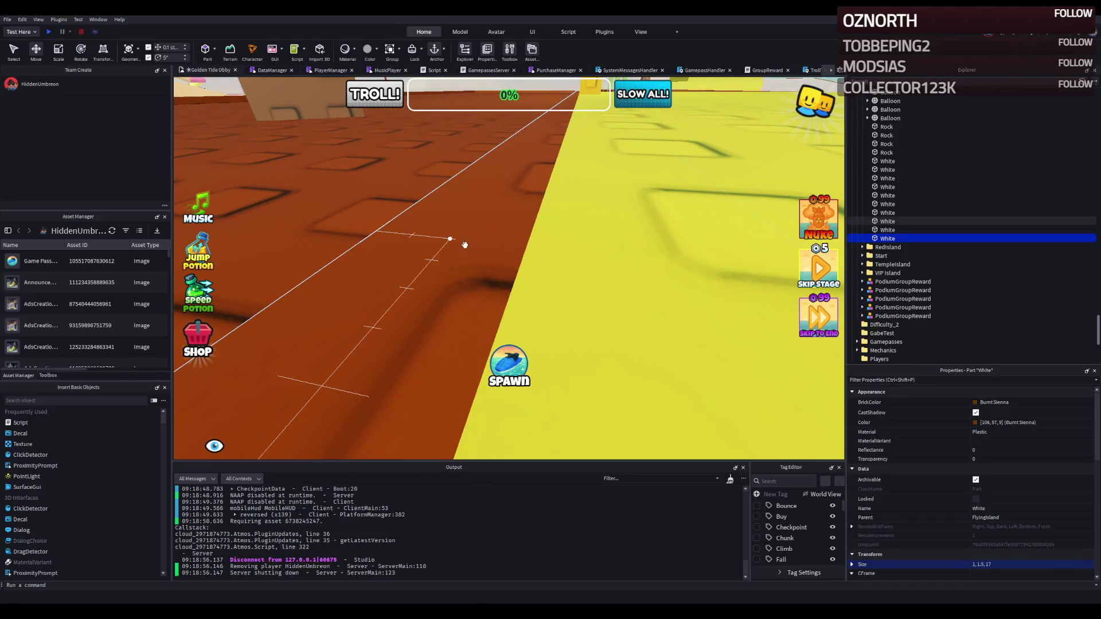
scroll(465, 246, "down", 10)
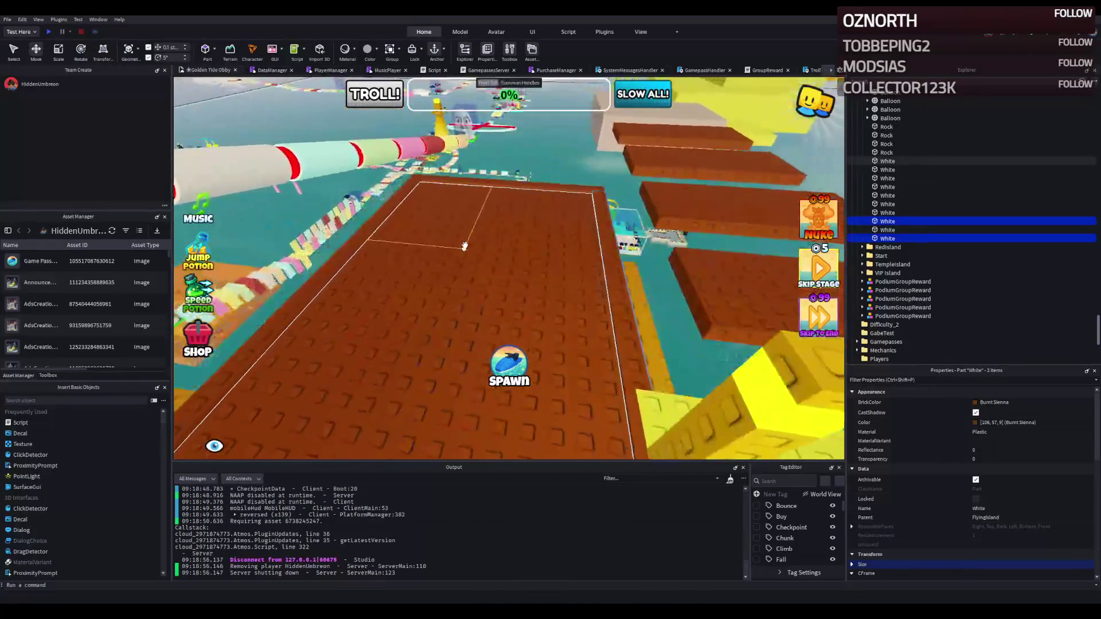
left_click(385, 222, "ctrl")
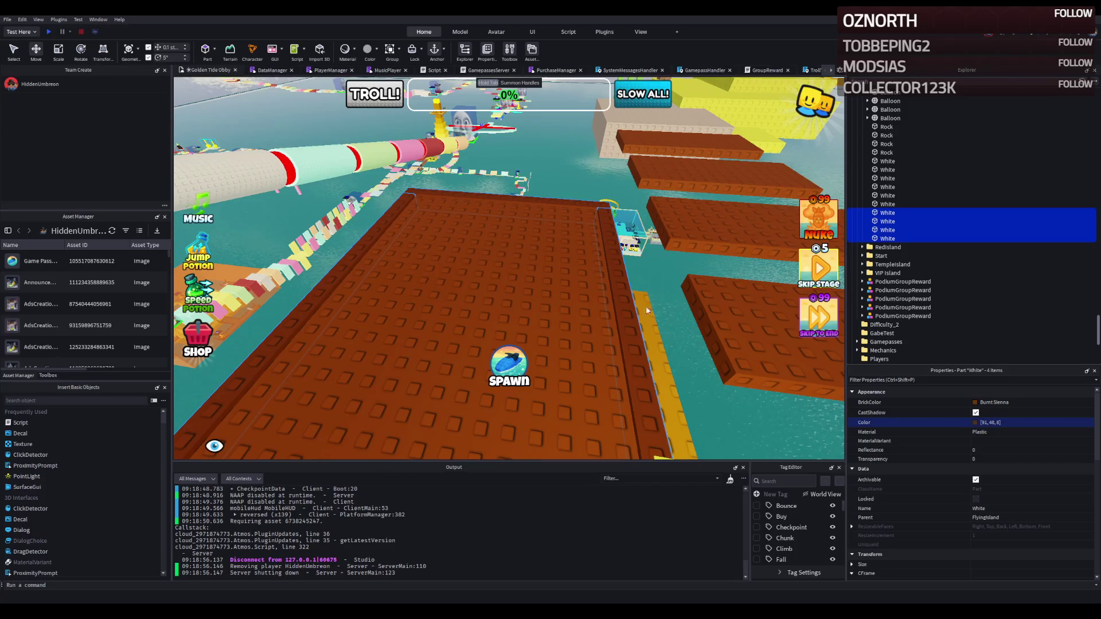
scroll(611, 387, "up", 5)
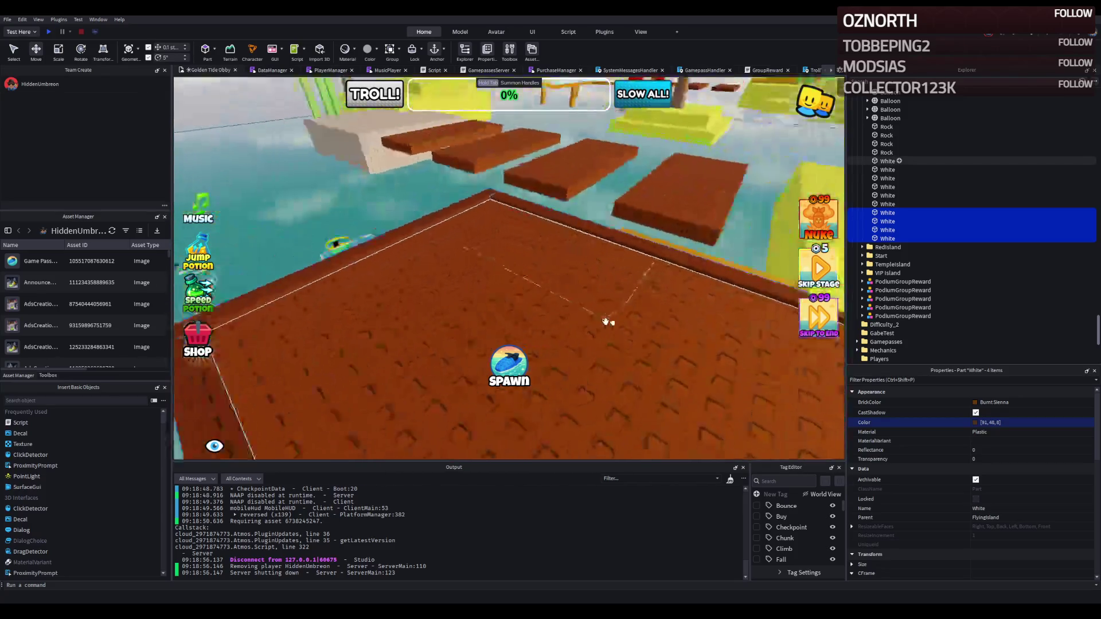
key("f")
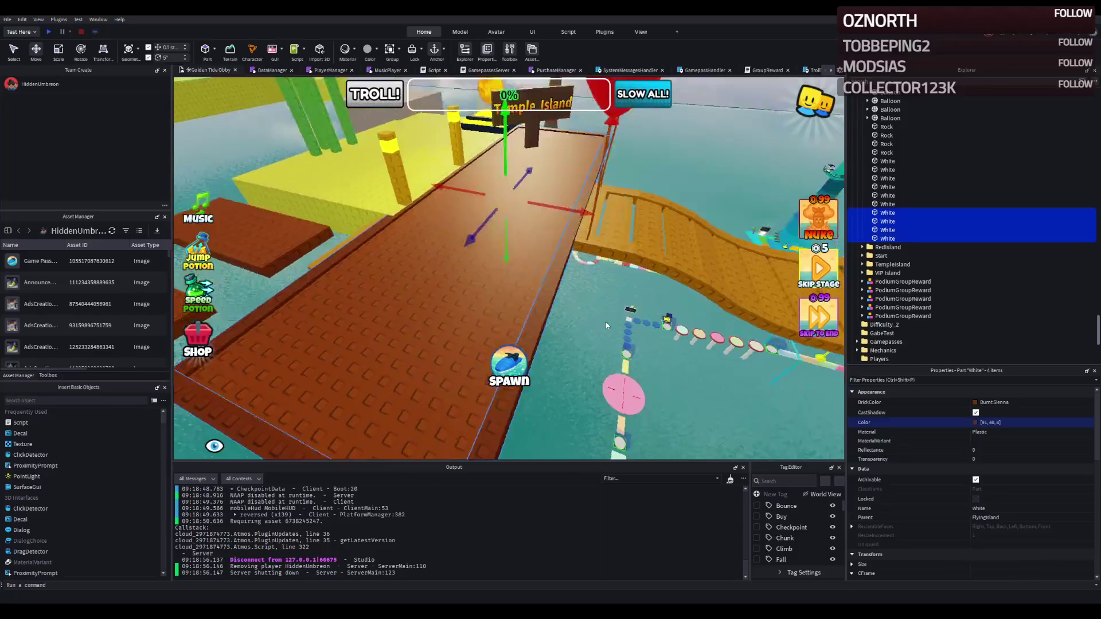
key("Left")
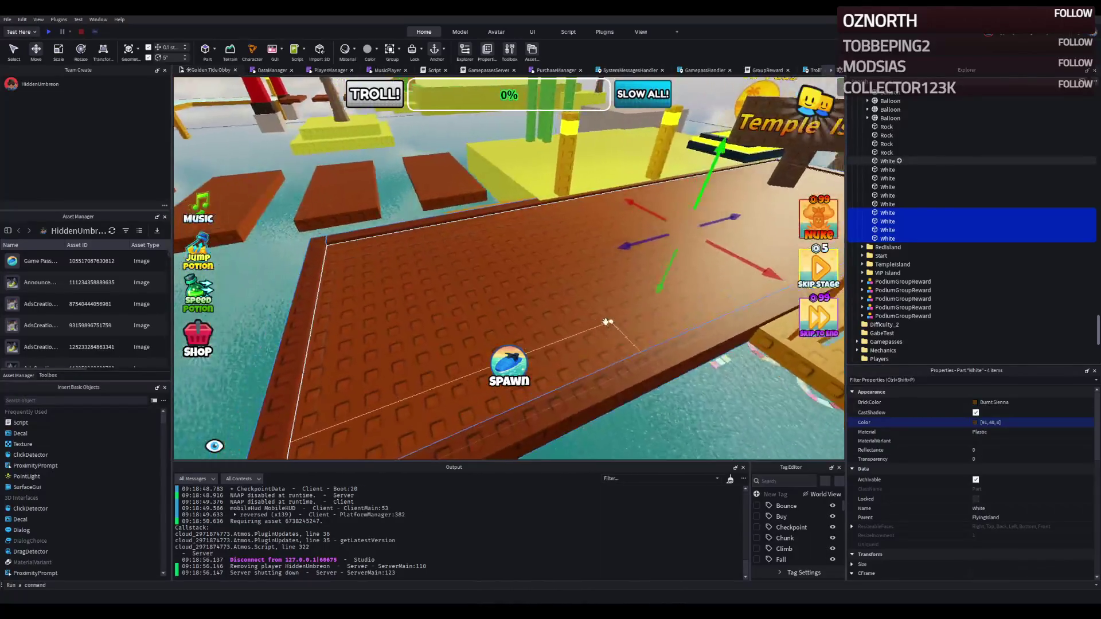
left_click(605, 322, "ctrl")
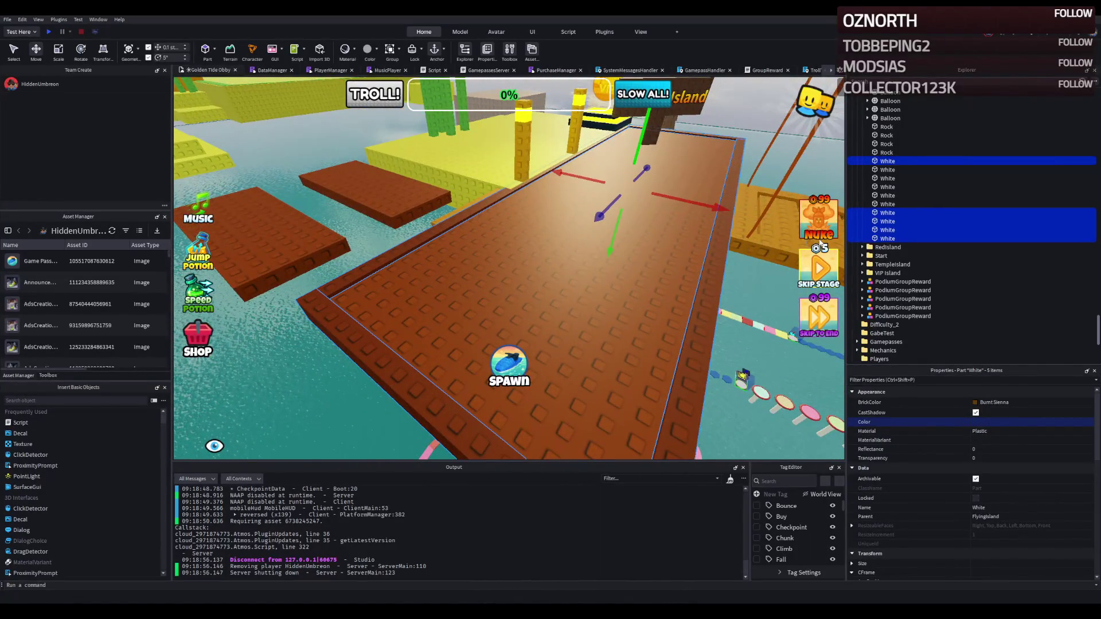
key("ctrl+g")
key("F2")
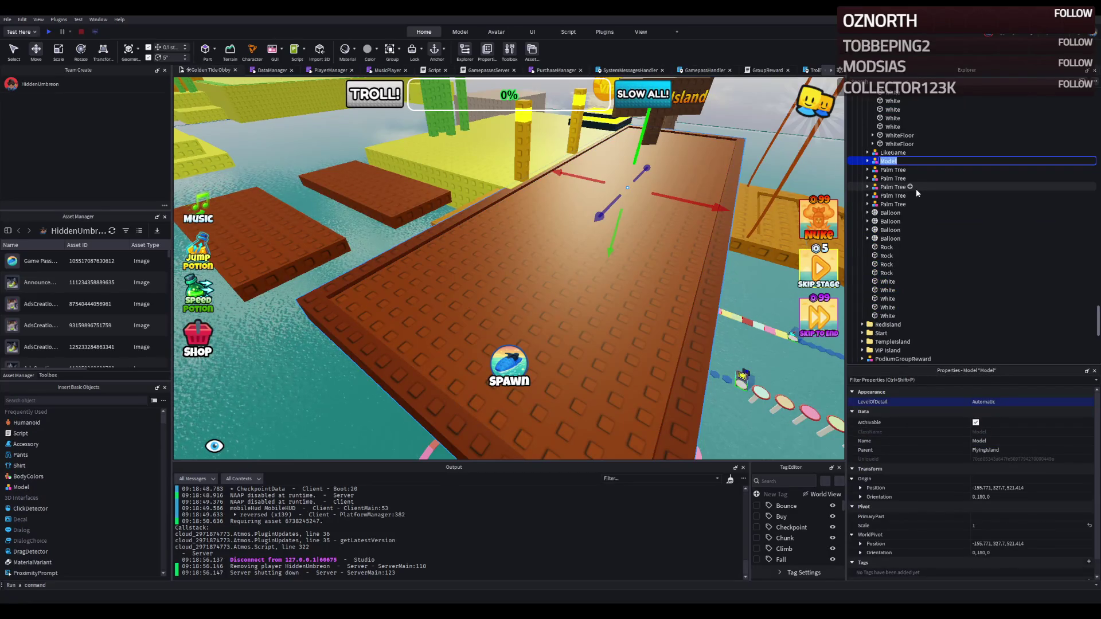
Complete the new model's name as 'Dock' and confirm it
type("Dock")
key("Return")
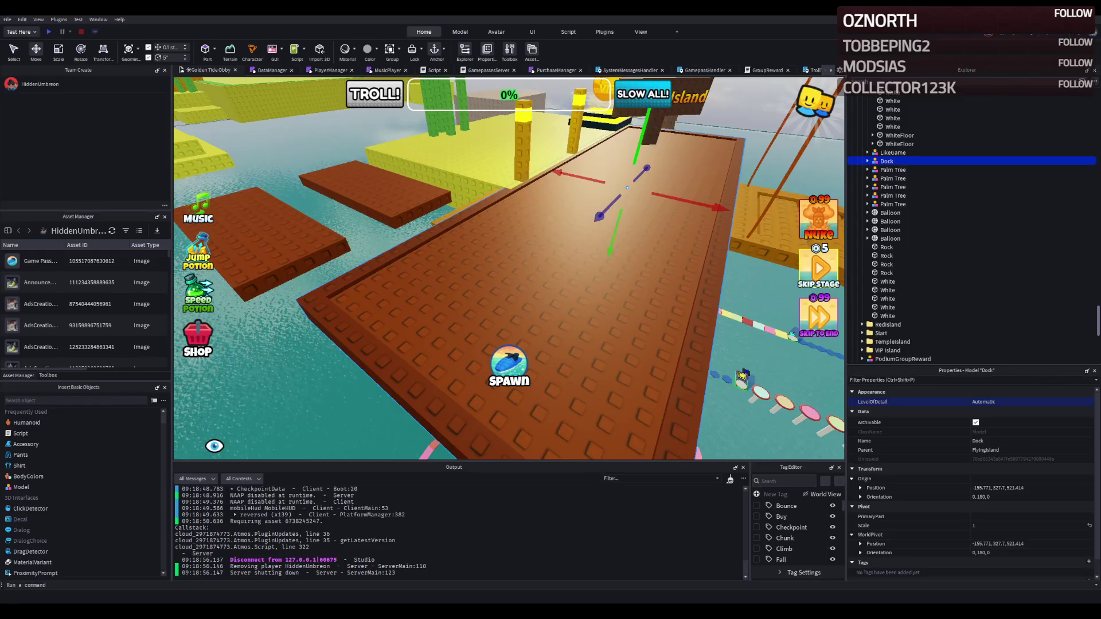
Duplicate the dock slab and shorten the copy into a narrow plank
left_click(372, 238)
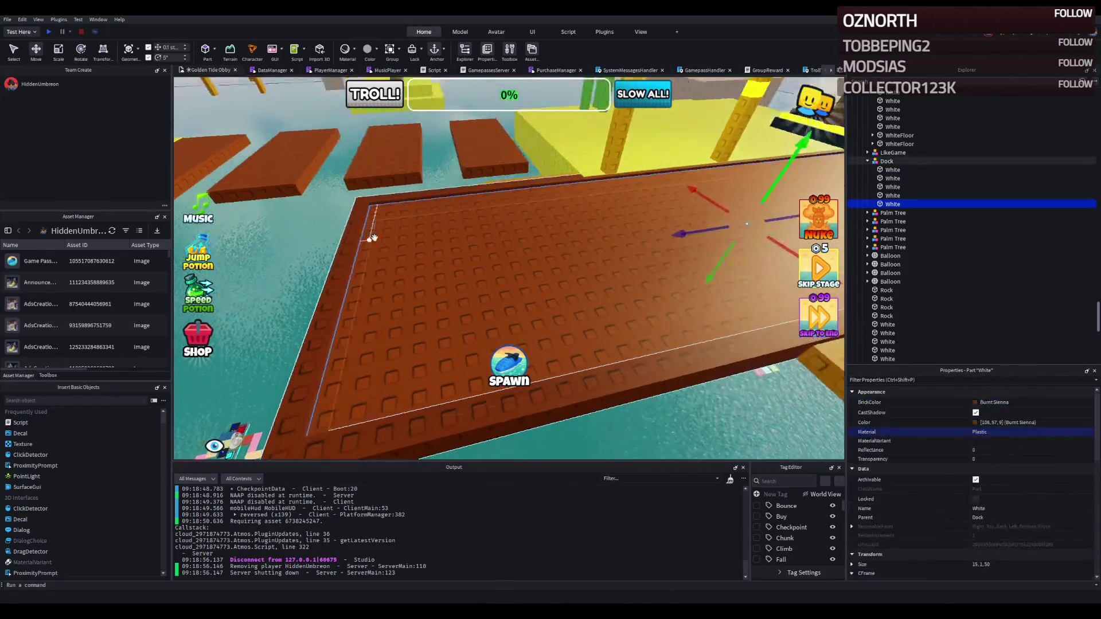
key("ctrl+d")
key("ctrl+3")
mouse_move(643, 186)
left_mouse_down()
mouse_move(740, 169)
mouse_move(523, 224)
mouse_move(544, 200)
mouse_move(561, 211)
mouse_move(541, 214)
left_mouse_up()
scroll(630, 195, "down", 5)
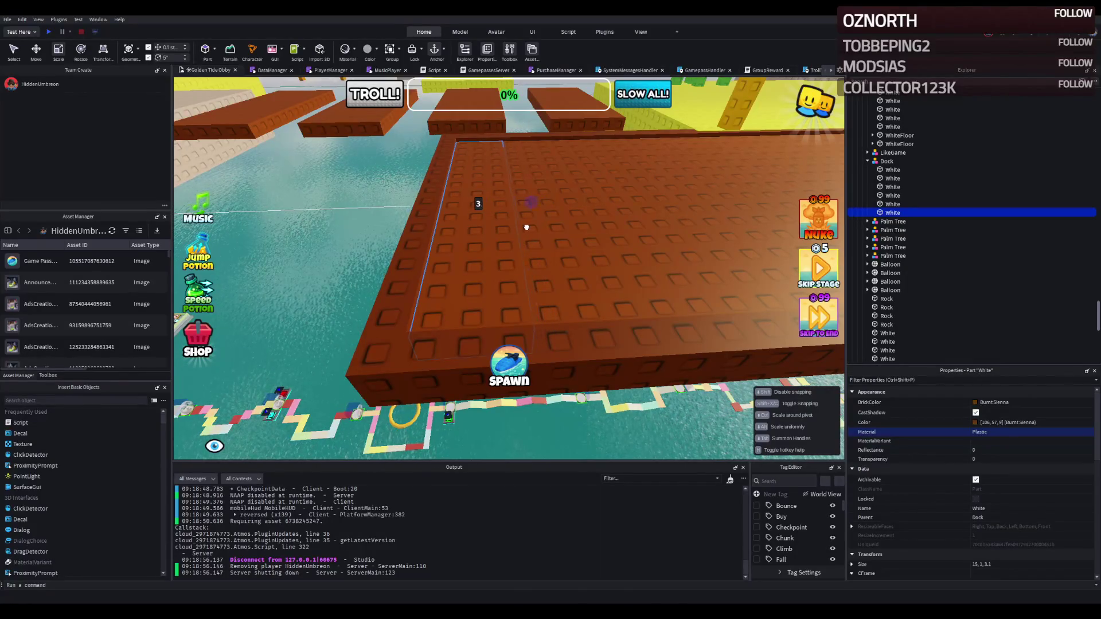
key("ctrl+2")
Add two more copies of the short plank, spaced along the dock
left_click(540, 214)
key("ctrl+4")
mouse_move(386, 209)
left_mouse_down()
mouse_move(694, 190)
mouse_move(440, 216)
left_mouse_up()
left_click(439, 216)
key("ctrl+2")
key("ctrl+d")
left_click_drag(504, 201, 573, 196)
key("ctrl+d")
left_click_drag(505, 199, 530, 199)
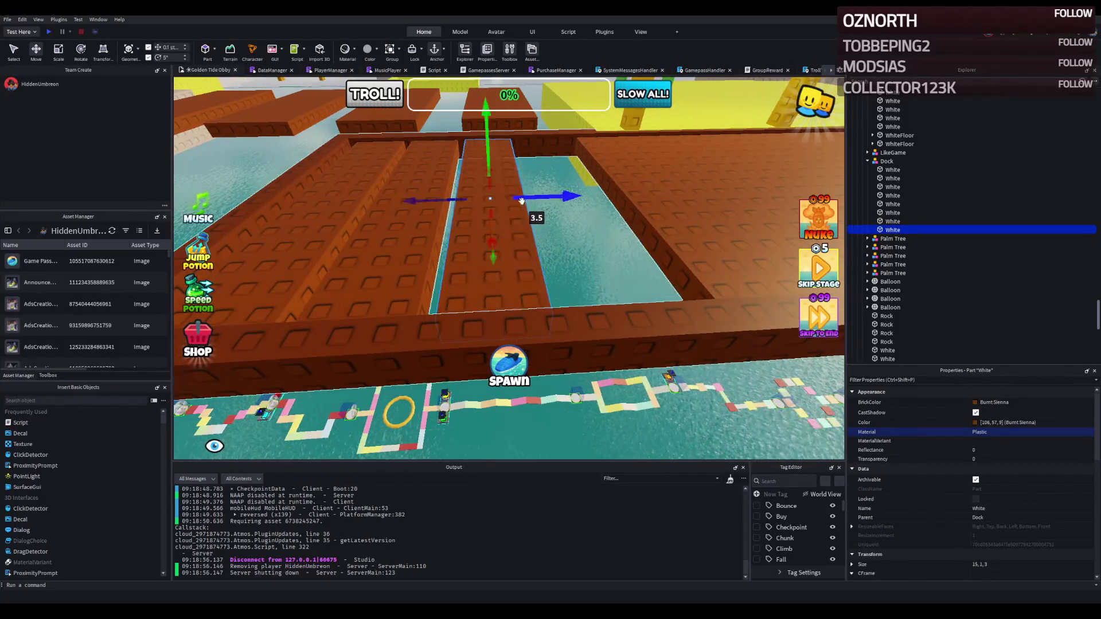
Duplicate three dock planks and slide the copies along to extend the dock
left_click(394, 232)
left_click(401, 244)
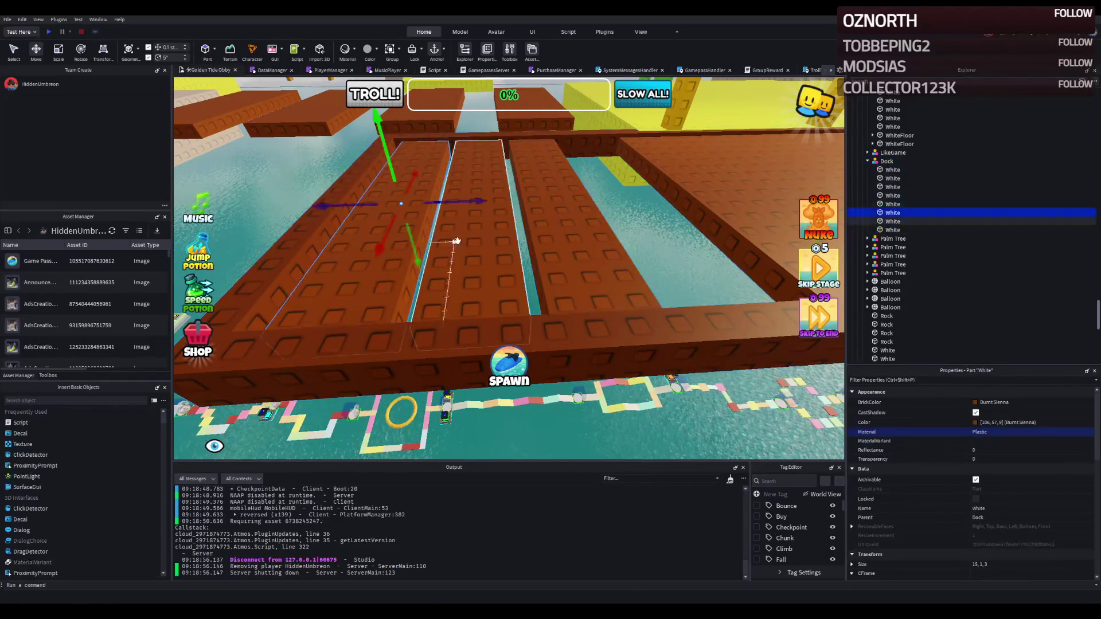
key("f")
key("ctrl+d")
left_click_drag(441, 198, 631, 196)
Shorten one plank from 35 to 23 studs long
left_click(658, 199)
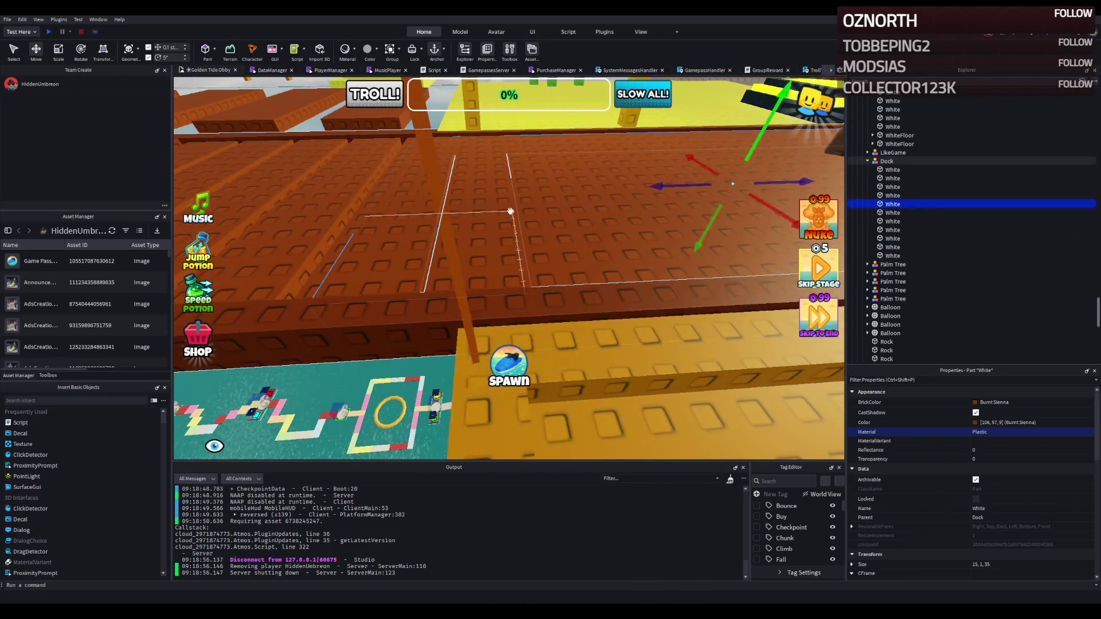
key("ctrl+3")
left_click_drag(573, 218, 630, 199)
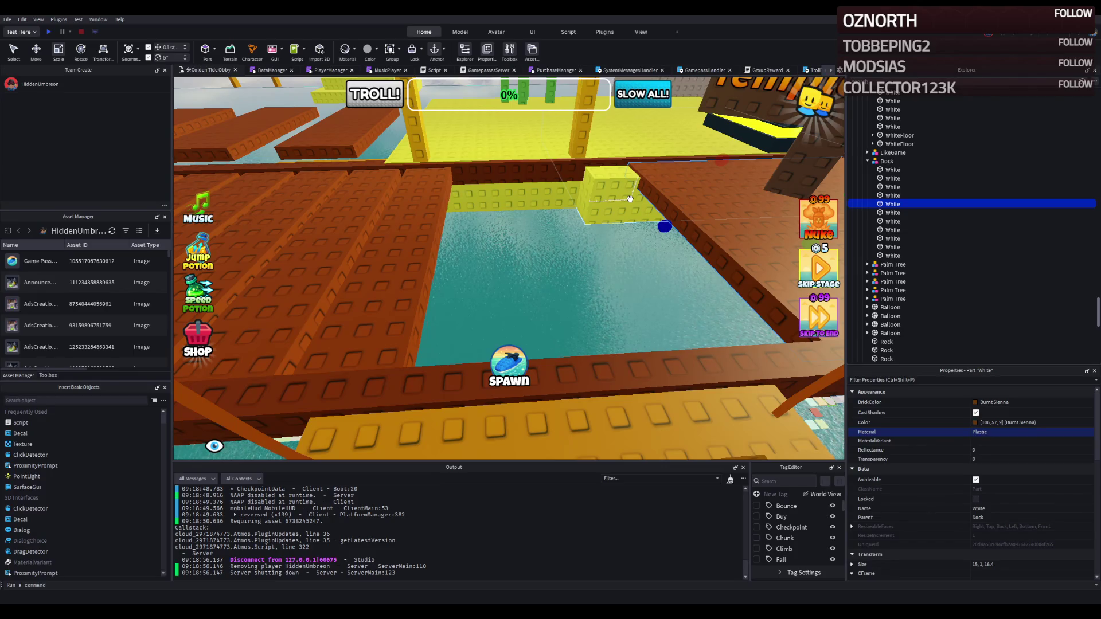
scroll(629, 199, "down", 3)
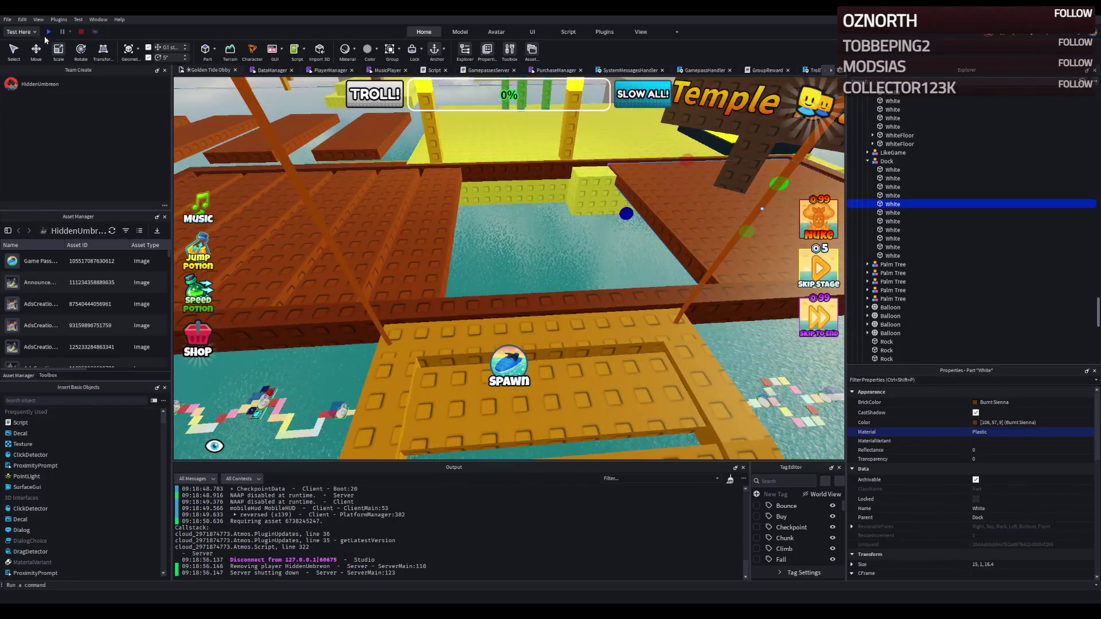
left_click(50, 32)
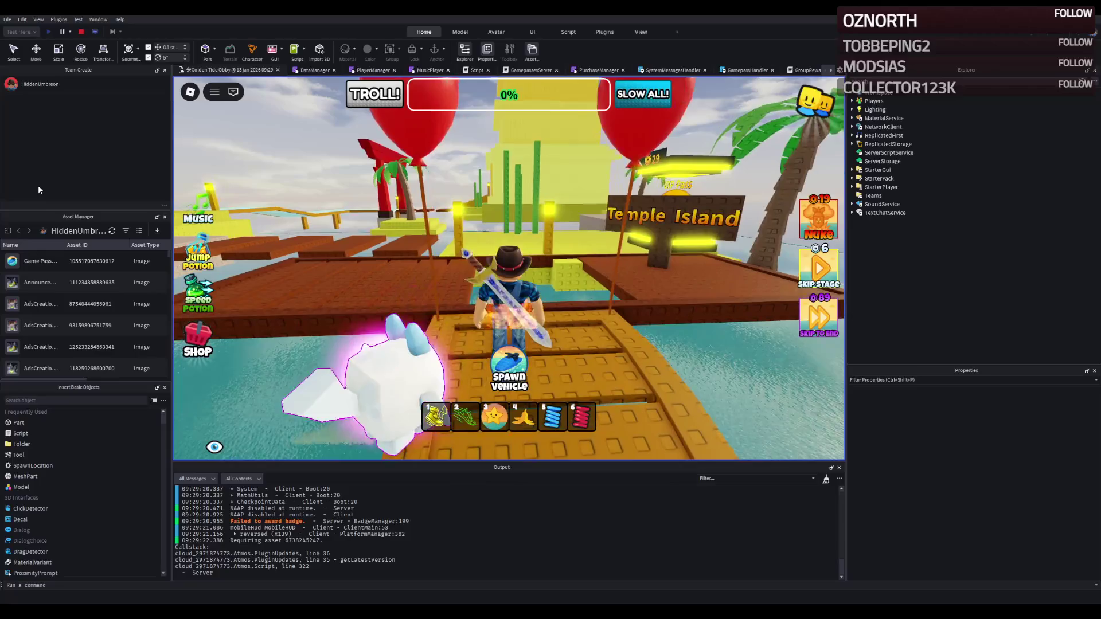
Walk the character across the plank dock to the Temple Island sign, then stop the test
key("a")
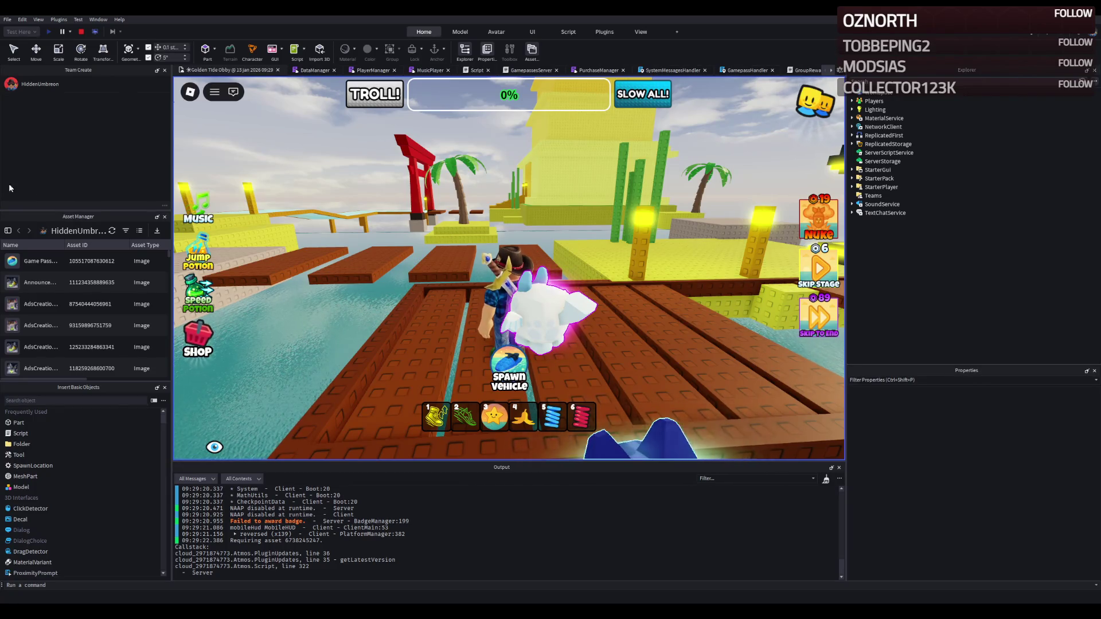
key("w")
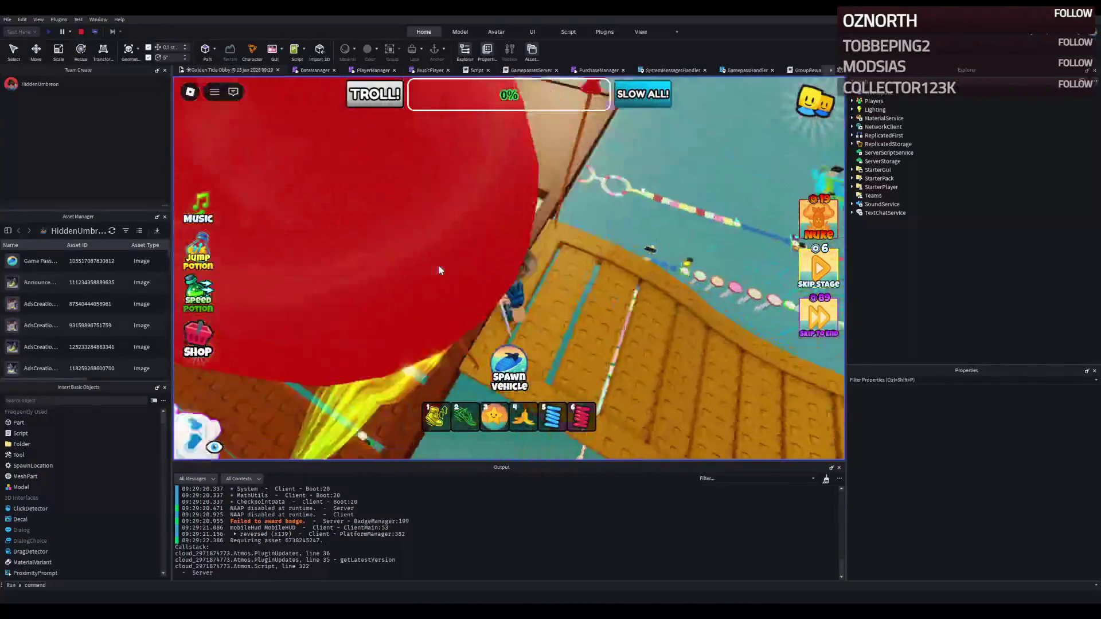
key("w")
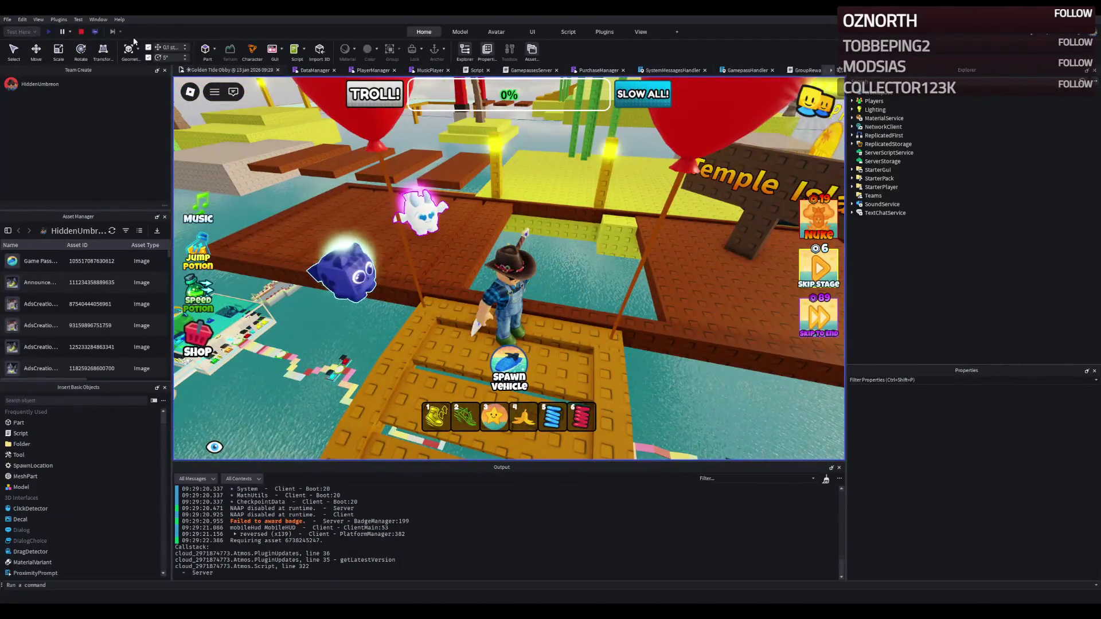
key("shift+F5")
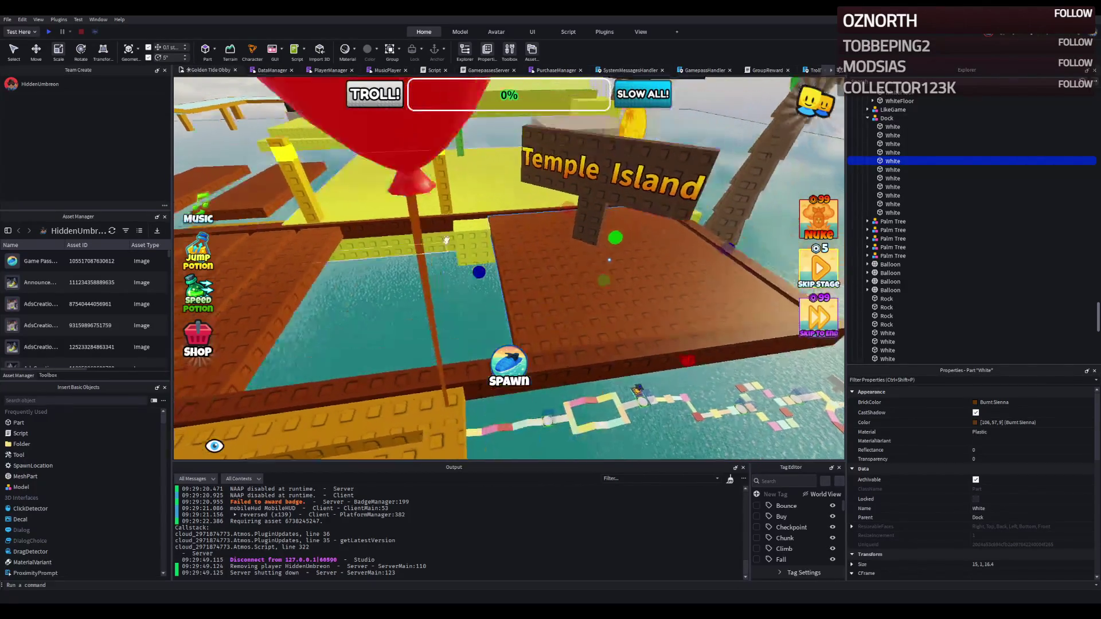
Duplicate six dock planks and move the copies outward to widen the dock
key("Delete")
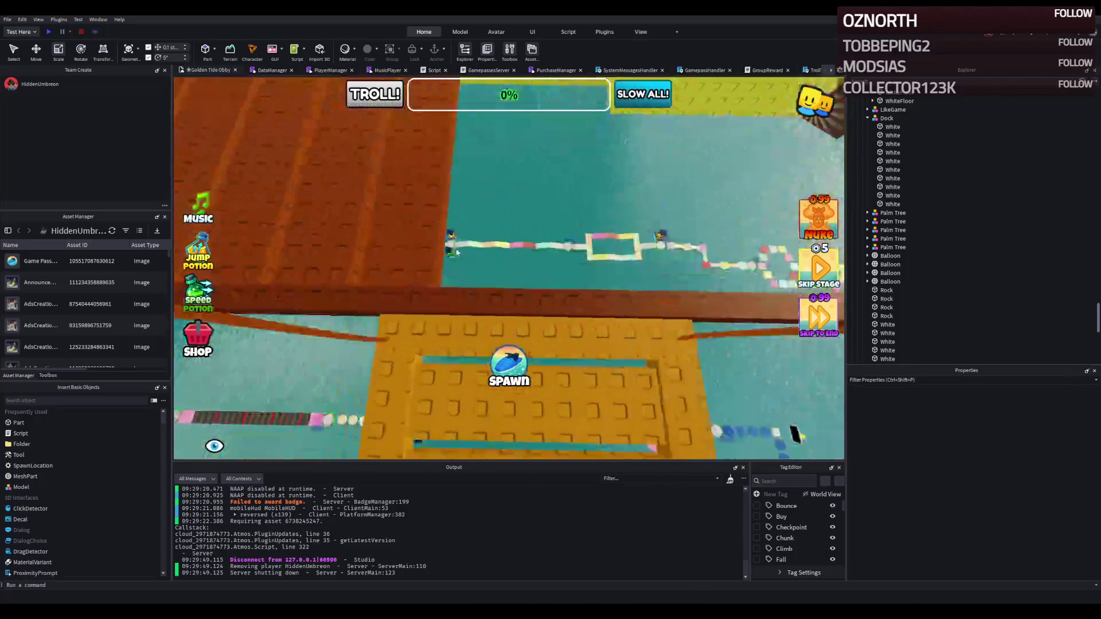
key("ctrl+z")
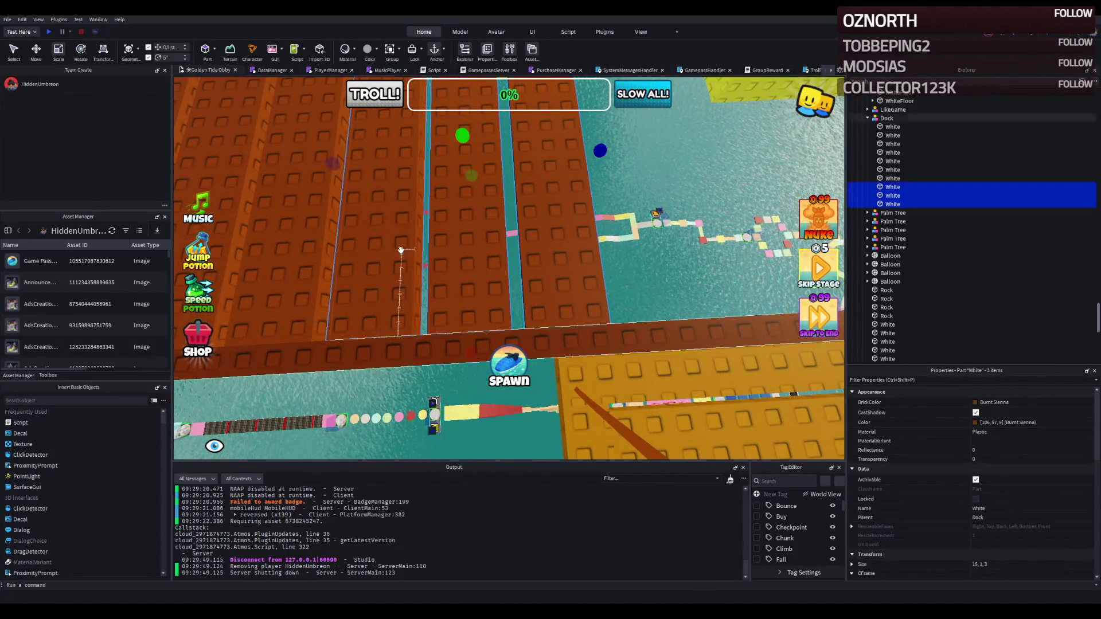
key("shift+Up")
key("shift+Up")
key("shift+Up")
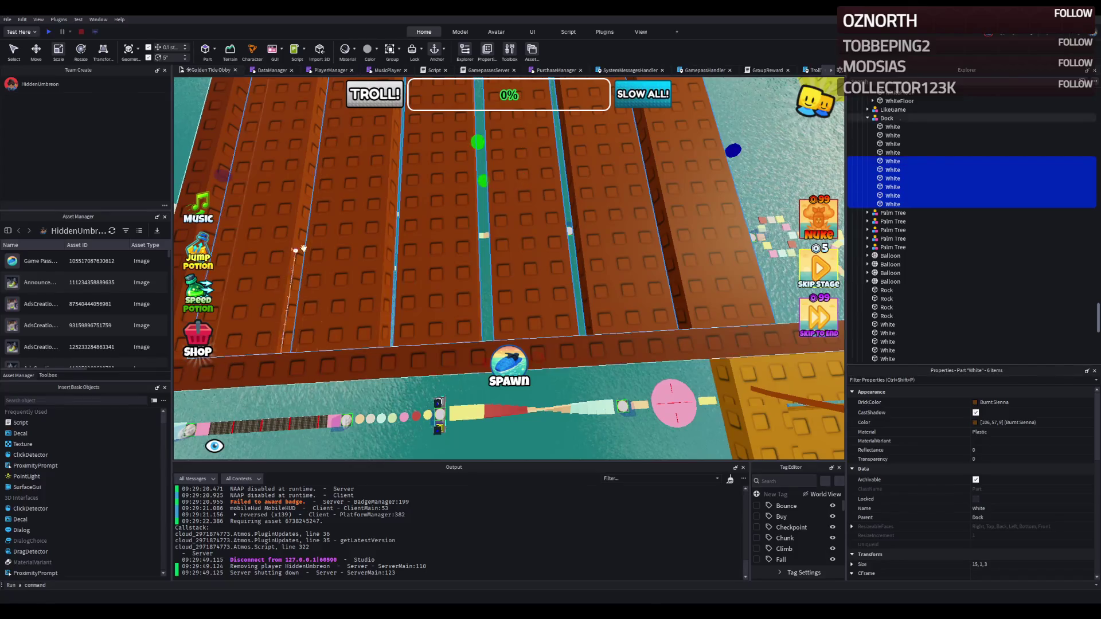
key("ctrl+2")
key("ctrl+d")
mouse_move(457, 159)
left_mouse_down()
mouse_move(459, 223)
mouse_move(570, 159)
mouse_move(718, 152)
mouse_move(498, 165)
mouse_move(563, 166)
left_mouse_up()
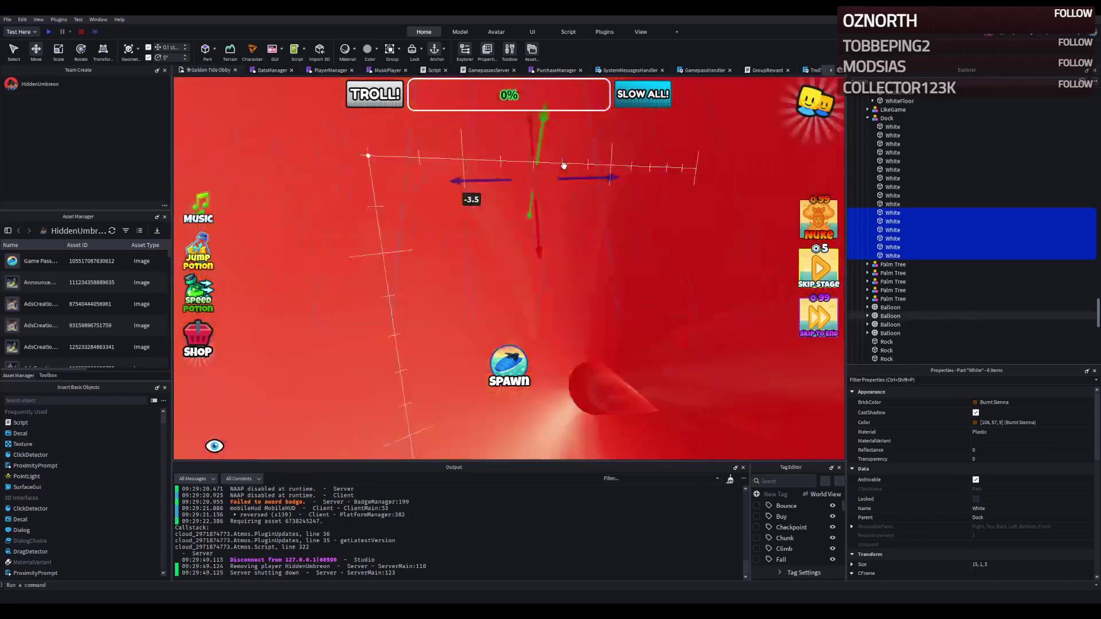
Copy three more planks out to the dock's far side
left_click(434, 231)
left_click(347, 252, "ctrl")
left_click(290, 230, "ctrl")
key("ctrl+d")
left_click_drag(401, 195, 630, 183)
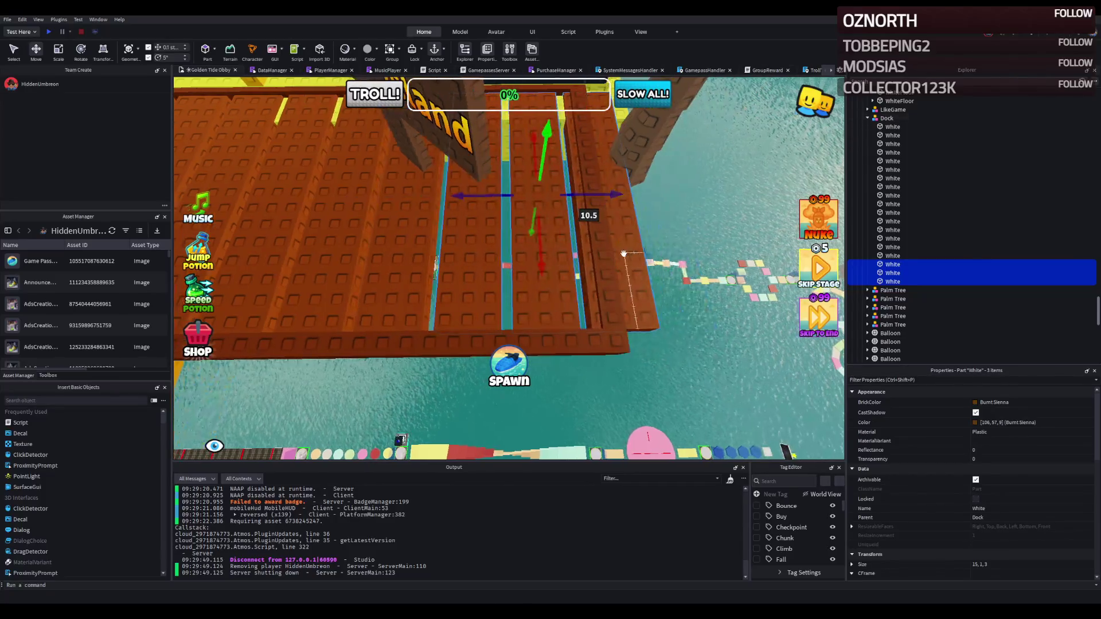
left_click(596, 241)
left_click(705, 268)
key("w")
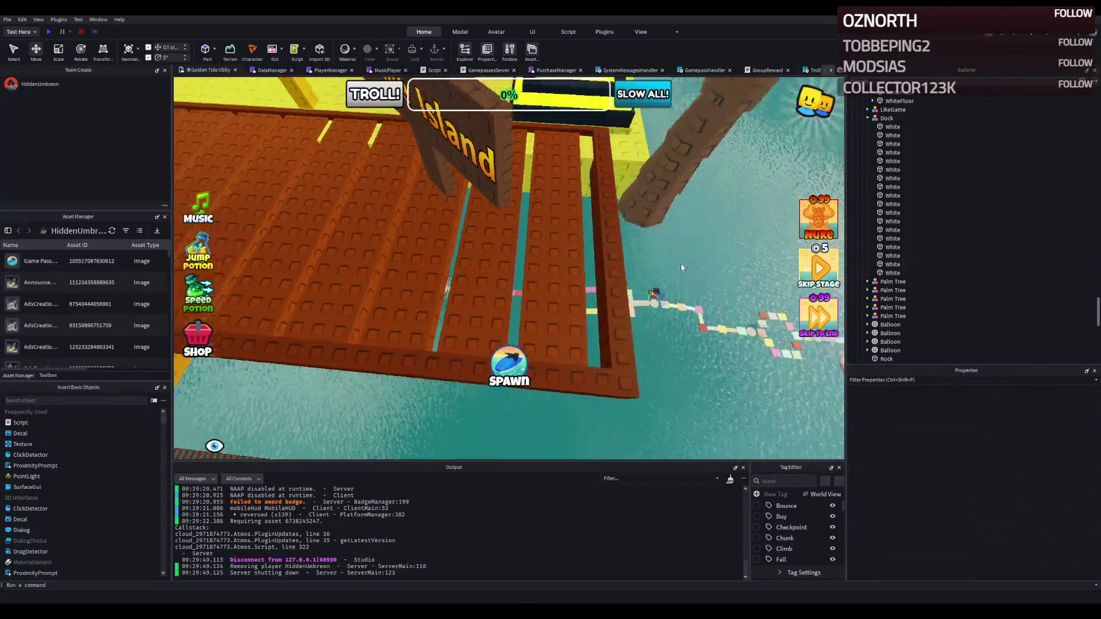
scroll(681, 264, "down", 5)
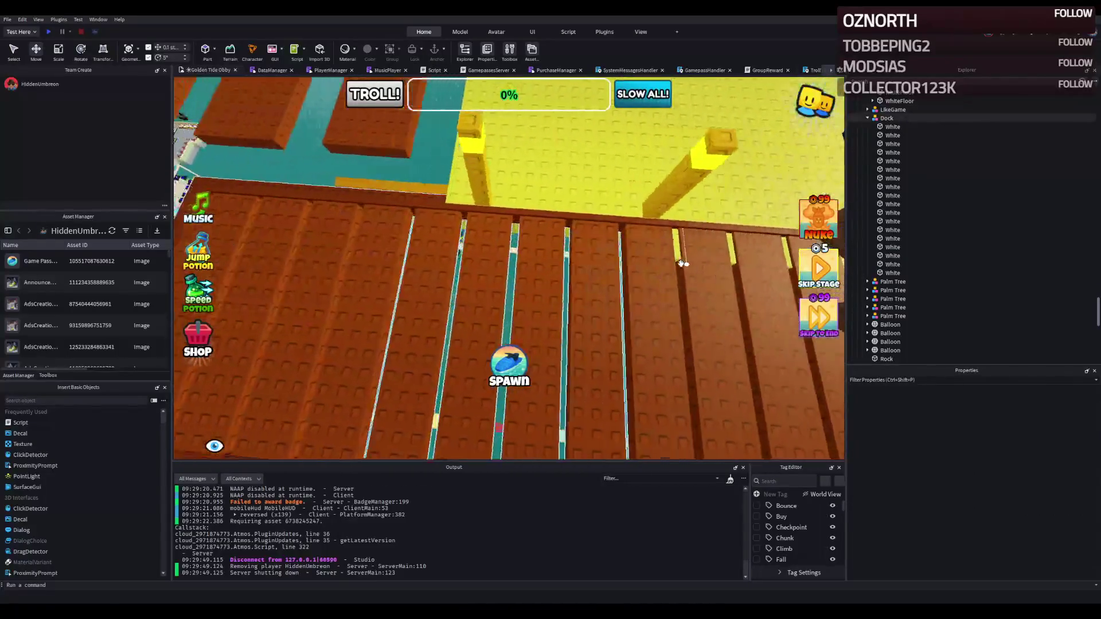
key("d")
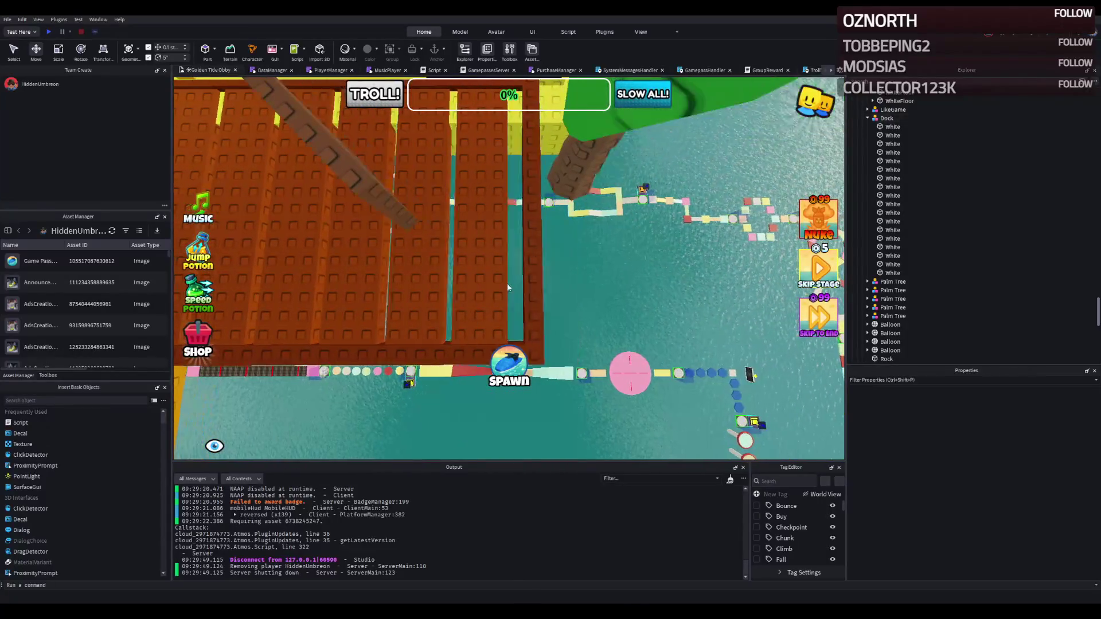
Nudge a thin edge strip sideways, duplicate it, and make the copy slightly thinner
left_click(487, 258)
left_click_drag(544, 211, 557, 213)
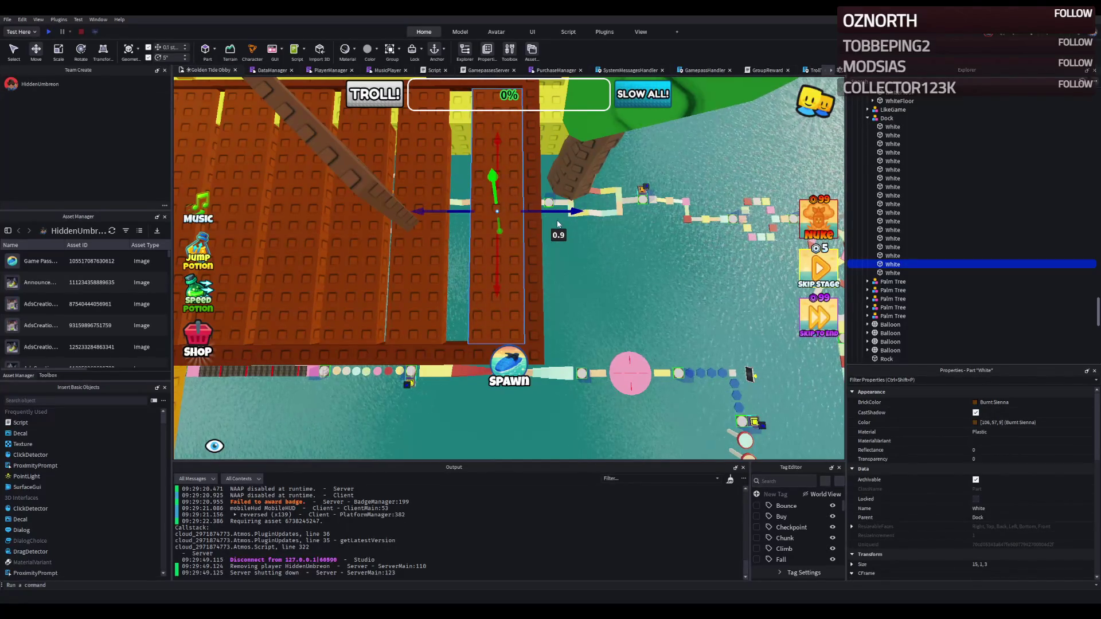
key("a")
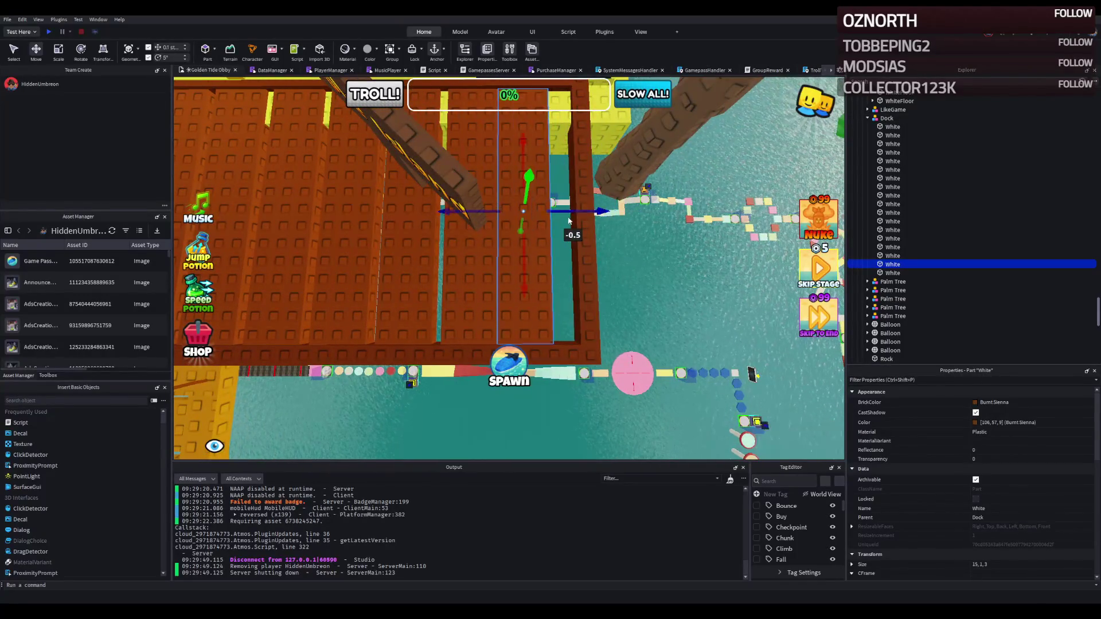
scroll(577, 236, "down", 2)
key("ctrl+d")
key("ctrl+3")
mouse_move(453, 211)
left_mouse_down()
mouse_move(435, 212)
mouse_move(539, 207)
mouse_move(551, 235)
left_mouse_up()
key("ctrl+2")
Slide another thin edge piece along the dock, then delete the extra piece
left_click(521, 226)
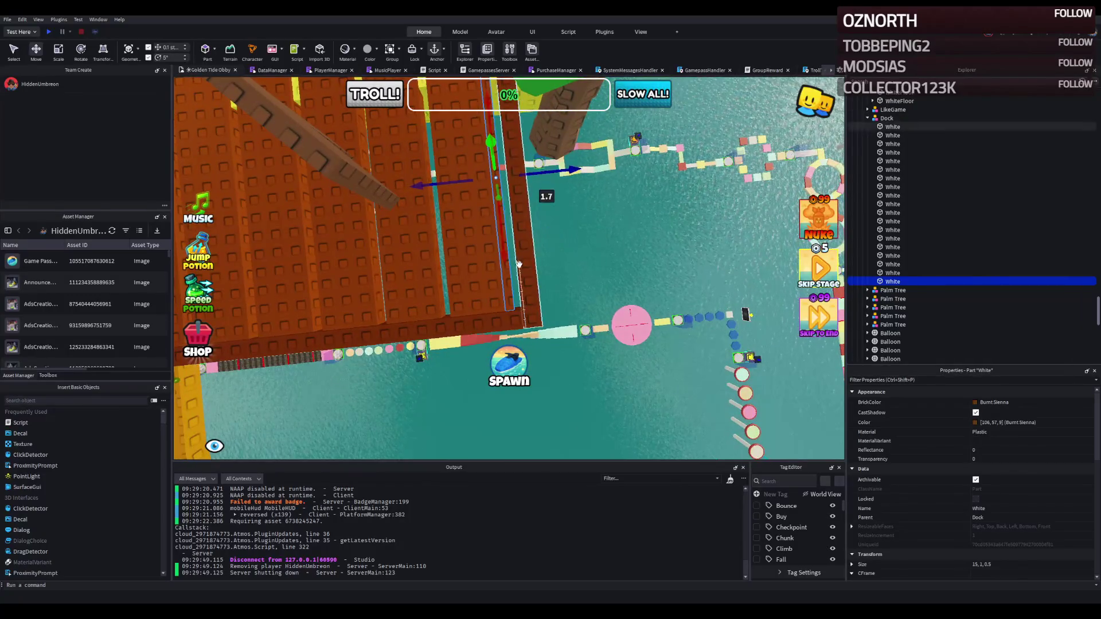
left_click_drag(569, 167, 562, 174)
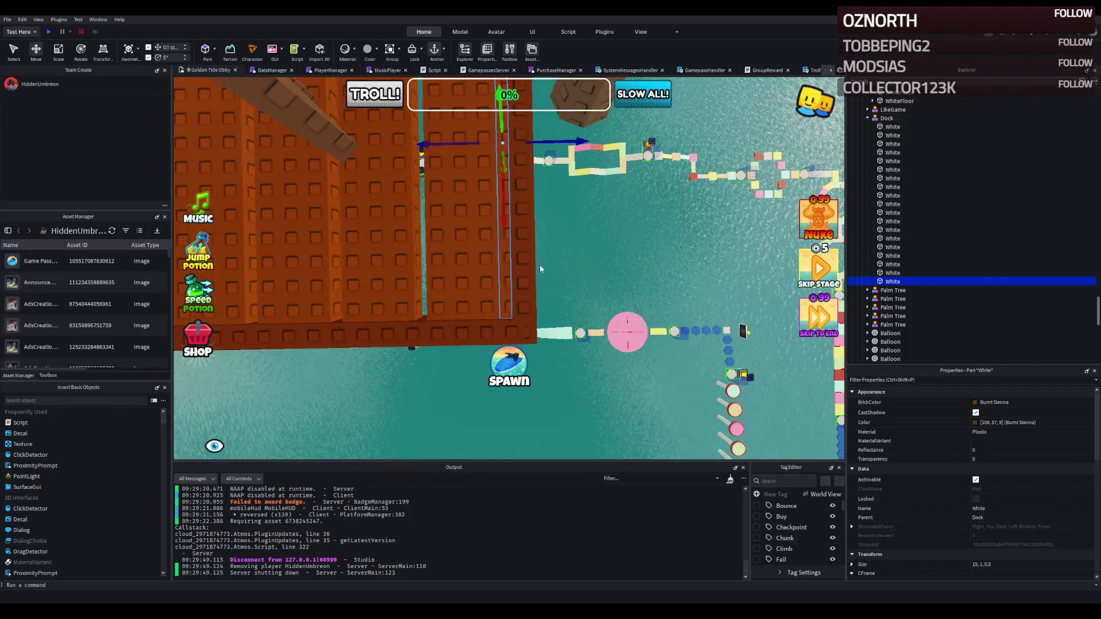
key("Delete")
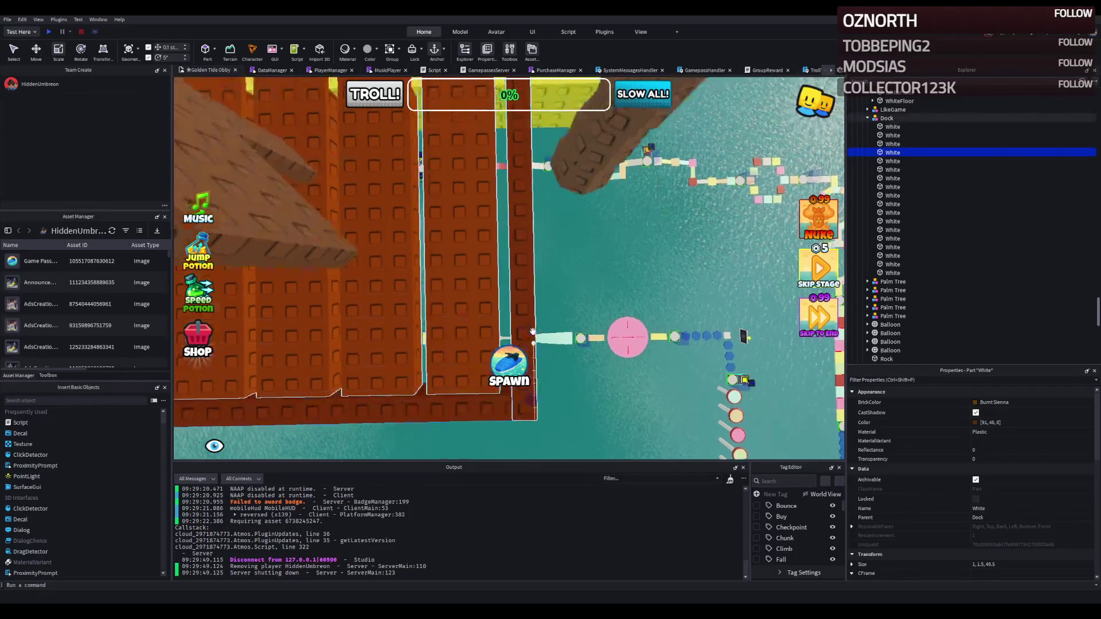
scroll(463, 237, "up", 3)
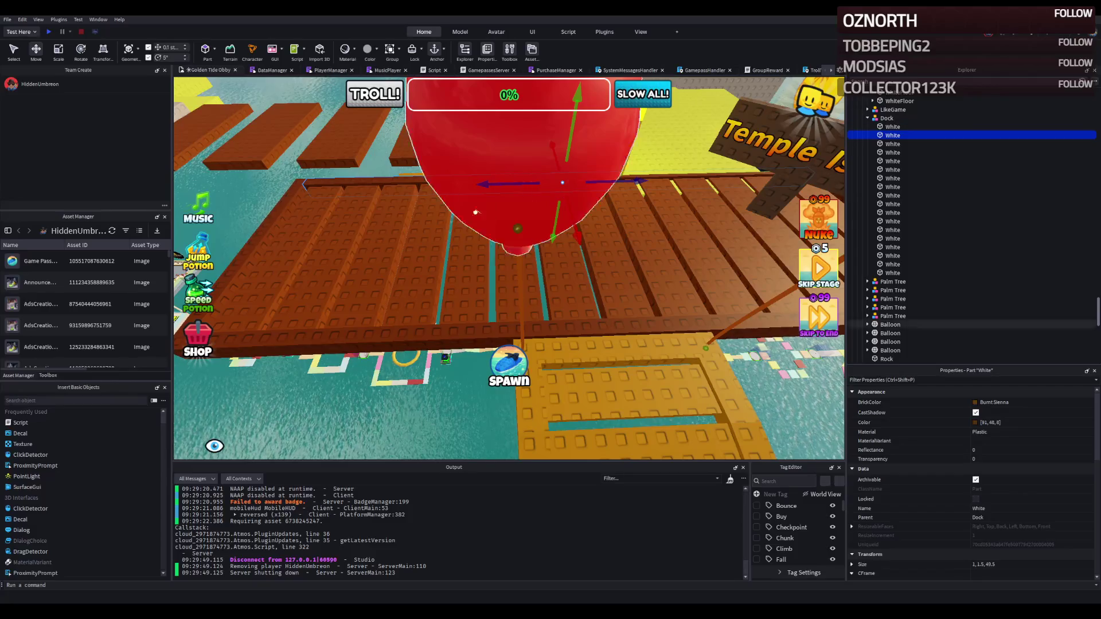
left_click(475, 212)
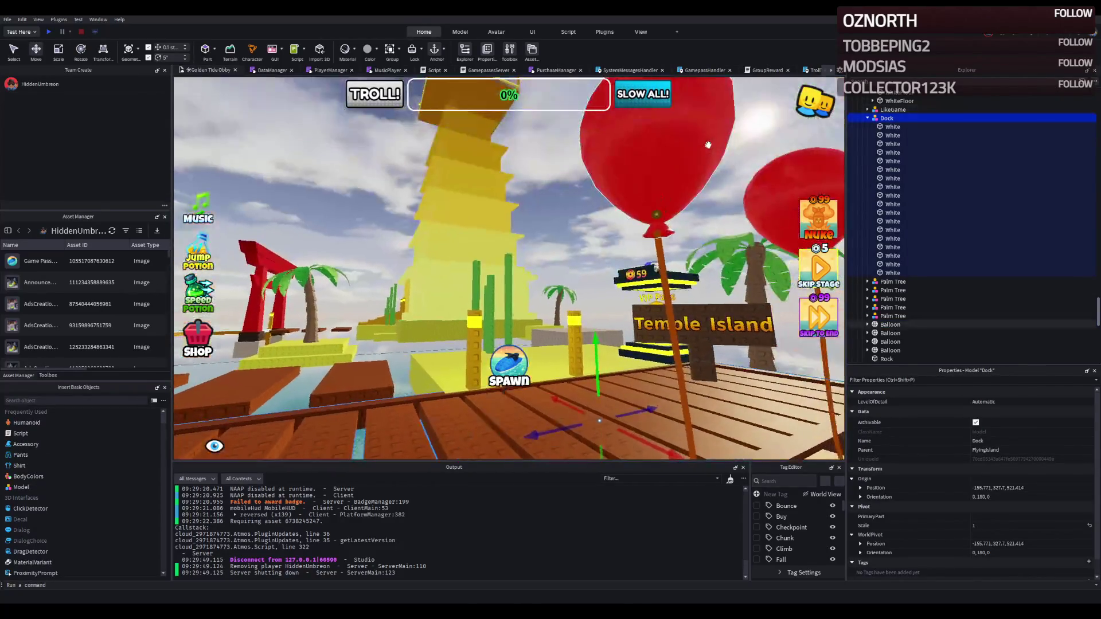
mouse_move(638, 125)
left_mouse_down()
mouse_move(550, 155)
mouse_move(545, 167)
mouse_move(632, 167)
mouse_move(594, 145)
left_mouse_up()
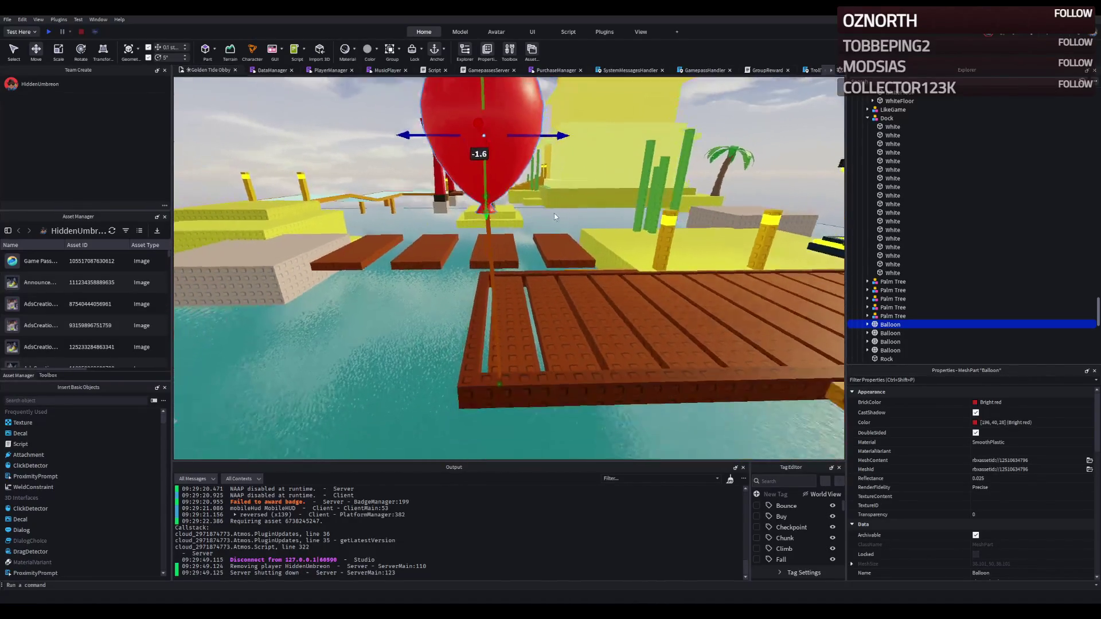
left_click_drag(532, 136, 509, 140)
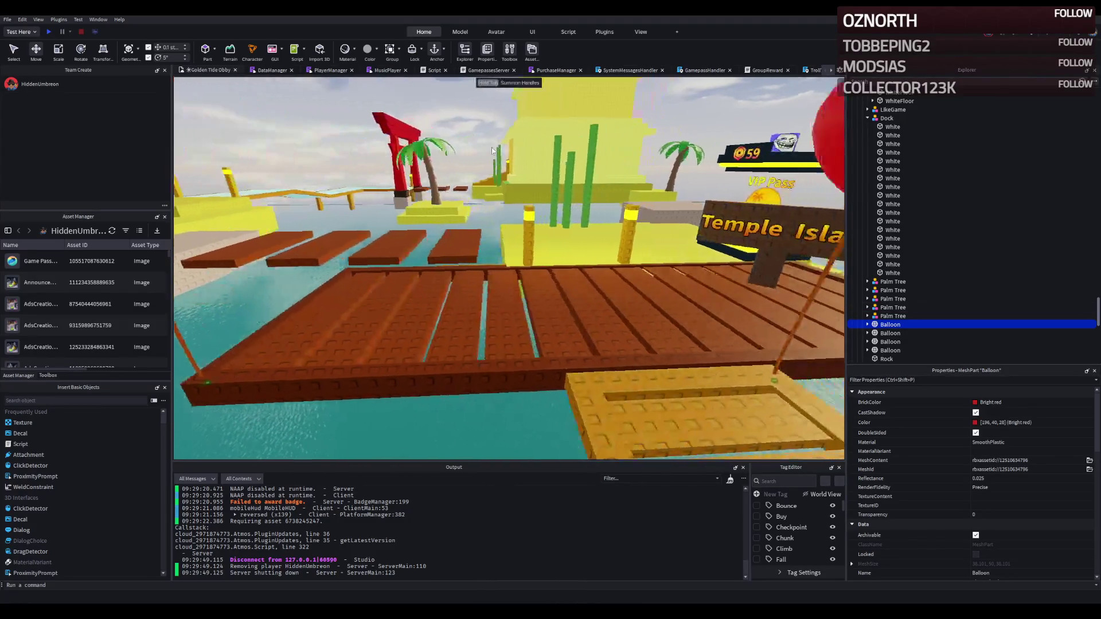
left_click(562, 144)
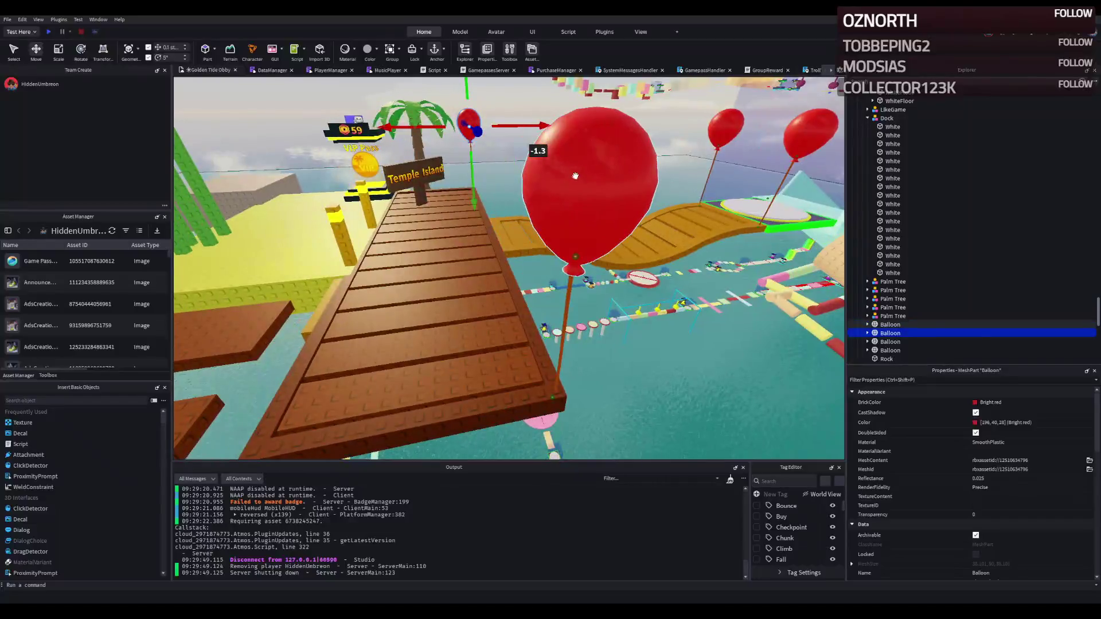
key("ctrl+d")
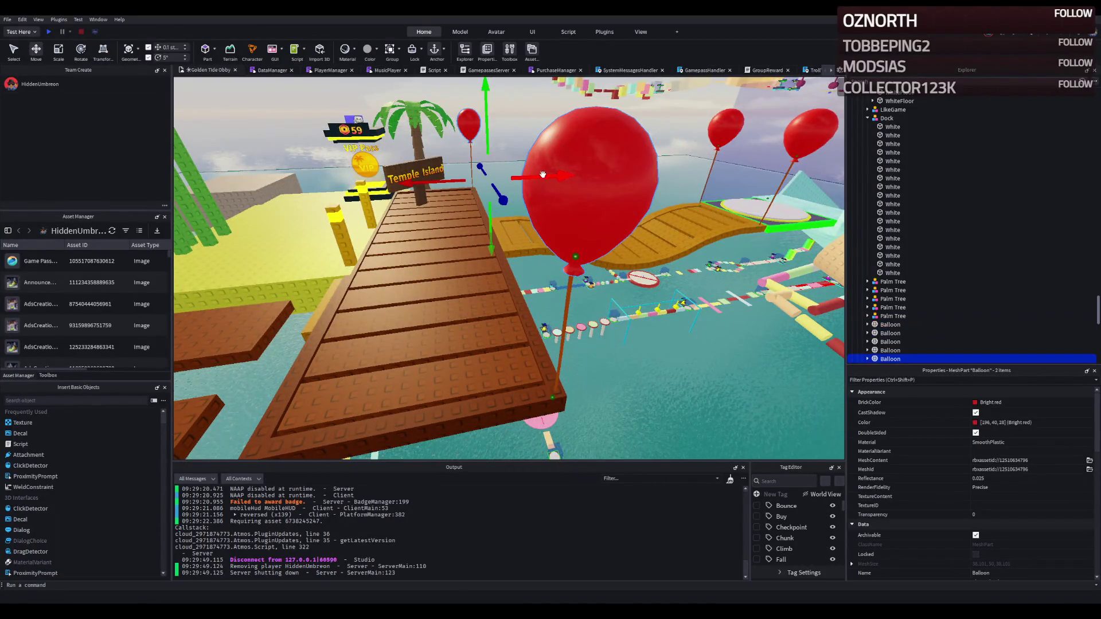
mouse_move(542, 174)
left_mouse_down()
mouse_move(524, 184)
mouse_move(505, 175)
left_mouse_up()
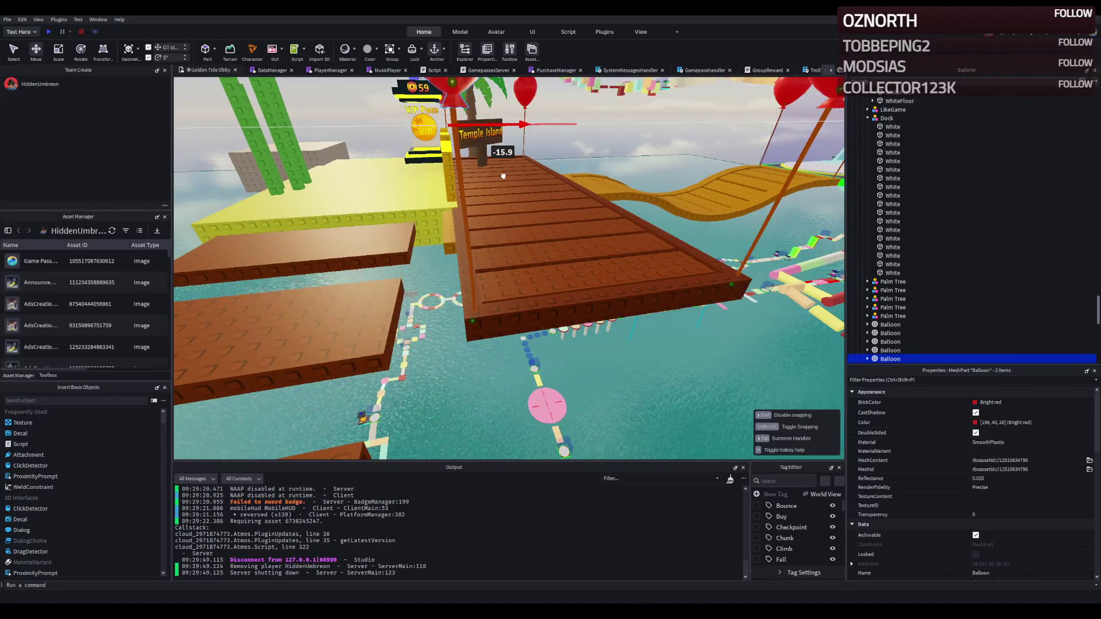
left_click_drag(503, 175, 503, 175)
key("w")
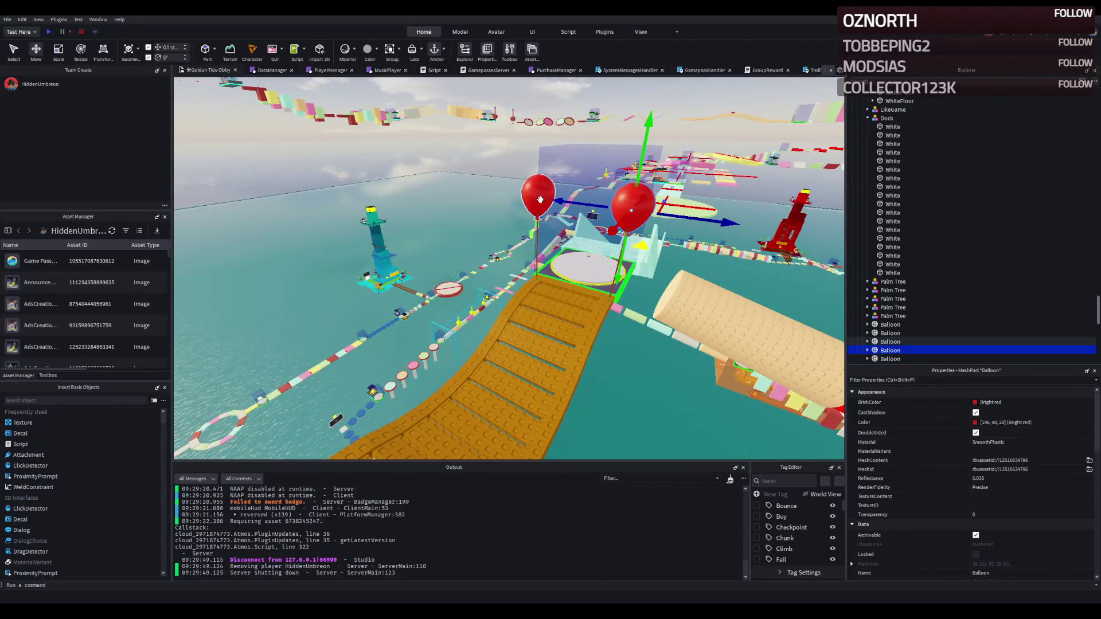
key("w")
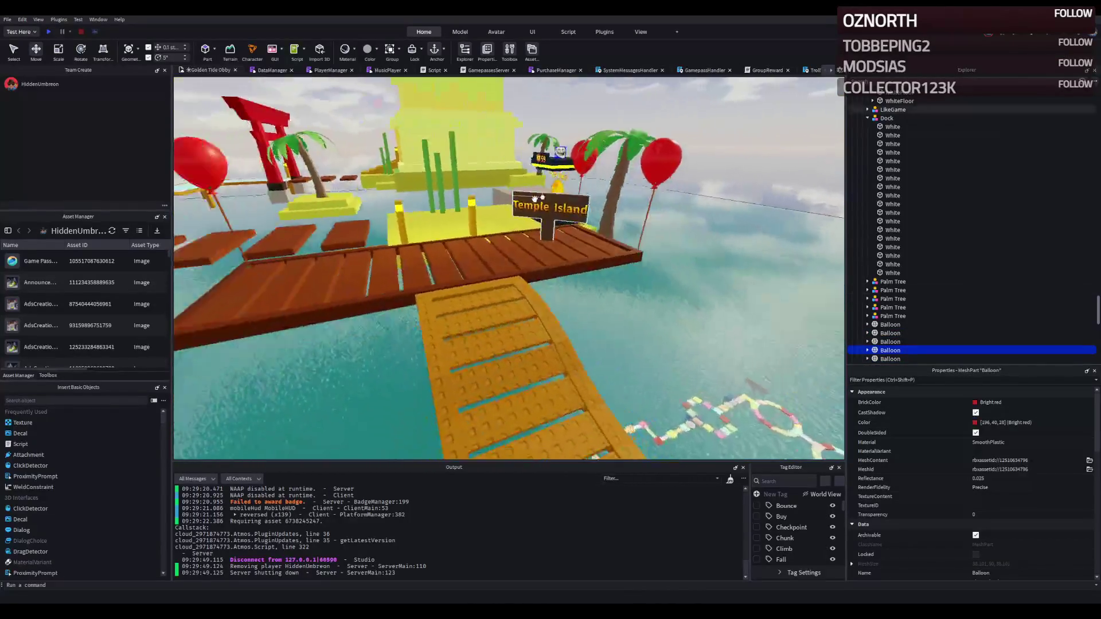
key("w")
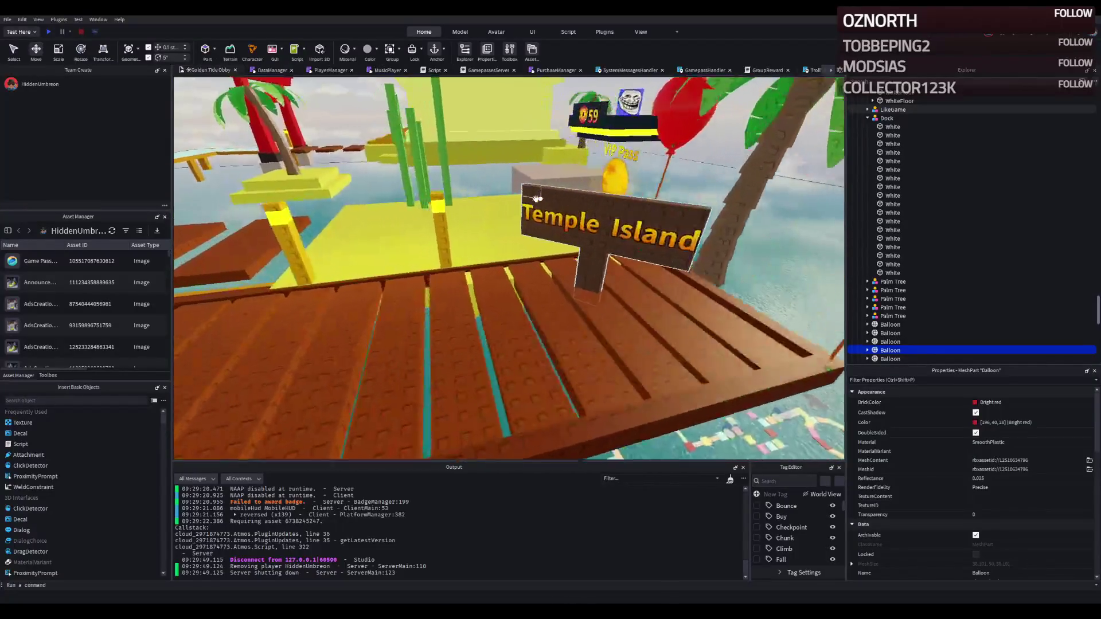
key("s")
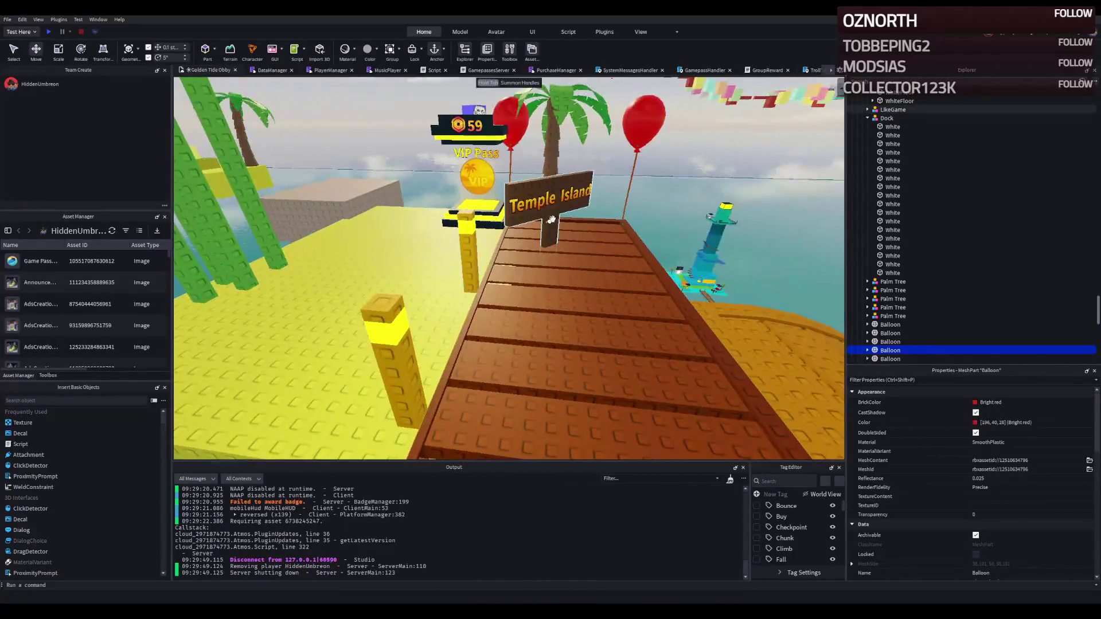
key("a")
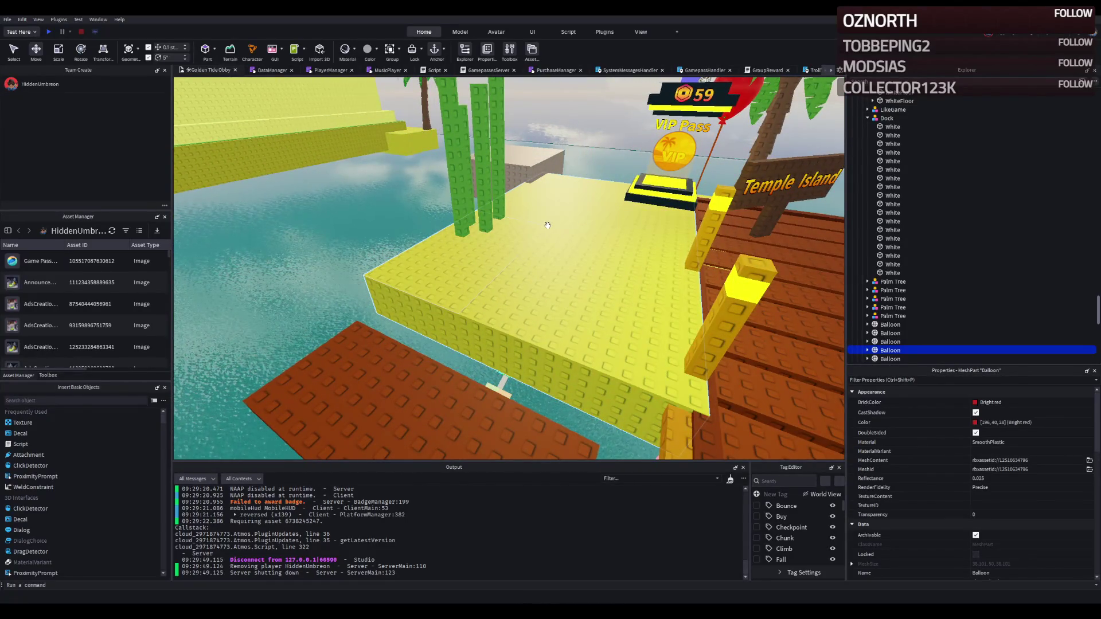
key("d")
key("a")
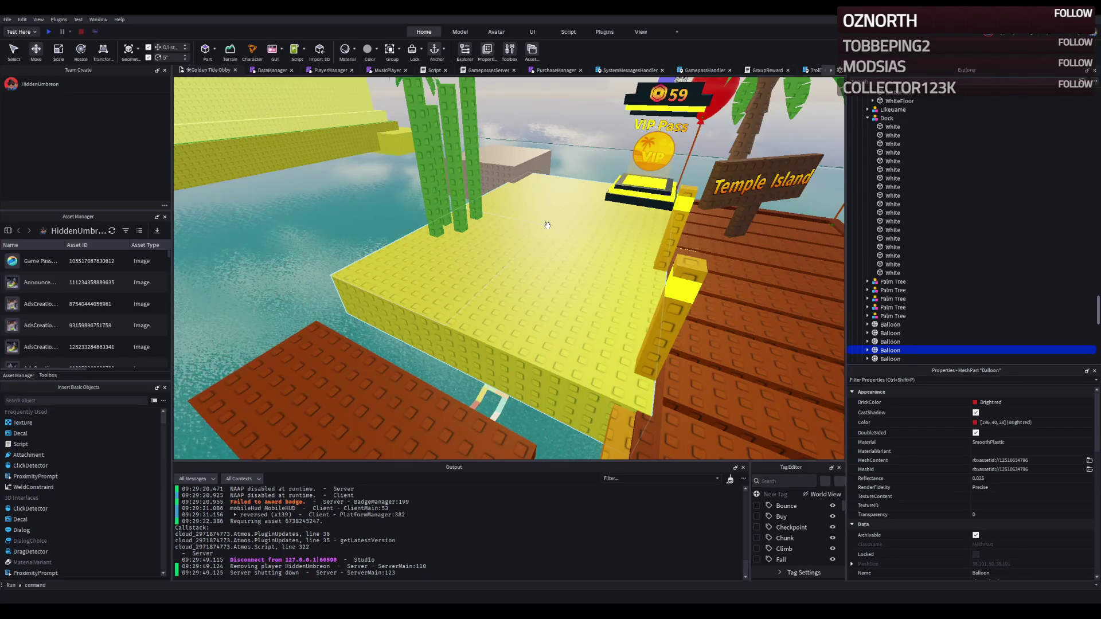
key("s")
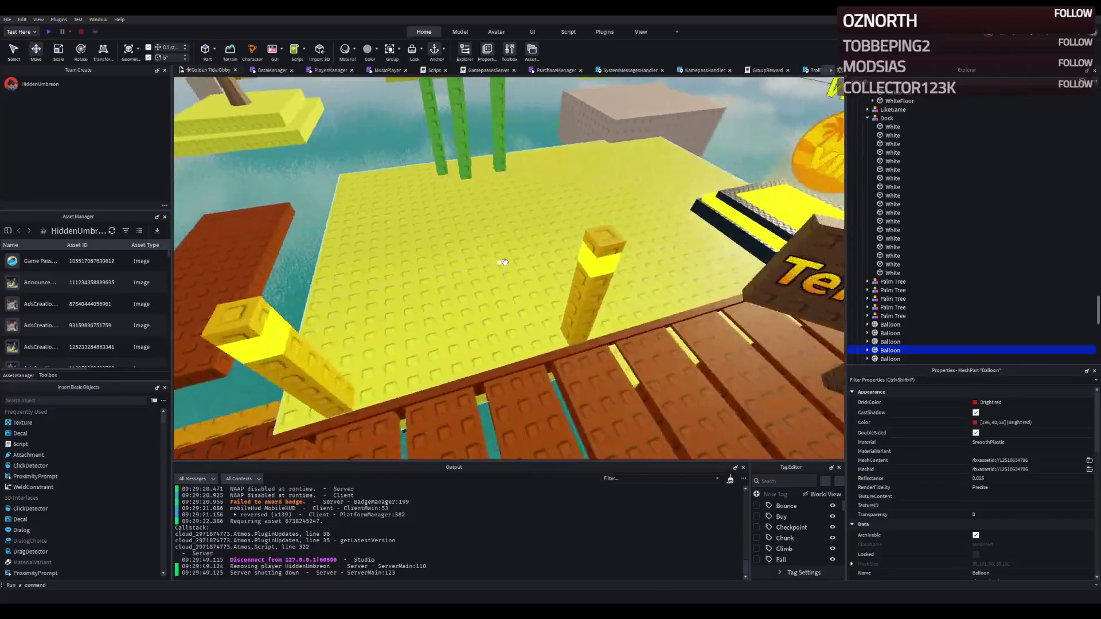
Delete the yellow studded platform beside the wooden dock
left_click(478, 262)
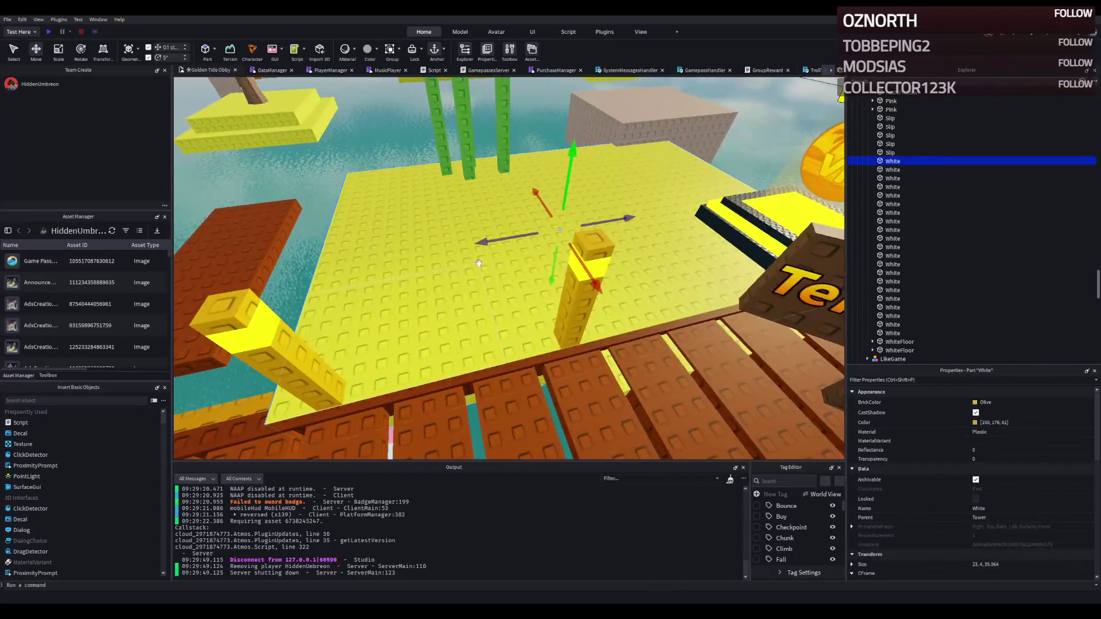
key("Delete")
key("w")
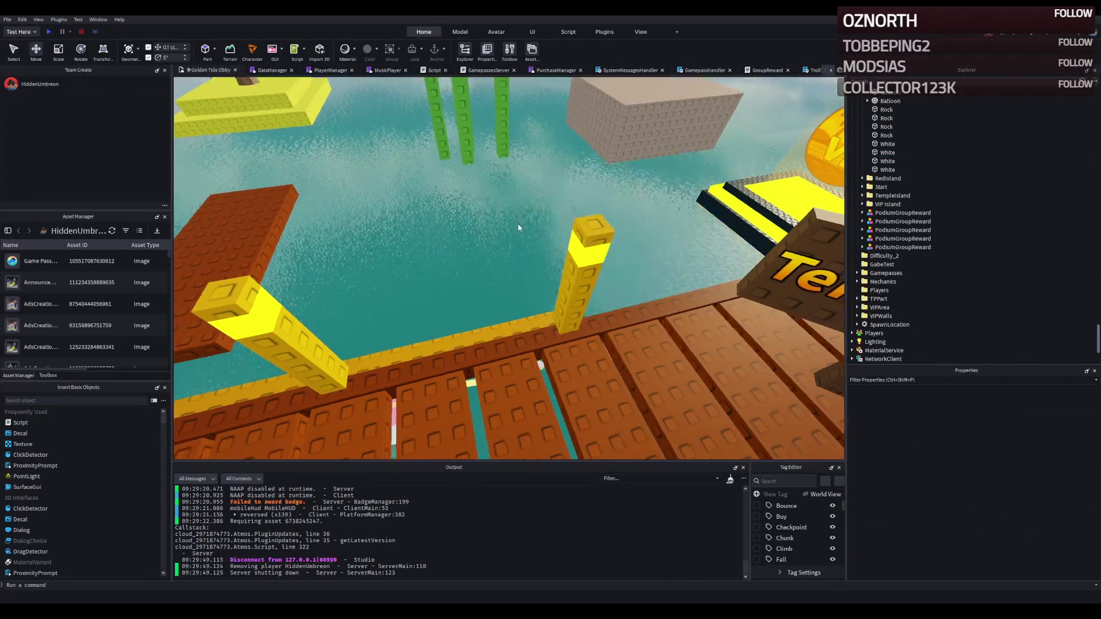
key("s")
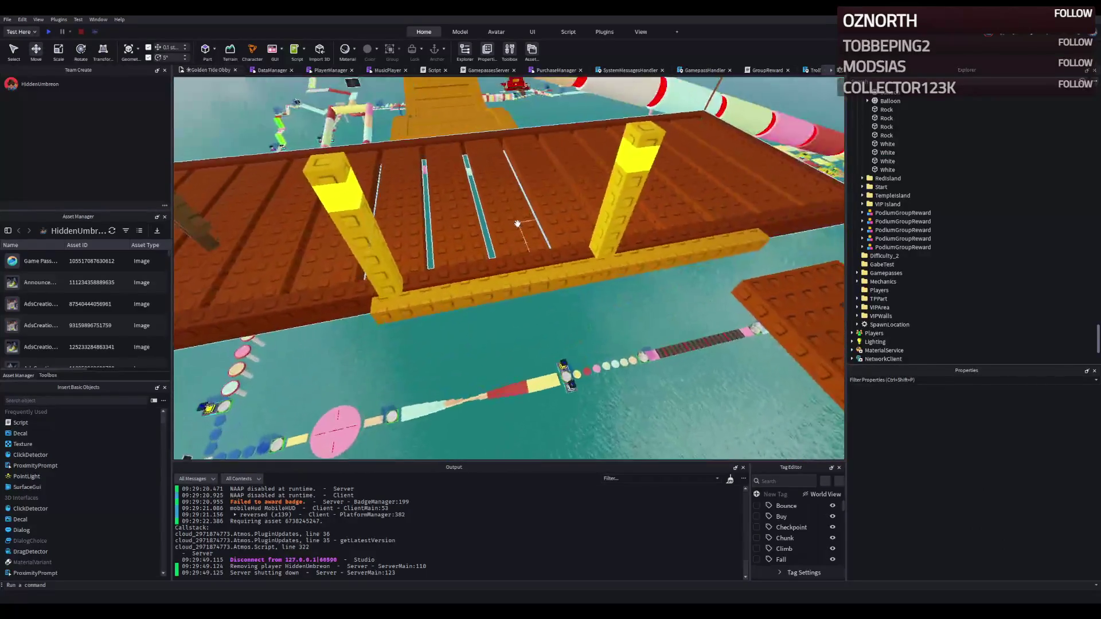
left_click(495, 317)
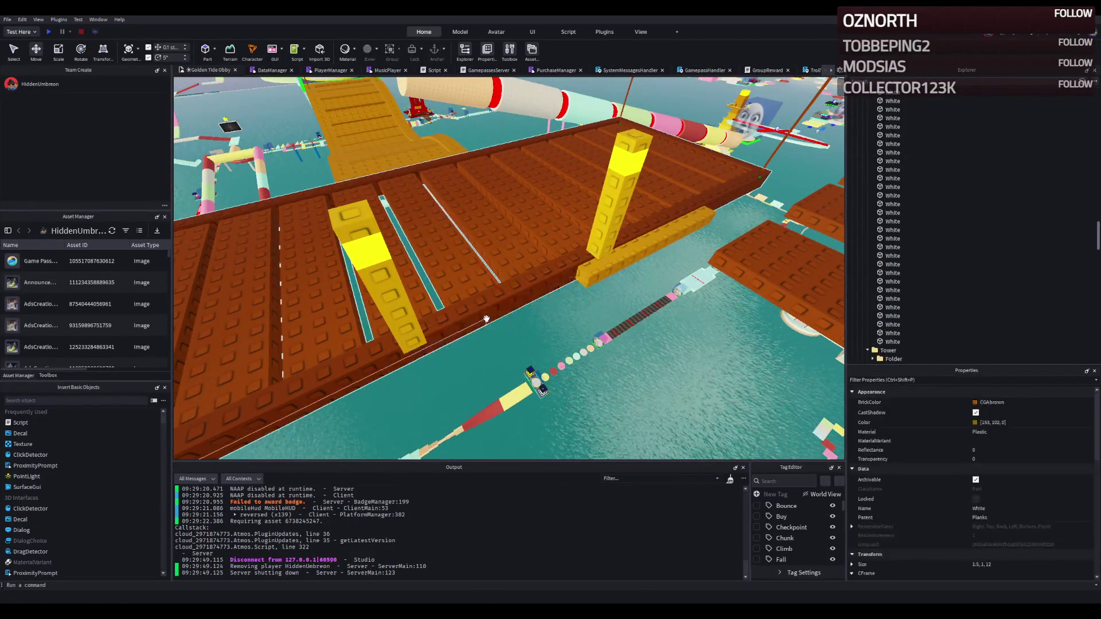
left_click(529, 313)
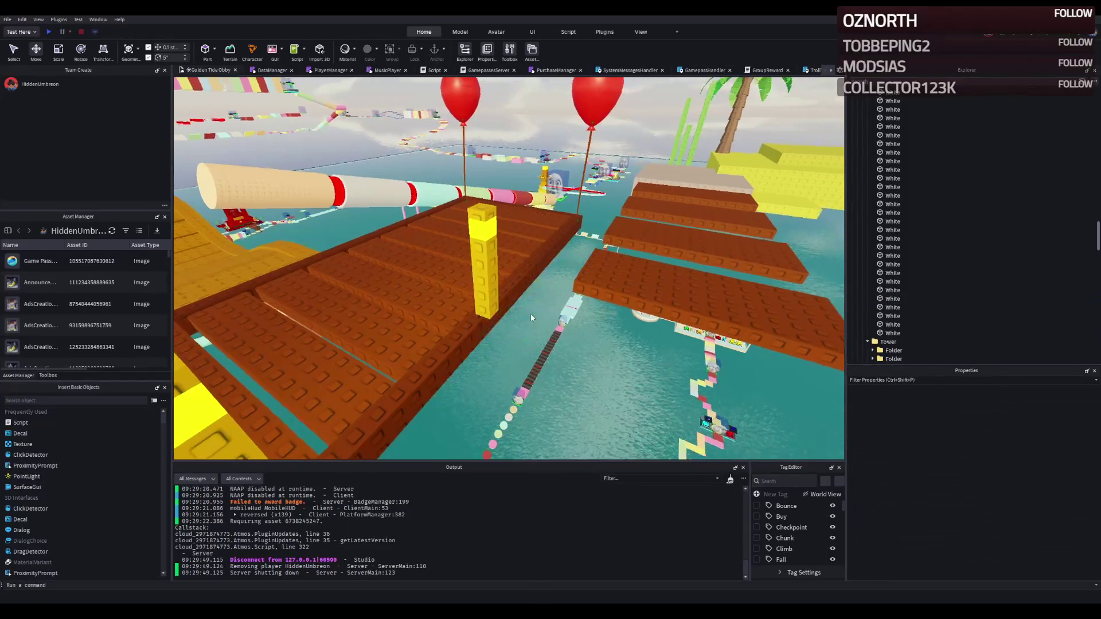
Fly the camera along the dock to check the area up to the Temple Island sign
key("s")
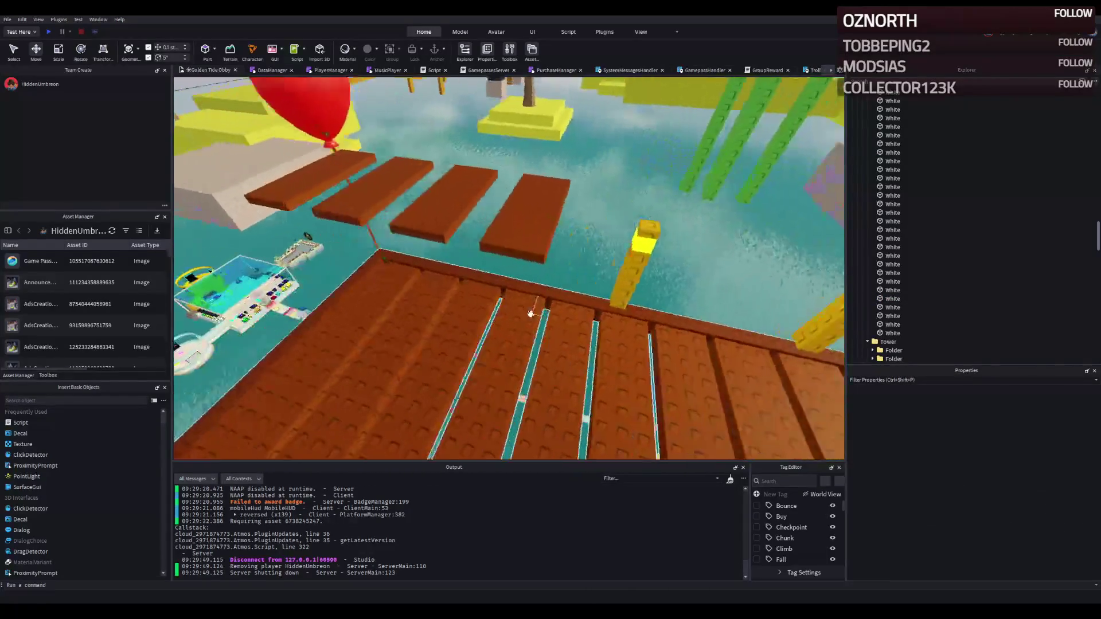
key("q")
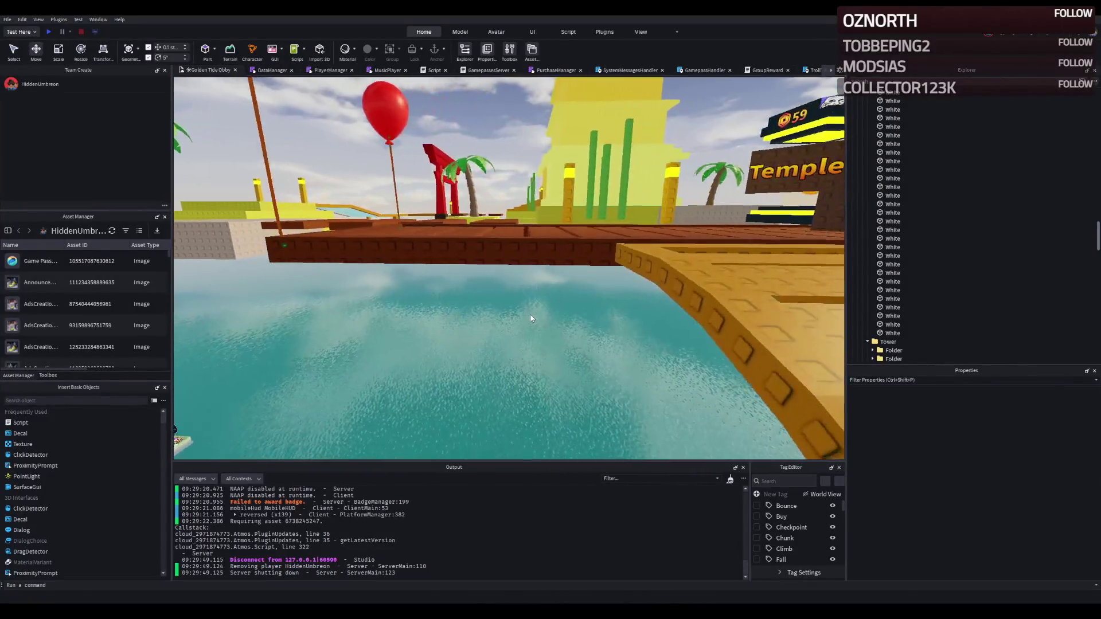
key("e")
key("w")
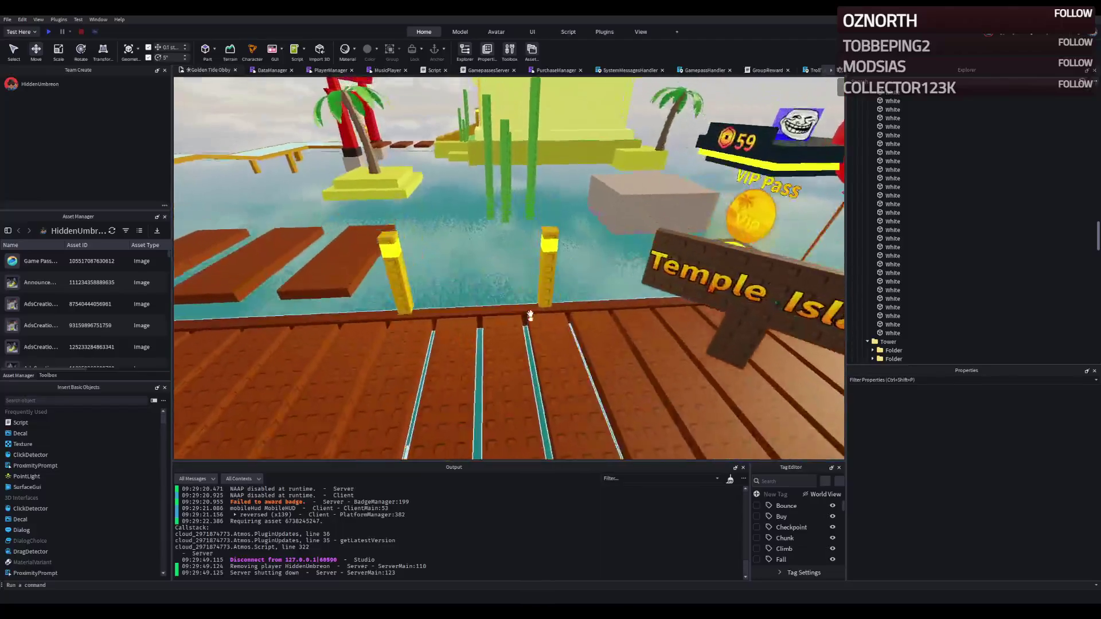
key("e")
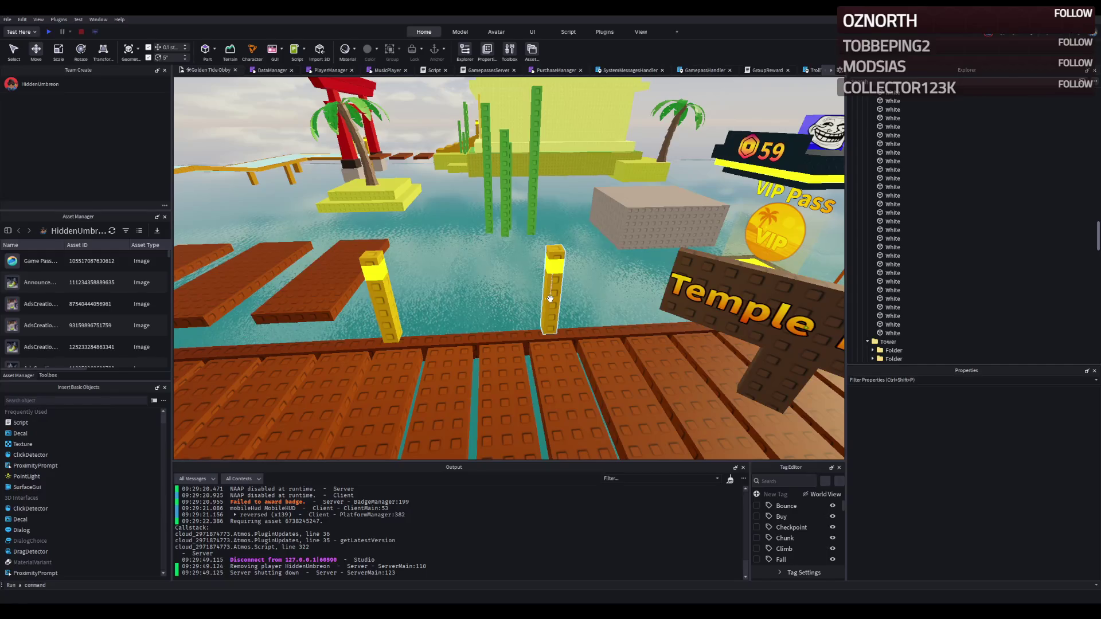
key("w")
left_click(550, 275)
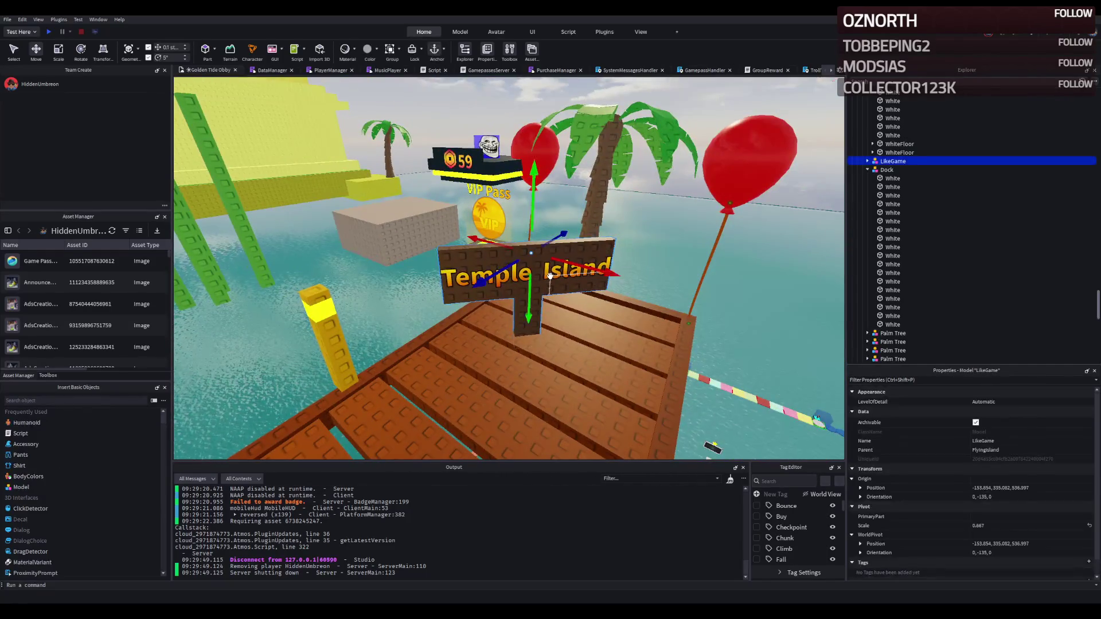
Delete the palm tree behind the Temple Island sign
key("e")
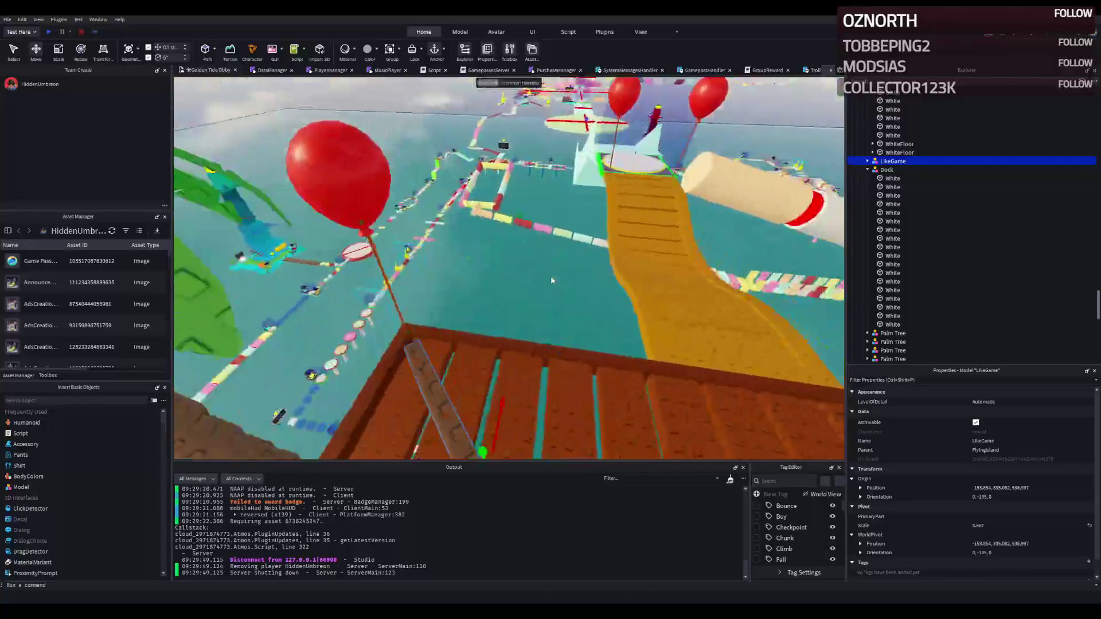
key("f")
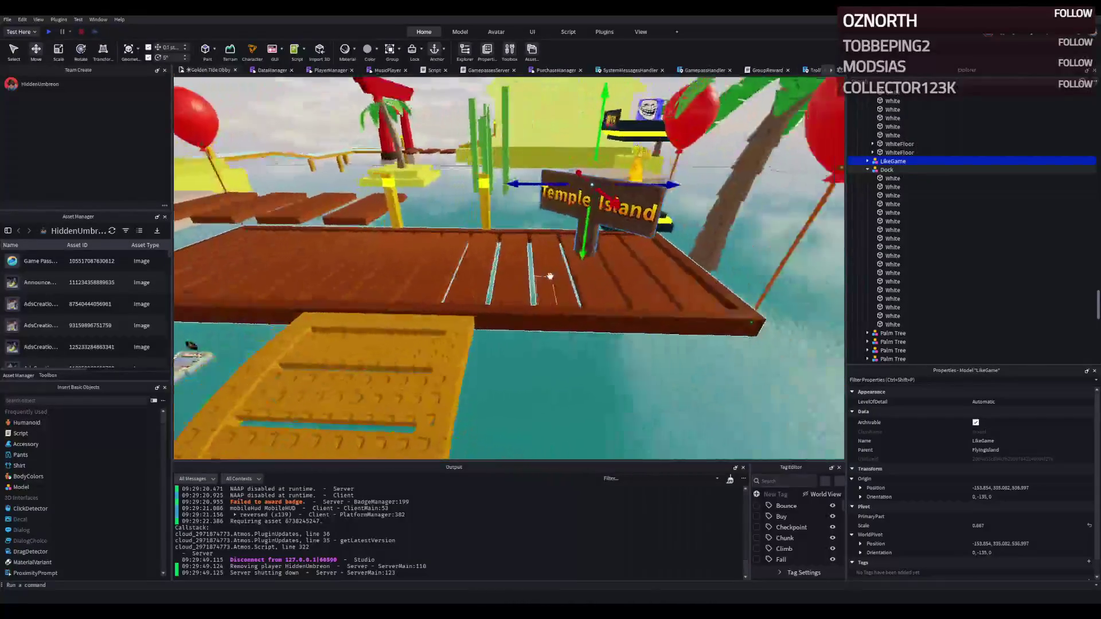
key("d")
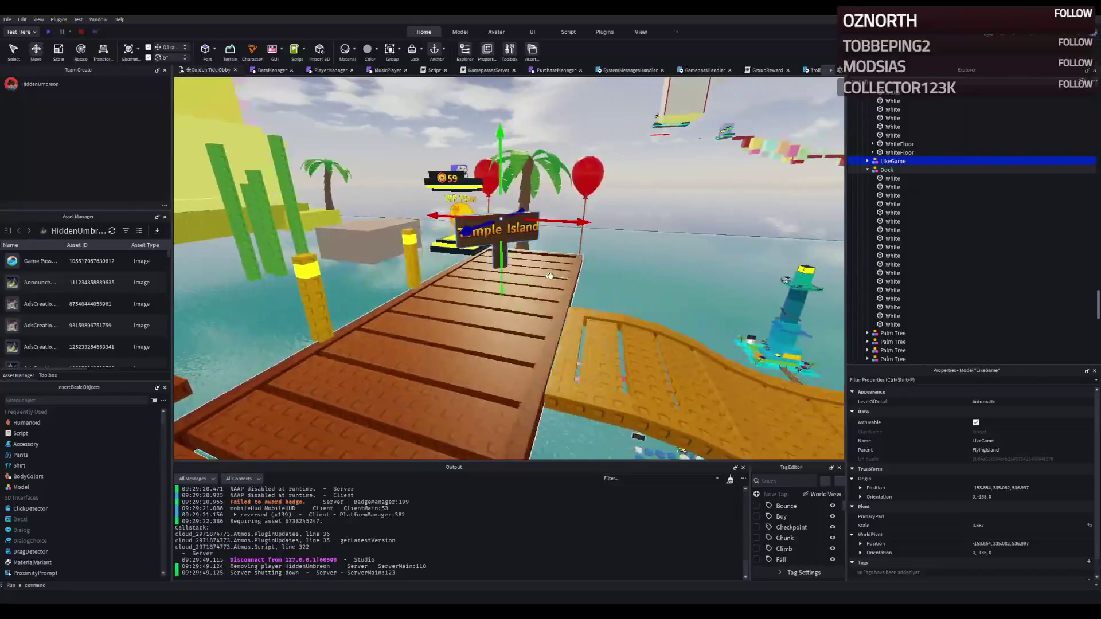
left_click(491, 206)
key("Delete")
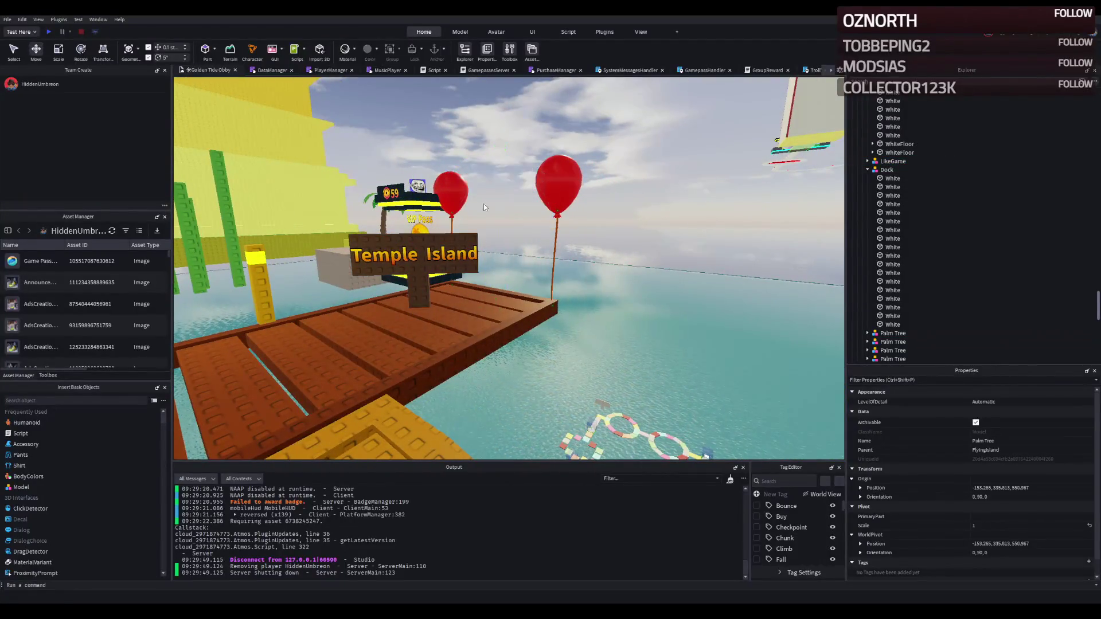
Move the balloons about 20 studs sideways and raise them about 3 studs
key("w")
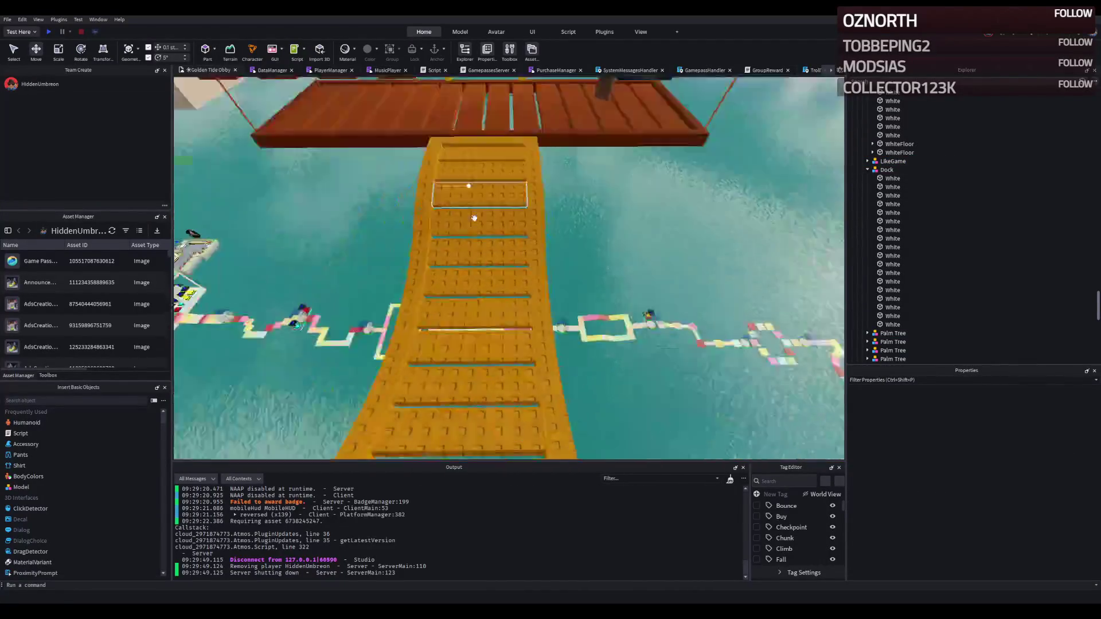
key("s")
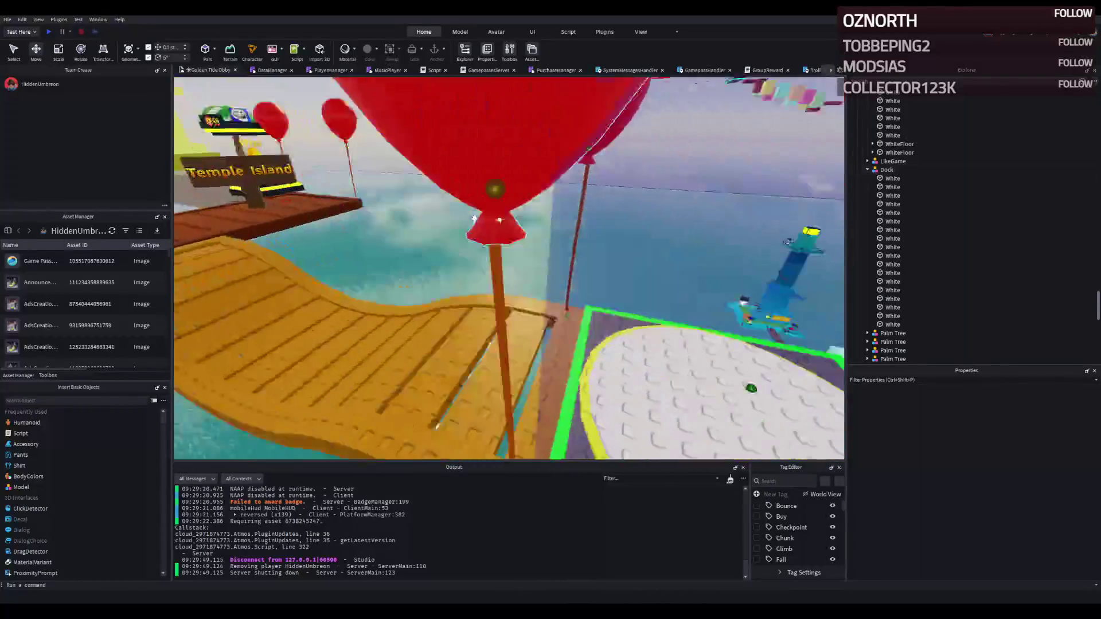
left_click(585, 172)
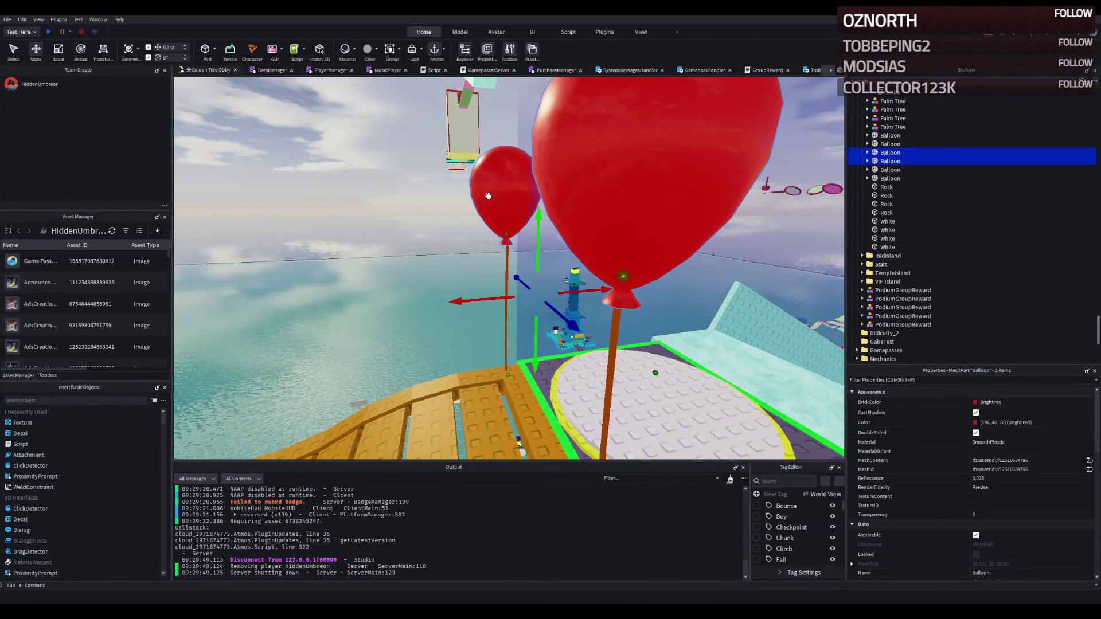
key("s")
left_click_drag(551, 243, 412, 270)
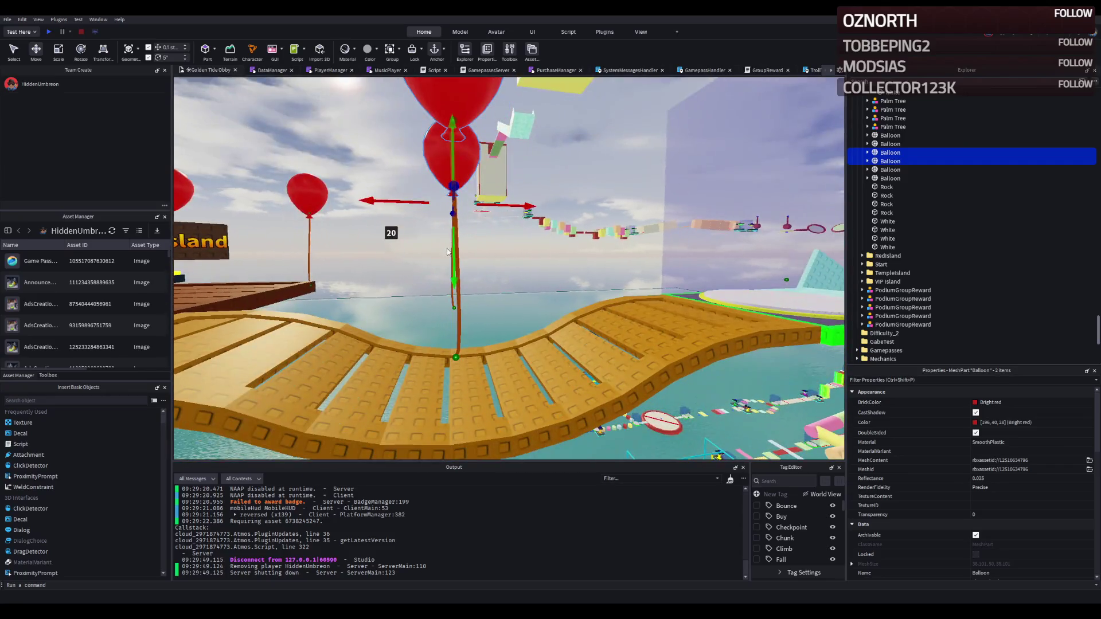
left_click(453, 256)
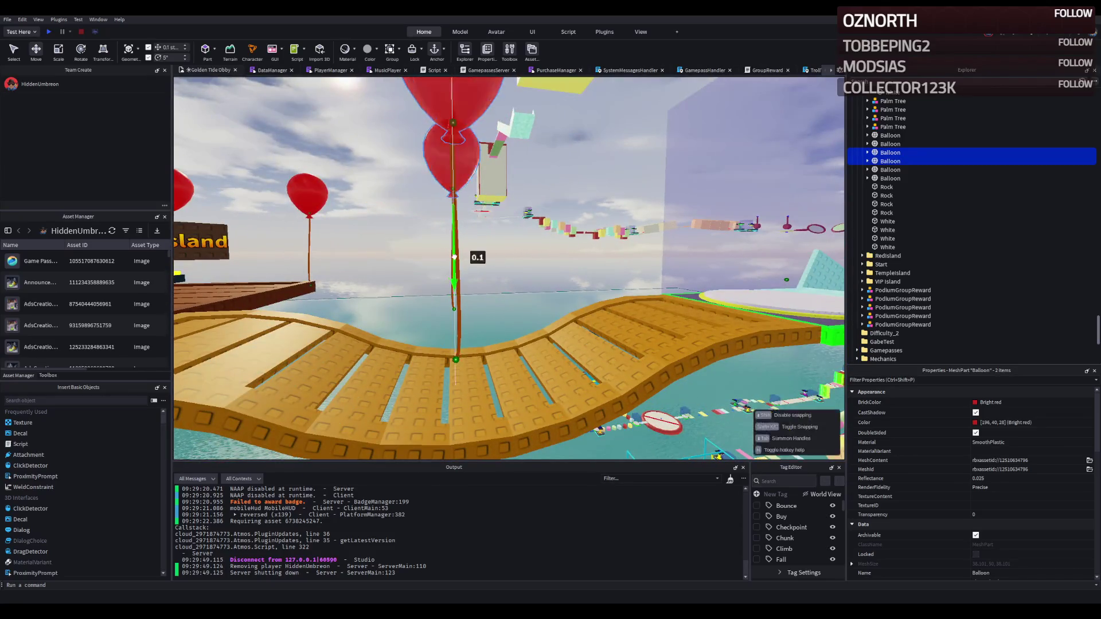
left_click_drag(454, 256, 454, 262)
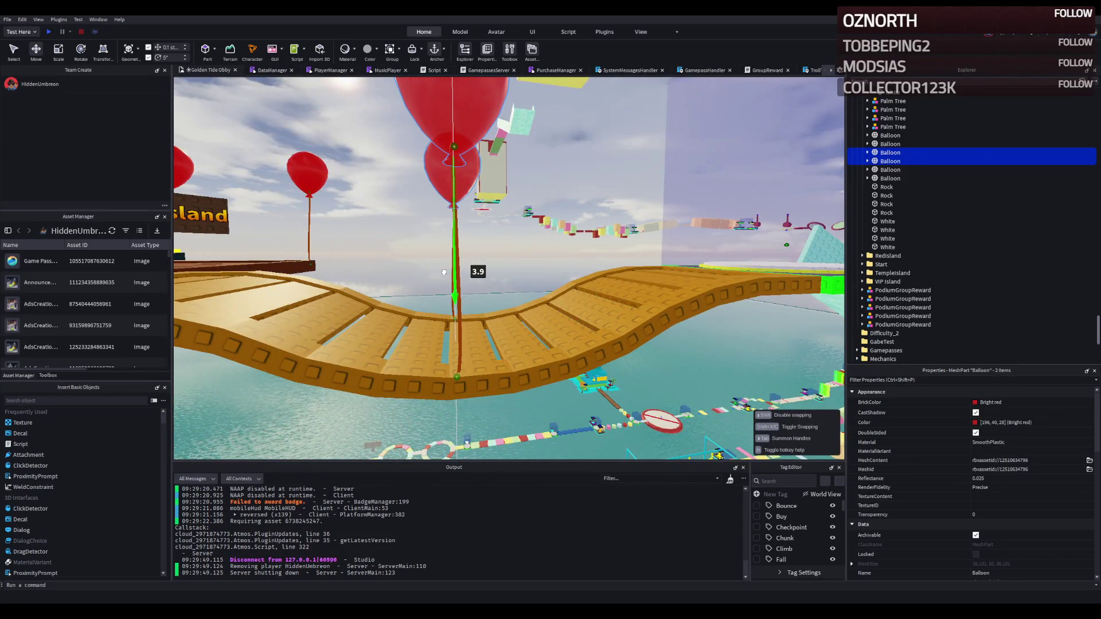
scroll(444, 270, "up", 2)
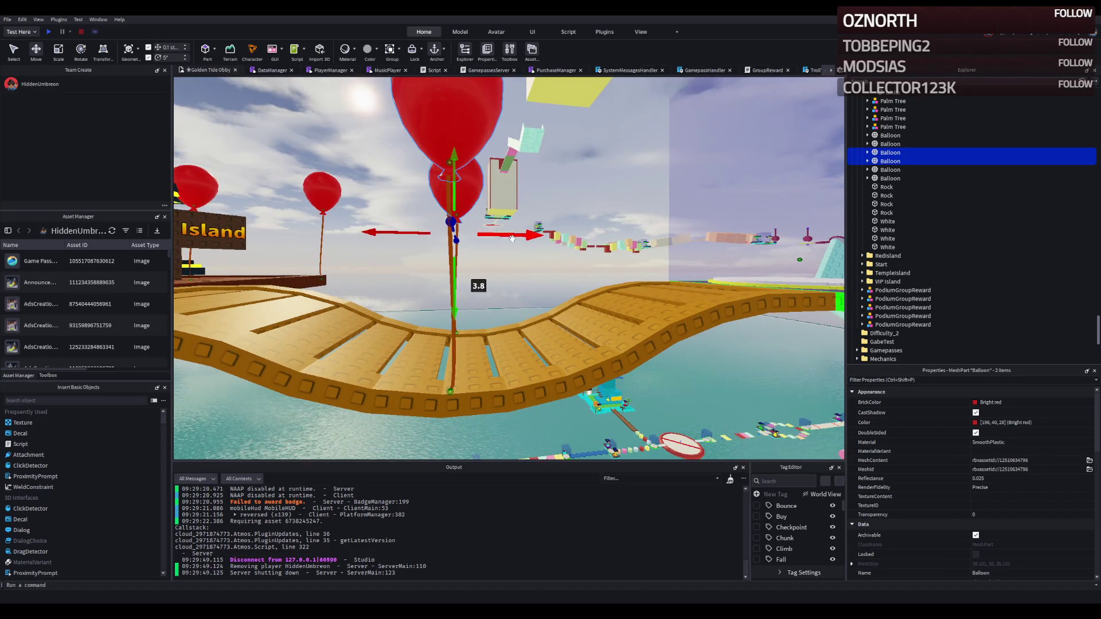
left_click_drag(512, 237, 517, 235)
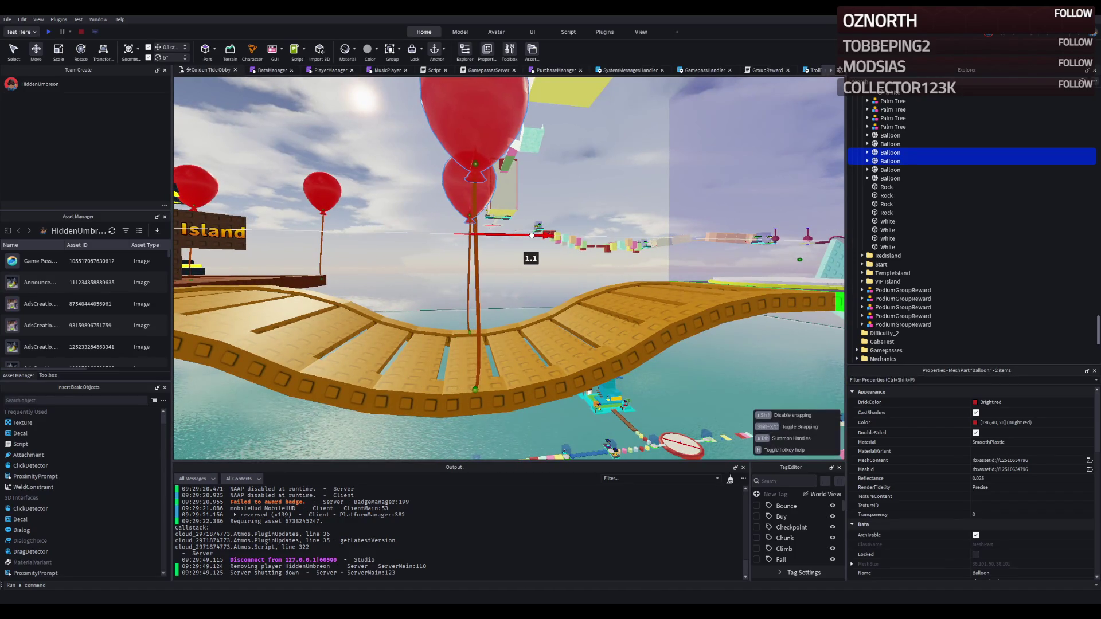
Set two balloons by the bridge to Cyan BrickColor, then clear the selection
key("f")
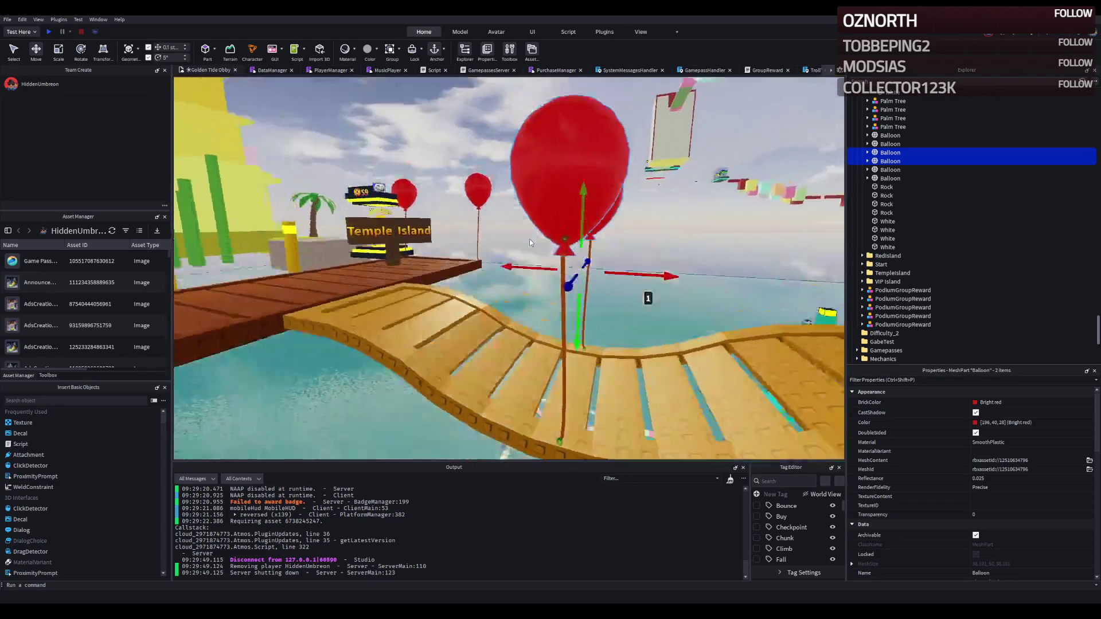
left_click(538, 212)
left_click(565, 194, "ctrl")
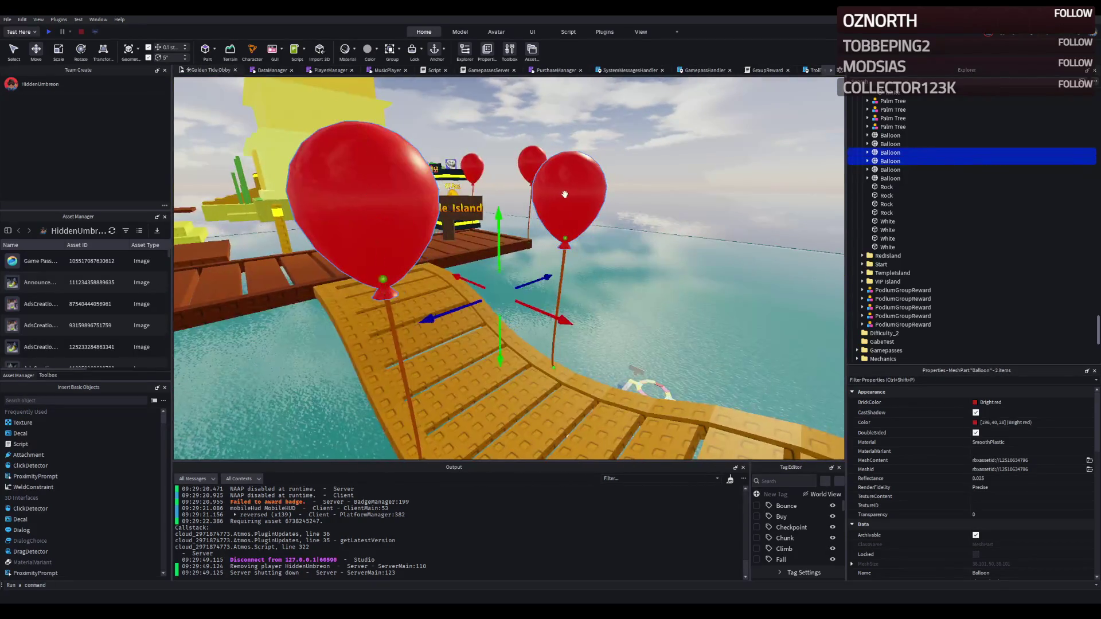
left_click(991, 402)
left_click(968, 513)
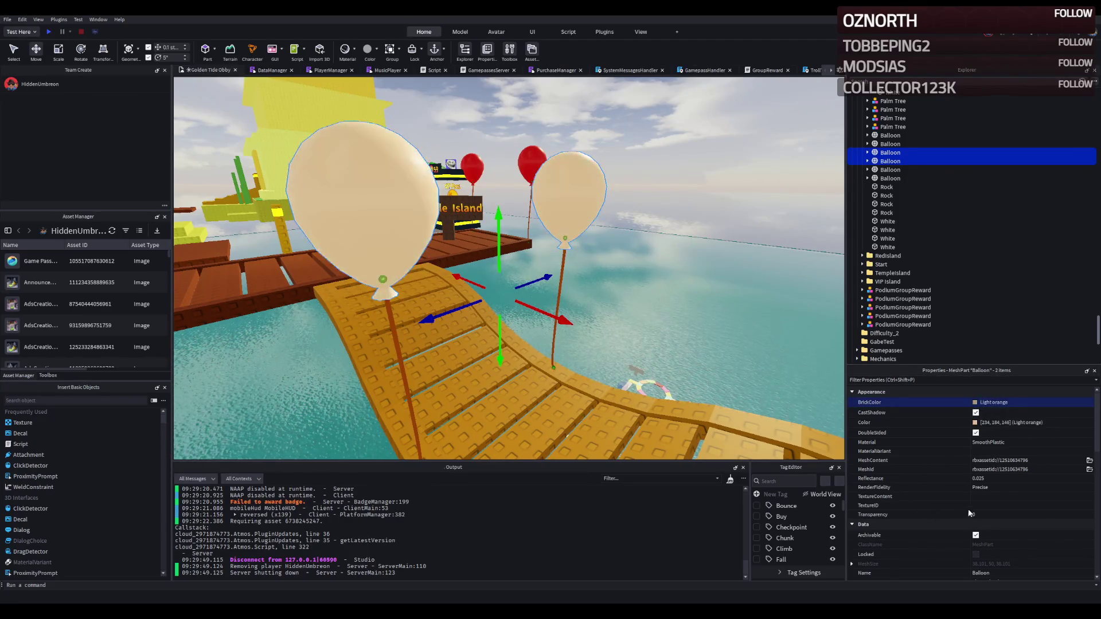
left_click(944, 460)
left_click(671, 319)
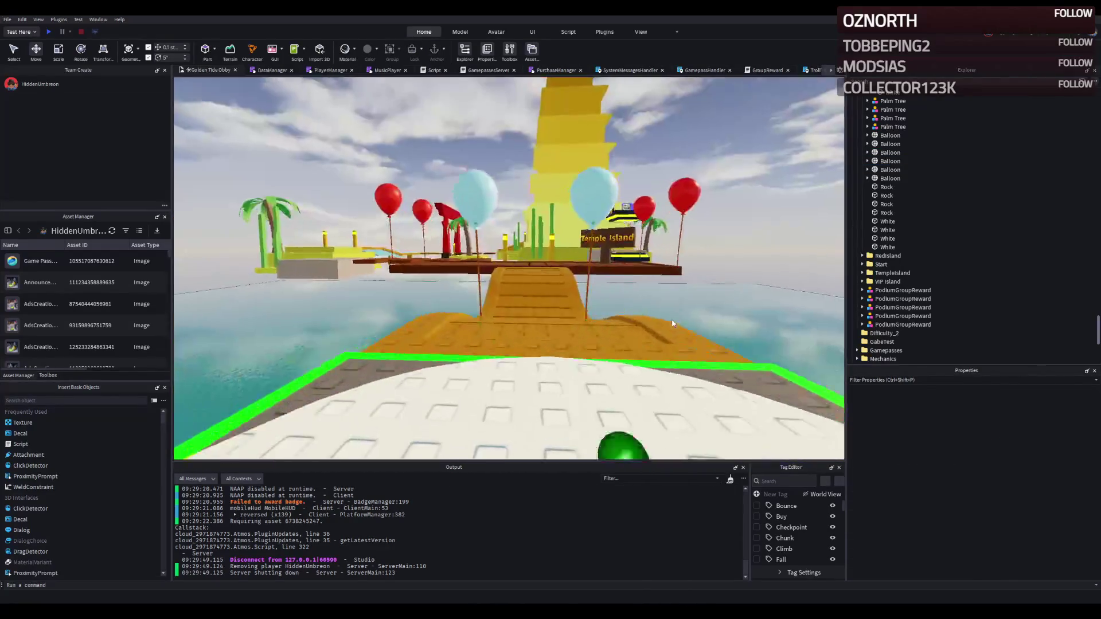
Fly along the bridge to the beige rock platform and select it
key("w")
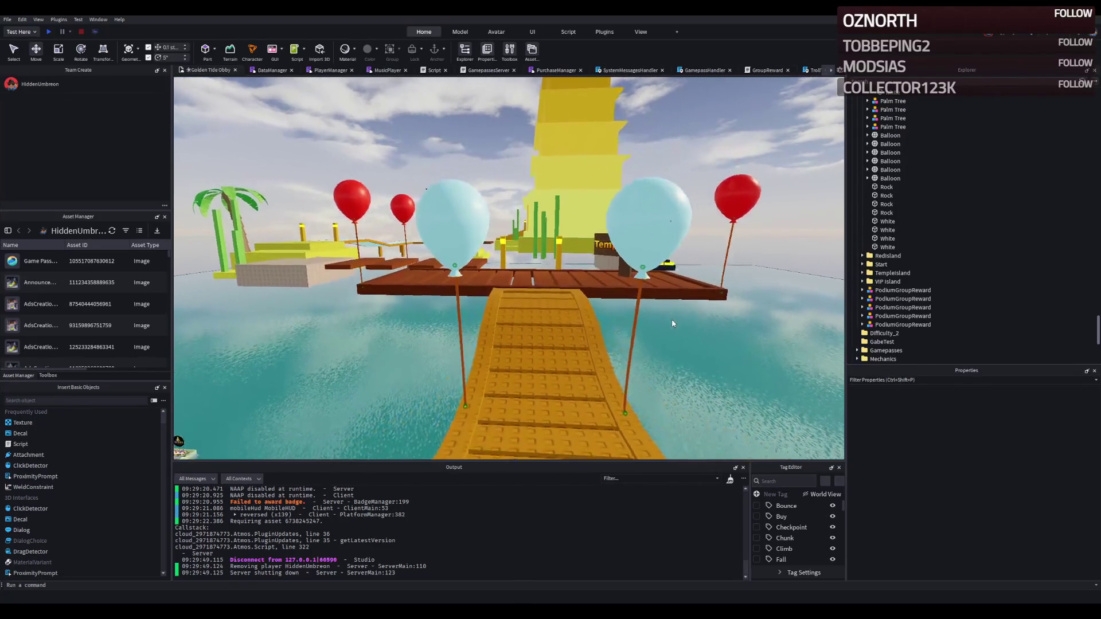
key("w")
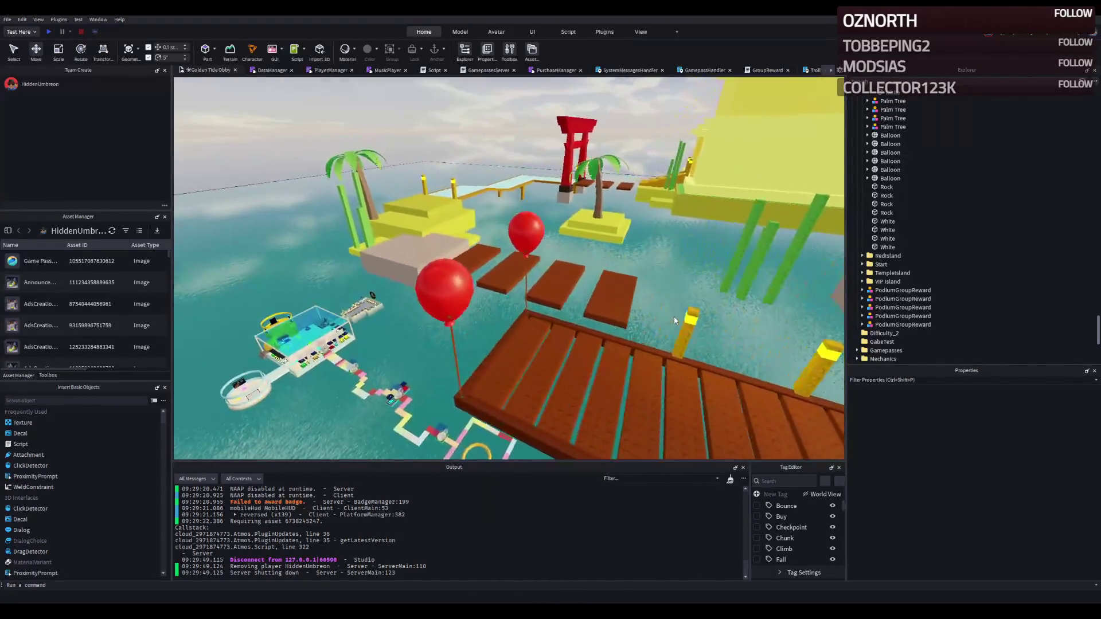
key("w")
key("w")
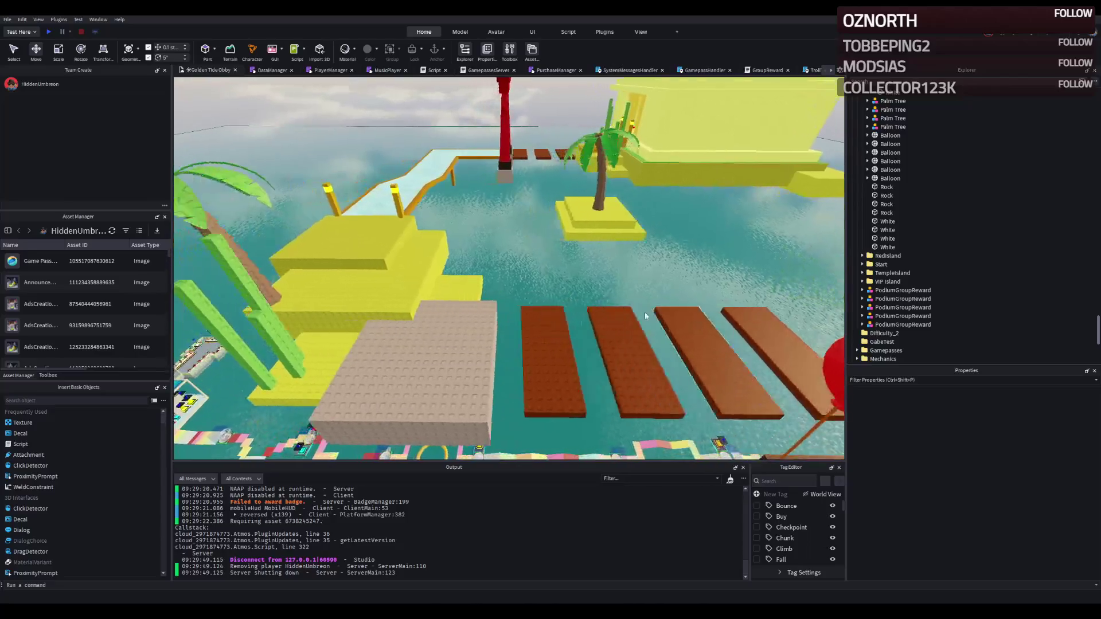
left_click(553, 321)
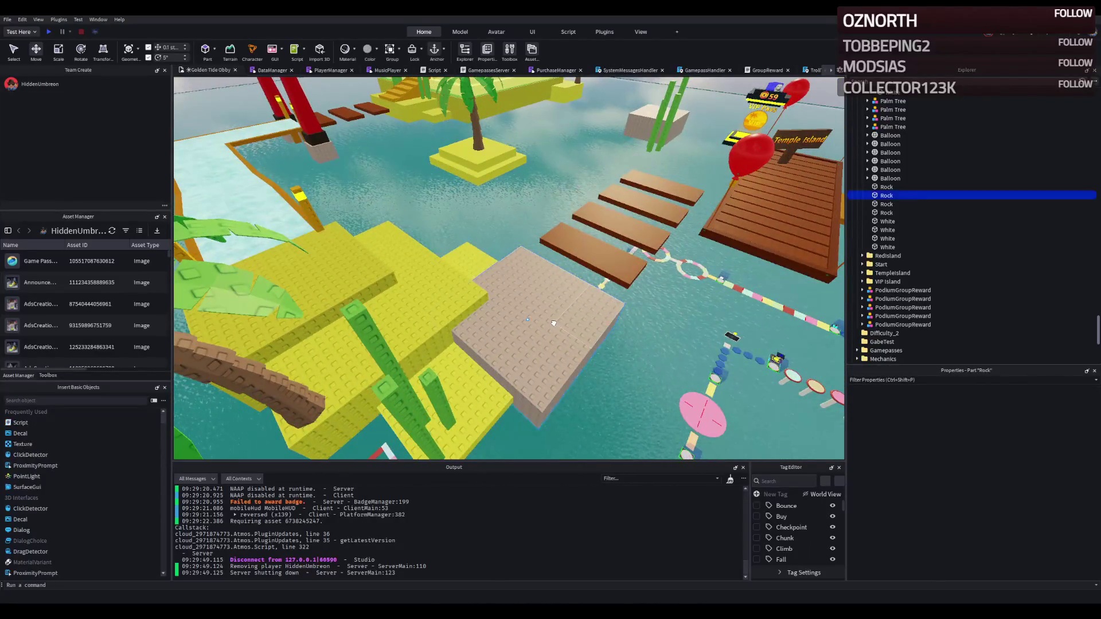
Move the four brown stepping planks about 20 studs away from the dock
key("f")
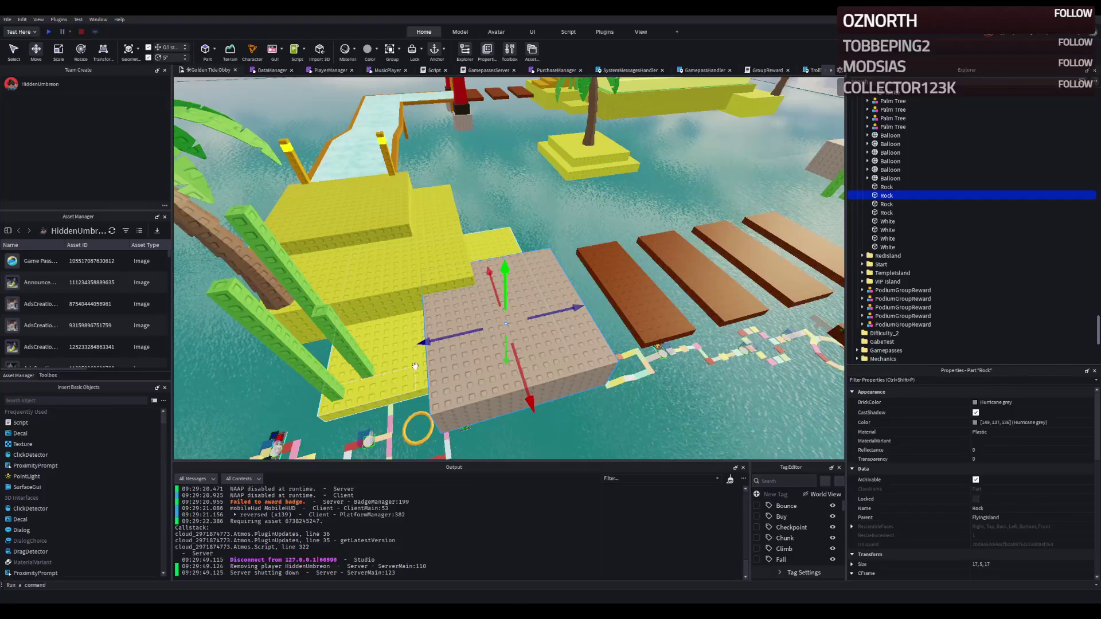
key("s")
left_click(355, 358)
left_click(395, 318, "shift")
left_click(401, 280, "shift")
left_click(403, 252, "shift")
mouse_move(419, 293)
left_mouse_down()
mouse_move(401, 291)
mouse_move(440, 291)
left_mouse_up()
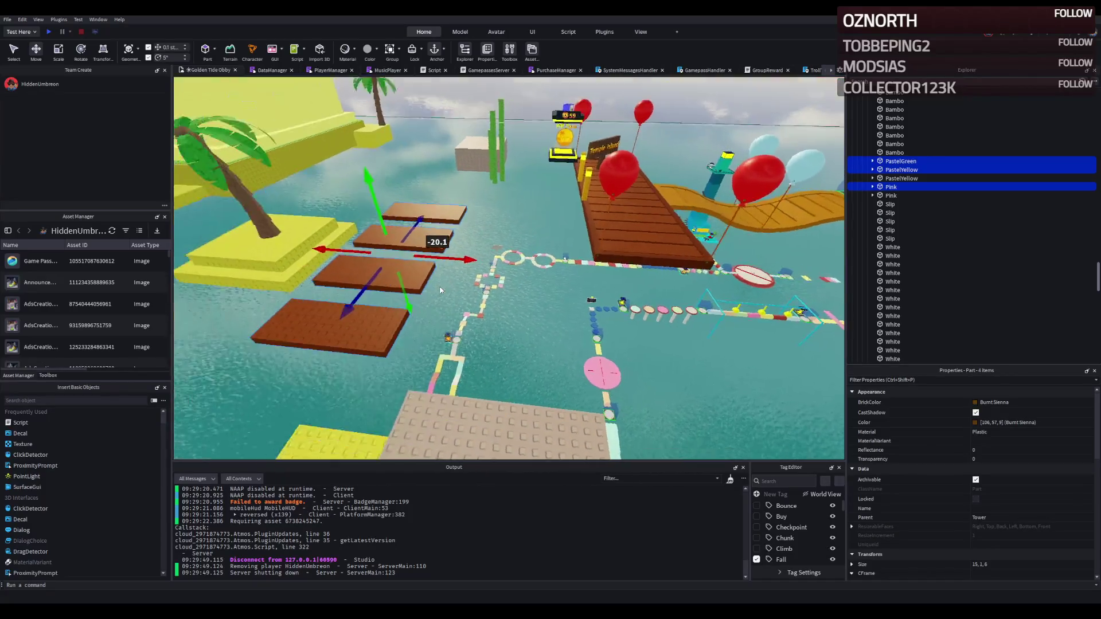
Delete the yellow platform, the leaning palm tree and the thick green bamboo pole
key("q")
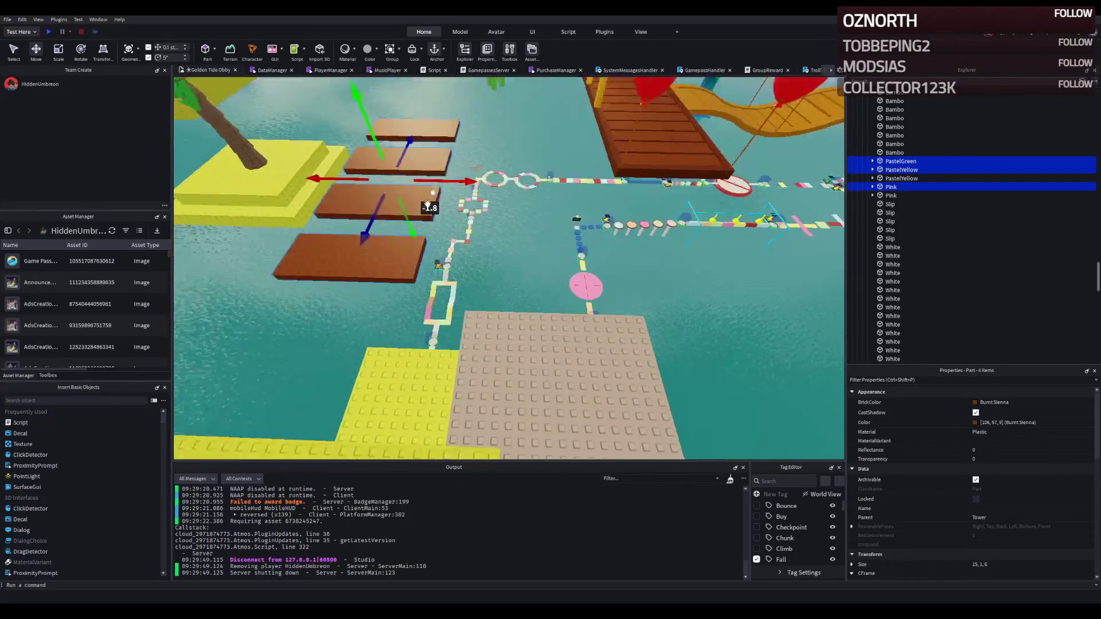
left_click(492, 288)
scroll(492, 288, "down", 5)
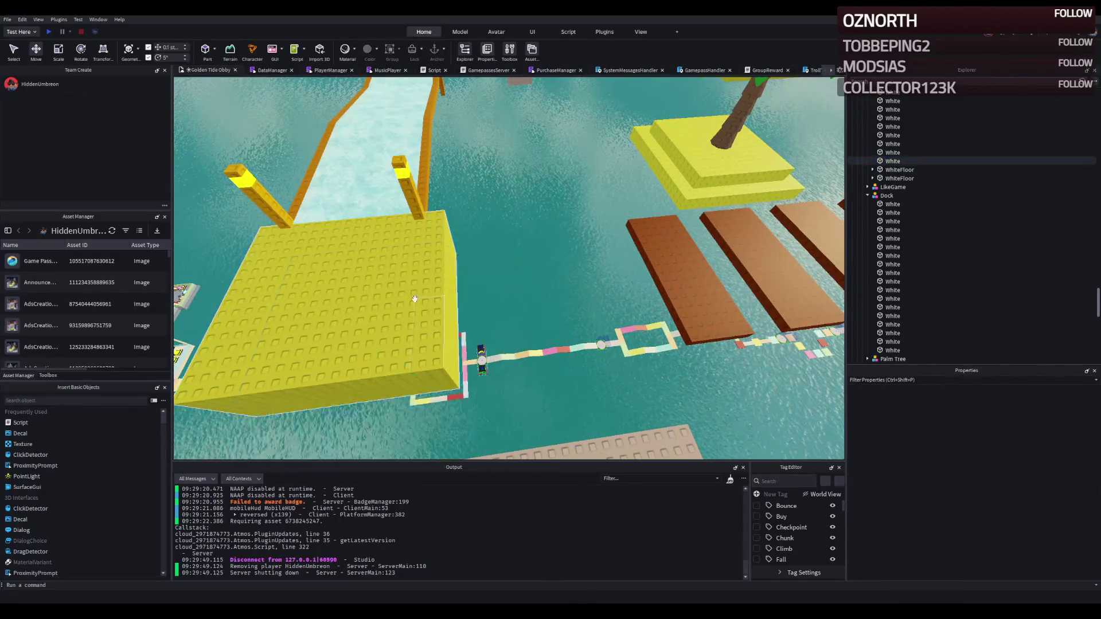
left_click(346, 285)
key("Delete")
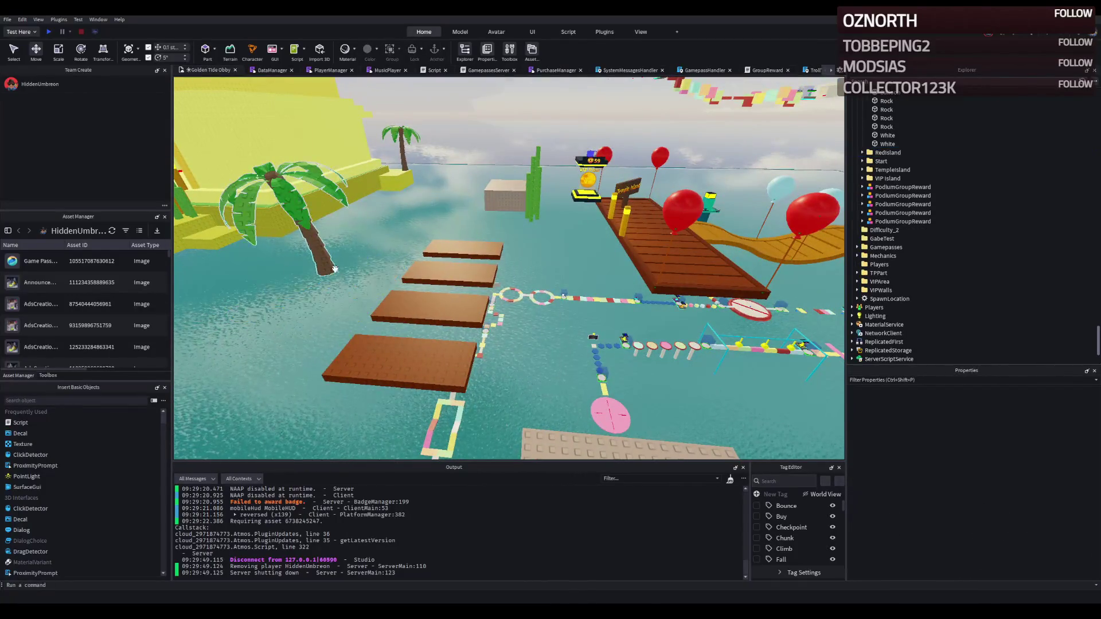
left_click(298, 229)
key("Delete")
left_click(504, 195)
key("Delete")
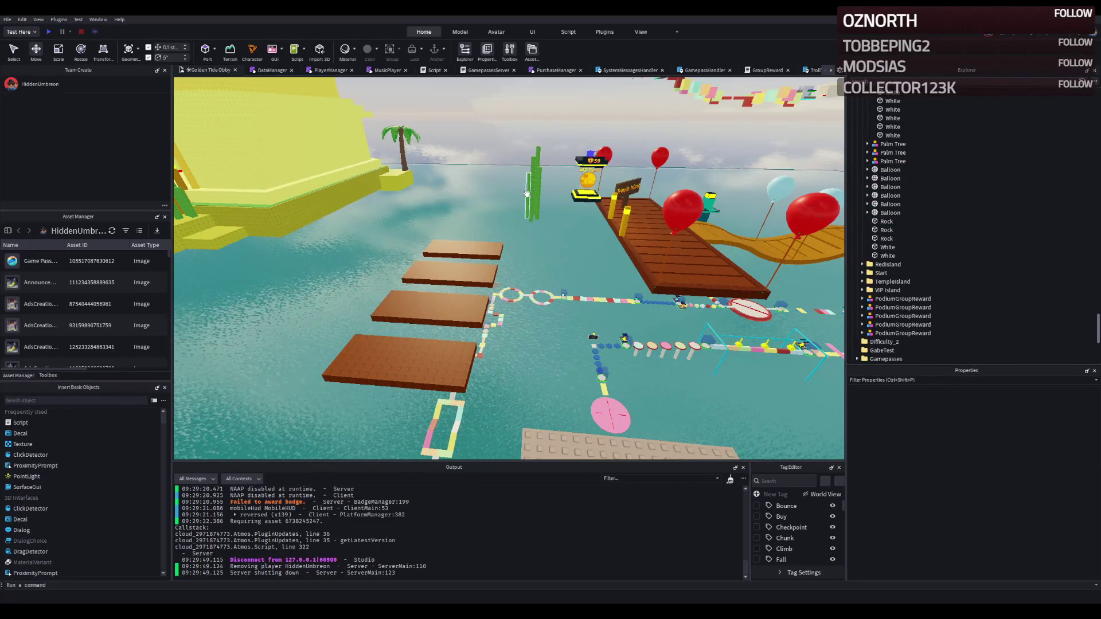
left_click(527, 194)
key("Delete")
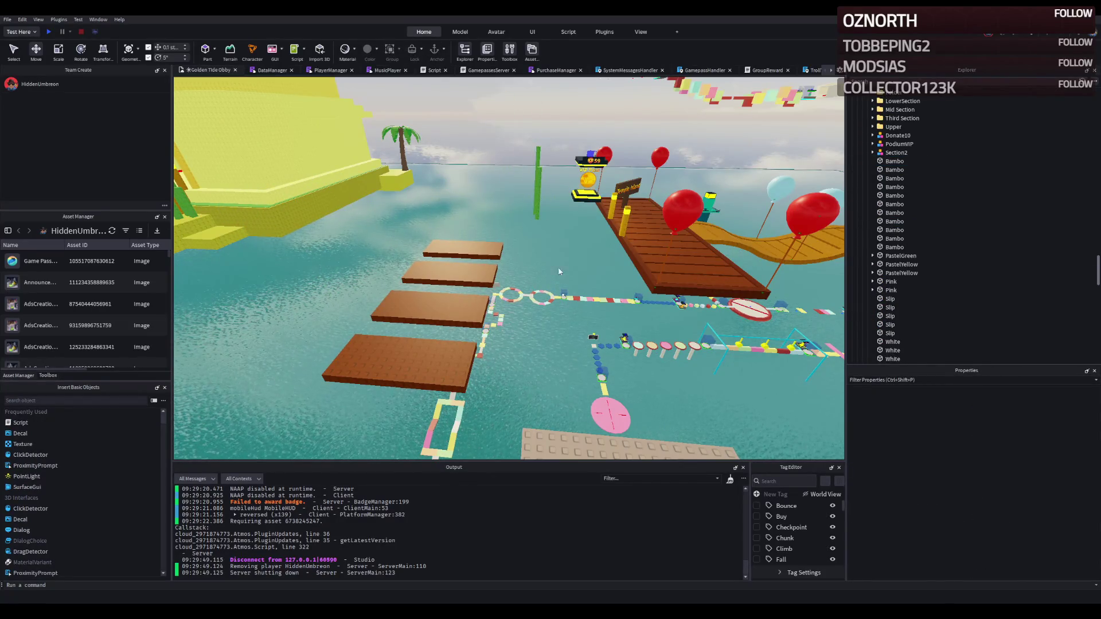
scroll(599, 377, "up", 2)
left_click(599, 377)
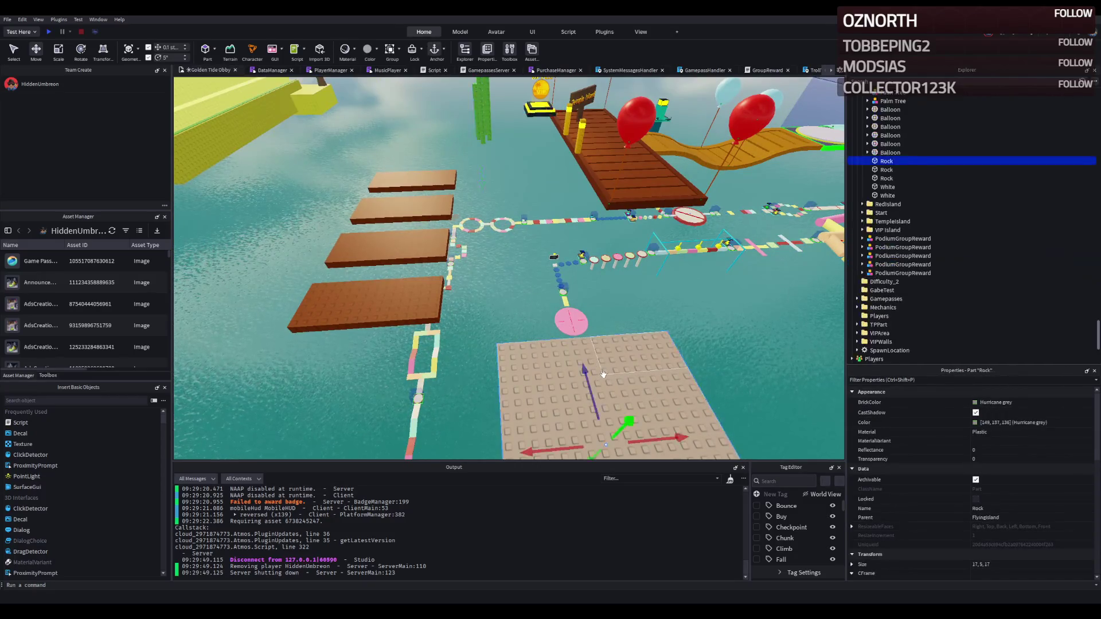
Move the beige rock block toward the Temple Island dock
mouse_move(589, 370)
left_mouse_down()
mouse_move(395, 358)
mouse_move(401, 352)
mouse_move(367, 344)
mouse_move(413, 338)
mouse_move(476, 401)
mouse_move(589, 402)
left_mouse_up()
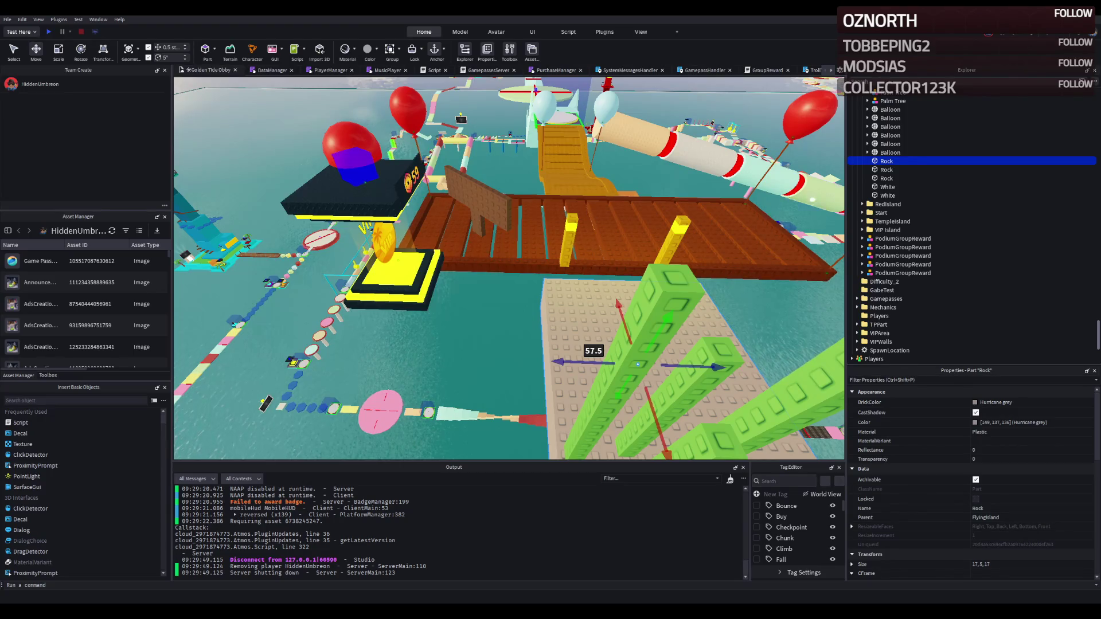
left_click_drag(631, 269, 538, 267)
key("a")
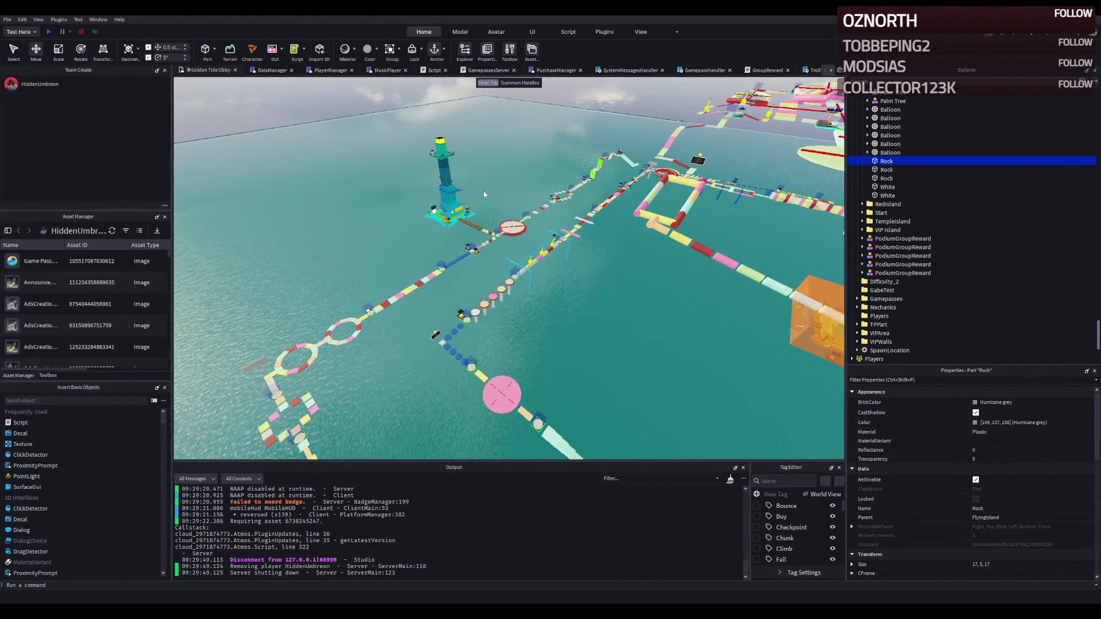
key("f")
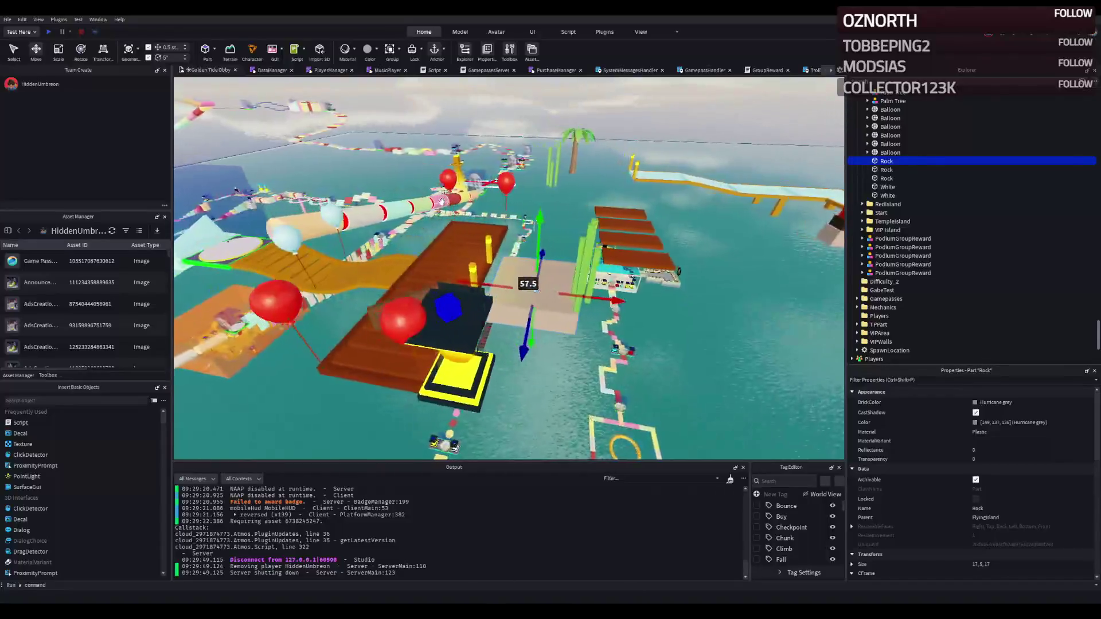
left_click_drag(441, 203, 442, 204)
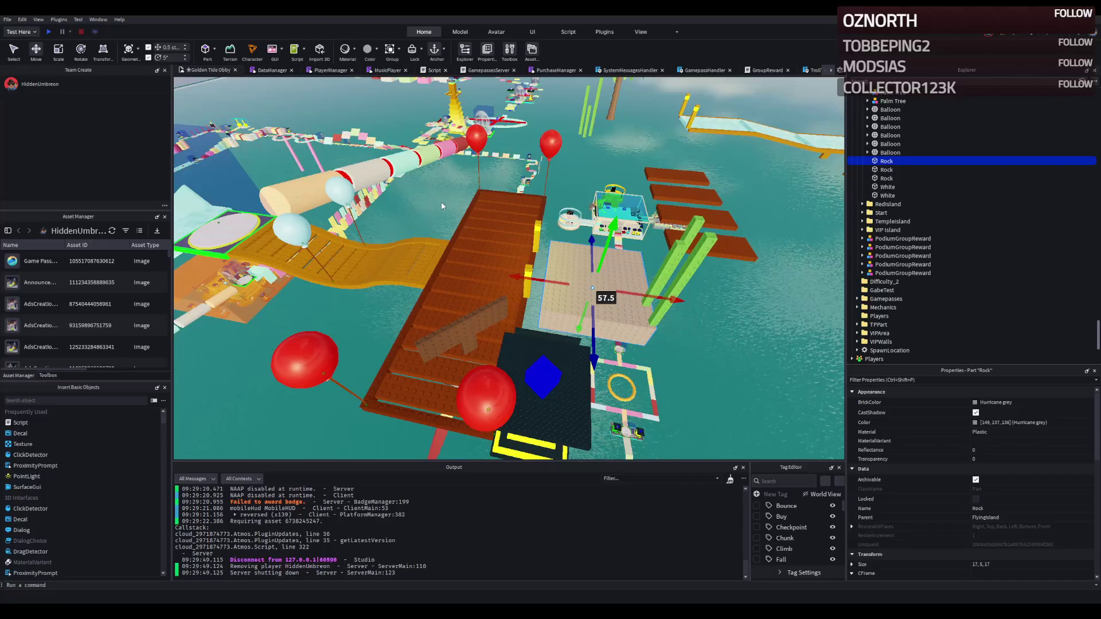
left_click_drag(441, 205, 442, 200)
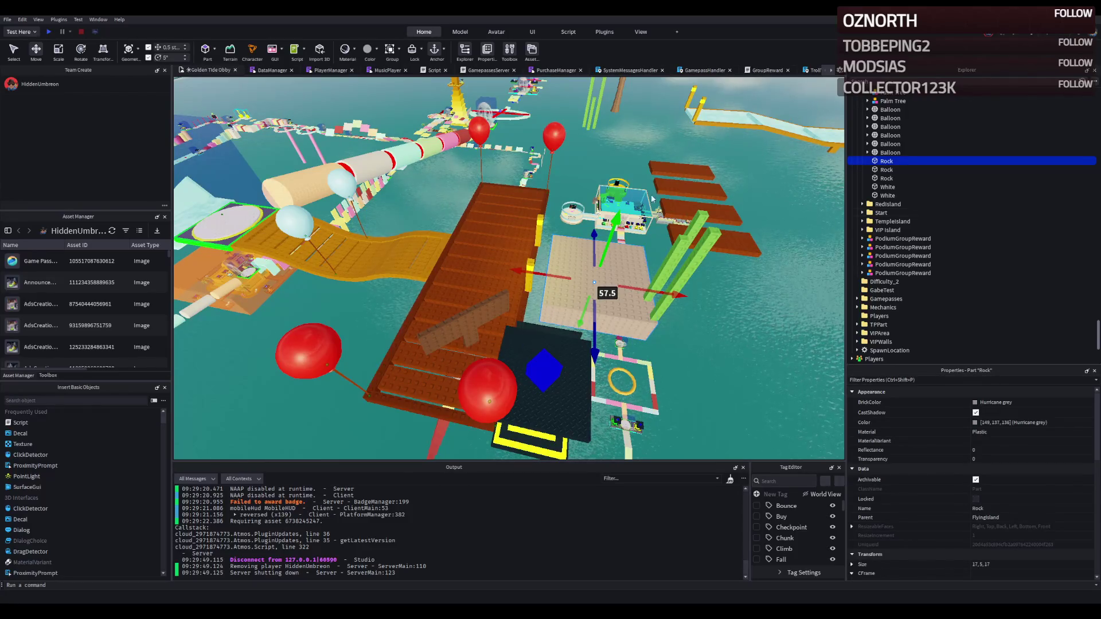
scroll(445, 199, "down", 5)
key("d")
key("d")
key("d")
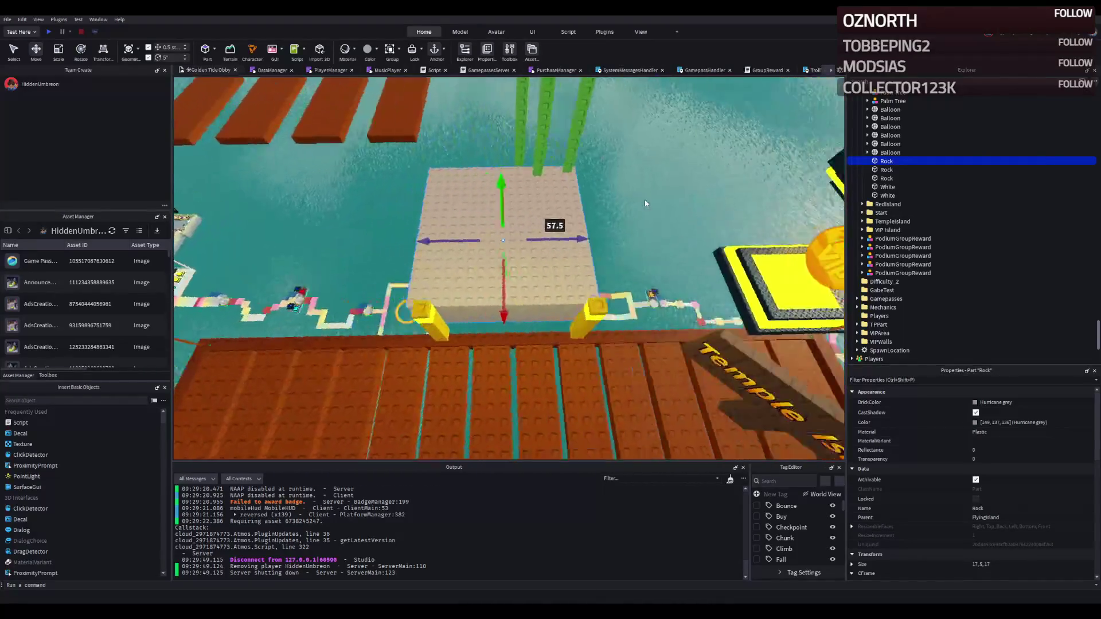
Scale the rock into a long walkway measuring 17 × 5 × 68
key("d")
key("d")
key("d")
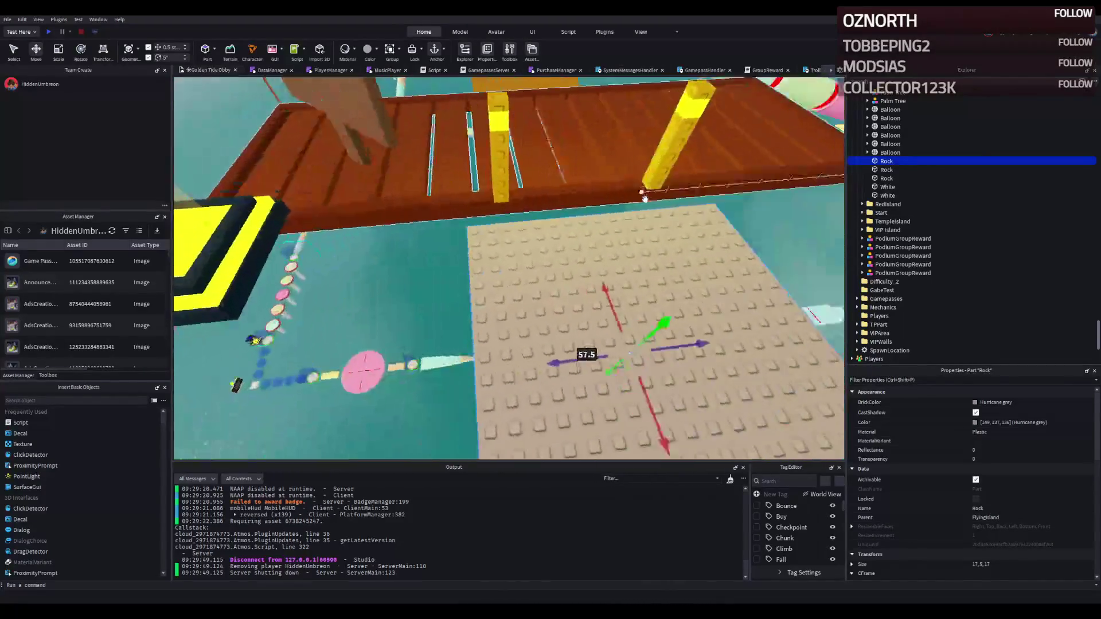
key("d")
key("d")
key("d")
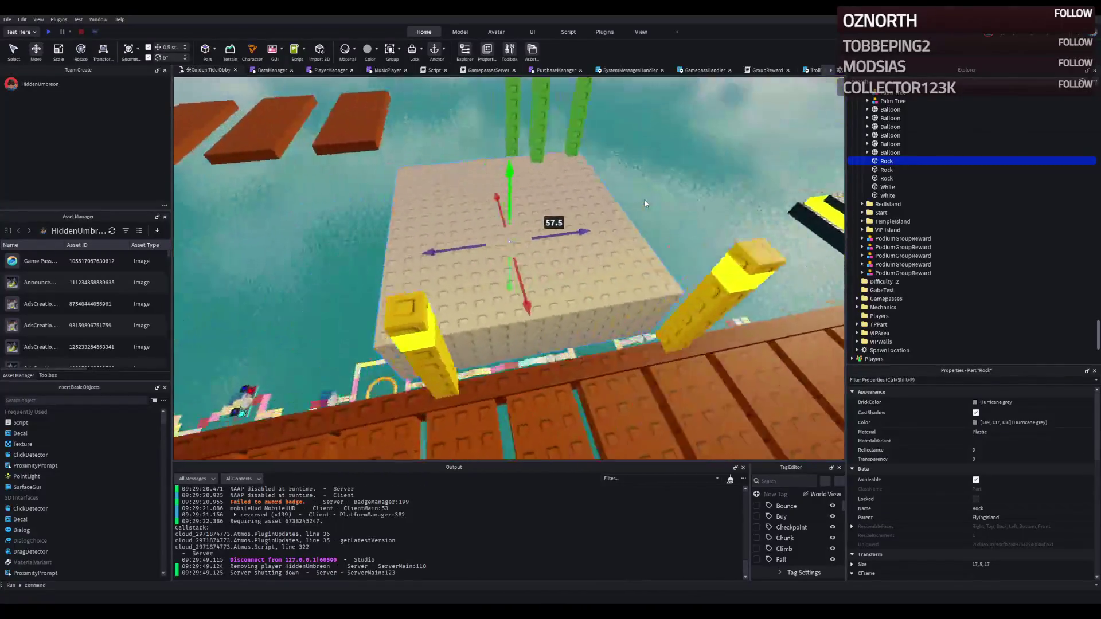
key("ctrl+3")
left_click_drag(478, 249, 220, 282)
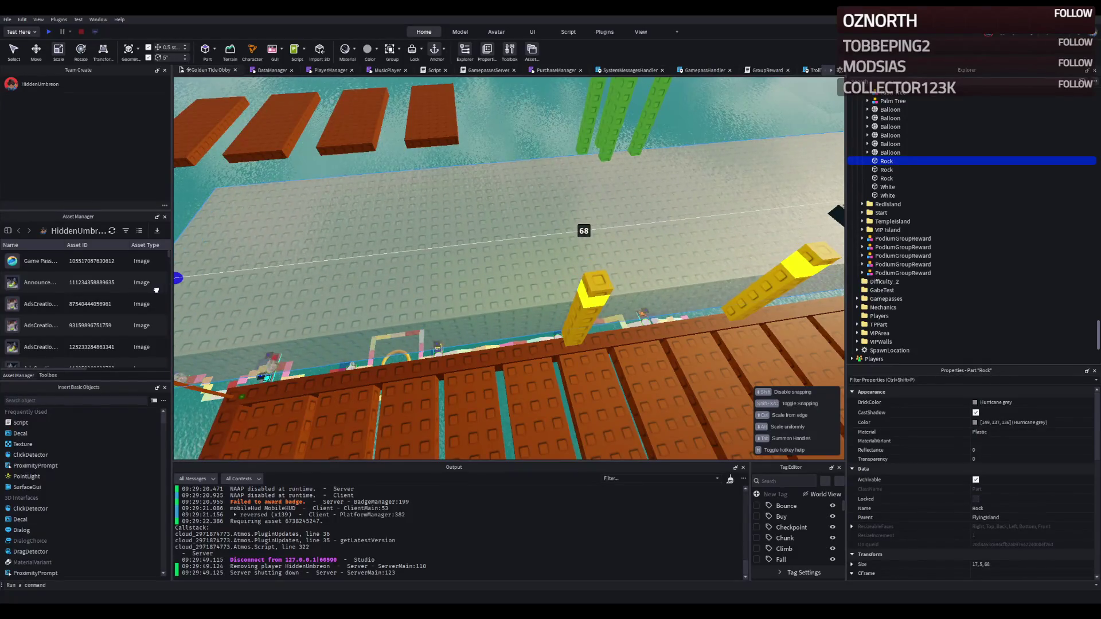
key("a")
key("a")
key("a")
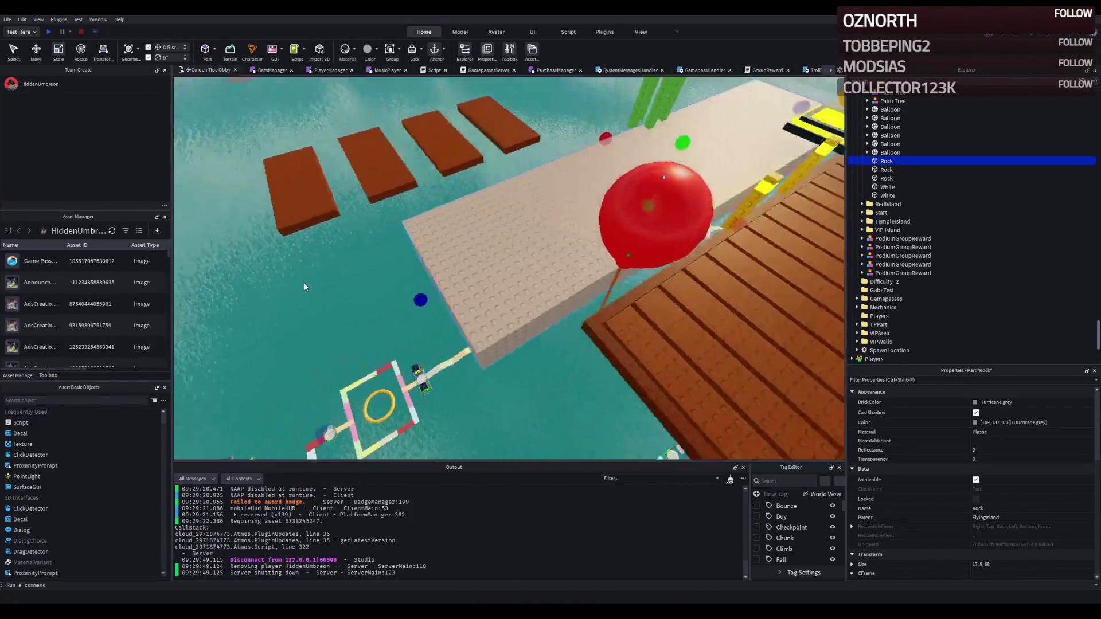
key("d")
key("d")
key("d")
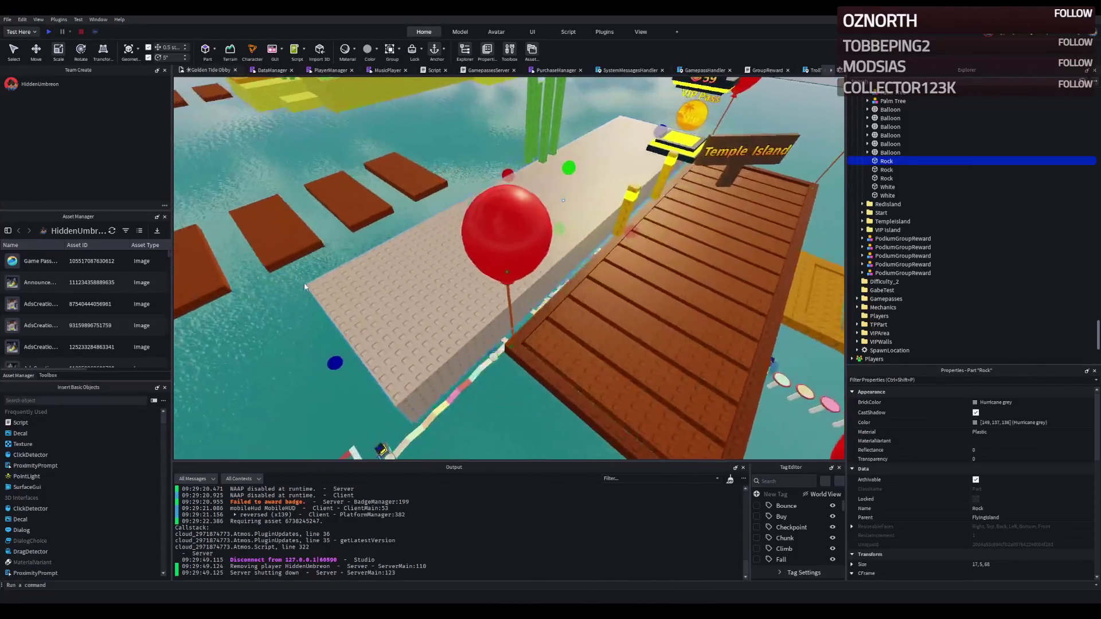
key("Right")
key("Right")
key("Right")
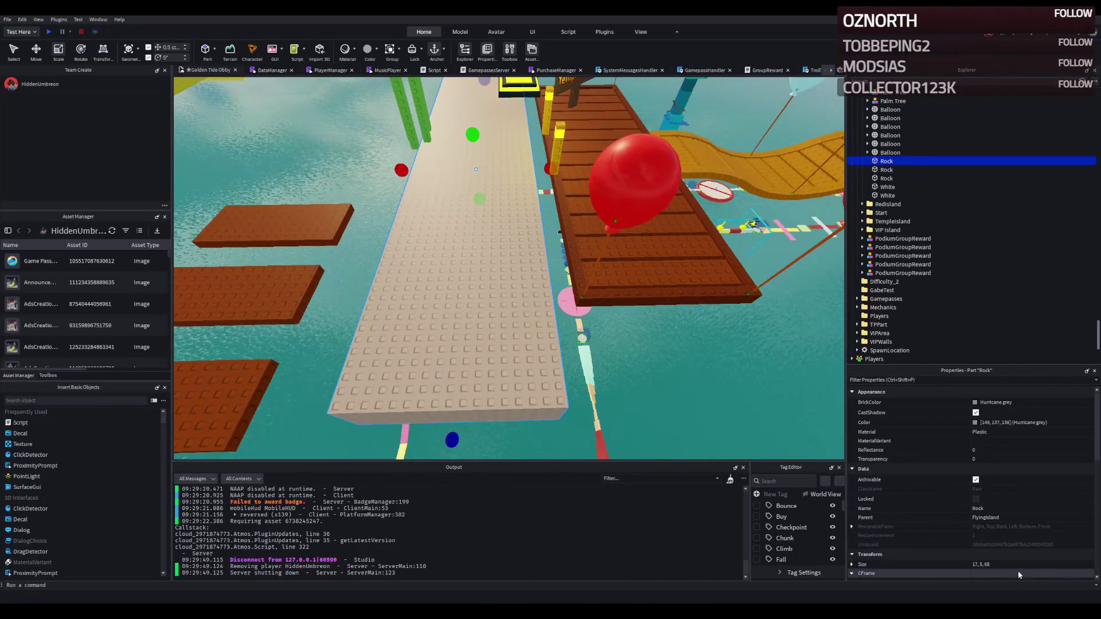
Set the rock walkway's Size to 17, 5, 65
left_click(1018, 565)
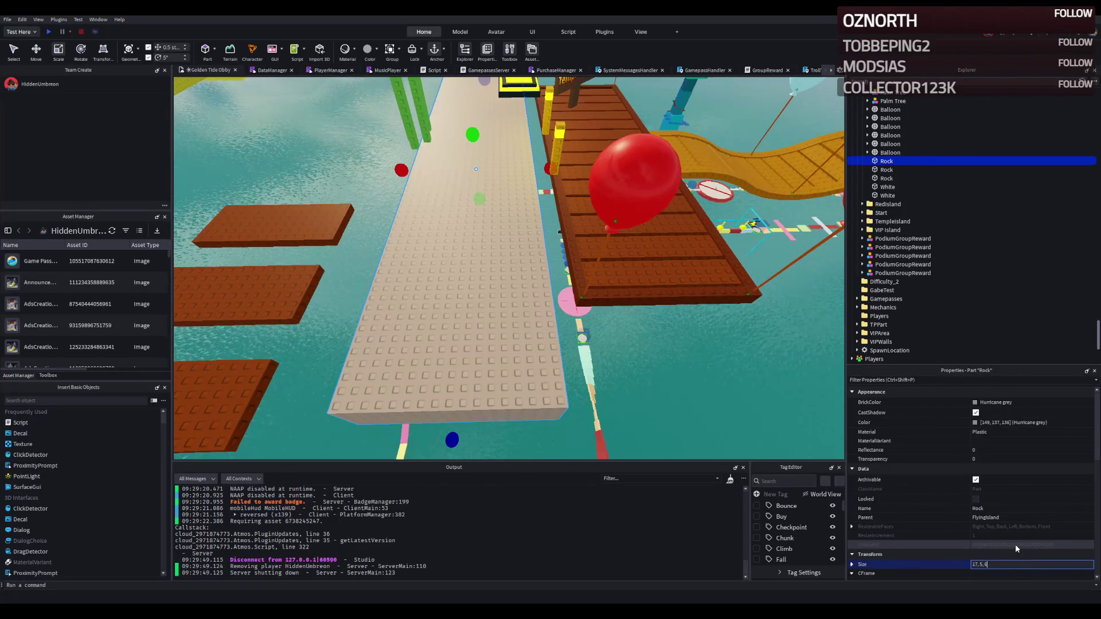
type("5")
key("Return")
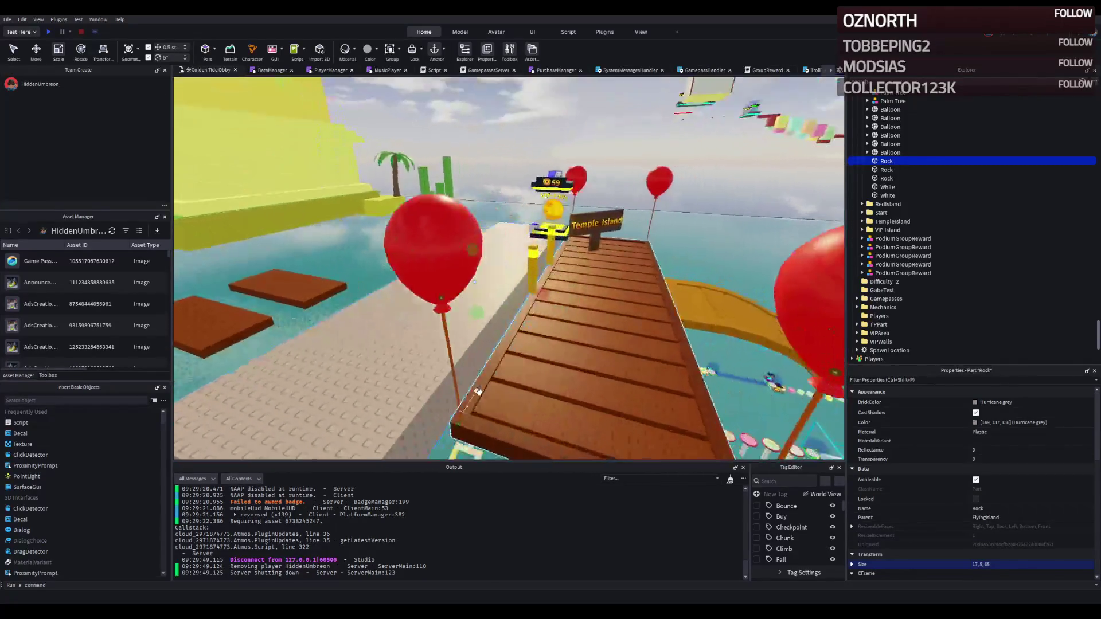
Slide the walkway about 19.5 studs sideways so it touches the plank dock
left_click(620, 285)
left_click(1043, 488)
left_click(366, 377)
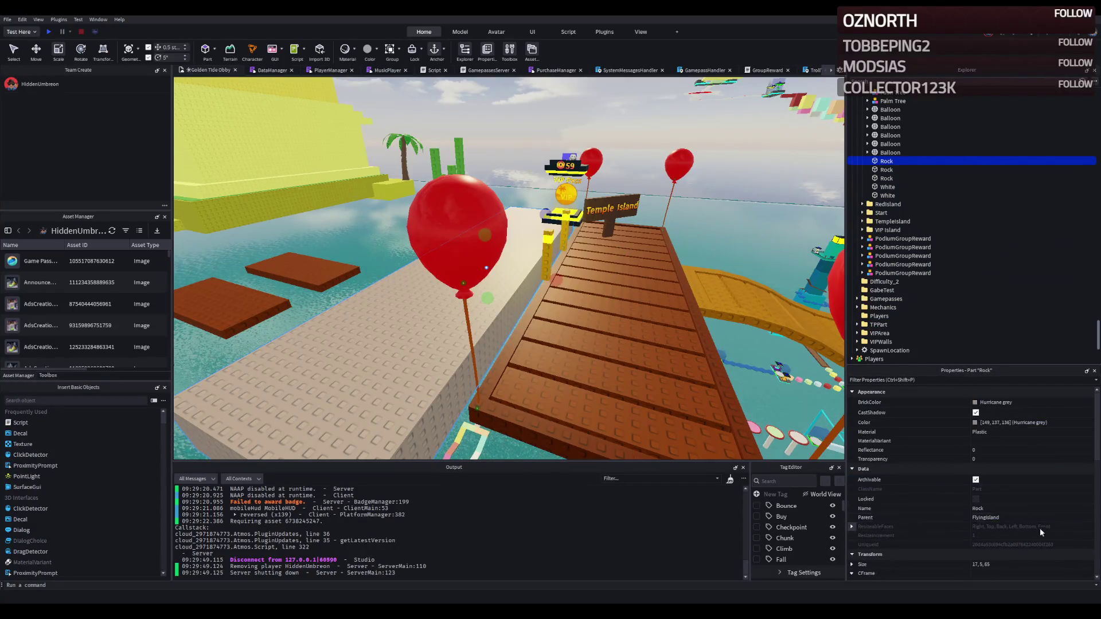
scroll(1041, 529, "down", 2)
left_click(875, 528)
scroll(658, 347, "up", 3)
key("f")
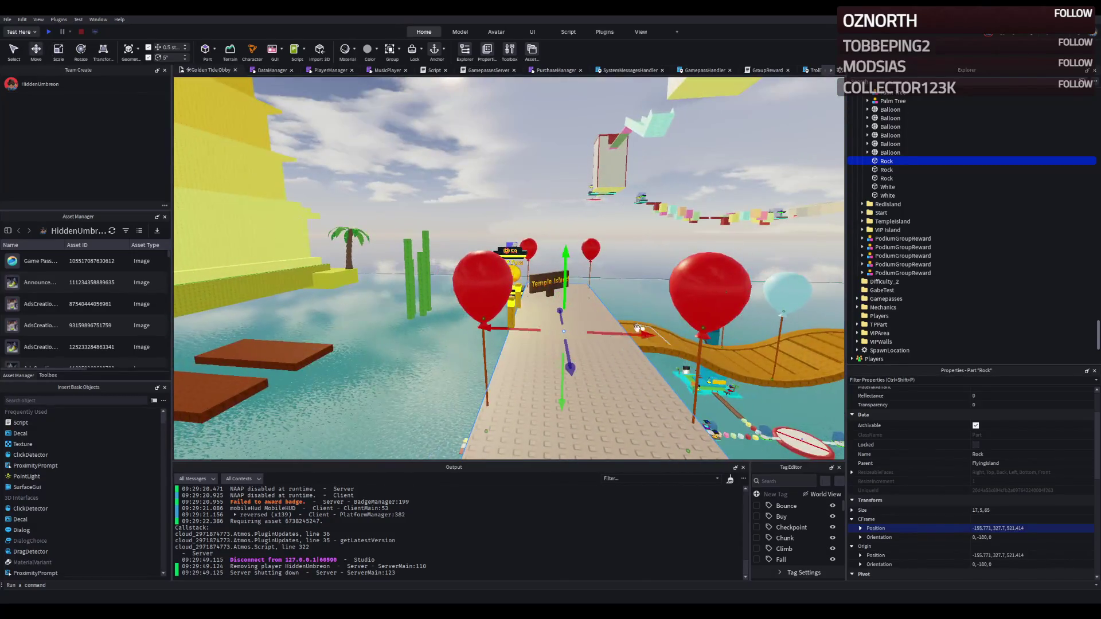
left_click_drag(617, 332, 547, 354)
left_click_drag(550, 312, 548, 316)
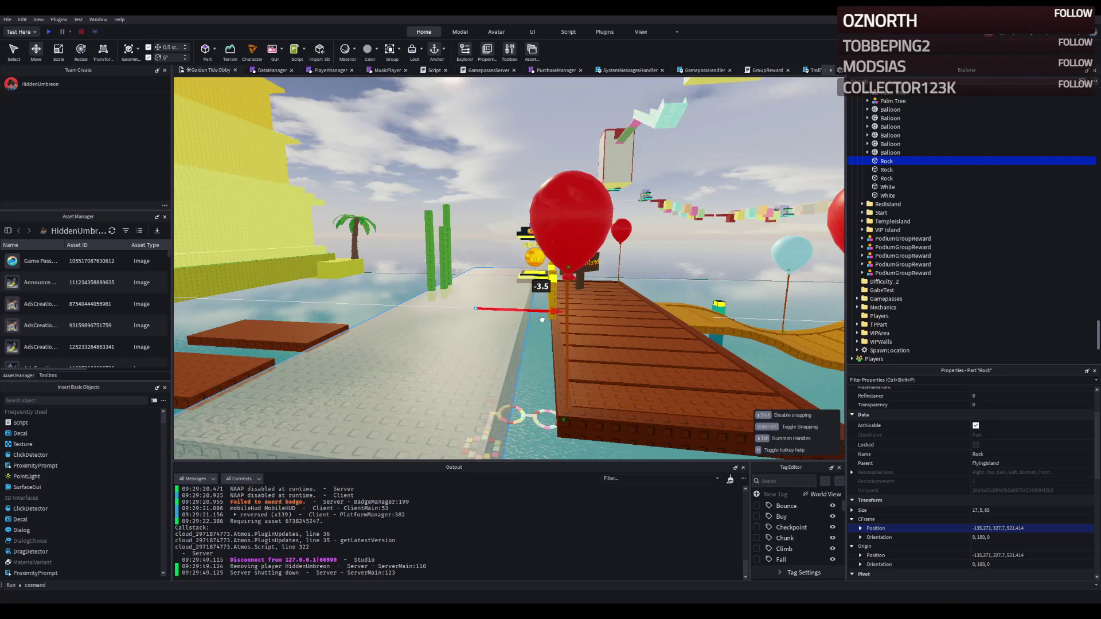
Scale the rock slab to 20 studs wide and 3 studs thick
key("w")
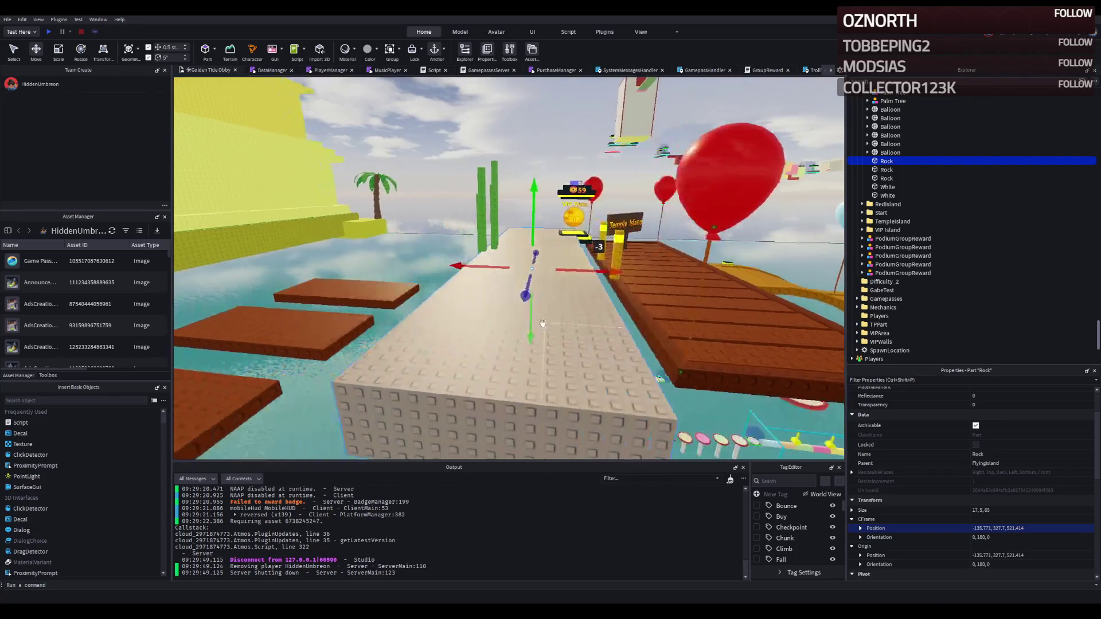
left_click_drag(456, 264, 435, 269)
key("s")
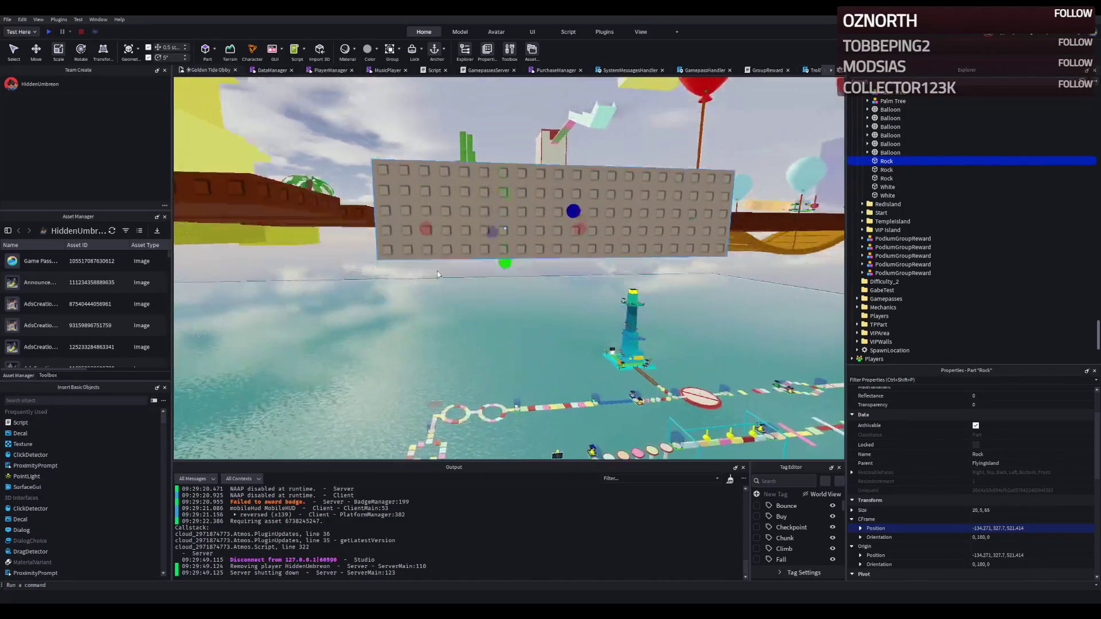
left_click_drag(494, 297, 495, 282)
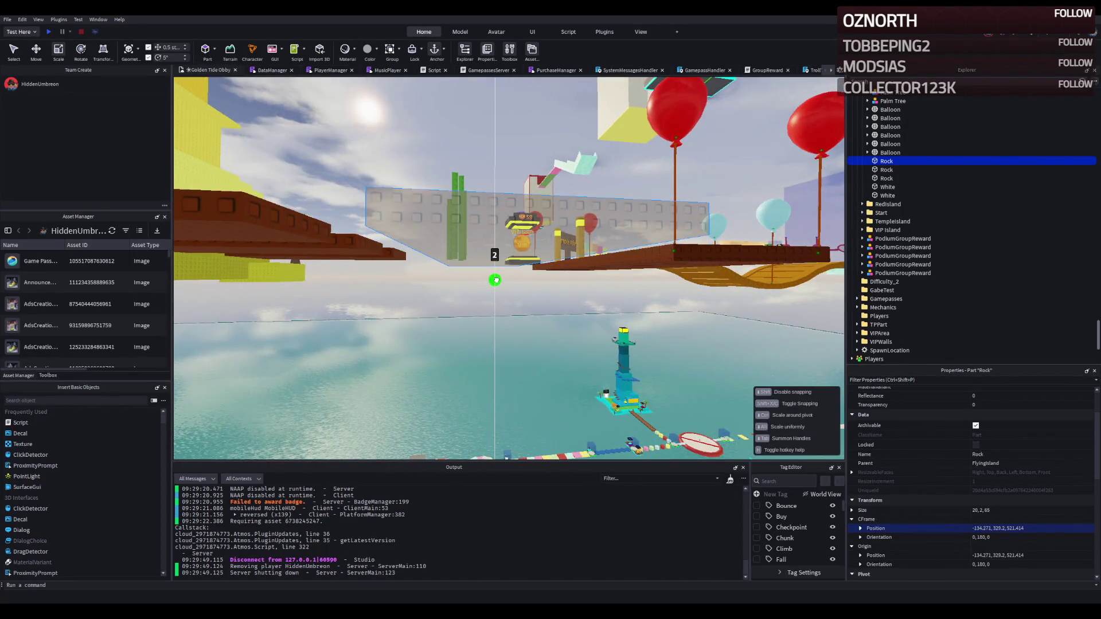
left_click_drag(494, 282, 495, 285)
Duplicate the slab, make the copy narrower and lower it 3 studs beneath
key("w")
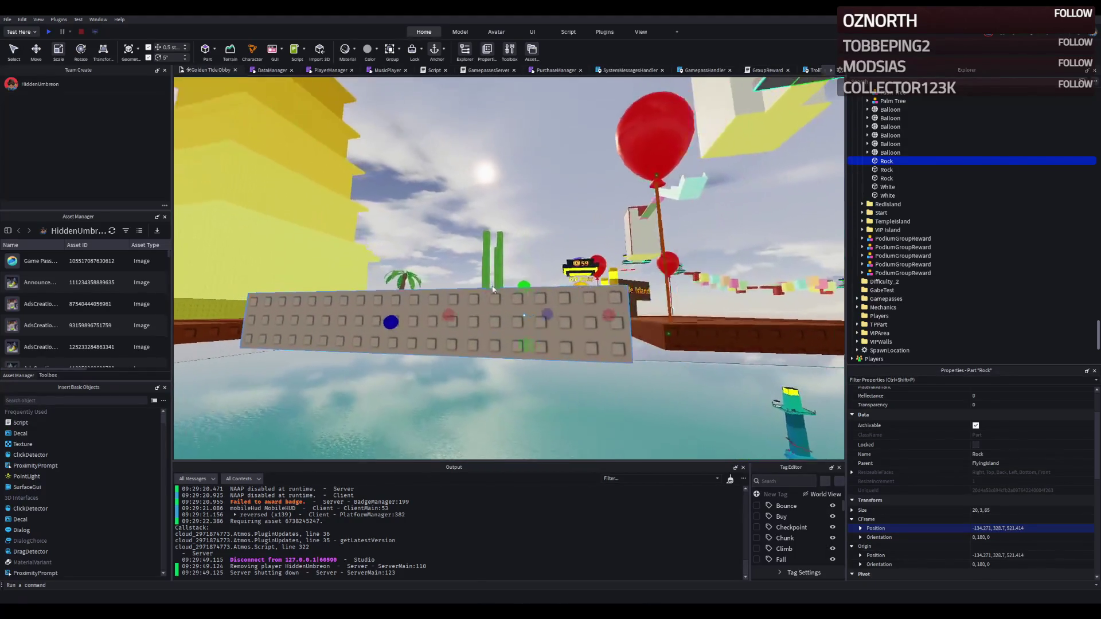
key("q")
key("ctrl+d")
key("q")
left_click_drag(424, 305, 462, 304)
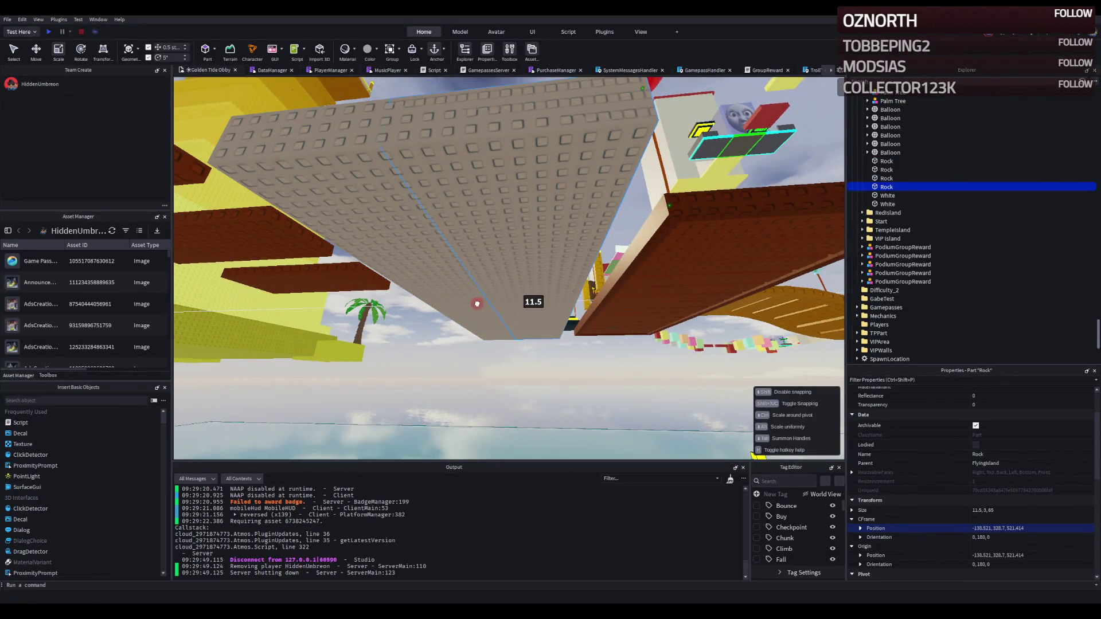
key("ctrl+2")
left_click_drag(542, 348, 539, 376)
scroll(1026, 492, "down", 5)
left_click(1020, 483)
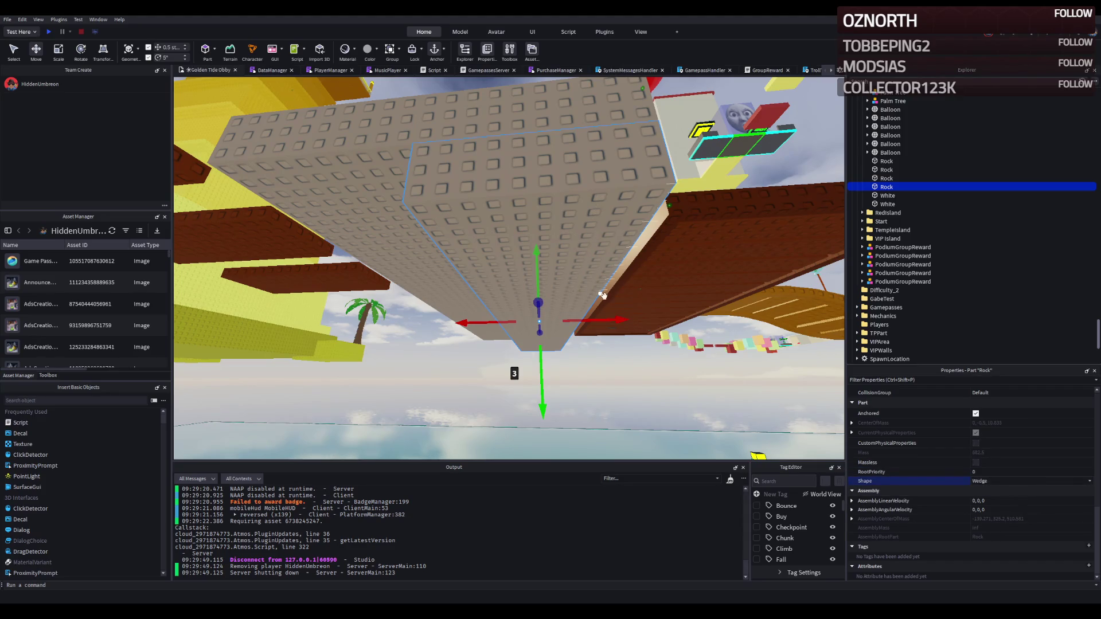
Drag a corner-wedge rock piece under the slab and raise it 1 stud
key("a")
left_click_drag(634, 307, 637, 311)
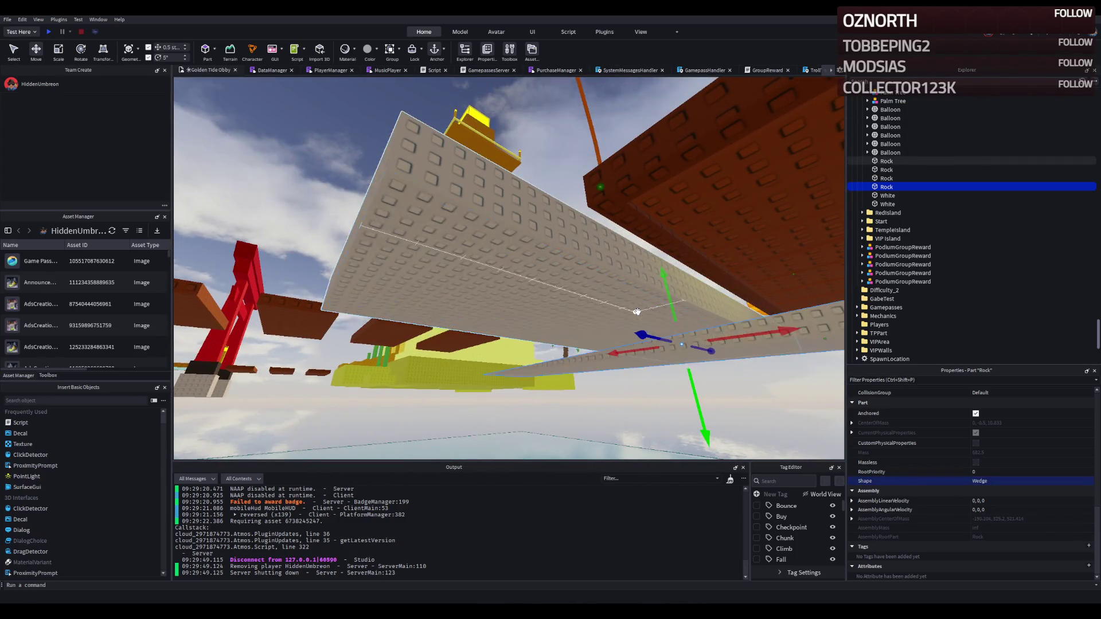
mouse_move(344, 312)
left_mouse_down()
mouse_move(327, 314)
mouse_move(683, 290)
mouse_move(635, 302)
left_mouse_up()
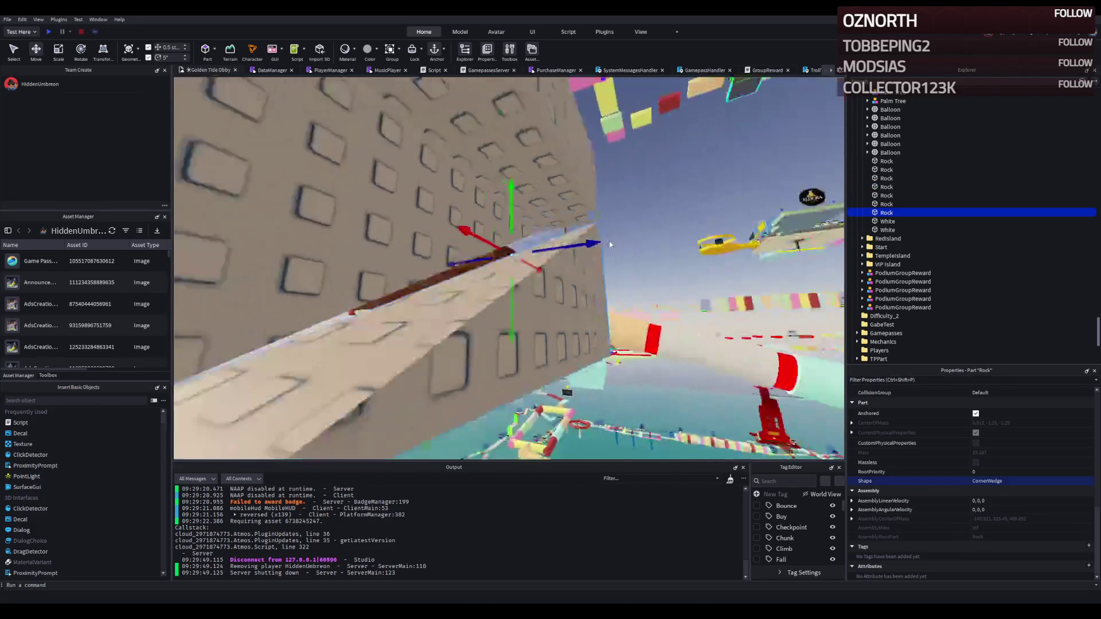
mouse_move(526, 224)
left_mouse_down()
mouse_move(523, 160)
mouse_move(548, 165)
mouse_move(558, 184)
left_mouse_up()
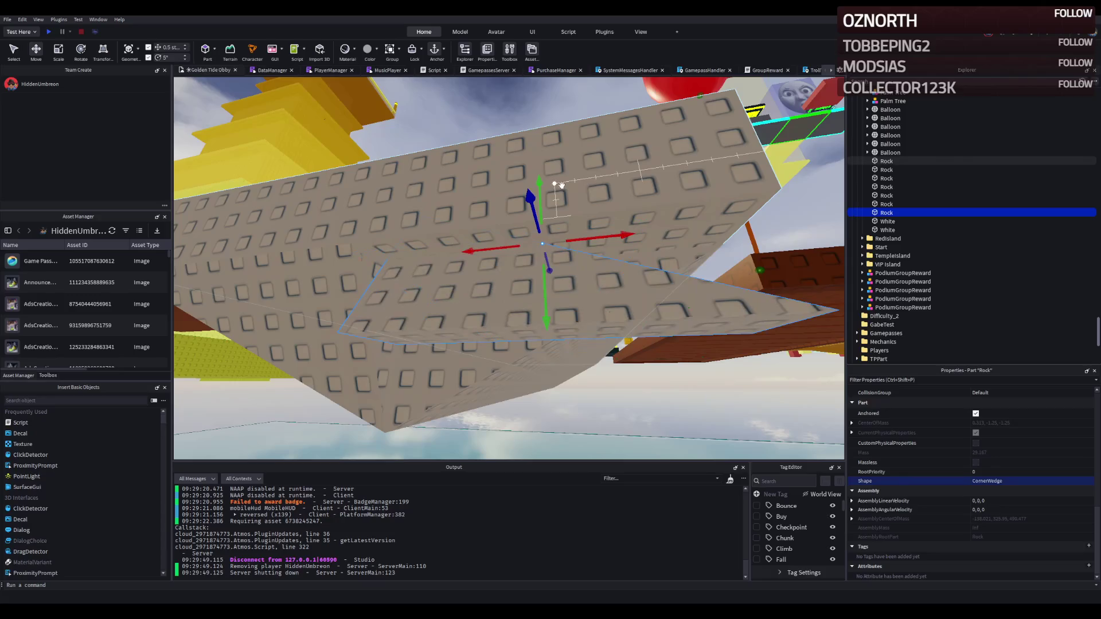
Raise the corner wedge 1.5 studs and move it under the slab
left_click_drag(545, 321, 537, 344)
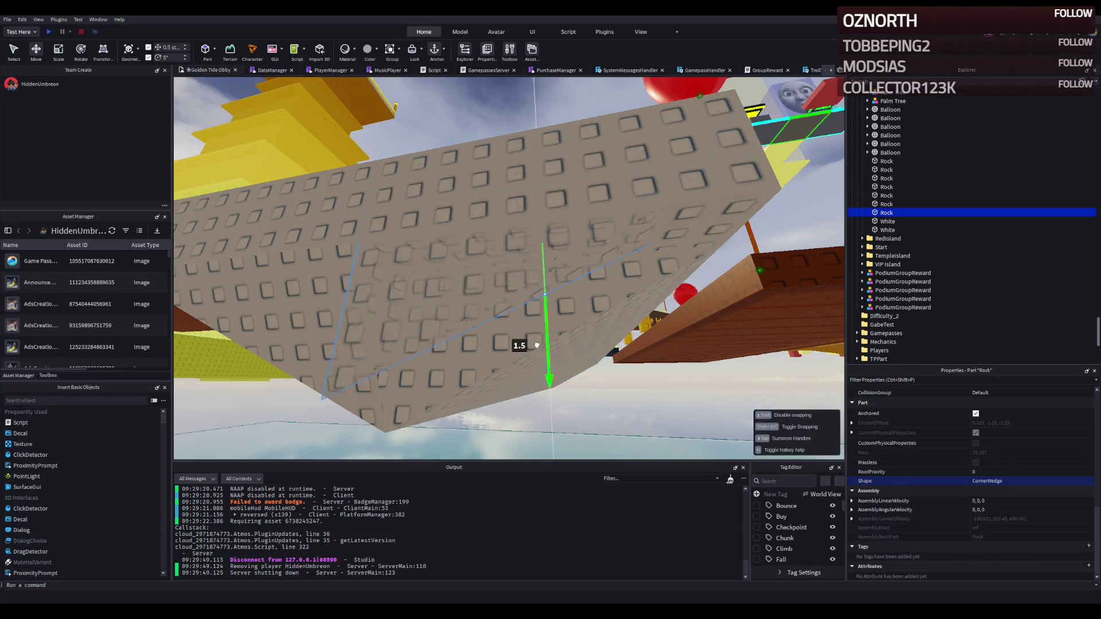
mouse_move(534, 386)
left_mouse_down()
mouse_move(524, 379)
mouse_move(533, 366)
mouse_move(656, 317)
left_mouse_up()
mouse_move(714, 248)
left_mouse_down()
mouse_move(344, 291)
mouse_move(424, 306)
mouse_move(467, 233)
mouse_move(450, 290)
mouse_move(474, 298)
left_mouse_up()
scroll(495, 296, "down", 5)
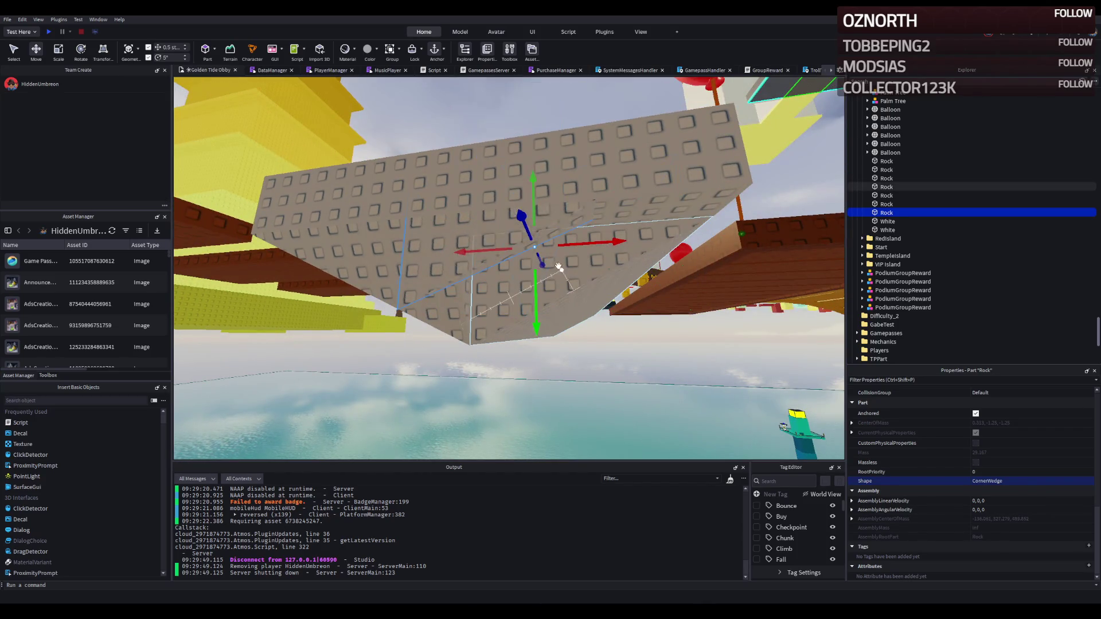
mouse_move(431, 263)
left_mouse_down()
mouse_move(476, 348)
mouse_move(501, 360)
mouse_move(462, 215)
mouse_move(436, 189)
left_mouse_up()
key("s")
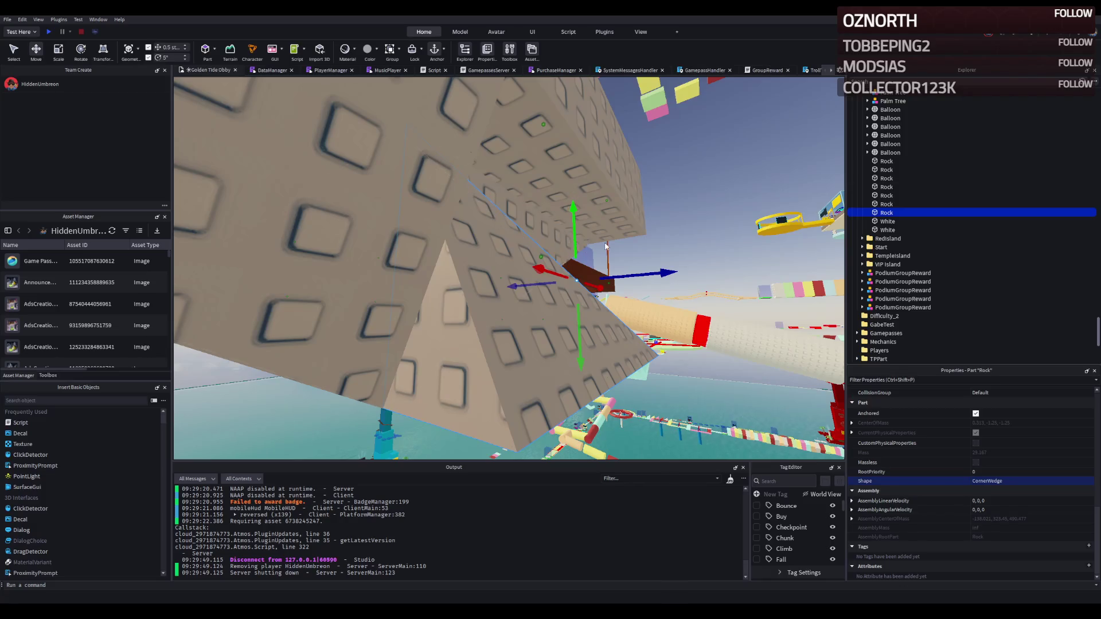
key("s")
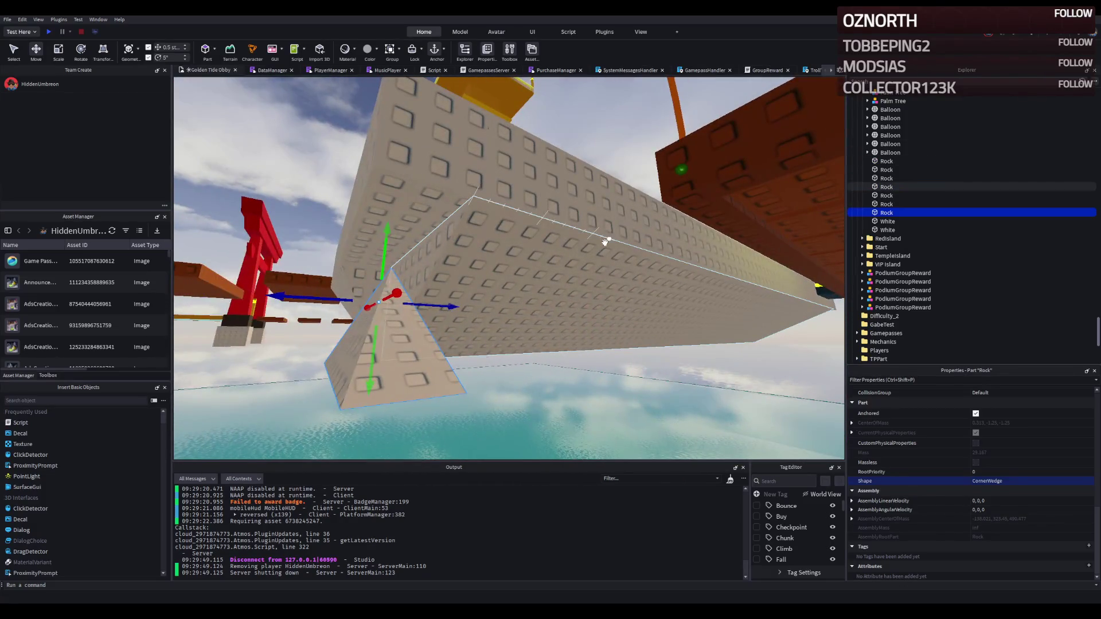
Rotate the corner wedge to about 160° and slide it 35 studs along the slab
key("ctrl+t")
key("ctrl+t")
key("ctrl+t")
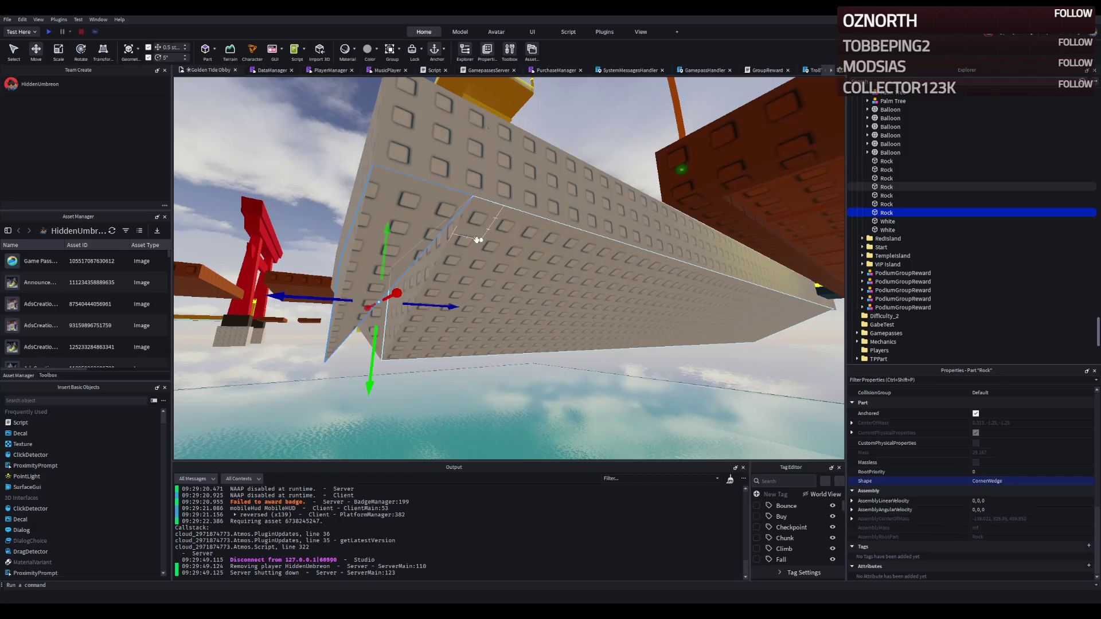
key("d")
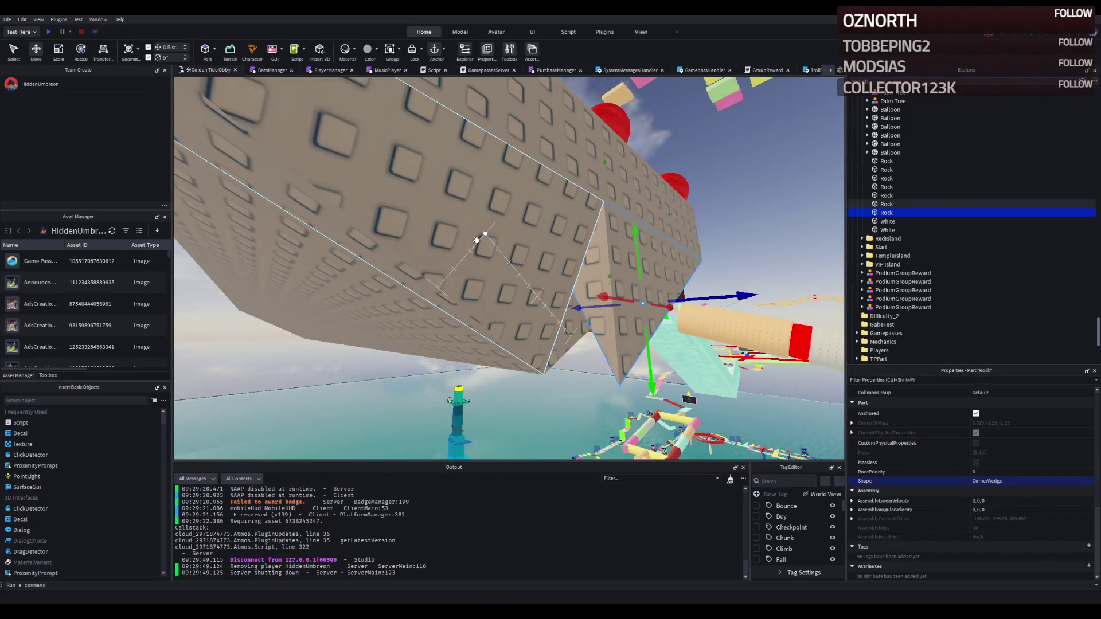
key("ctrl+2")
mouse_move(688, 252)
left_mouse_down()
mouse_move(705, 258)
mouse_move(716, 338)
mouse_move(613, 349)
left_mouse_up()
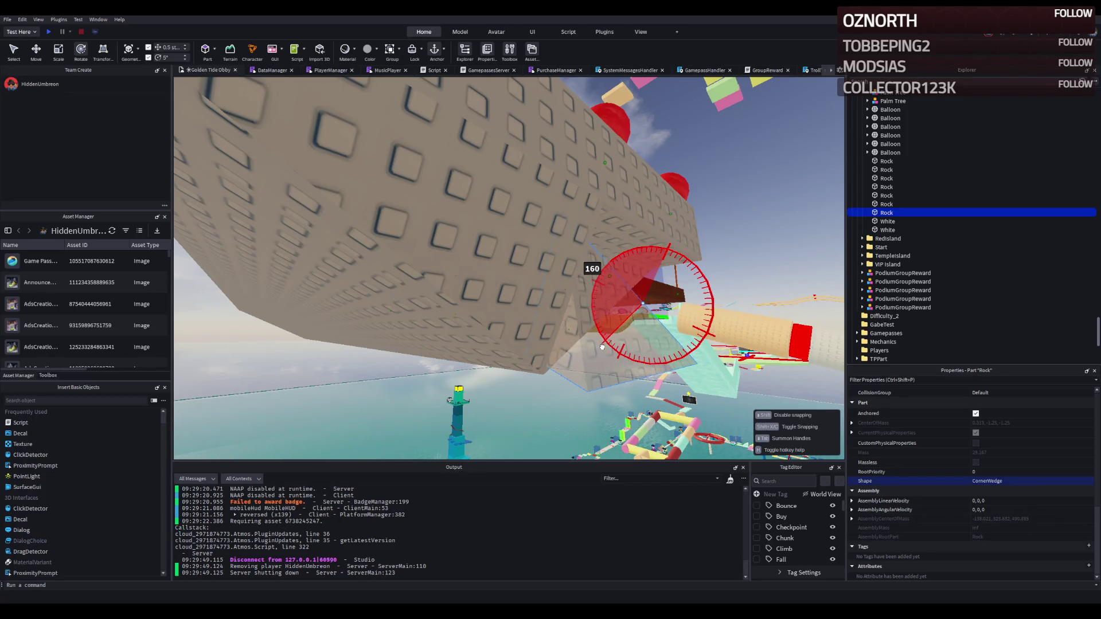
mouse_move(631, 320)
left_mouse_down()
mouse_move(647, 317)
mouse_move(626, 341)
left_mouse_up()
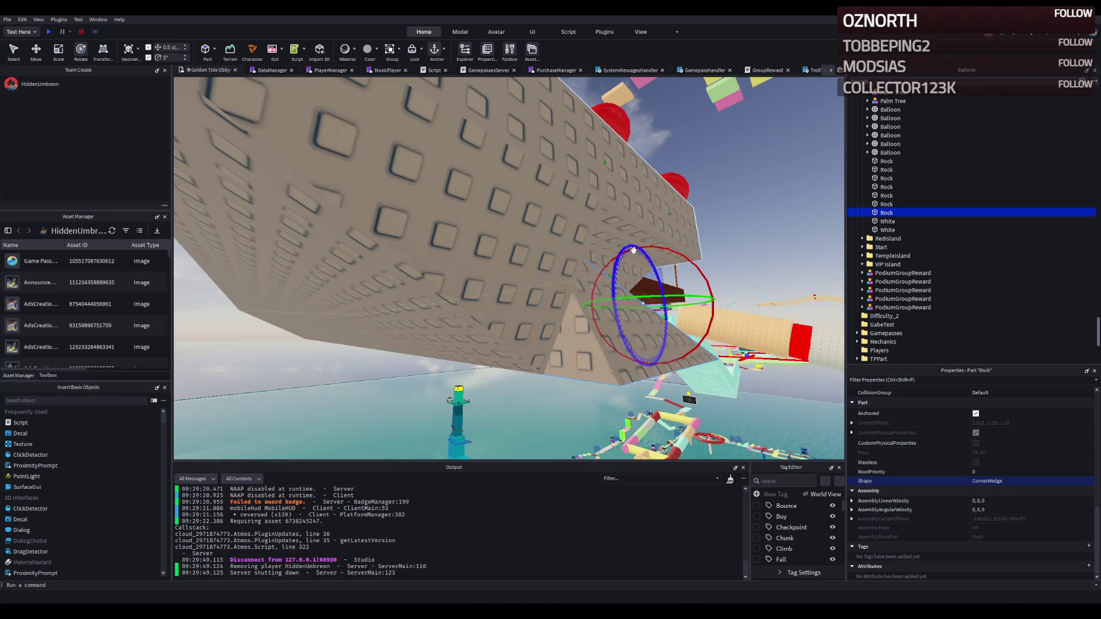
key("f")
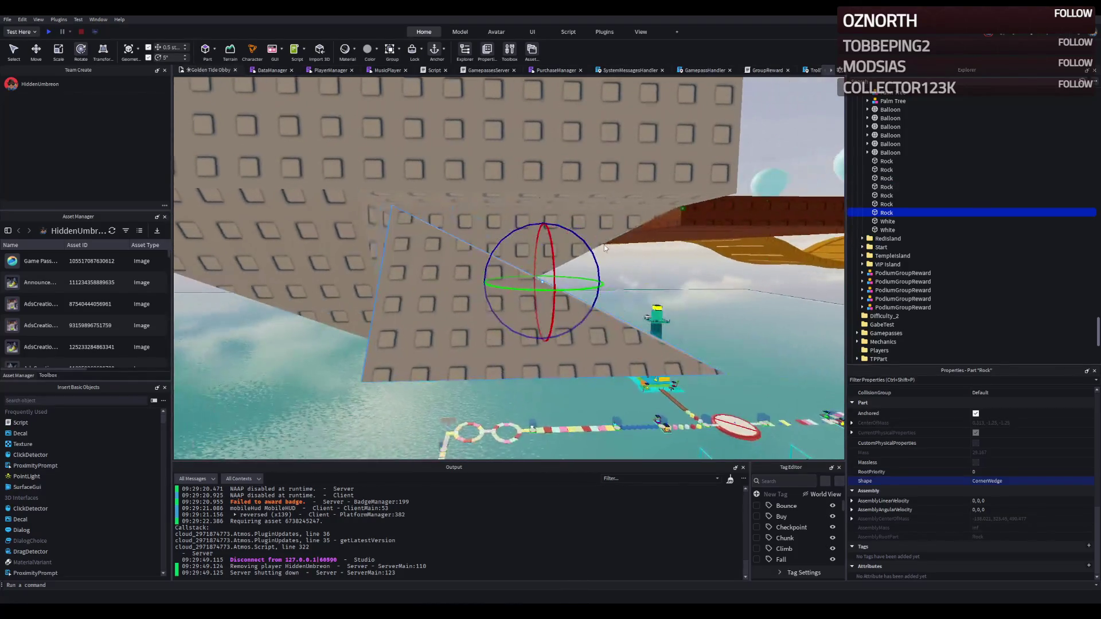
mouse_move(590, 242)
left_mouse_down()
mouse_move(593, 252)
mouse_move(518, 226)
mouse_move(593, 252)
mouse_move(533, 285)
mouse_move(528, 319)
mouse_move(481, 328)
mouse_move(493, 327)
left_mouse_up()
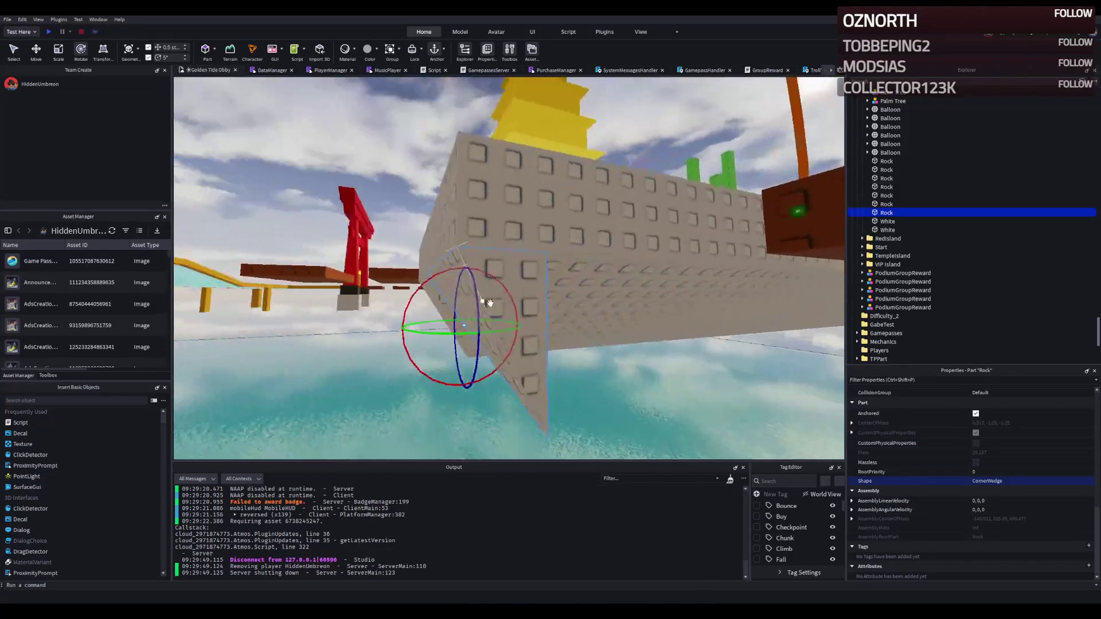
key("q")
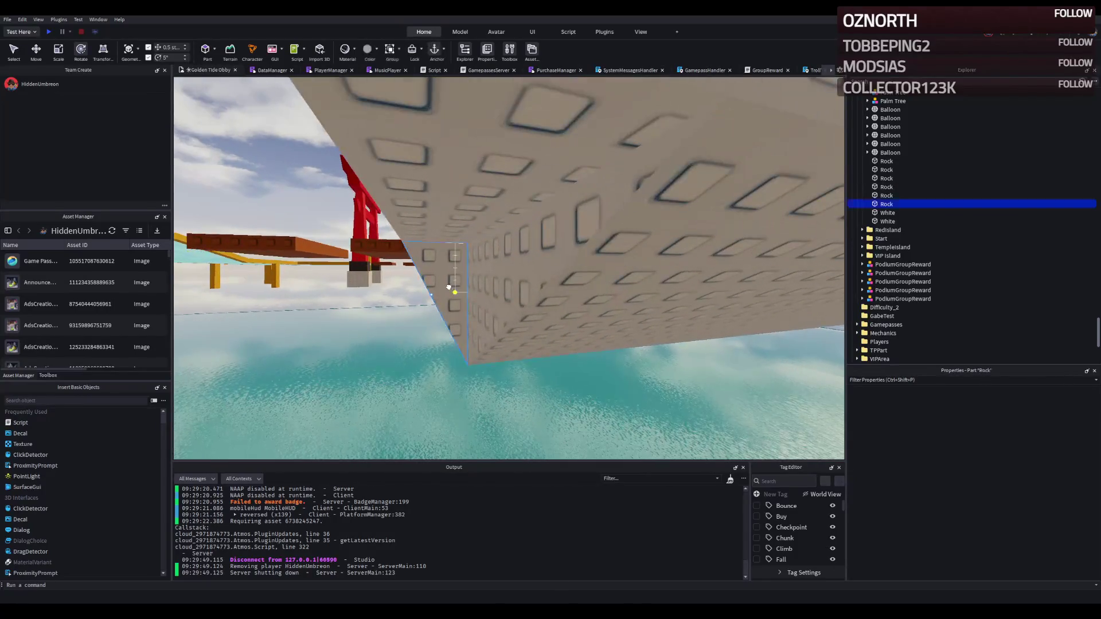
left_click_drag(488, 292, 422, 300)
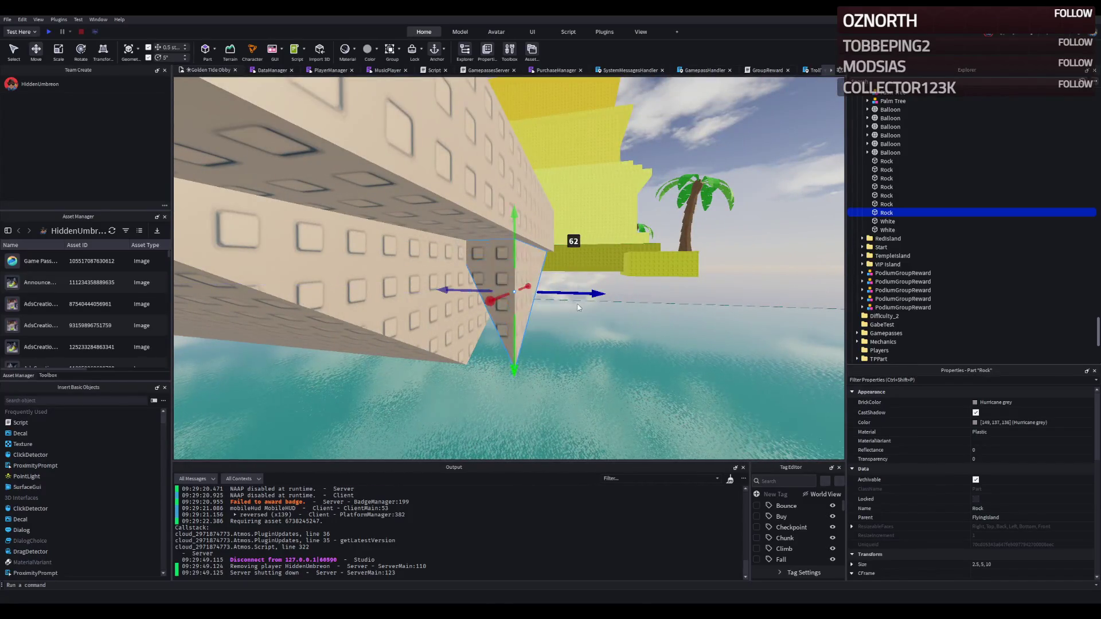
Shift the corner wedge 9.5 studs sideways into line with the slab
key("q")
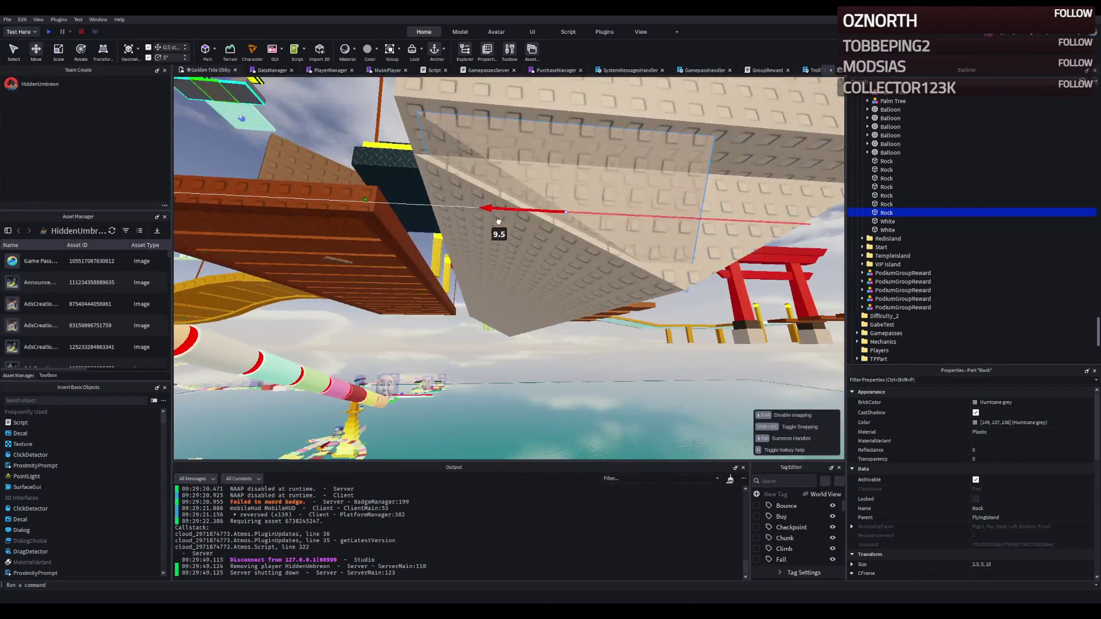
left_click_drag(487, 223, 487, 223)
key("f")
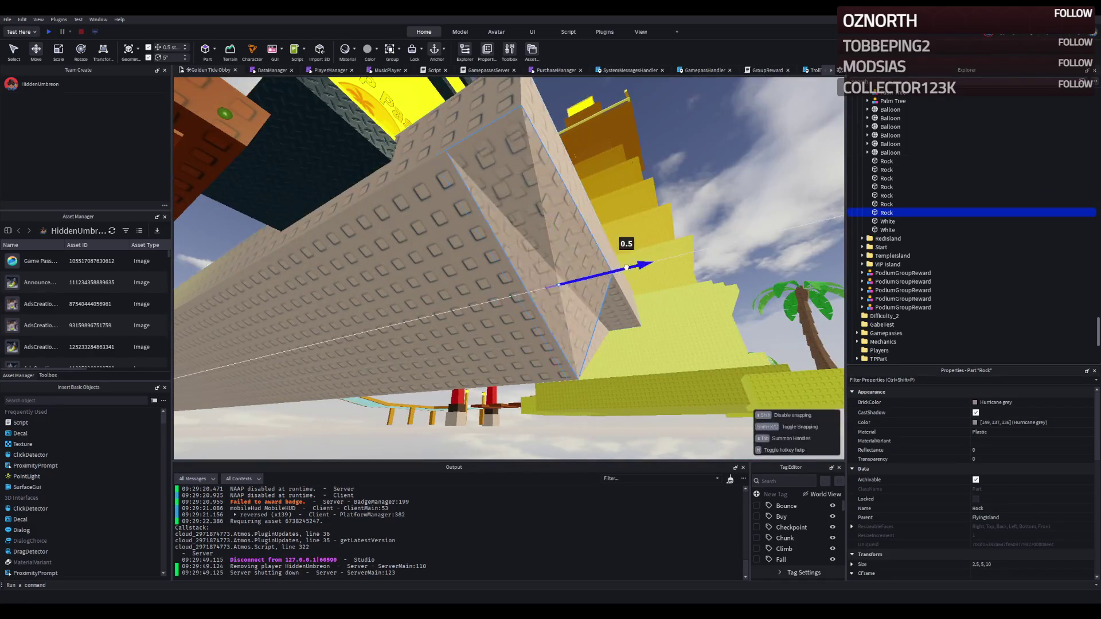
key("s")
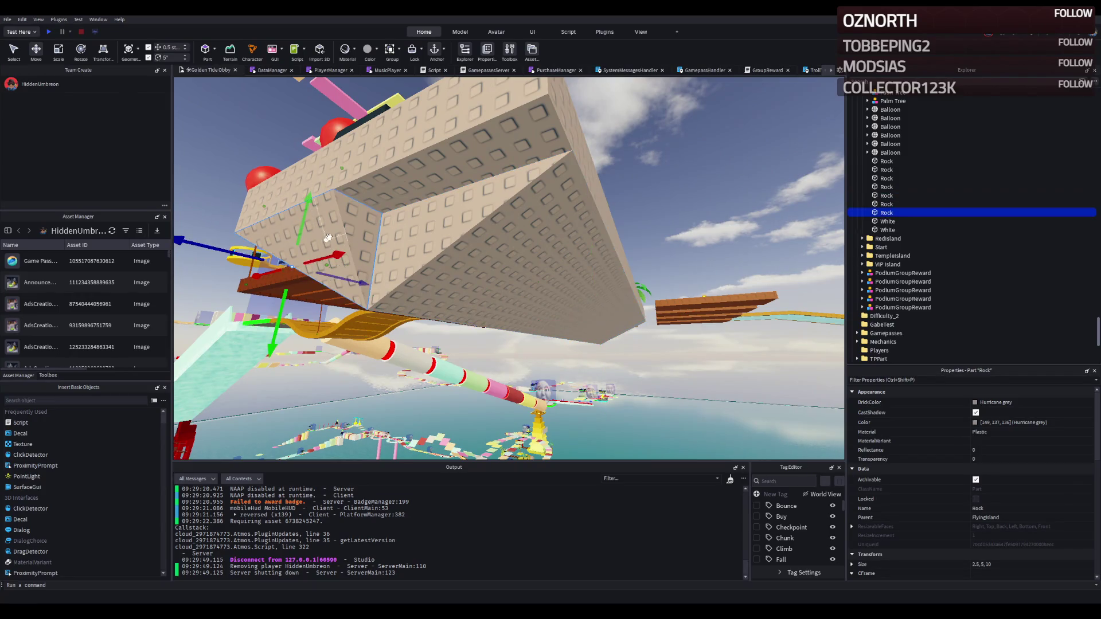
Select the long 60×5×10 rock slab from beneath and duplicate it
key("w")
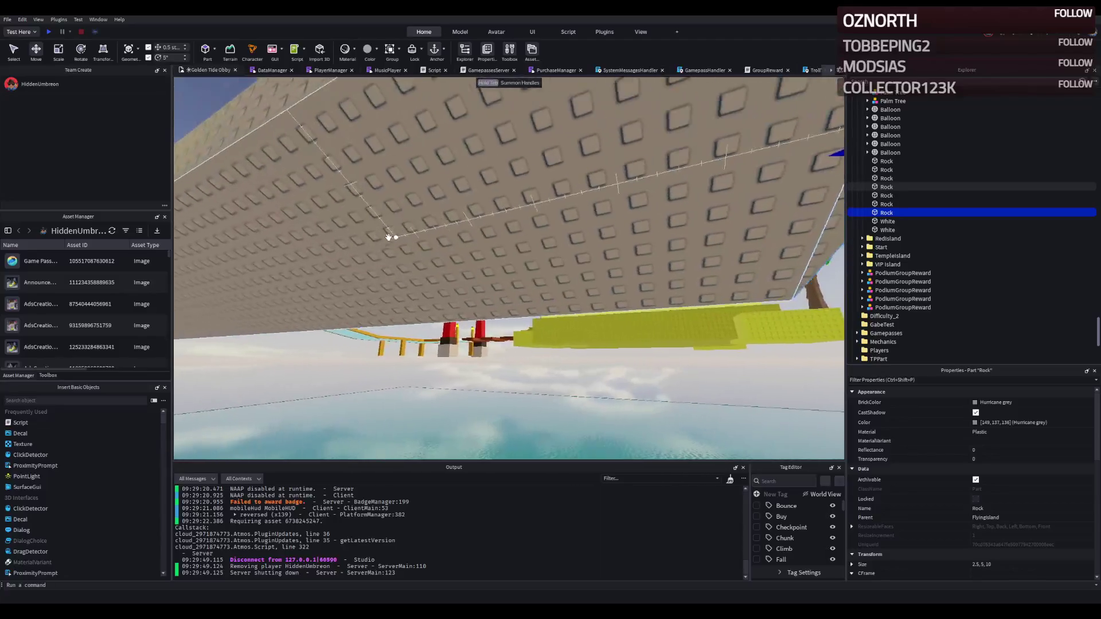
key("q")
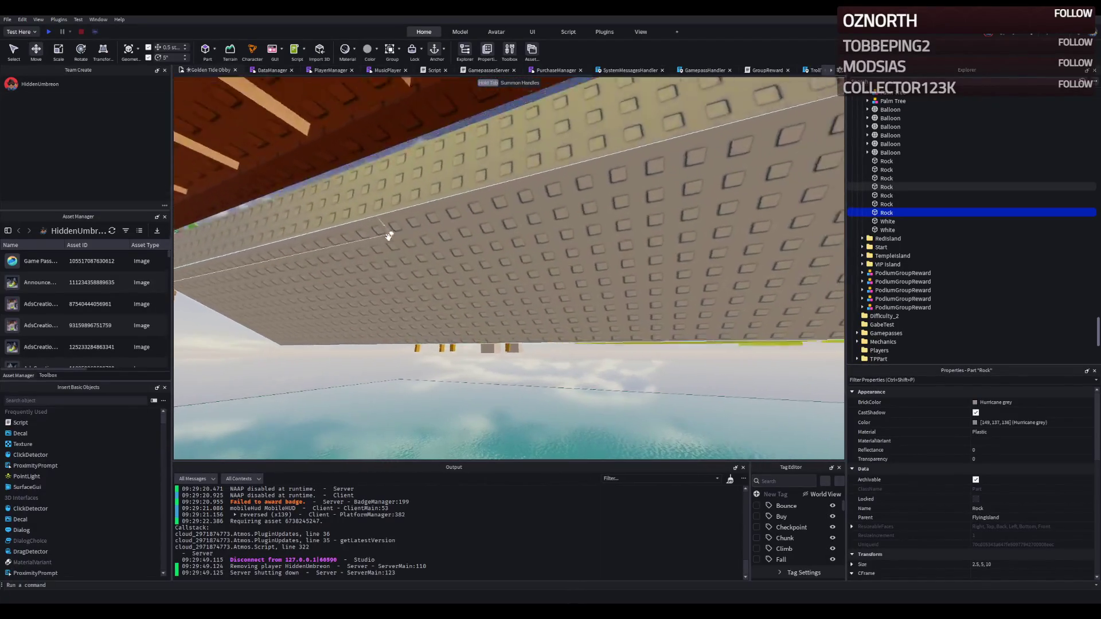
key("q")
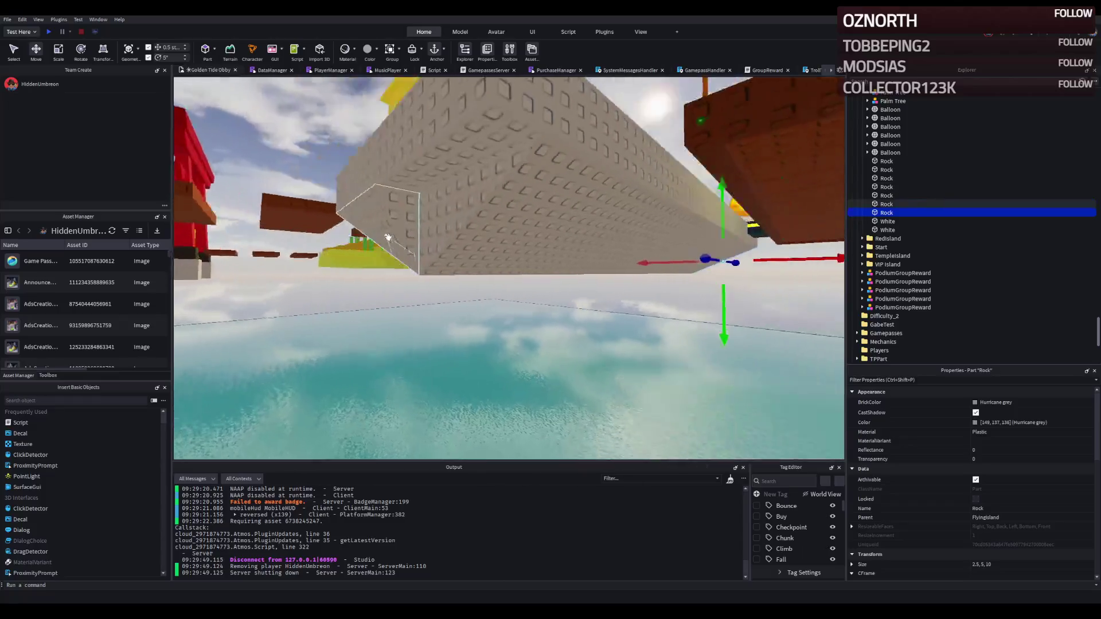
key("q")
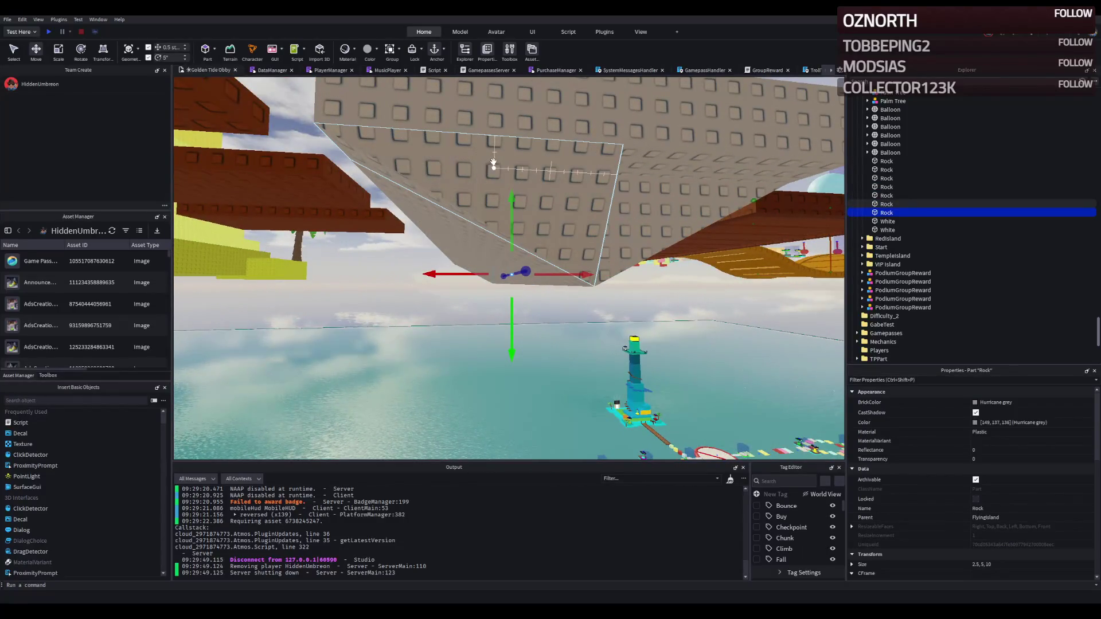
key("q")
left_click(488, 188)
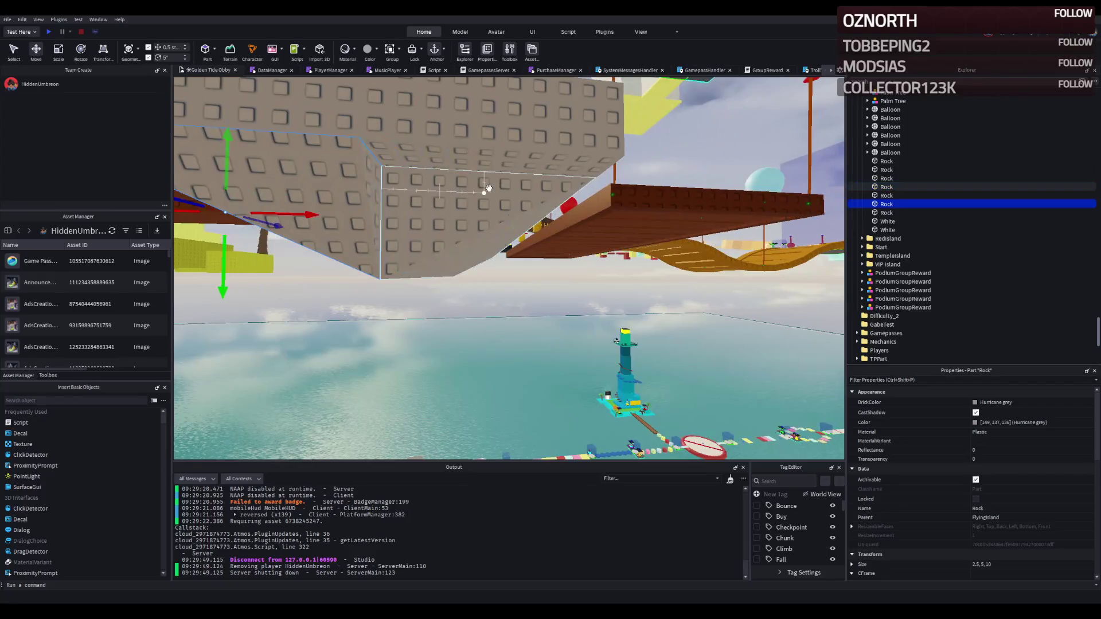
key("a")
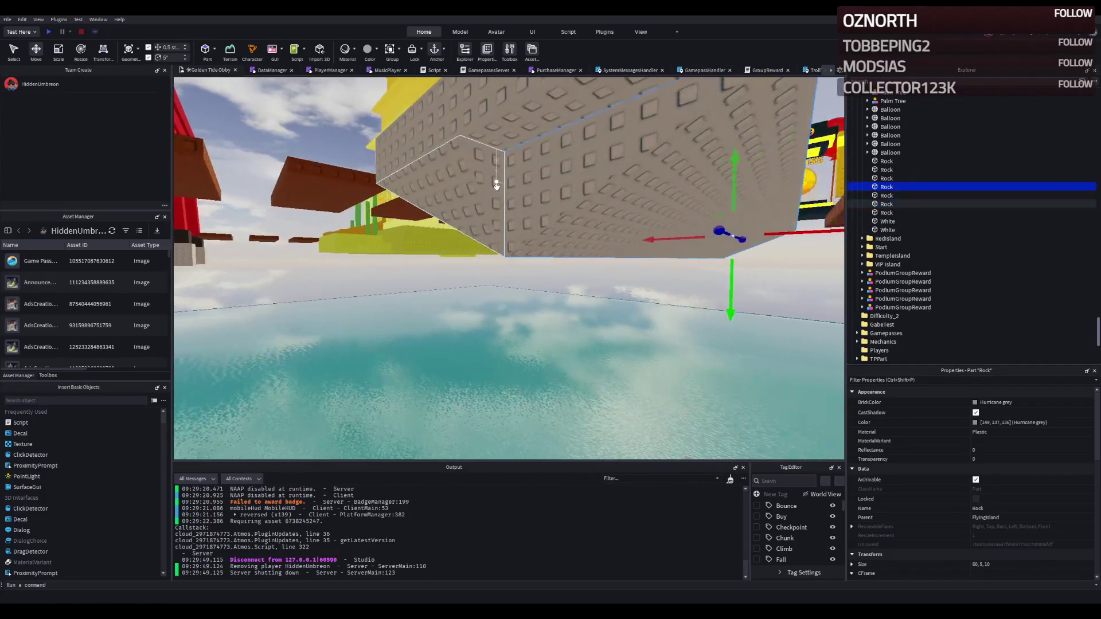
key("ctrl+d")
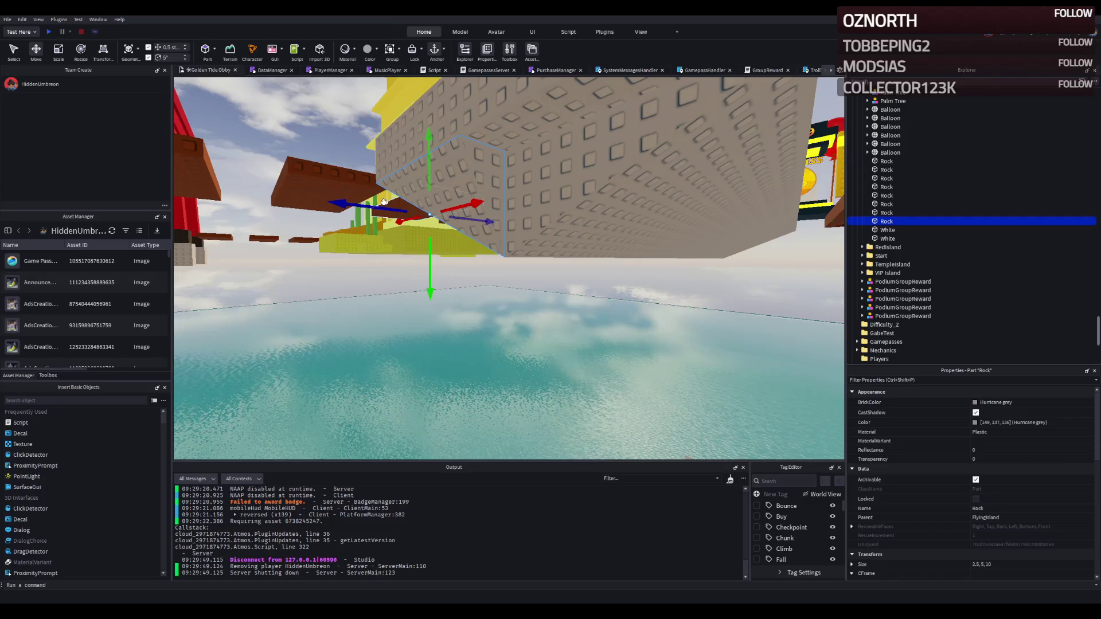
Resize the new rock copy with the Scale handles, undoing the last flattening
key("ctrl+4")
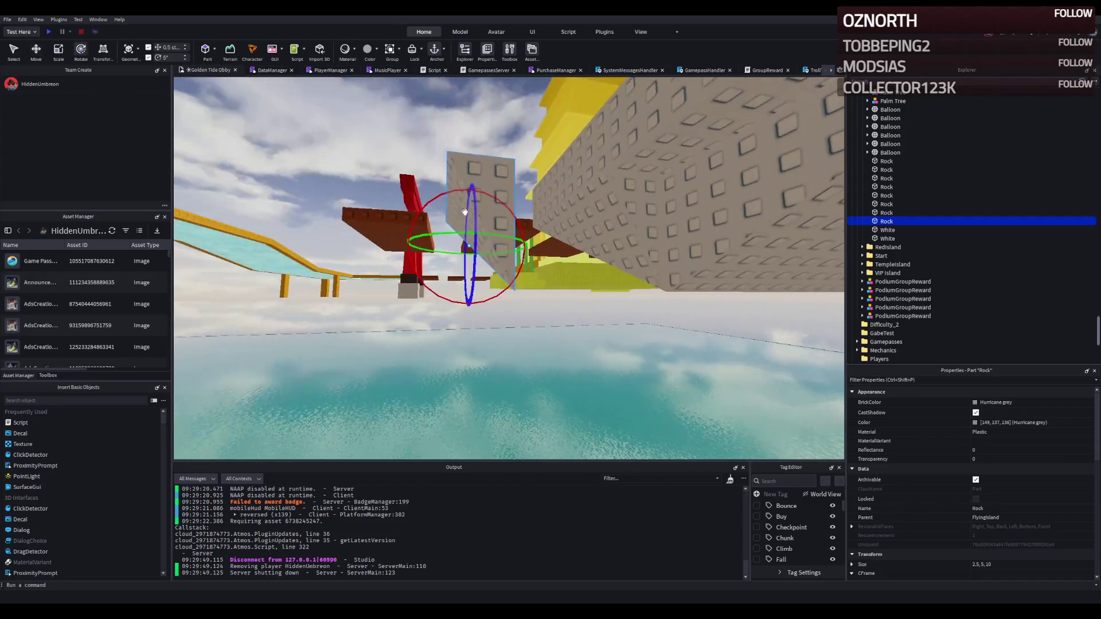
left_click_drag(509, 246, 581, 251)
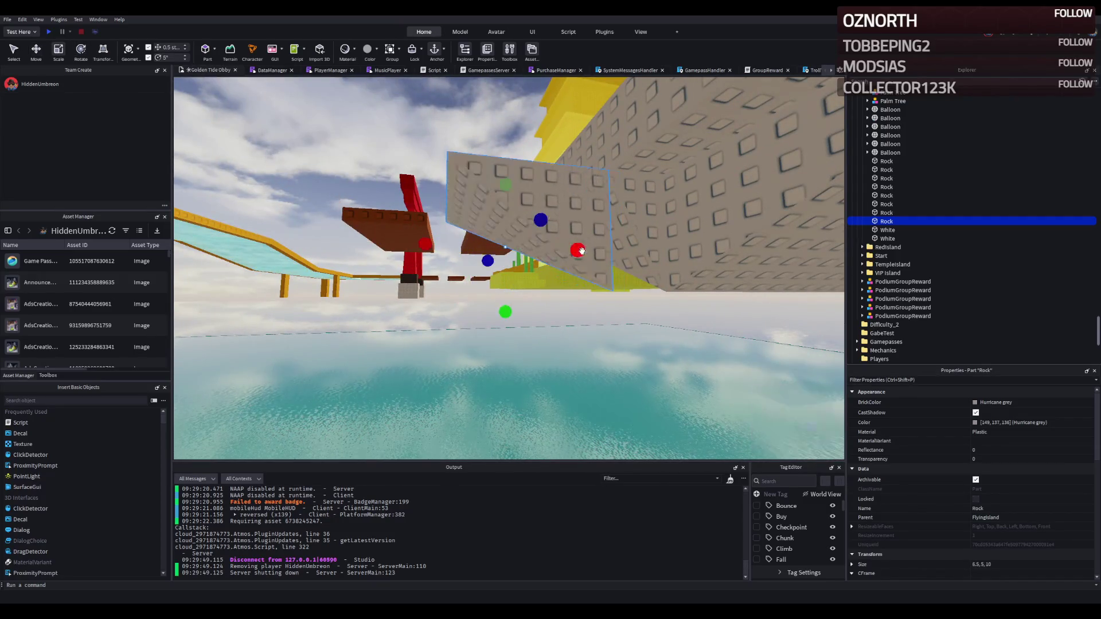
left_click_drag(498, 256, 546, 238)
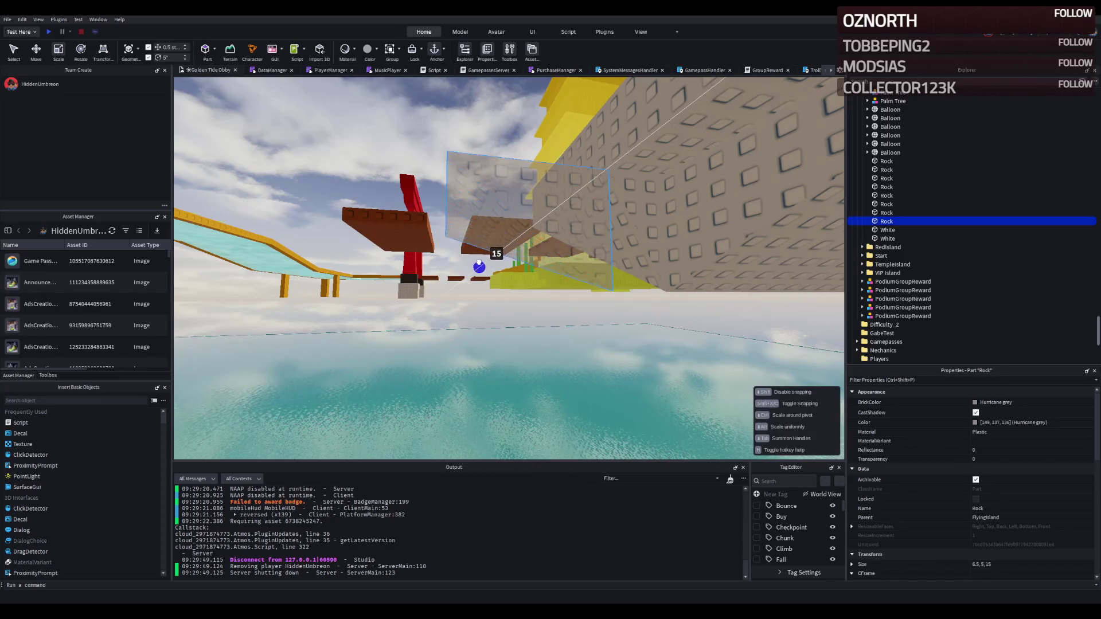
left_click_drag(479, 265, 480, 261)
mouse_move(508, 200)
left_mouse_down()
mouse_move(505, 189)
mouse_move(507, 310)
mouse_move(511, 200)
left_mouse_up()
left_click_drag(426, 258, 459, 259)
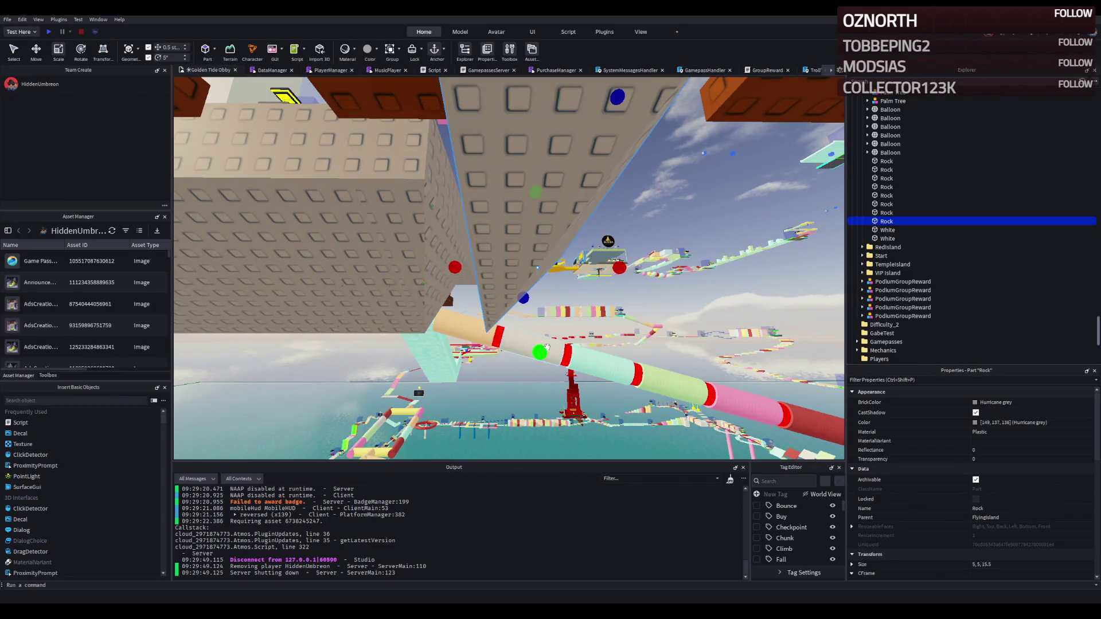
left_click_drag(544, 347, 548, 311)
left_click_drag(560, 201, 558, 201)
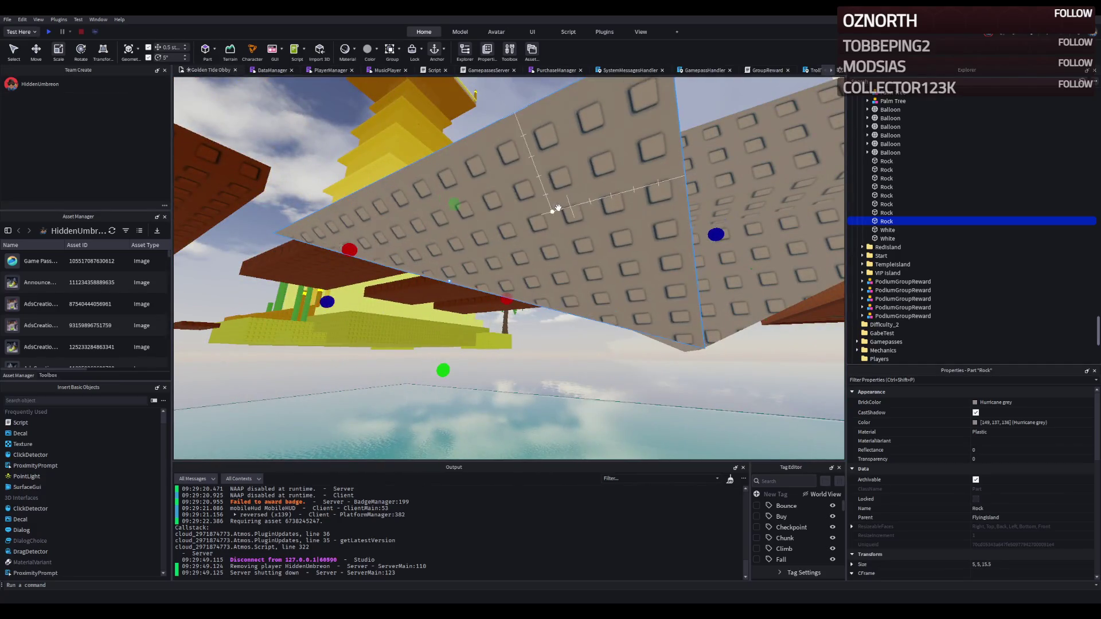
key("ctrl+z")
Delete that copy, duplicate another rock slab and set its Shape to CornerWedge
left_click_drag(559, 207, 524, 210)
mouse_move(390, 204)
left_mouse_down()
mouse_move(602, 229)
mouse_move(646, 189)
mouse_move(616, 180)
mouse_move(550, 300)
mouse_move(663, 310)
mouse_move(648, 302)
mouse_move(580, 343)
left_mouse_up()
key("Delete")
left_click(648, 302)
key("ctrl+d")
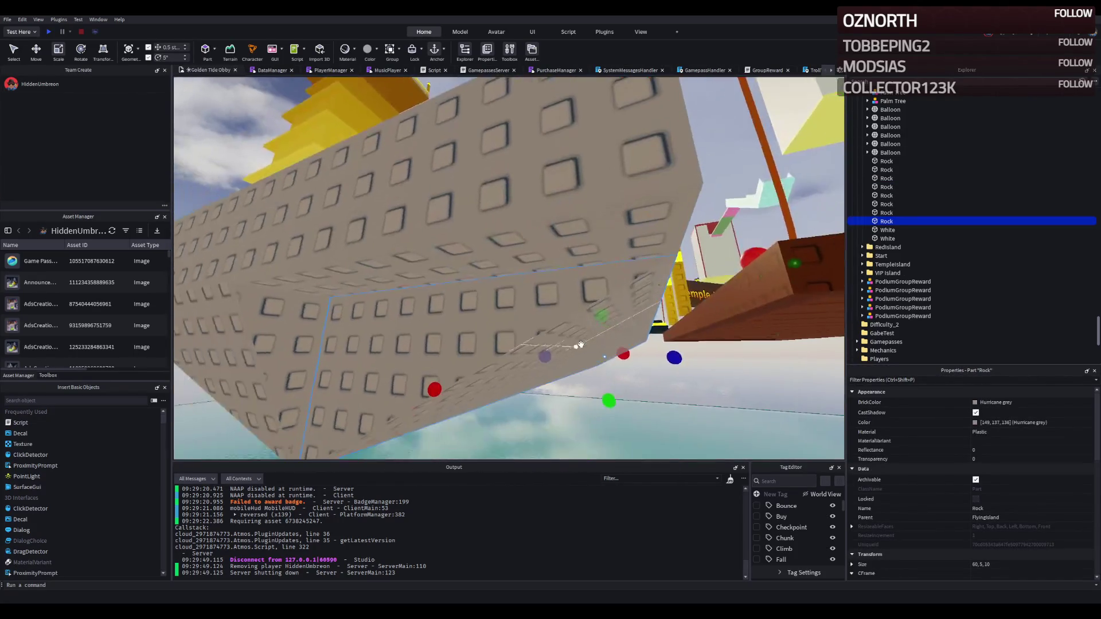
scroll(1027, 528, "down", 10)
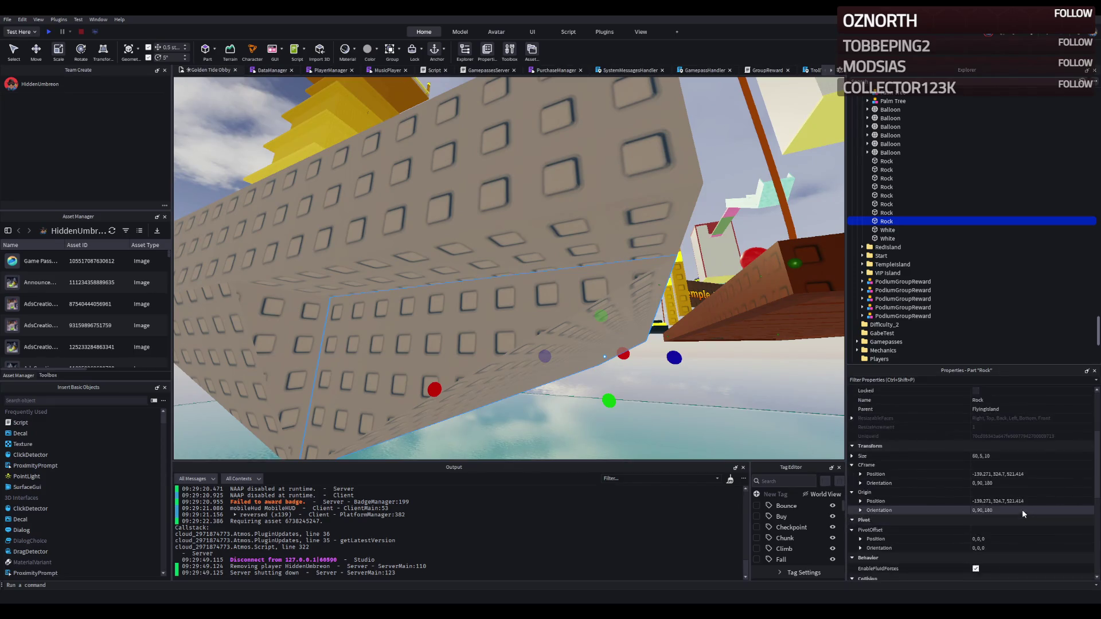
left_click(1024, 480)
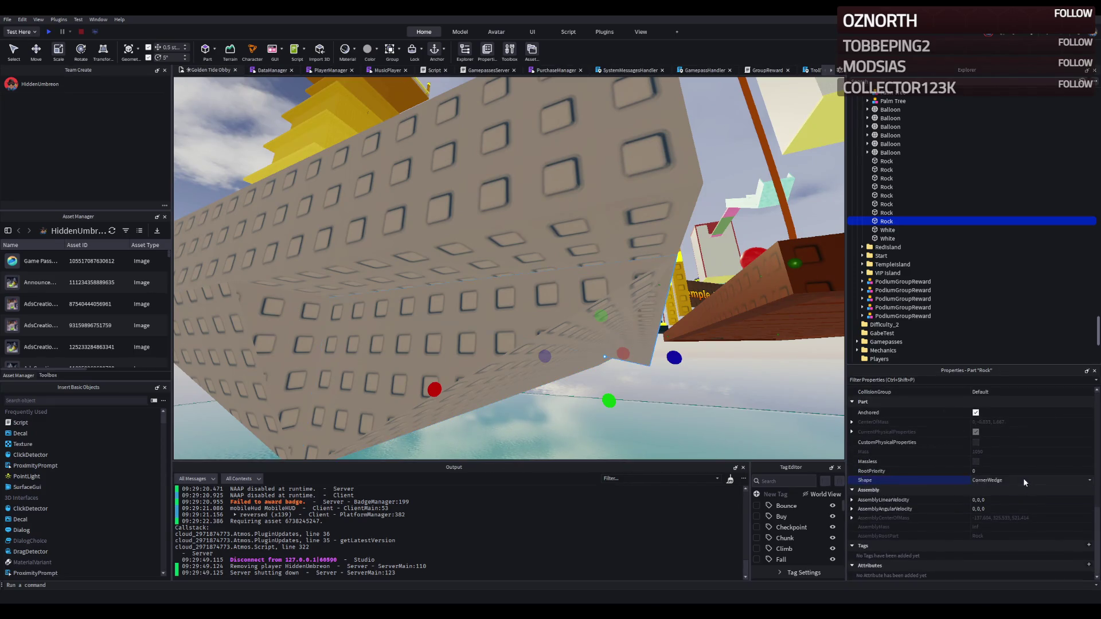
Shrink the CornerWedge rock's length and width with the Scale tool
left_click_drag(707, 359, 706, 359)
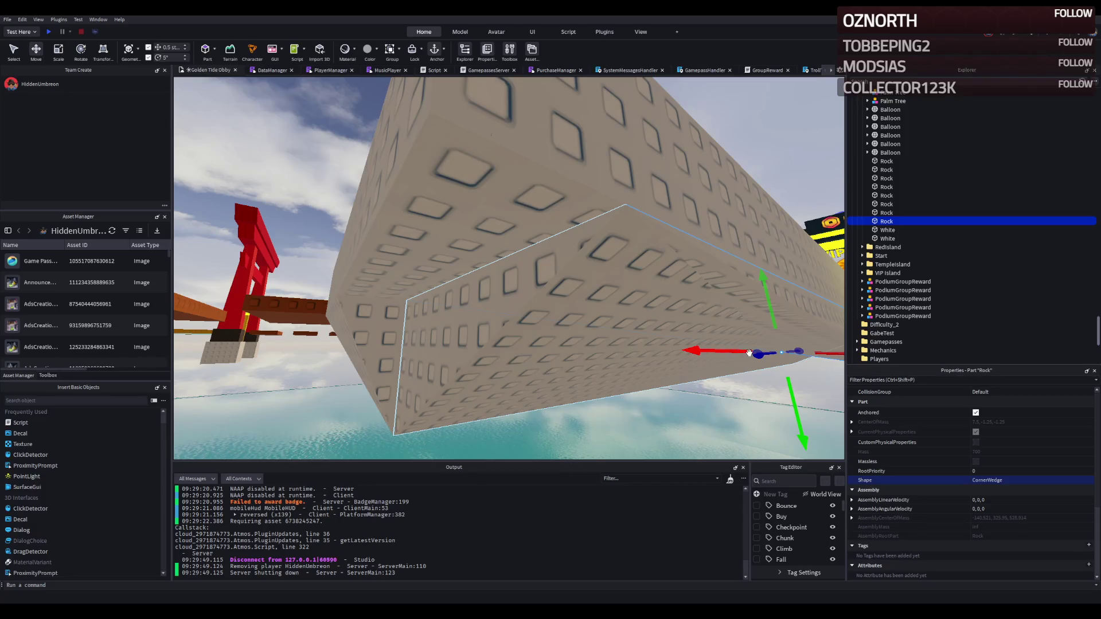
key("ctrl+4")
key("ctrl+3")
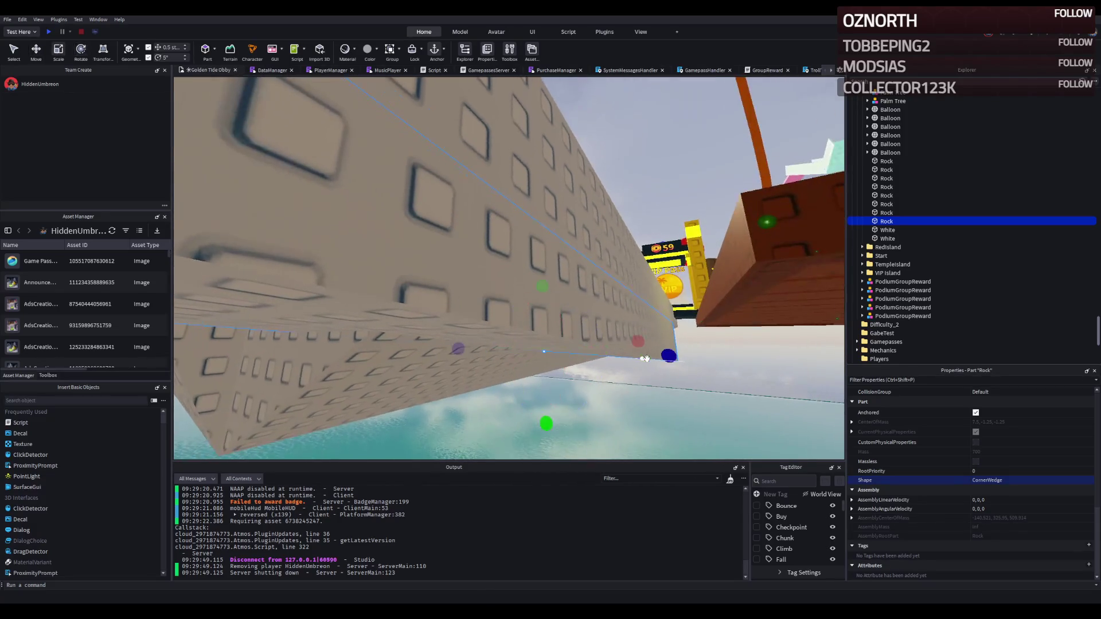
mouse_move(652, 354)
left_mouse_down()
mouse_move(483, 336)
mouse_move(523, 332)
mouse_move(455, 336)
mouse_move(543, 363)
mouse_move(521, 327)
mouse_move(484, 307)
mouse_move(442, 329)
left_mouse_up()
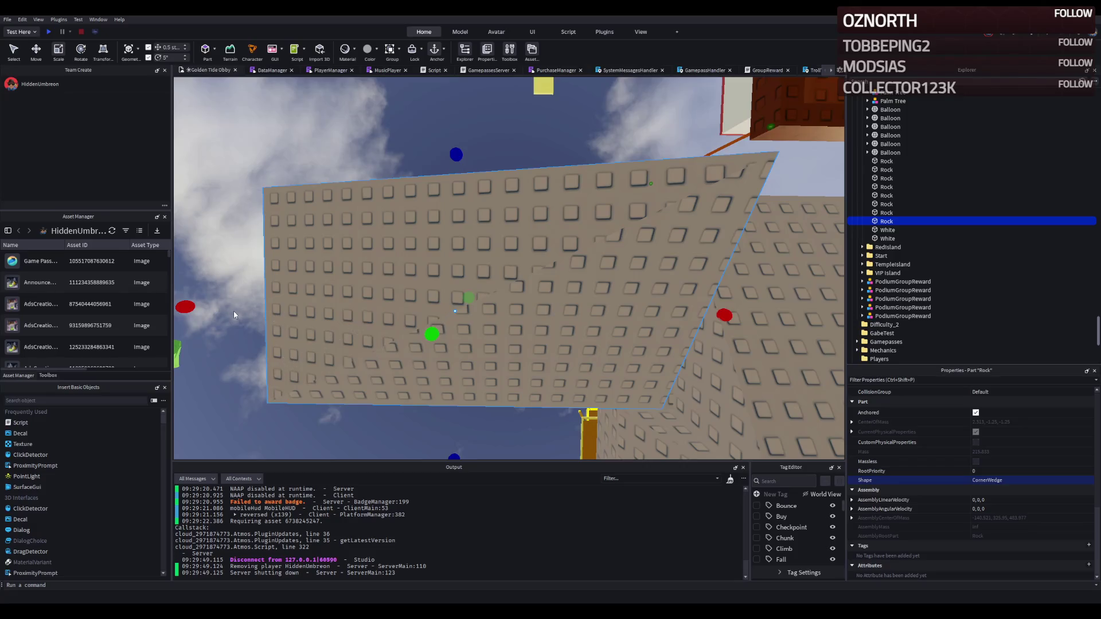
left_click_drag(204, 313, 583, 273)
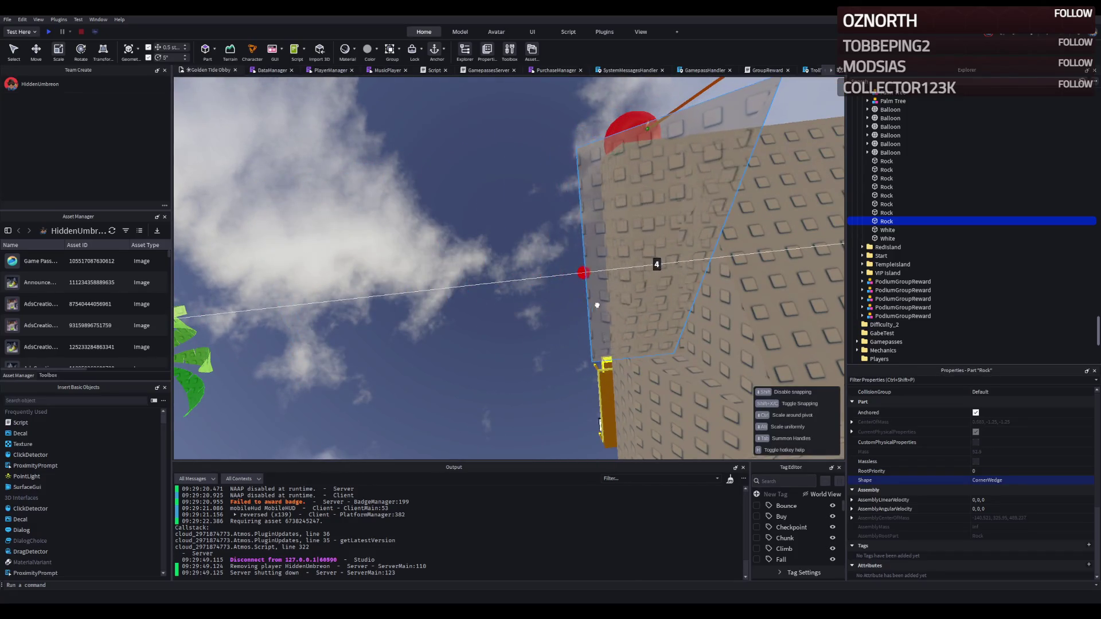
left_click_drag(627, 306, 640, 271)
left_click_drag(512, 279, 527, 286)
Rotate the CornerWedge 90 degrees so it tips onto its edge
key("ctrl+t")
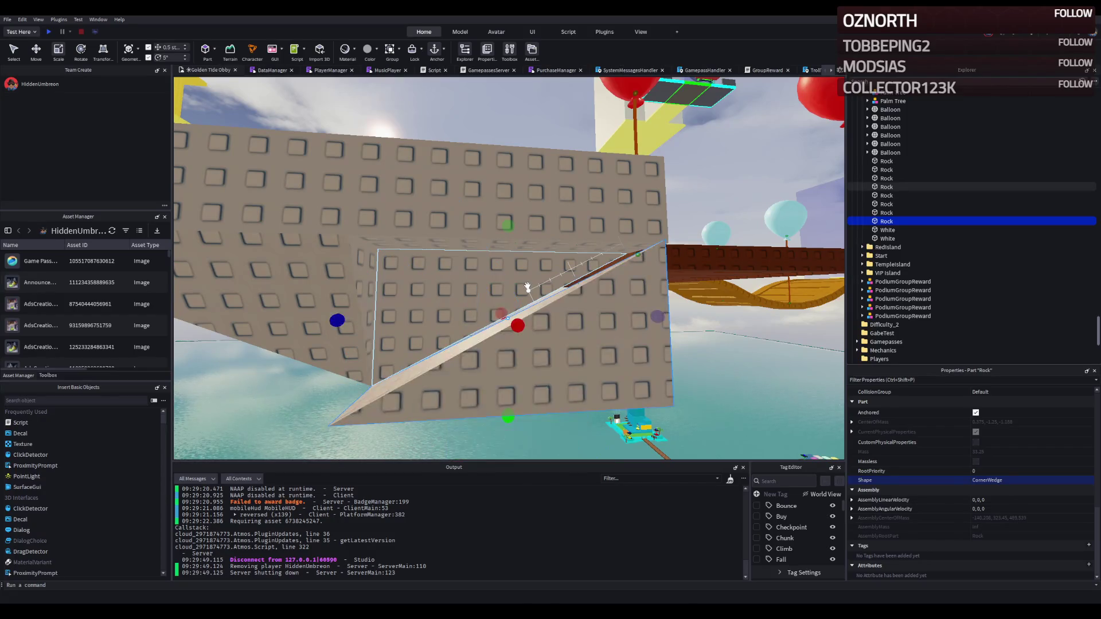
key("ctrl+4")
mouse_move(550, 275)
left_mouse_down()
mouse_move(565, 270)
mouse_move(559, 303)
left_mouse_up()
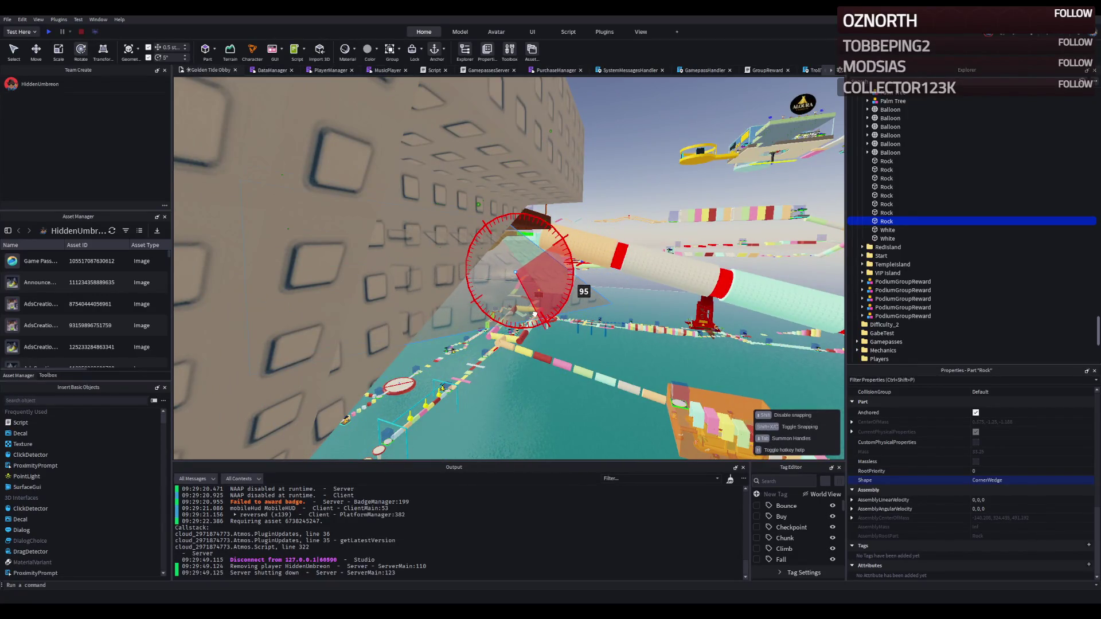
left_click_drag(538, 310, 537, 310)
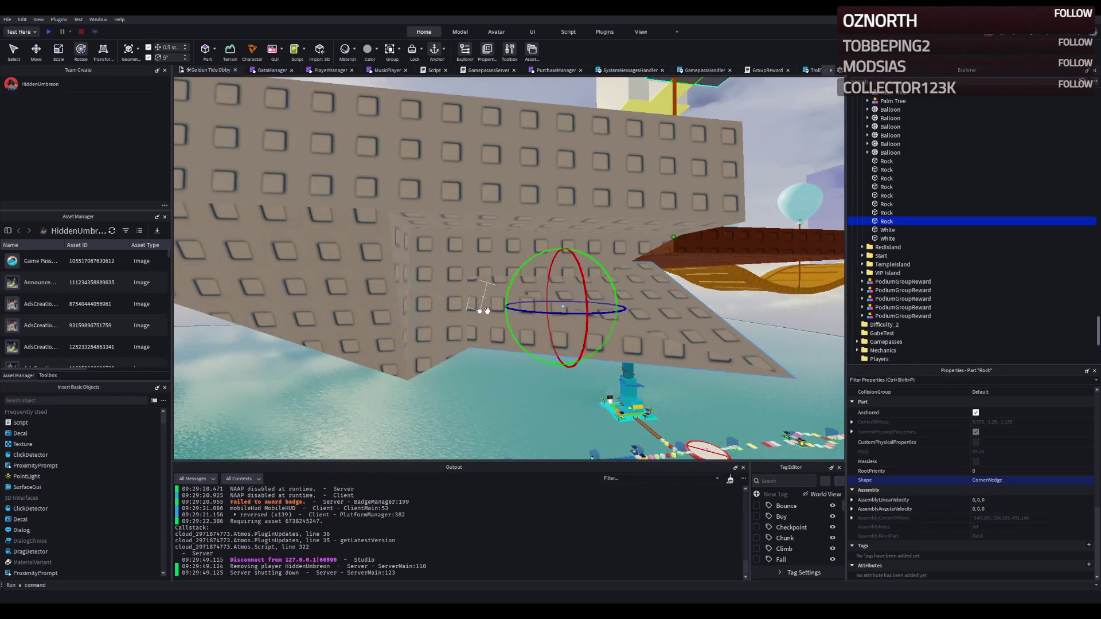
Adjust the wedge's height and slide it into place against the grey wall
left_click_drag(537, 298, 554, 302)
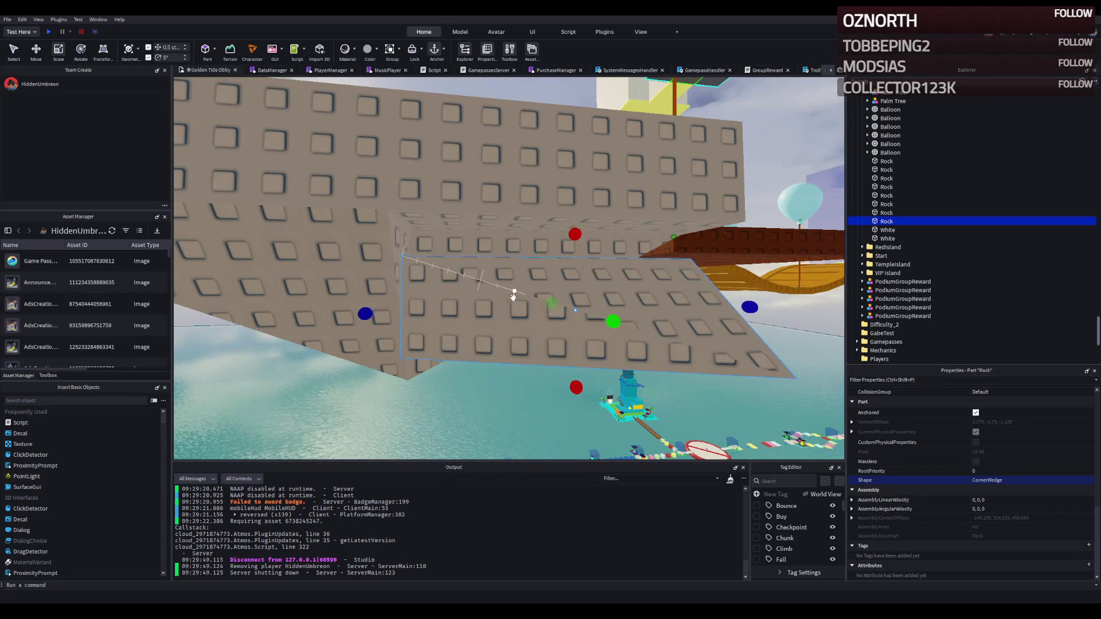
left_click_drag(606, 292, 493, 284)
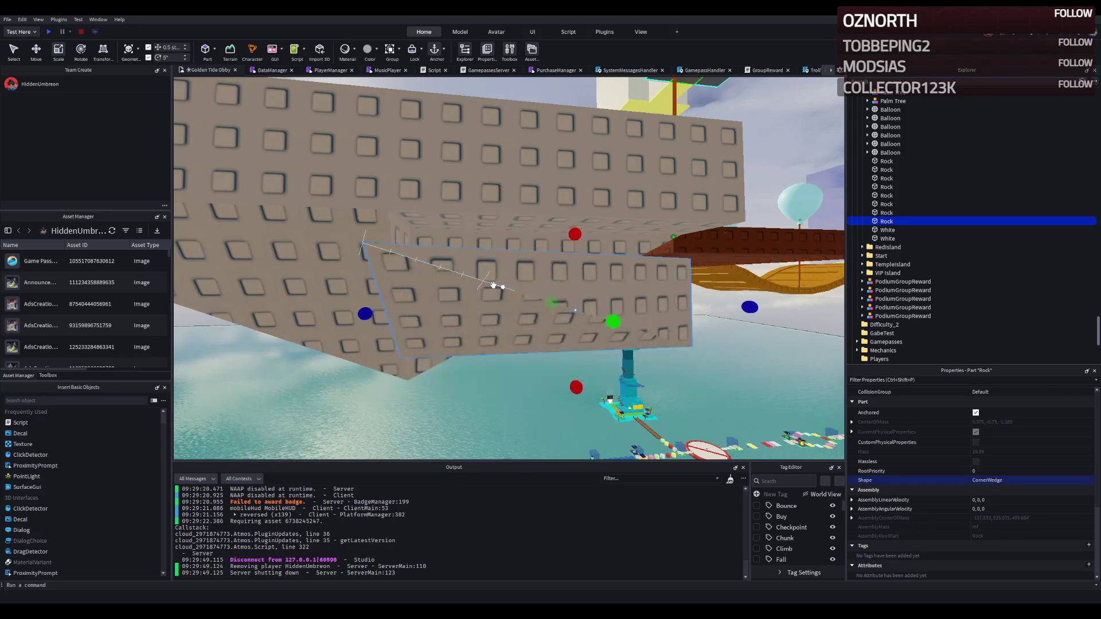
left_click_drag(645, 277, 619, 280)
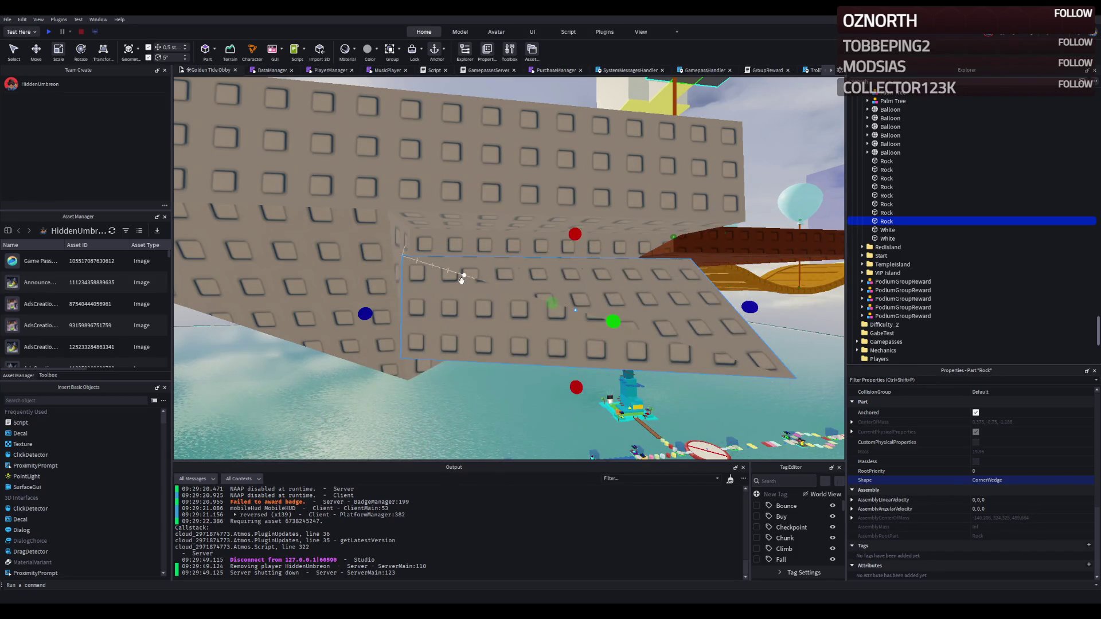
left_click_drag(740, 344, 724, 340)
key("s")
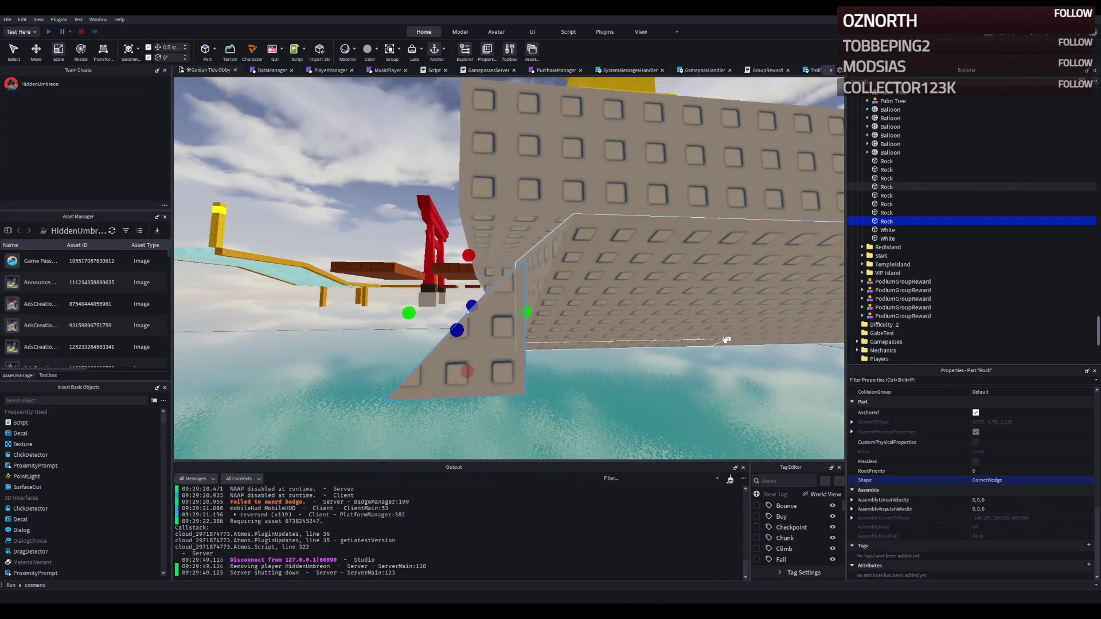
Stretch and narrow the wedge, rotate it about 95 degrees and set it on the wall
mouse_move(442, 354)
left_mouse_down()
mouse_move(439, 427)
mouse_move(413, 413)
left_mouse_up()
left_click_drag(356, 313, 450, 335)
key("ctrl+4")
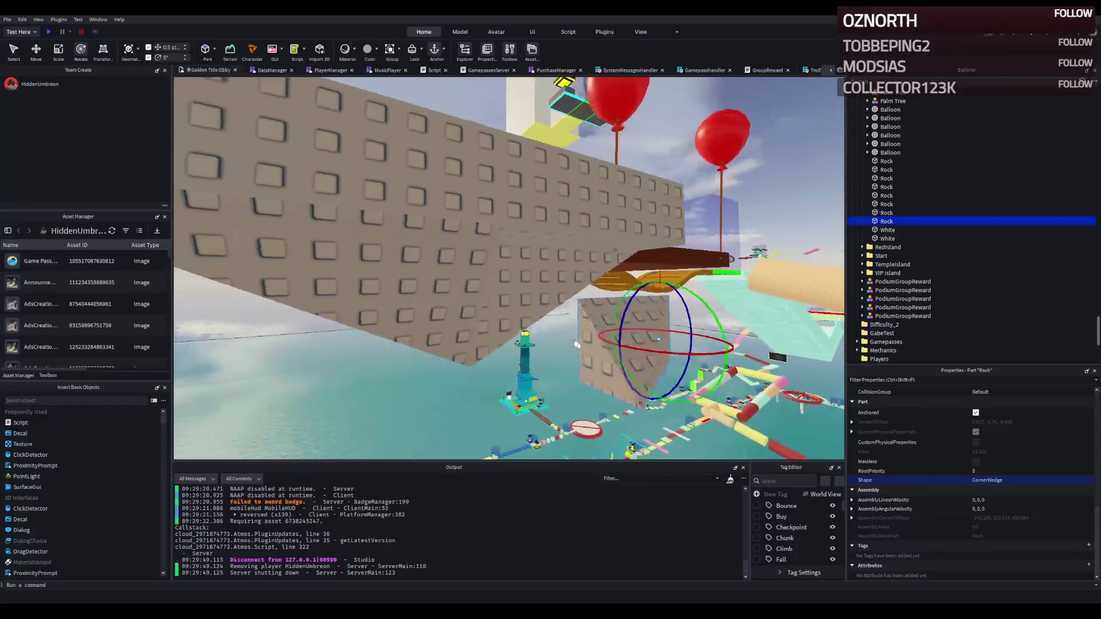
key("w")
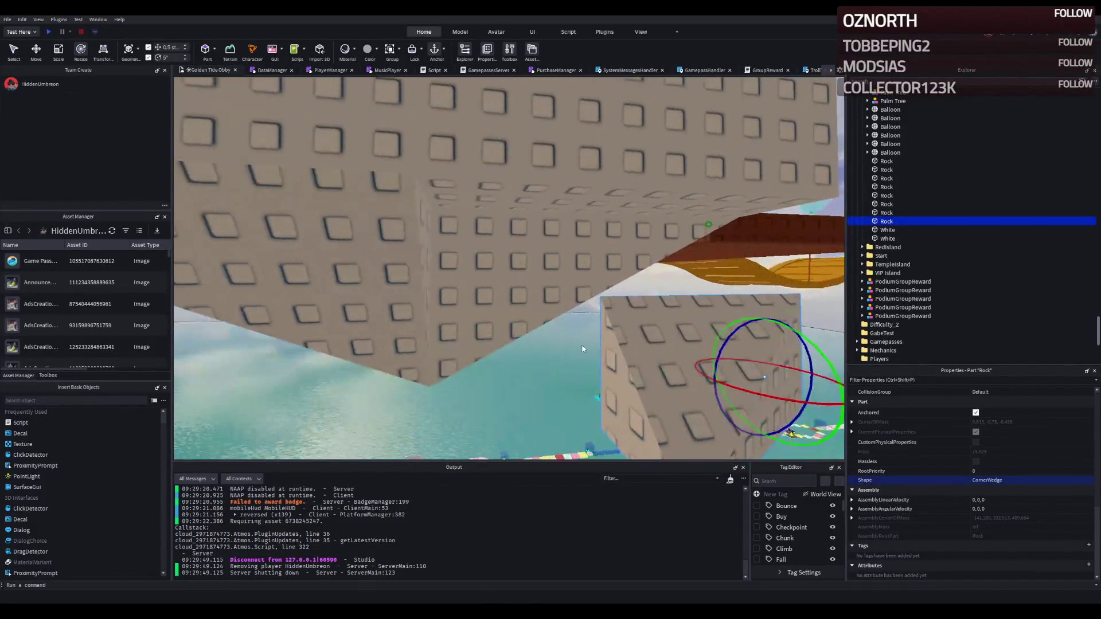
mouse_move(702, 334)
left_mouse_down()
mouse_move(716, 375)
mouse_move(711, 419)
left_mouse_up()
mouse_move(803, 361)
left_mouse_down()
mouse_move(631, 298)
mouse_move(503, 213)
mouse_move(506, 235)
mouse_move(522, 241)
left_mouse_up()
Lengthen the wedge downward and widen it to fit the wall
key("ctrl+2")
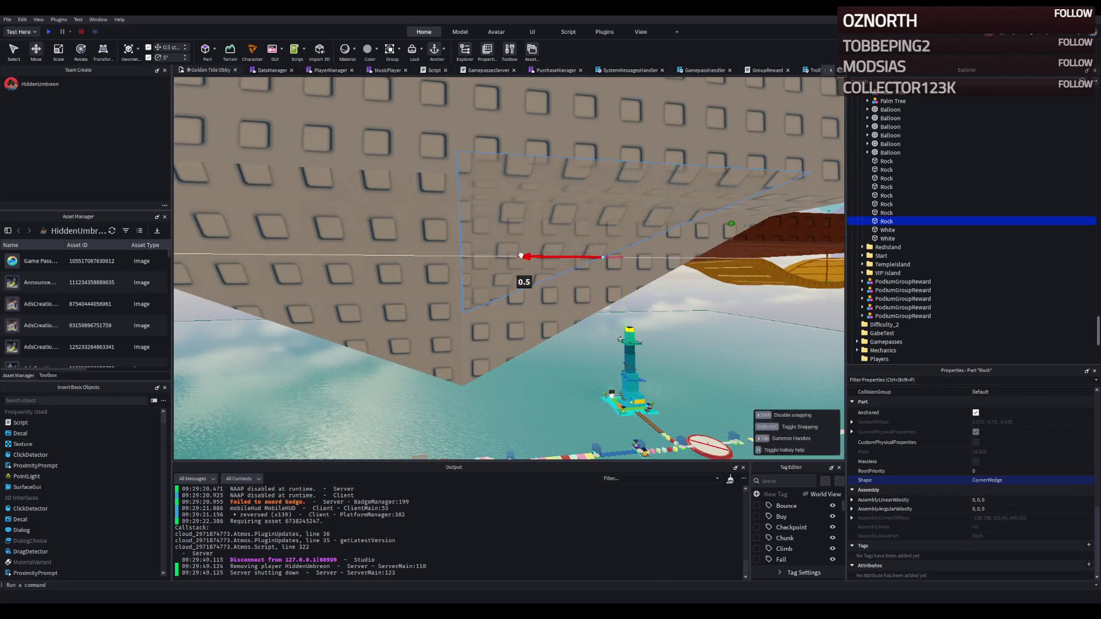
key("ctrl+4")
left_click_drag(518, 205, 517, 241)
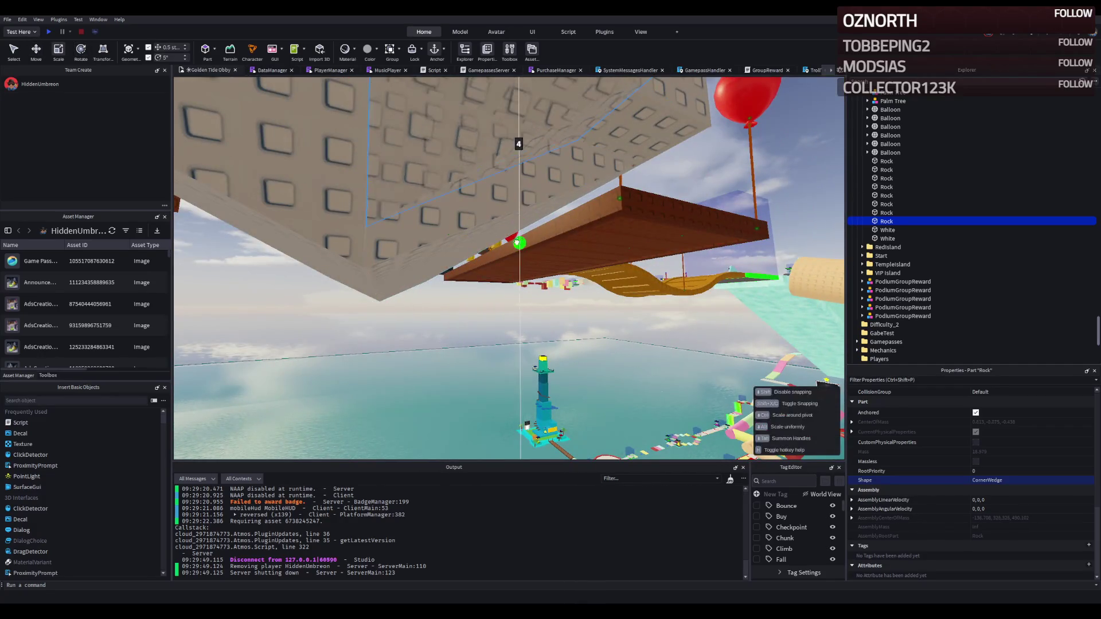
left_click_drag(436, 257, 432, 254)
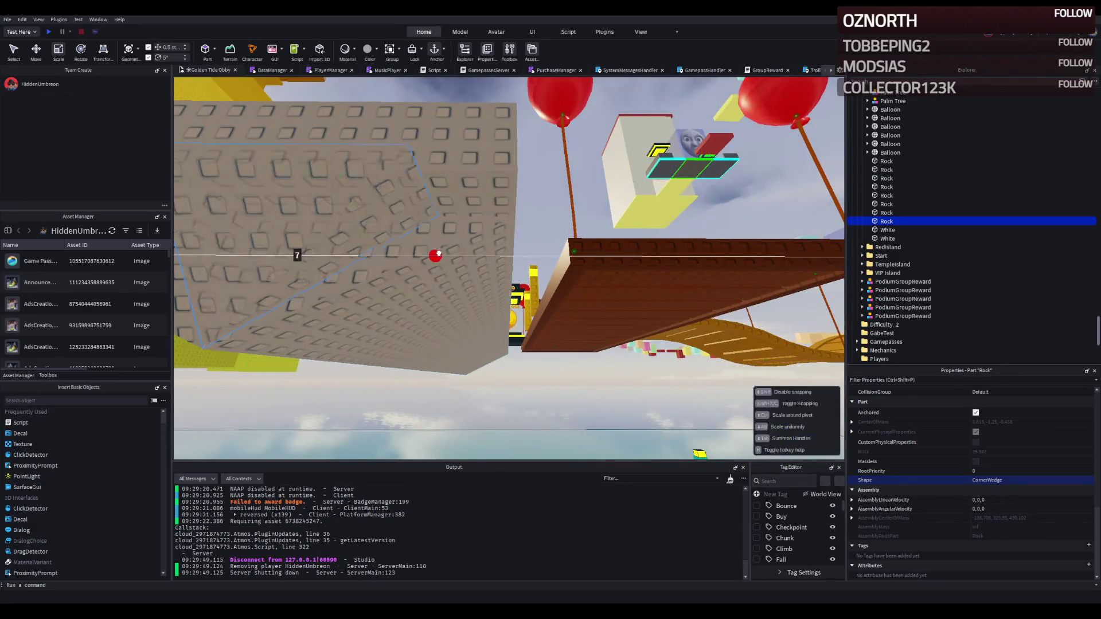
left_click_drag(537, 255, 537, 256)
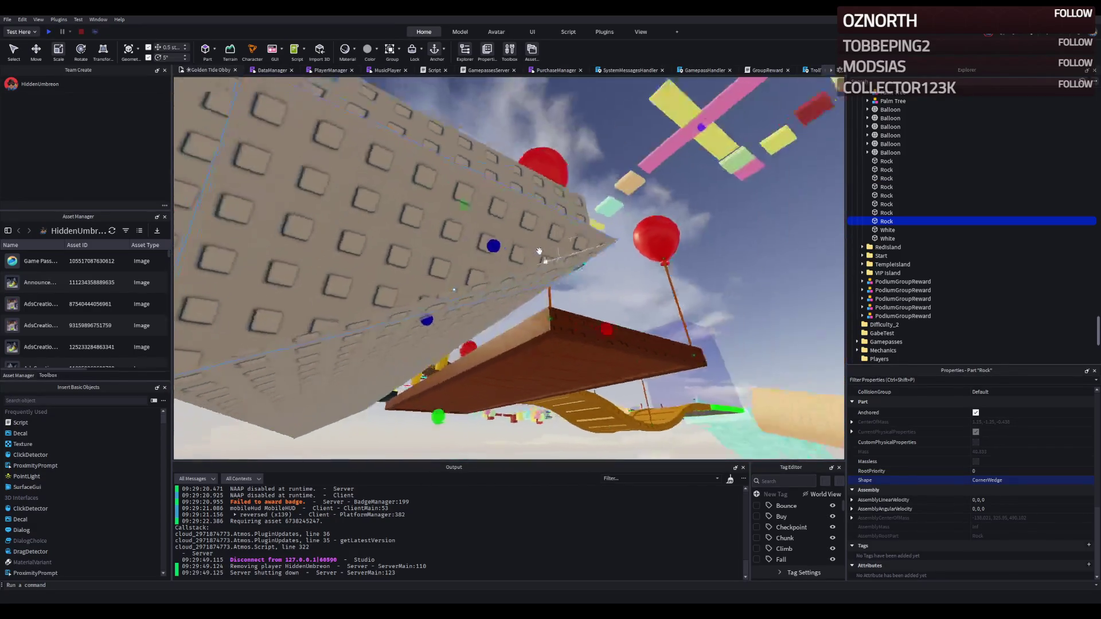
Move the grey rock slab toward the camera and shift it along the hull
key("w")
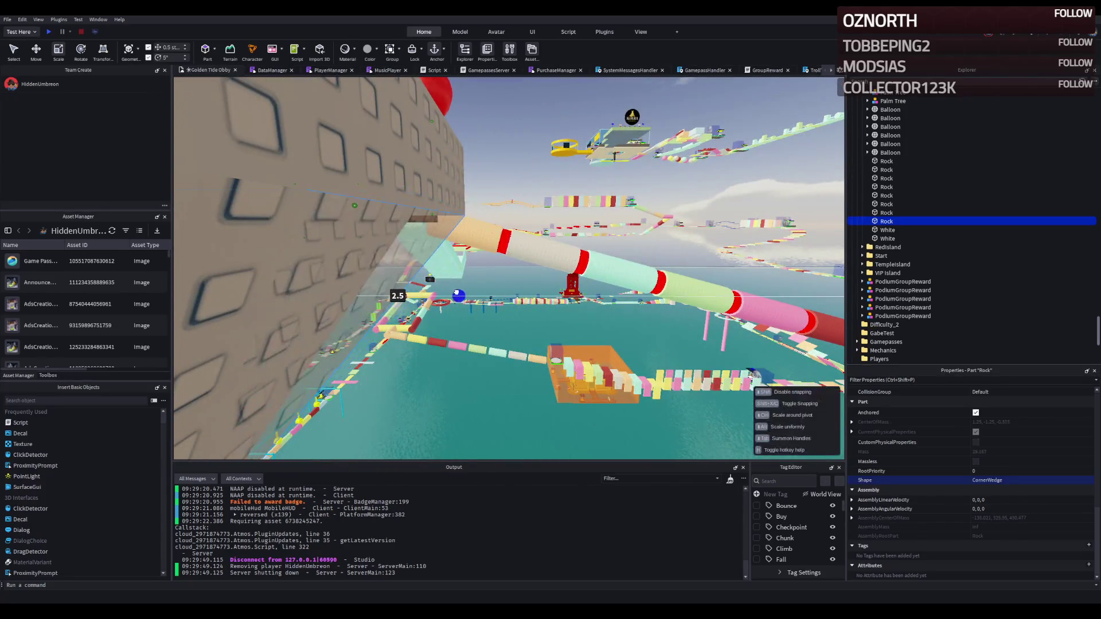
key("a")
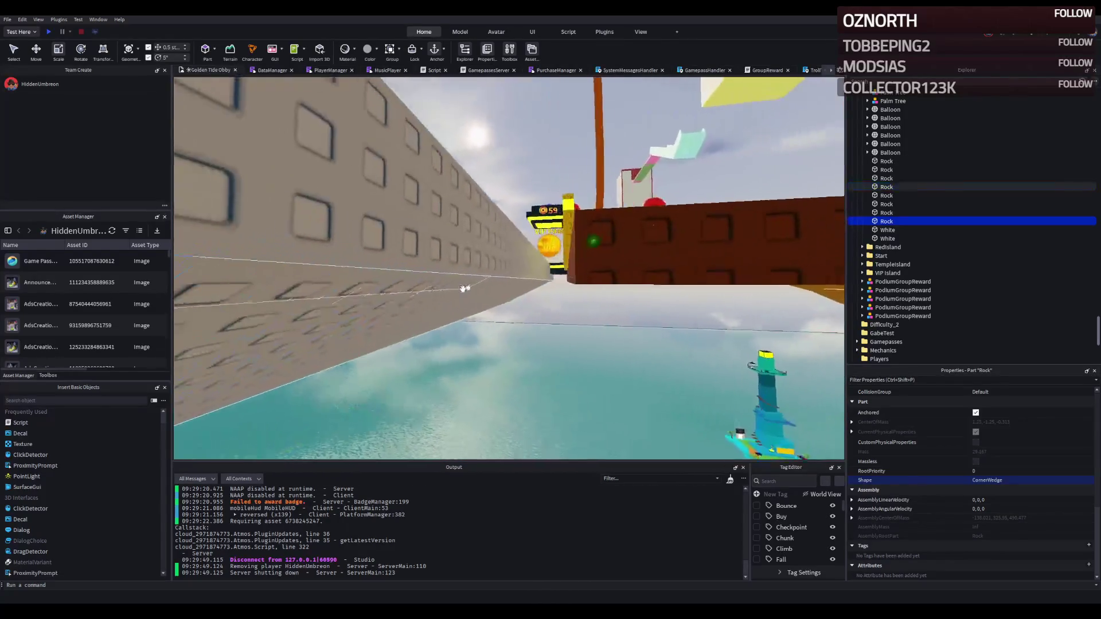
left_click(375, 344)
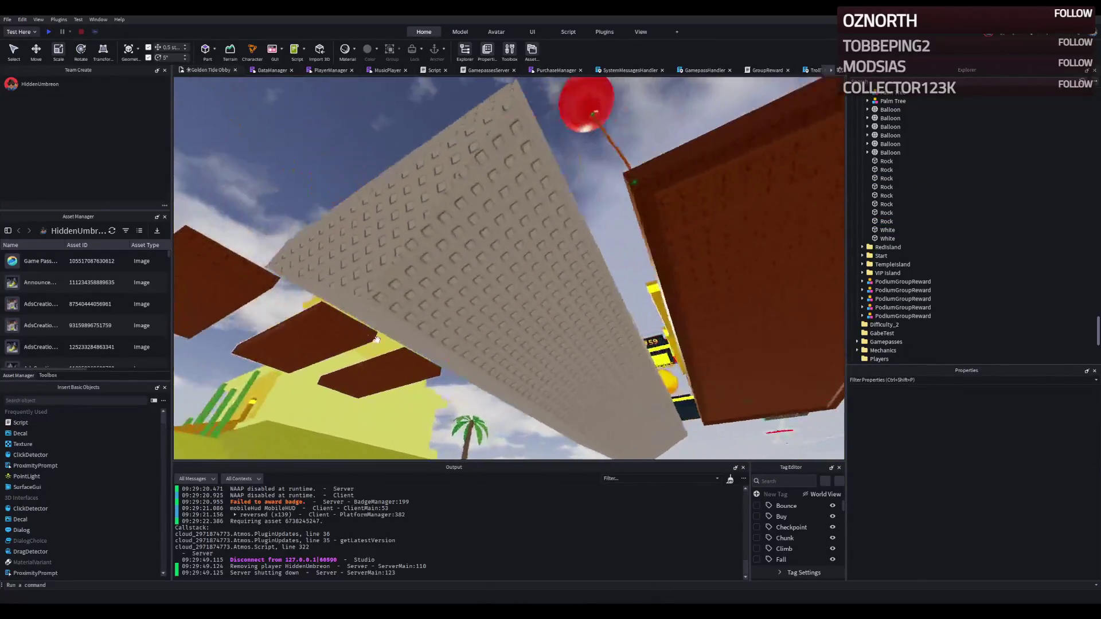
left_click(401, 266)
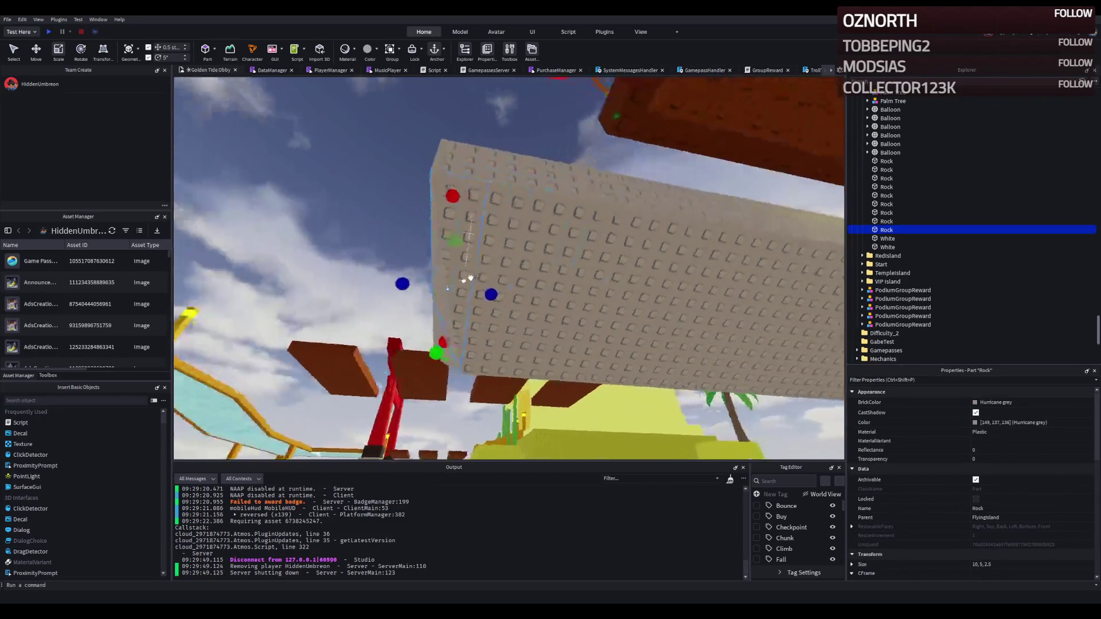
key("ctrl+2")
mouse_move(396, 291)
left_mouse_down()
mouse_move(445, 204)
mouse_move(308, 86)
mouse_move(468, 284)
mouse_move(412, 228)
mouse_move(363, 252)
left_mouse_up()
mouse_move(430, 344)
left_mouse_down()
mouse_move(450, 336)
mouse_move(521, 356)
left_mouse_up()
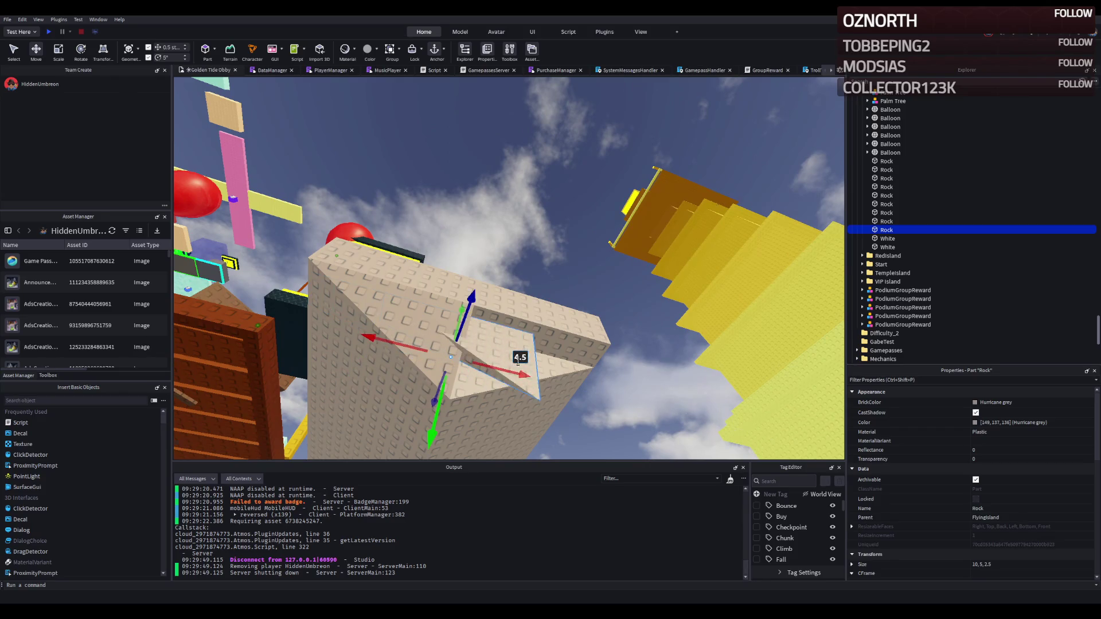
Slide the small rock end piece along the slab edge into line with it
left_click(462, 353)
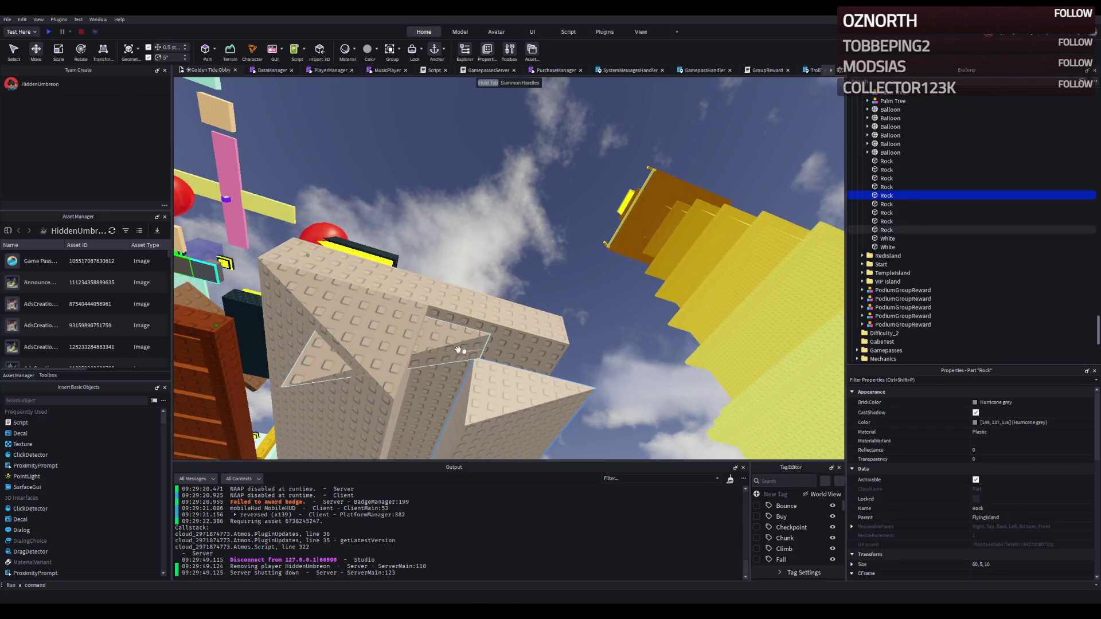
left_click(418, 370)
left_click_drag(426, 387, 520, 384)
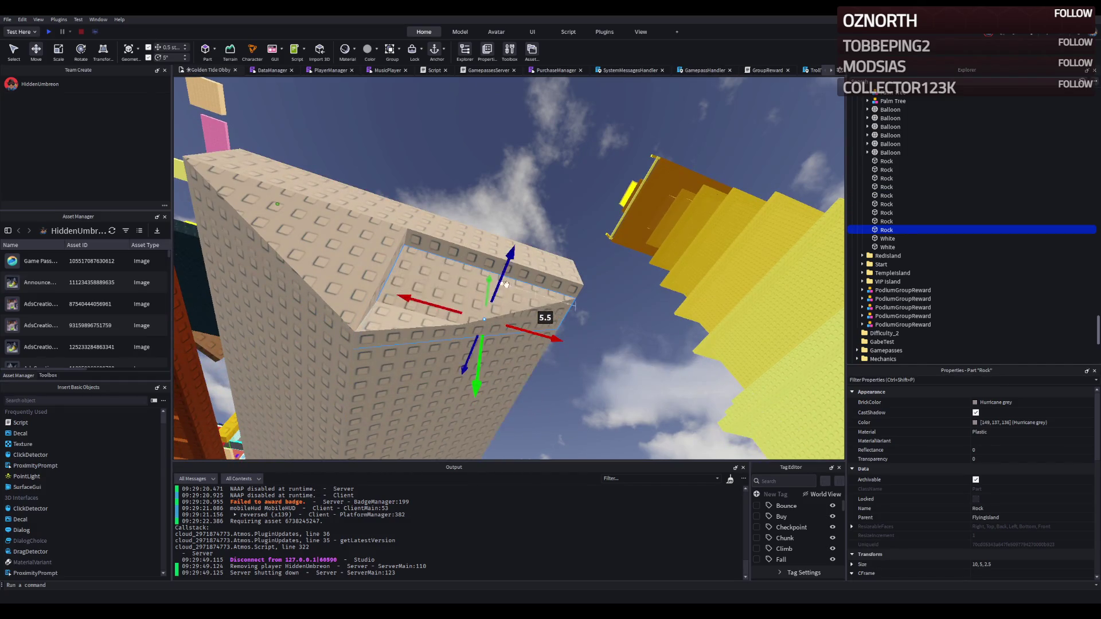
left_click_drag(510, 263, 528, 251)
key("f")
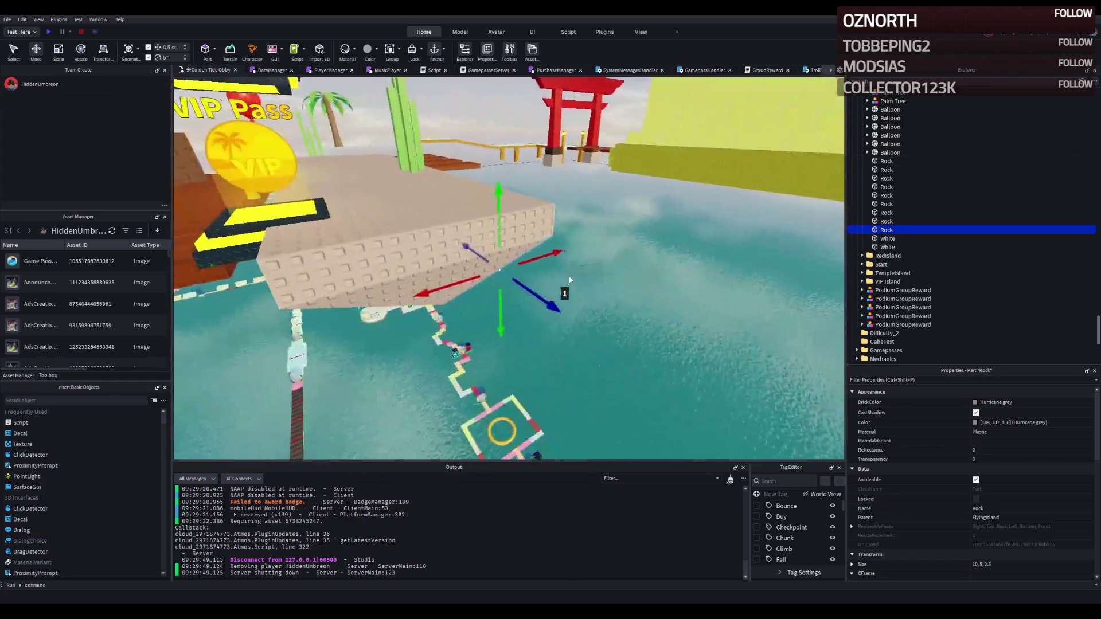
mouse_move(569, 280)
left_mouse_down()
mouse_move(549, 332)
mouse_move(434, 244)
left_mouse_up()
key("ctrl+4")
key("ctrl+3")
Shorten the long rock slab to about 56 studs, then pick the left small rock piece
left_click(451, 248)
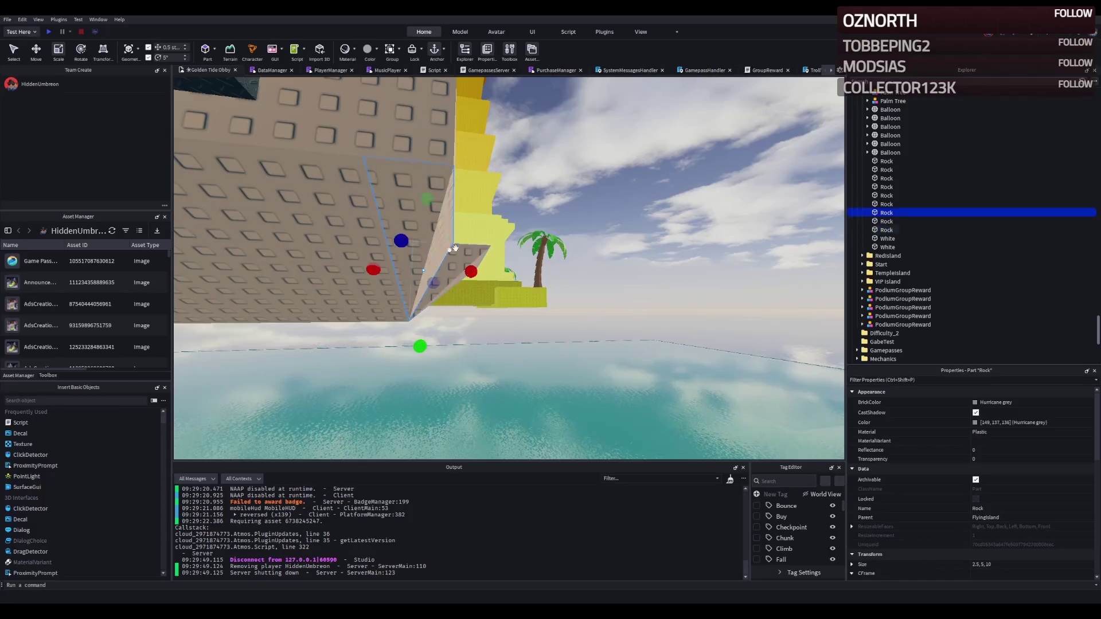
left_click(344, 259)
left_click(341, 257)
scroll(474, 275, "down", 3)
scroll(518, 265, "up", 8)
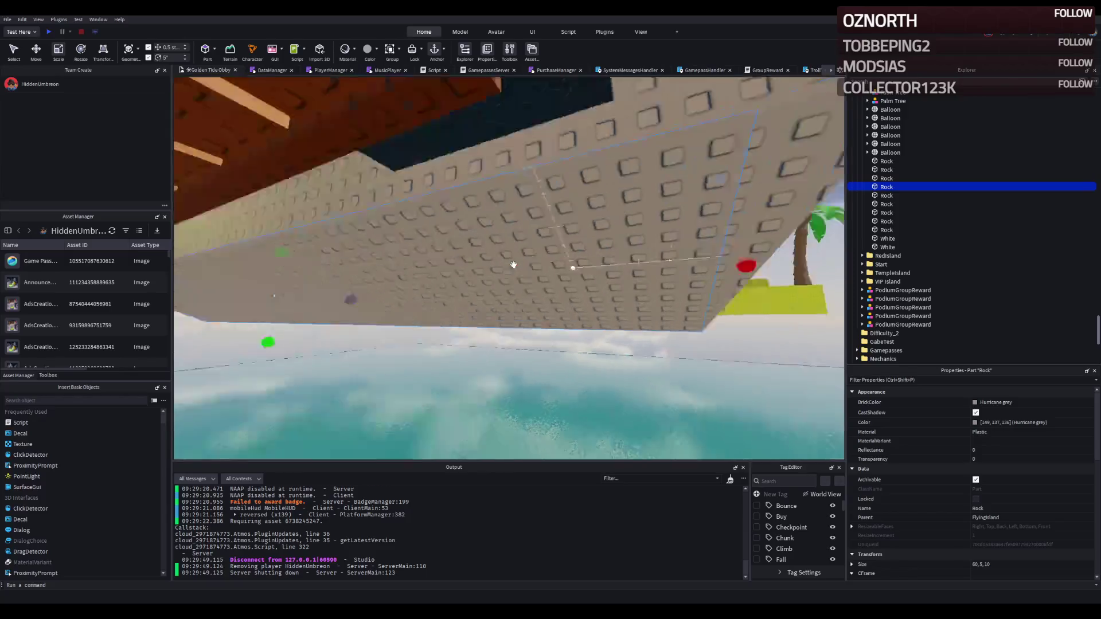
mouse_move(703, 247)
left_mouse_down()
mouse_move(638, 249)
mouse_move(707, 240)
mouse_move(682, 241)
left_mouse_up()
left_click(674, 223)
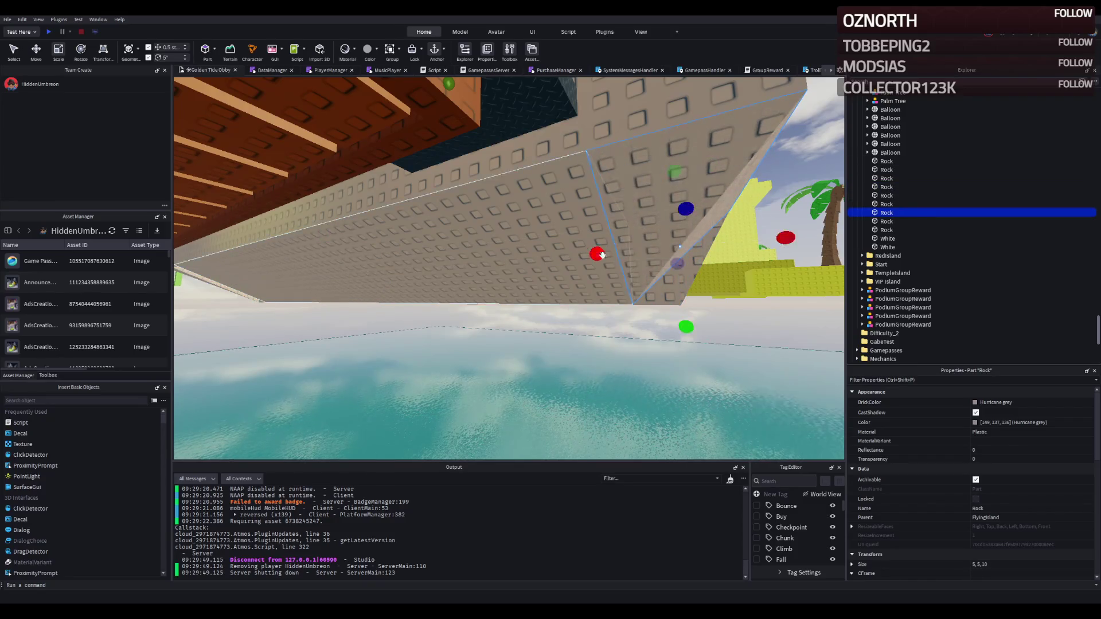
left_click(625, 268)
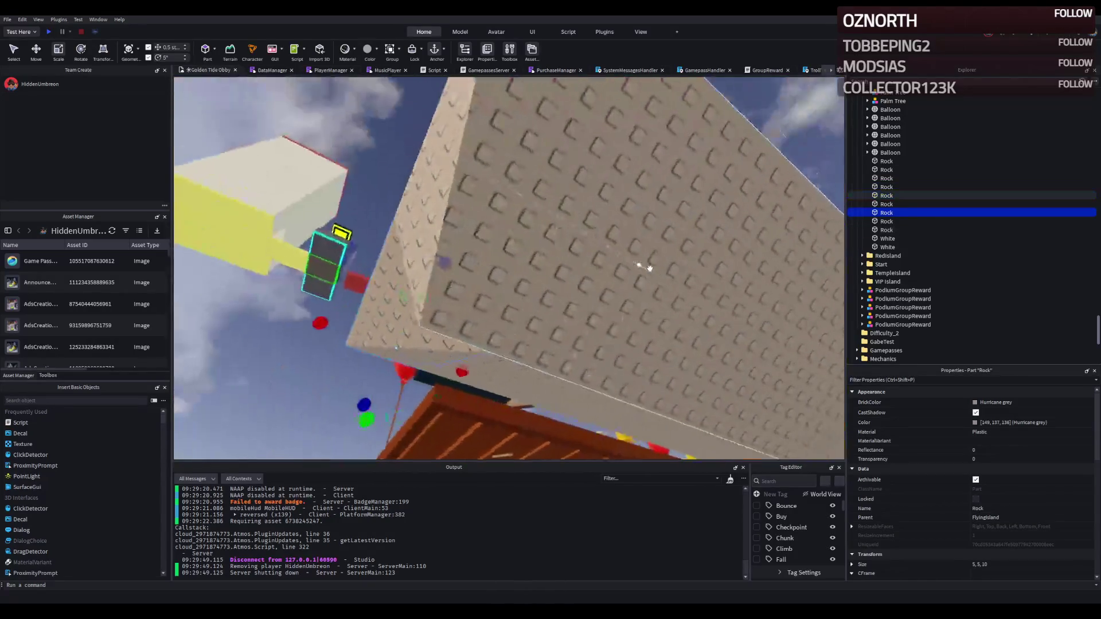
mouse_move(237, 166)
left_mouse_down()
mouse_move(344, 195)
mouse_move(319, 190)
left_mouse_up()
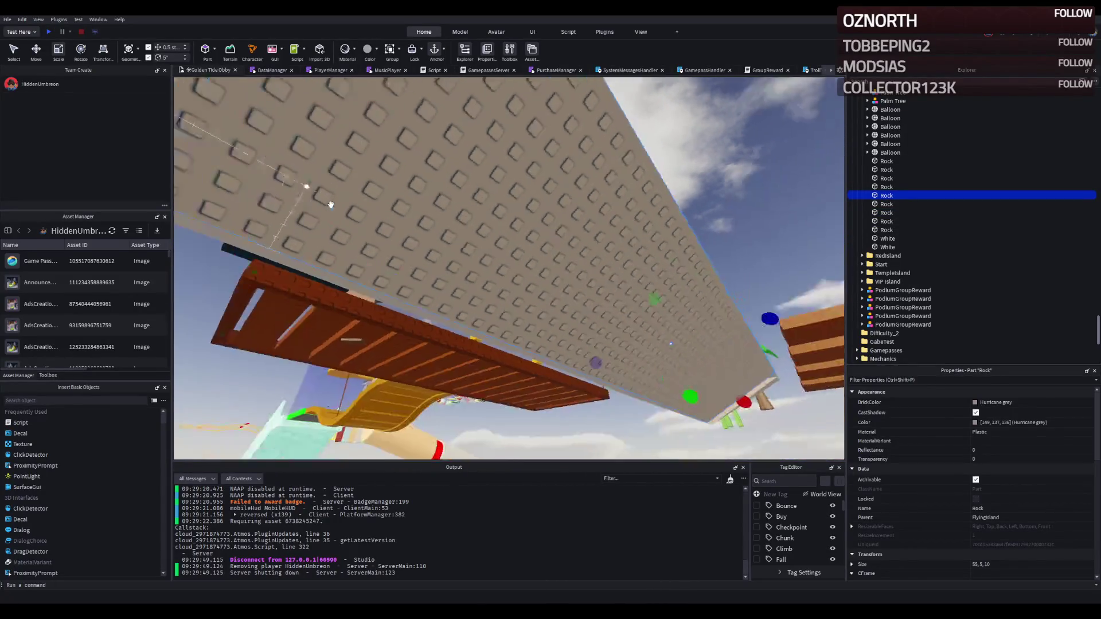
left_click(298, 178)
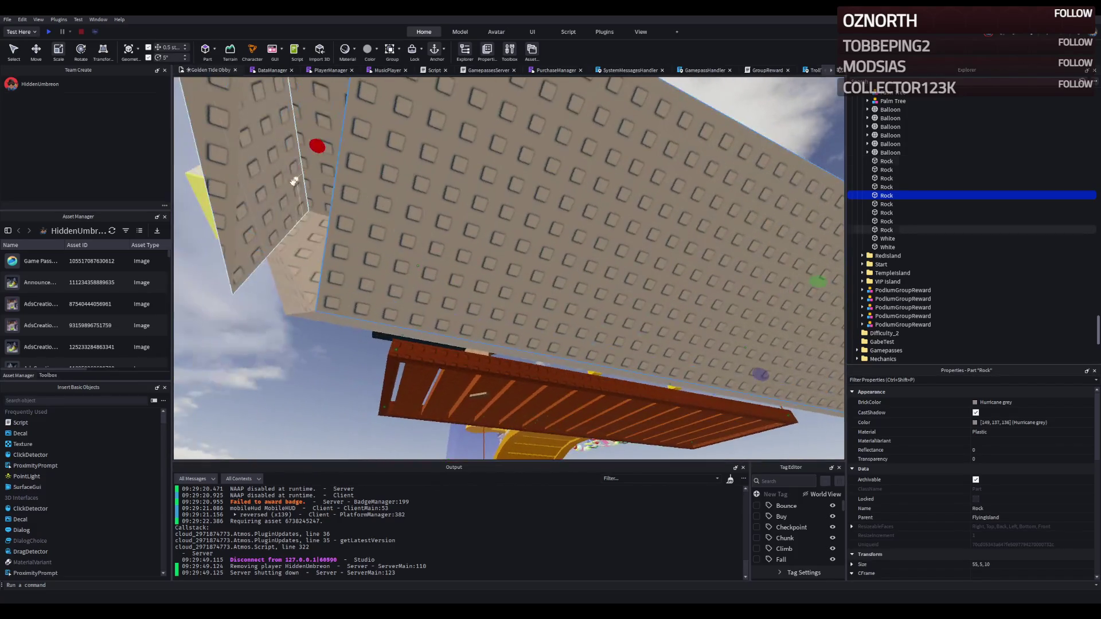
left_click(264, 179)
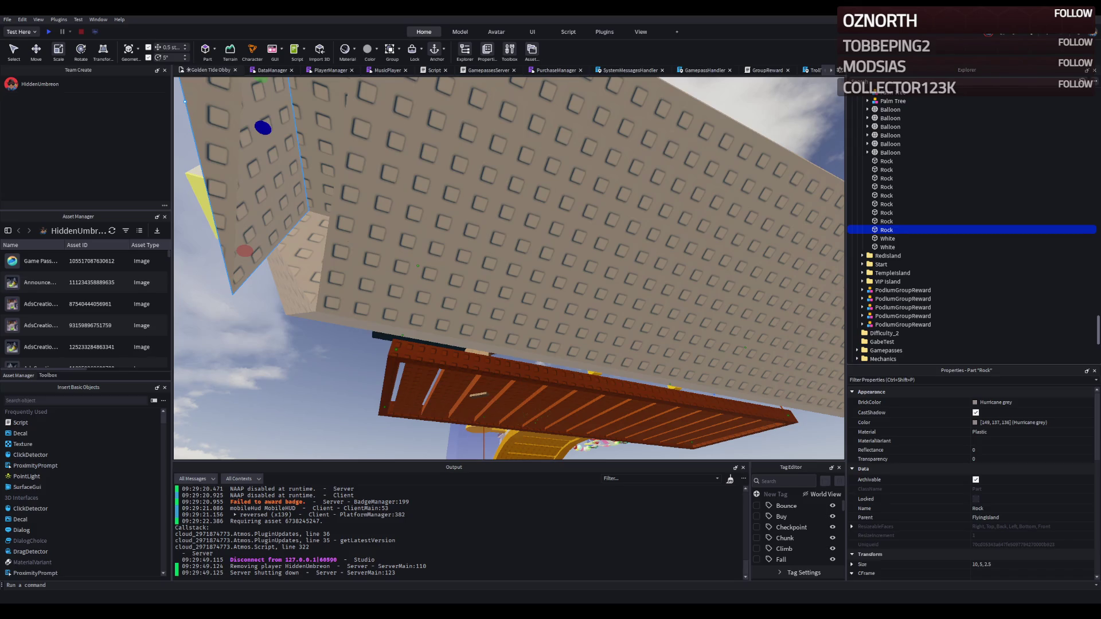
Resize a rock piece along its depth beneath the hull
key("s")
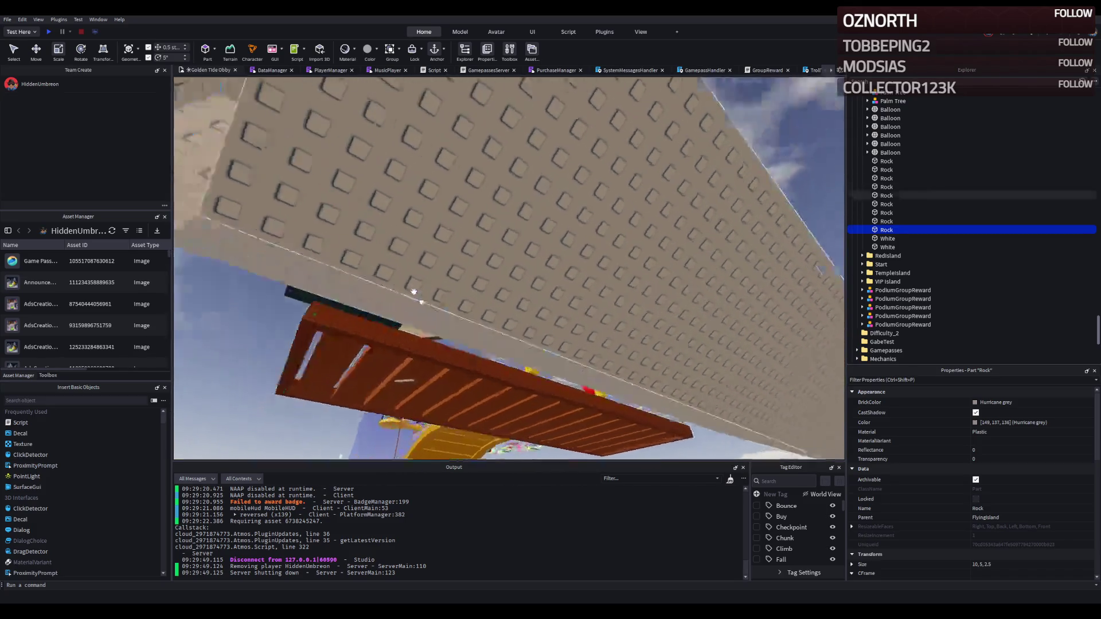
left_click_drag(516, 337, 445, 342)
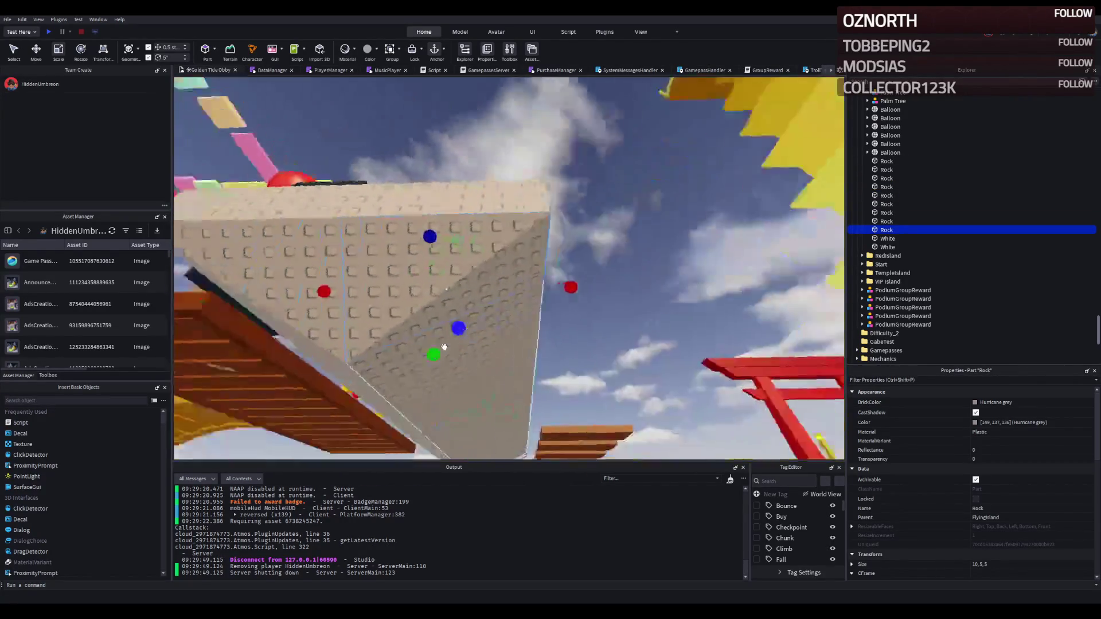
key("w")
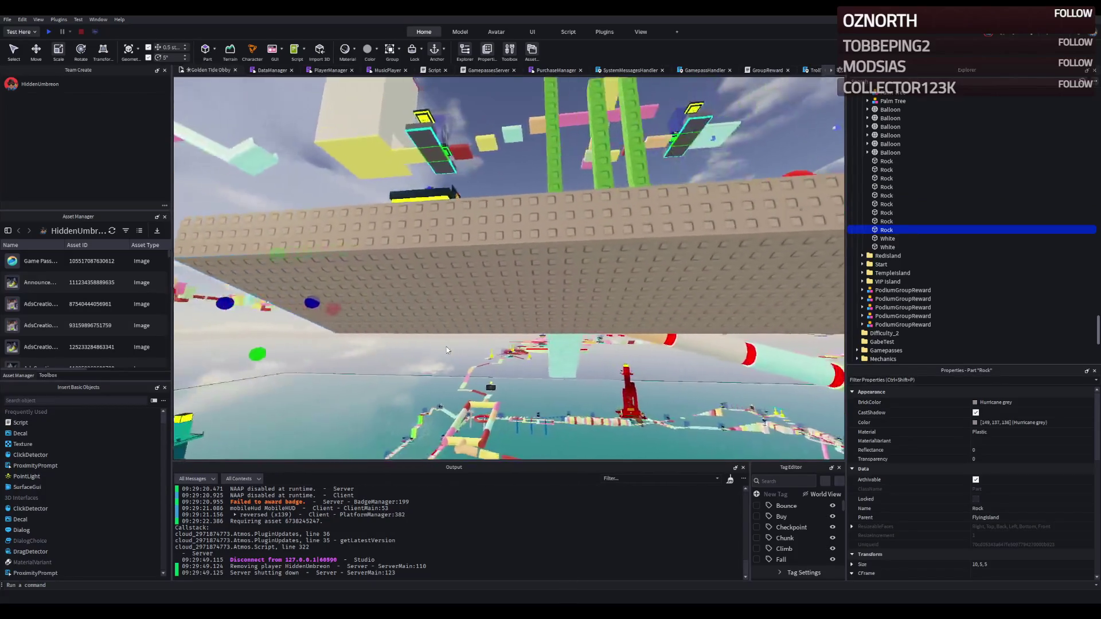
key("w")
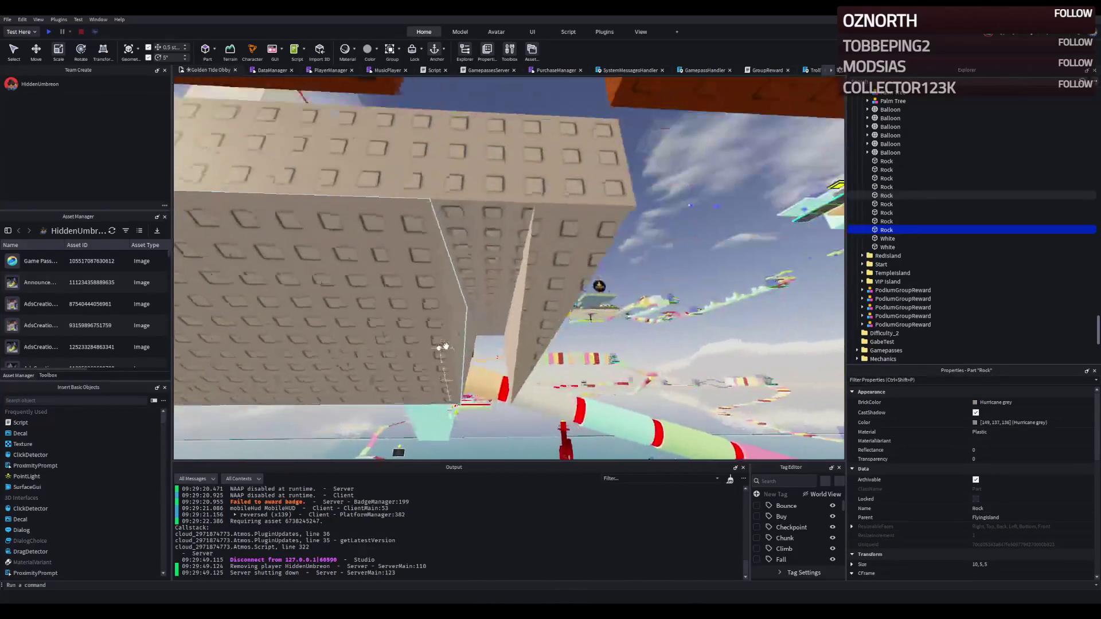
Widen the small corner rock from 2.5 to 5 studs, then clear the selection
left_click(546, 334)
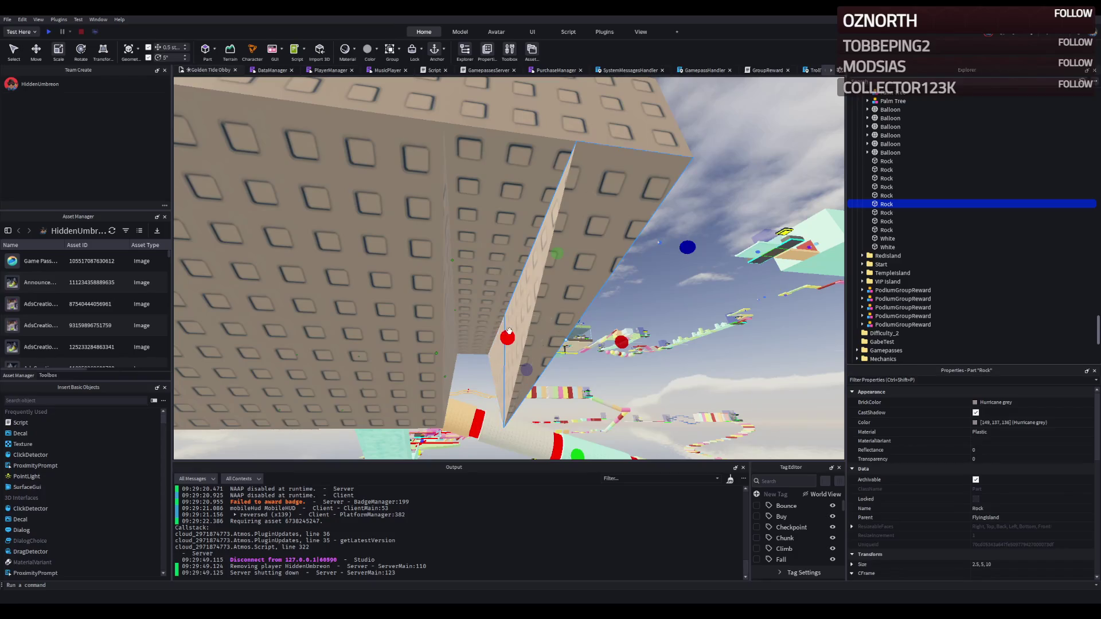
left_click_drag(509, 330, 459, 301)
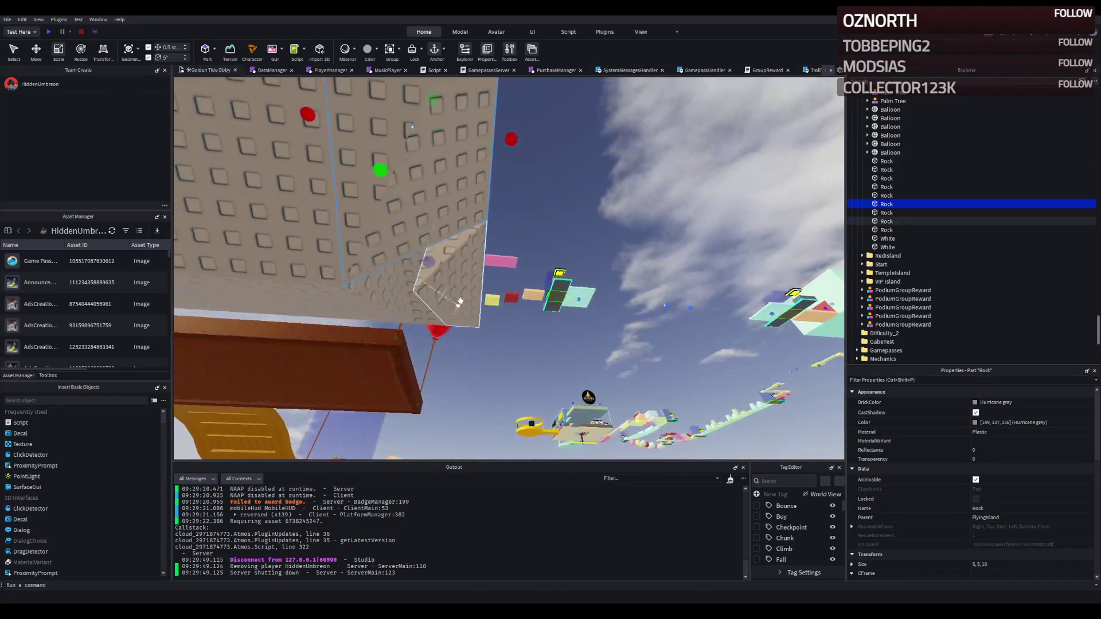
left_click(459, 301)
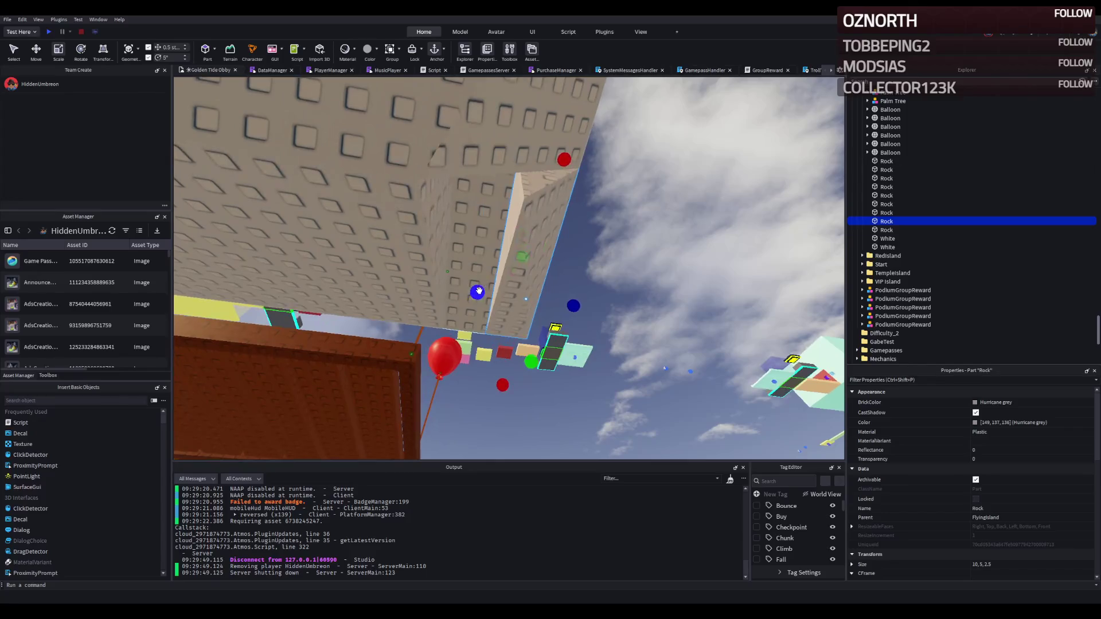
left_click(600, 239)
scroll(602, 240, "up", 5)
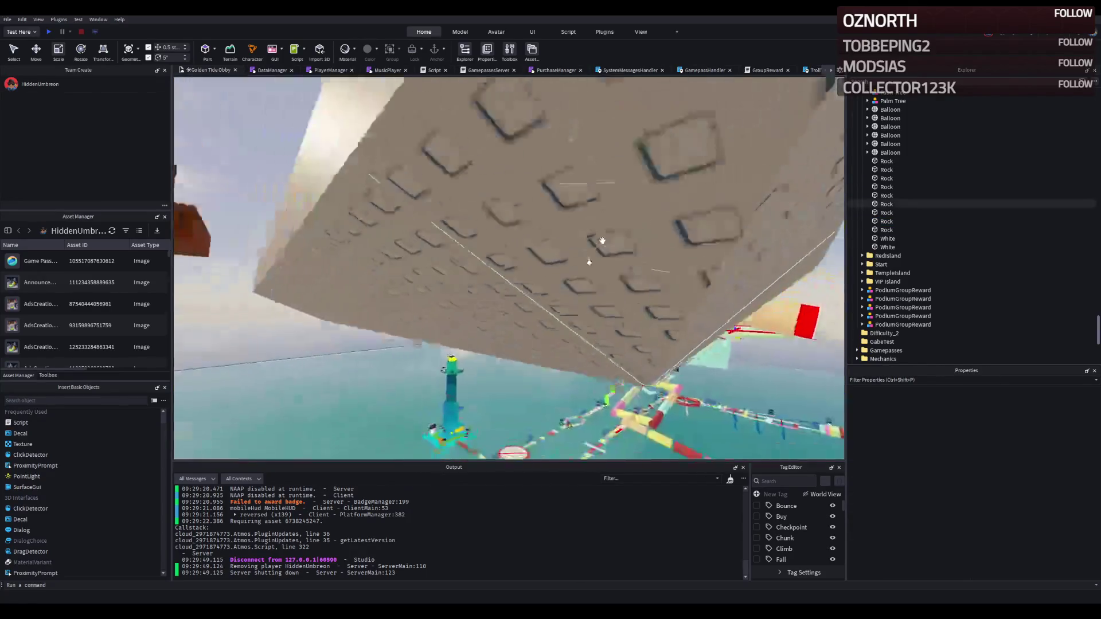
scroll(602, 241, "down", 5)
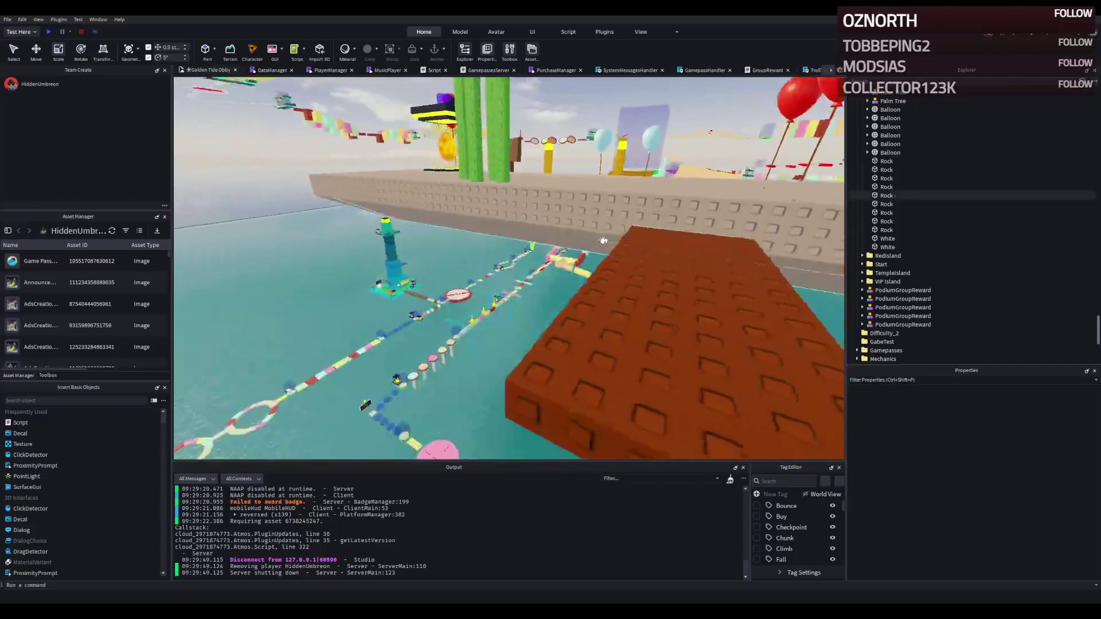
scroll(602, 240, "down", 10)
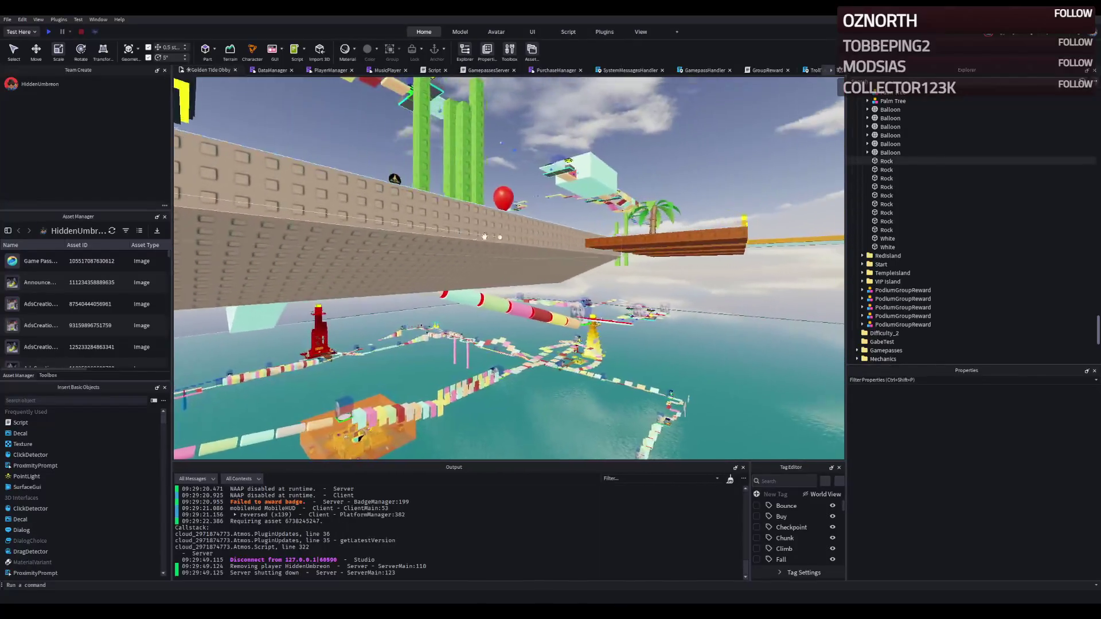
scroll(485, 237, "up", 8)
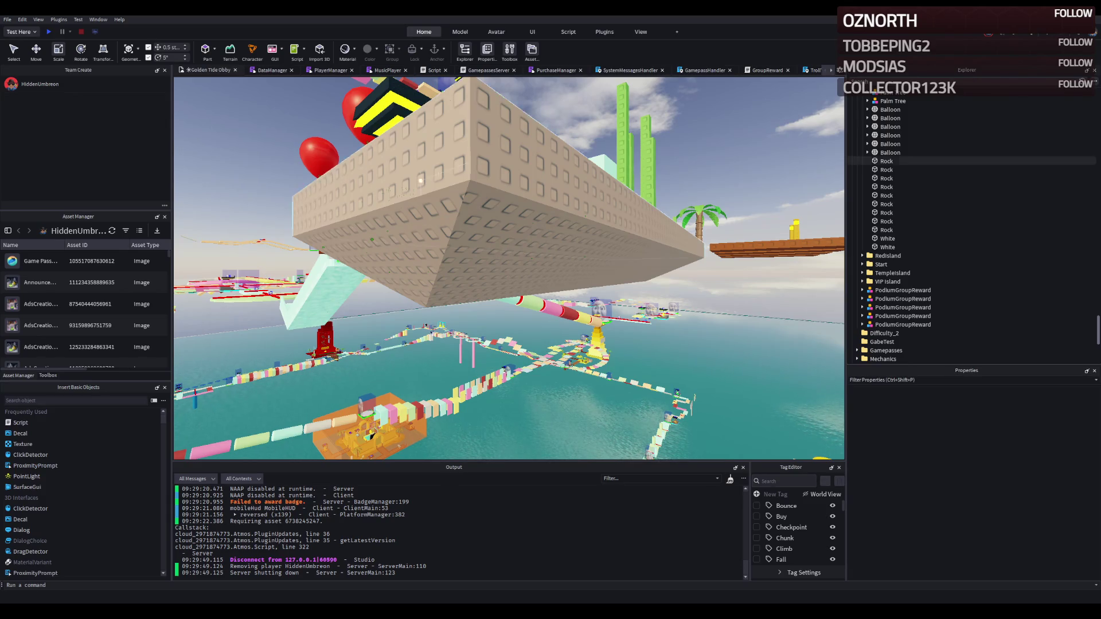
Adjust the height of the rock wall slab
key("e")
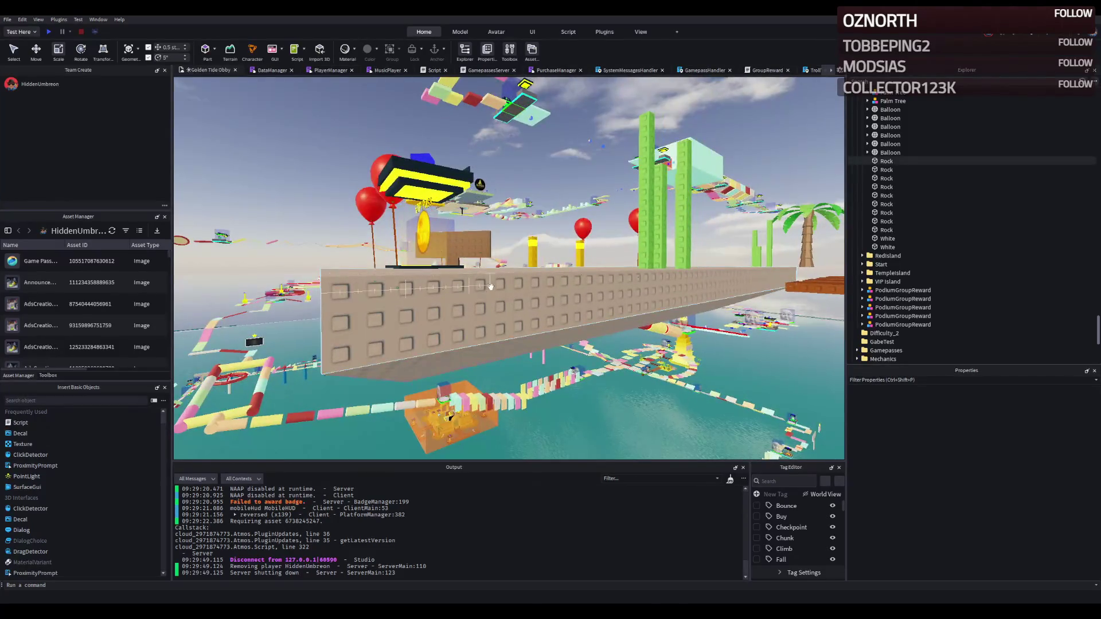
left_click(490, 285)
left_click_drag(629, 246, 633, 223)
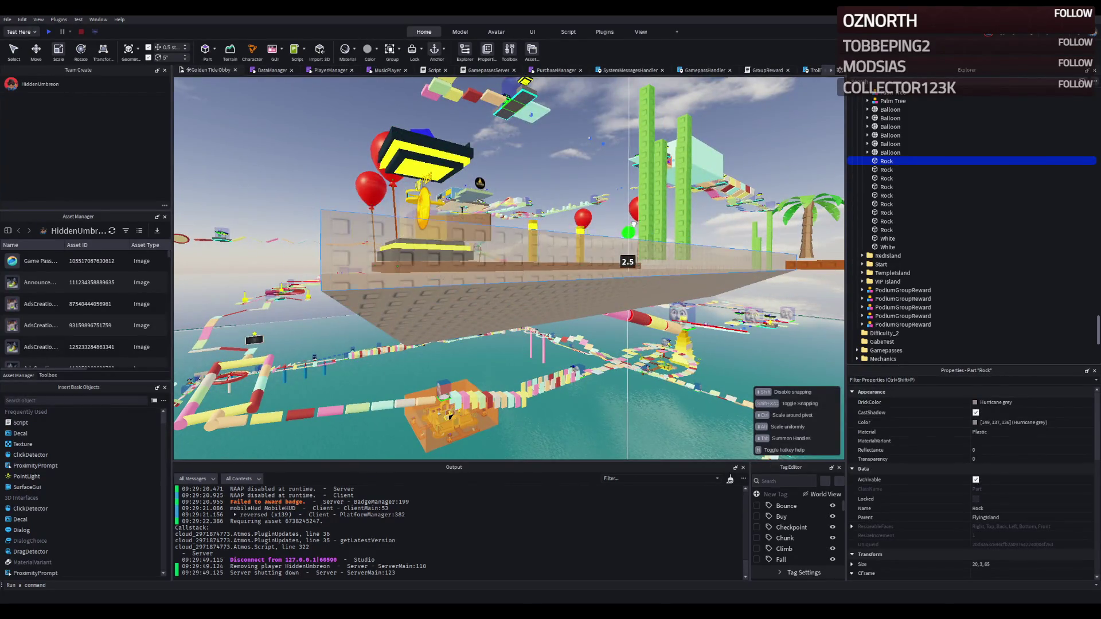
Lower the flat bottom slab 2 studs and resize it to 22 by 66
left_click(590, 294)
key("ctrl+2")
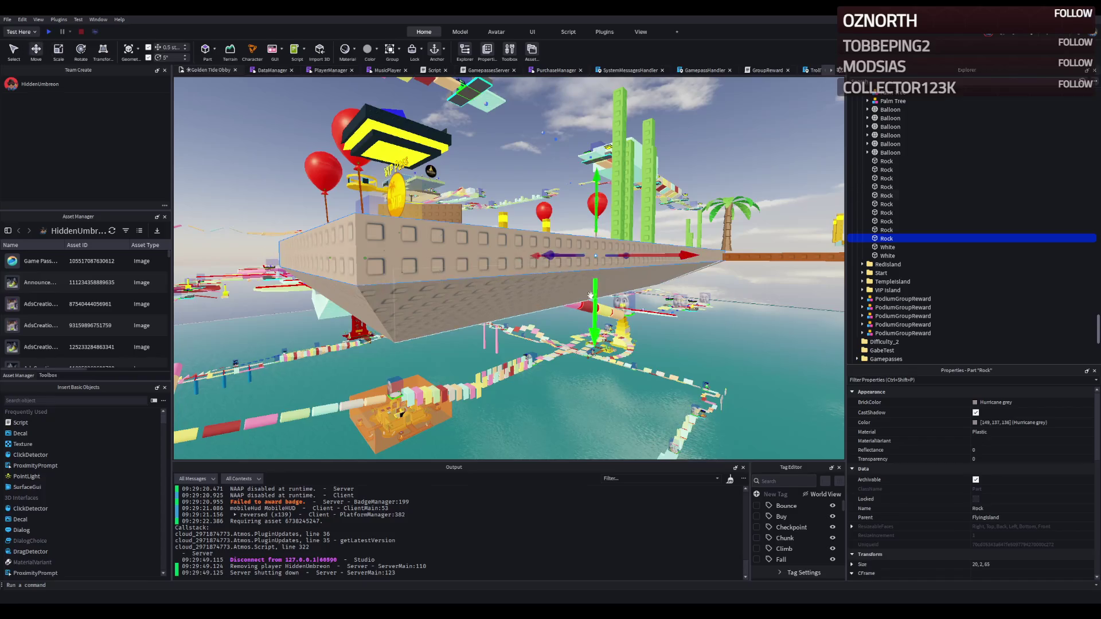
left_click_drag(589, 294, 608, 234)
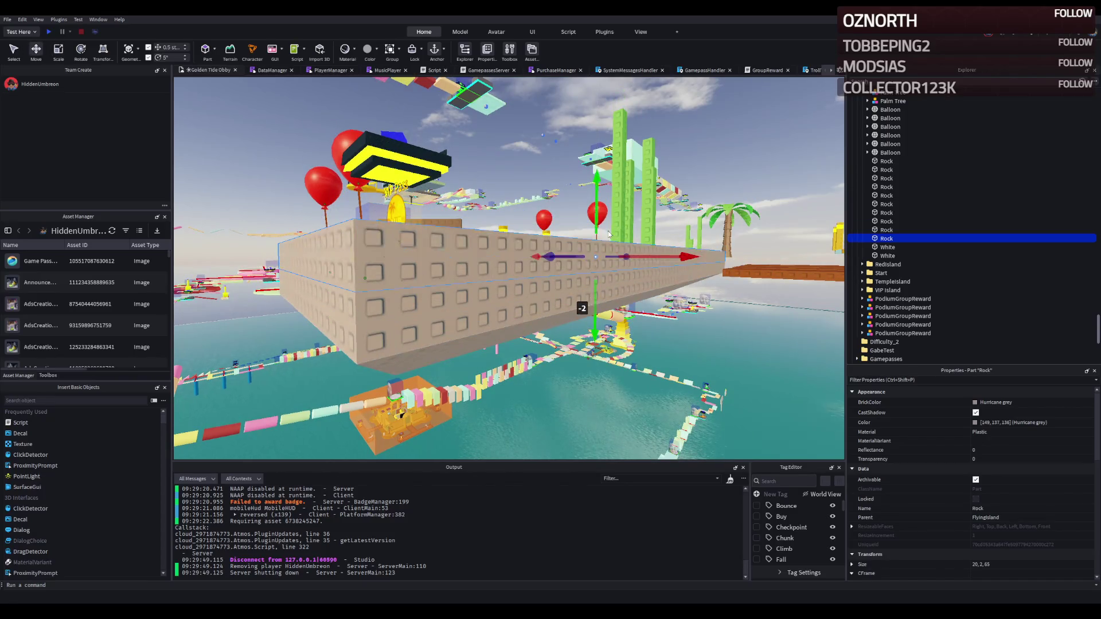
key("ctrl+3")
left_click_drag(560, 197, 565, 197)
left_click_drag(415, 238, 407, 239)
left_click(438, 371)
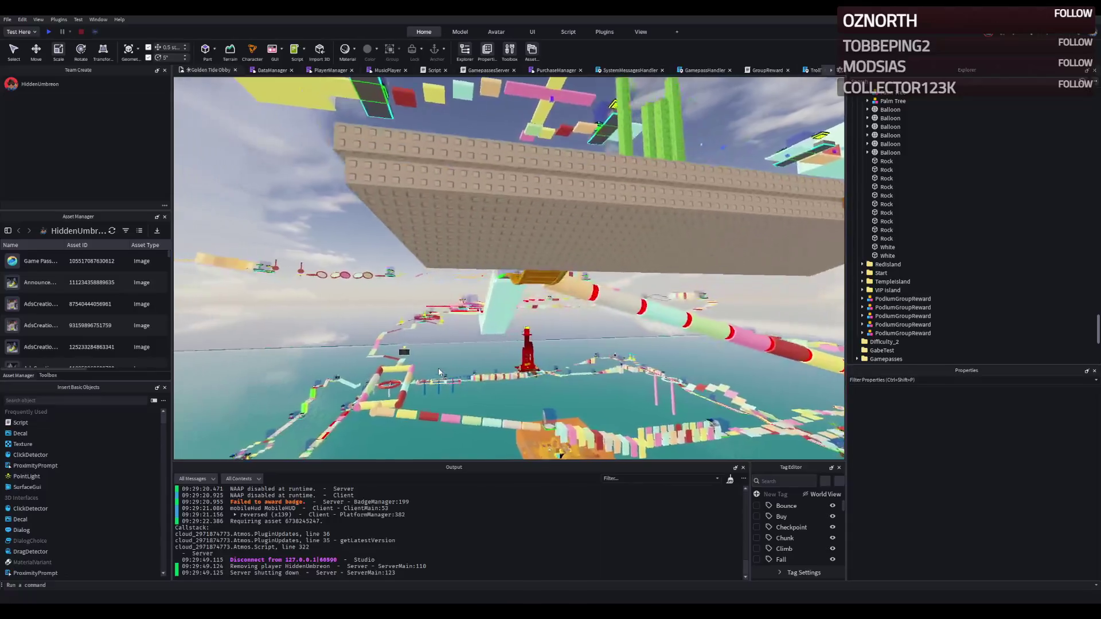
right_click(439, 371)
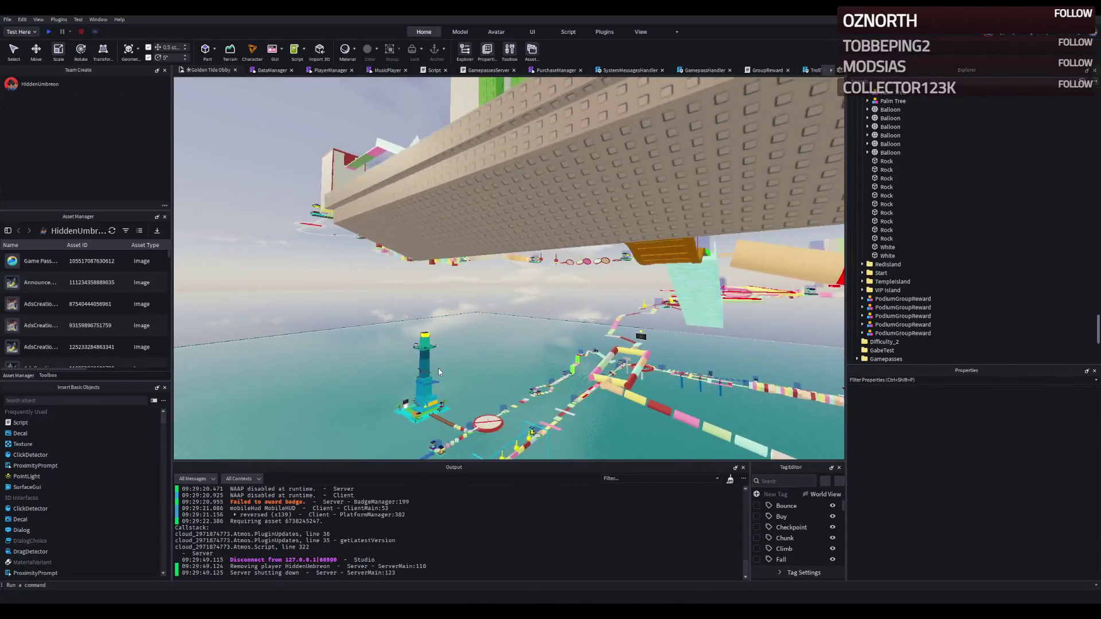
right_click(438, 371)
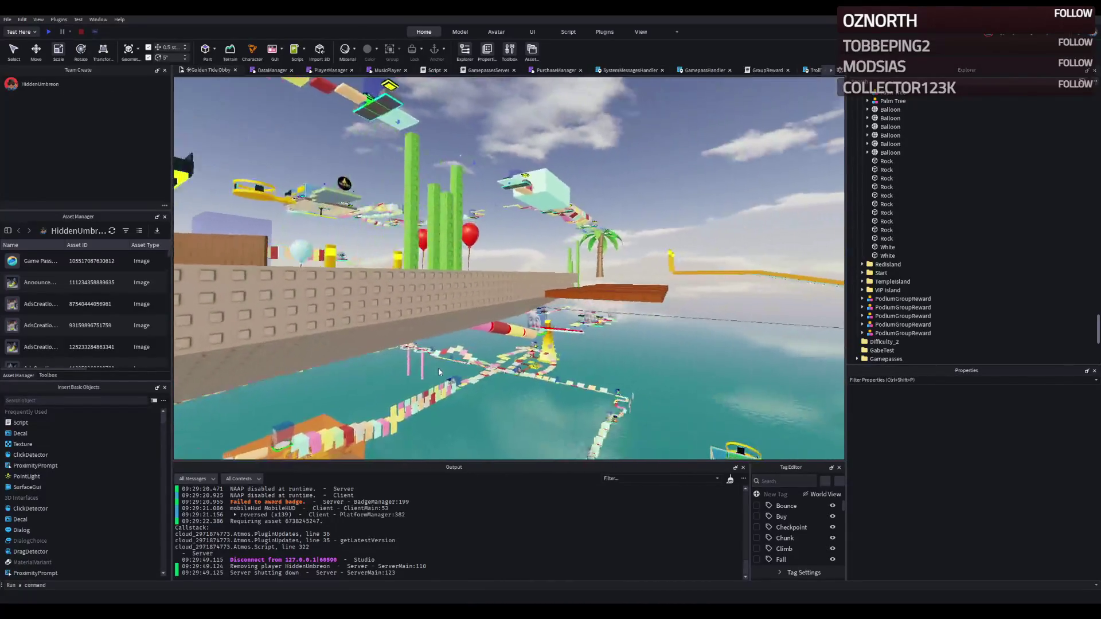
right_click(438, 372)
left_click(478, 282)
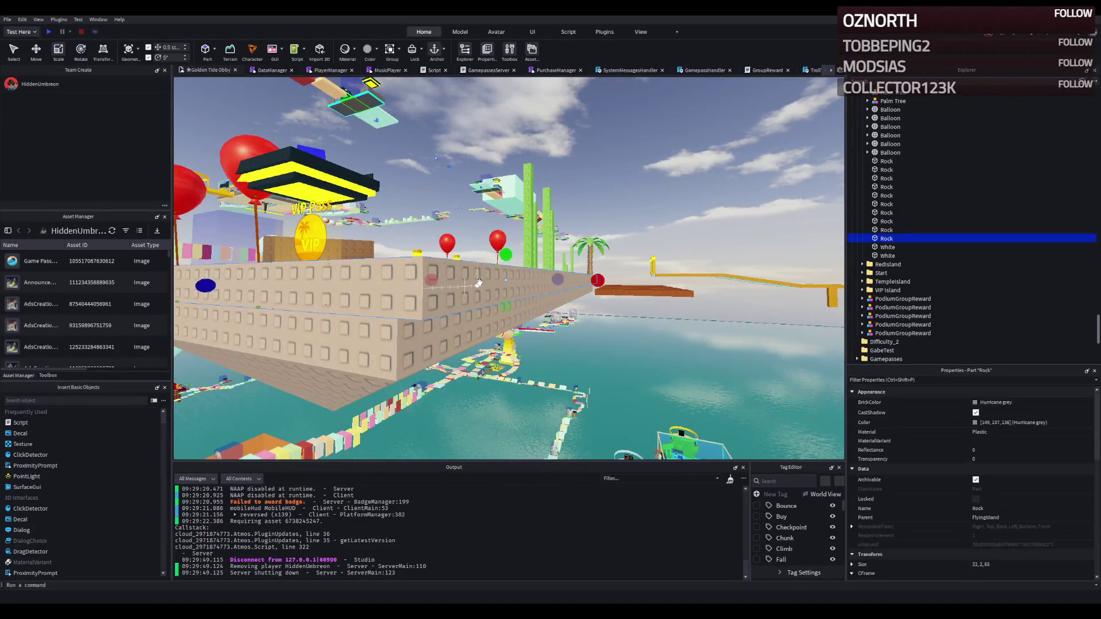
right_click(478, 282)
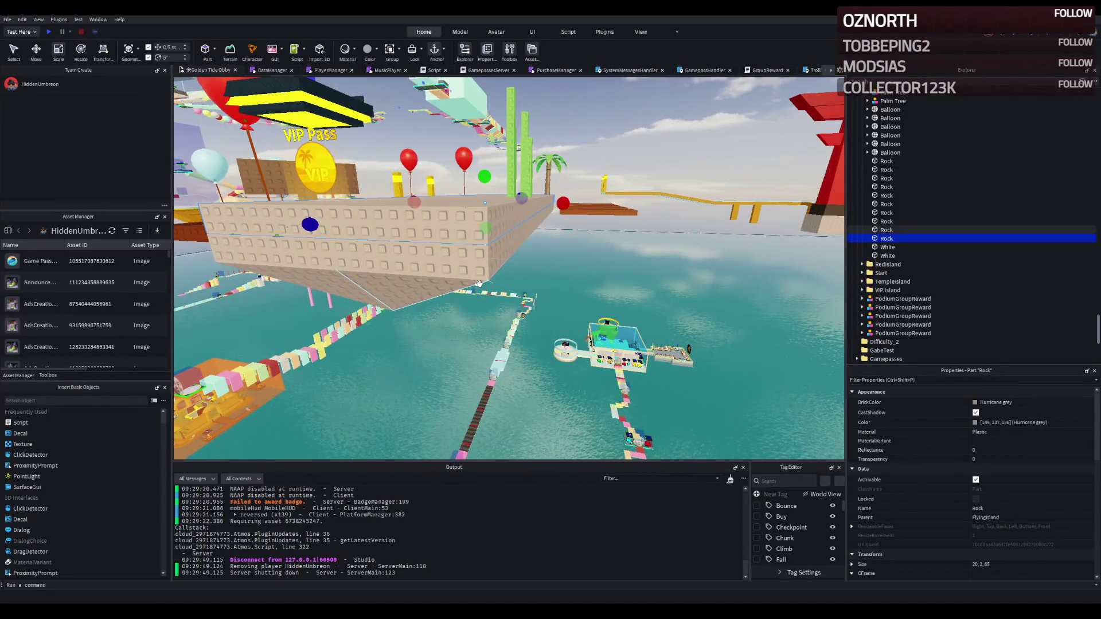
right_click(478, 282)
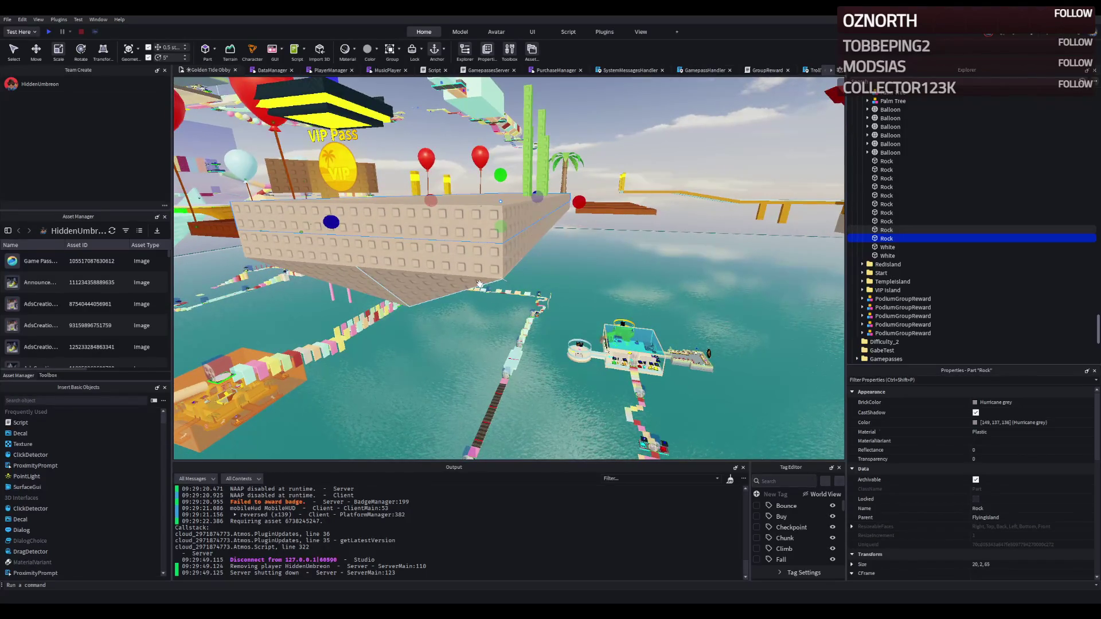
right_click(479, 283)
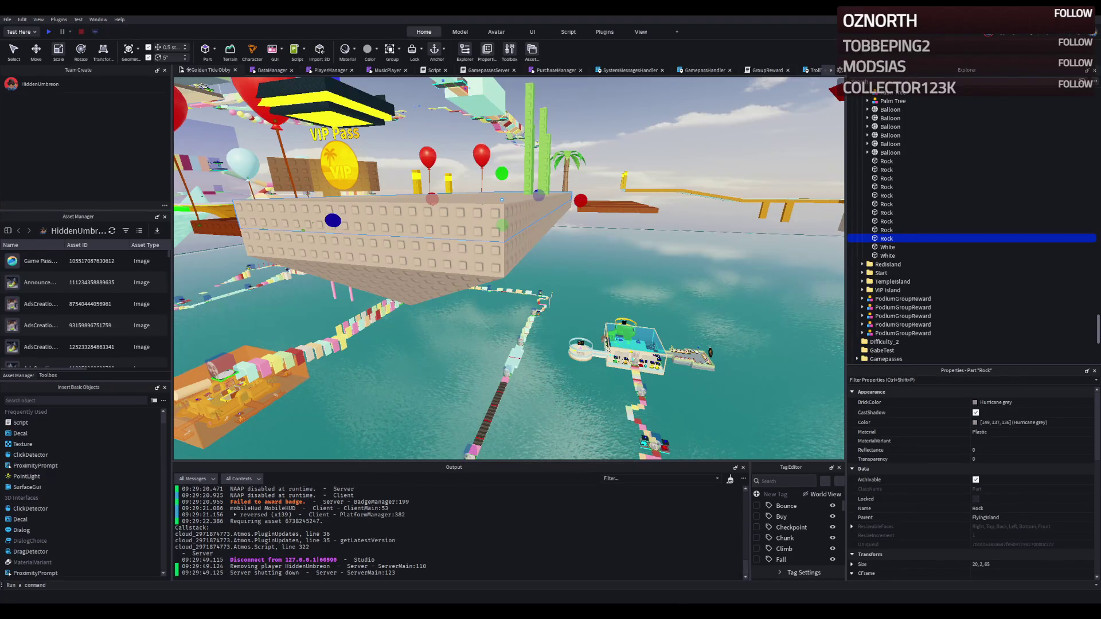
Fly the camera along the hull to the grey rock slab beside the dock
key("d")
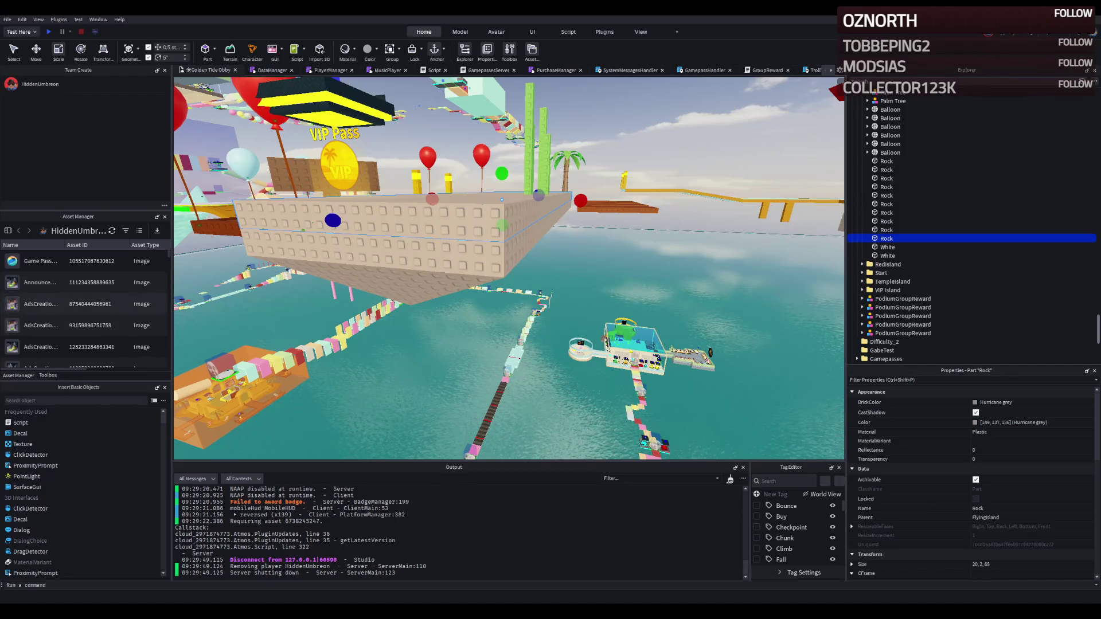
key("a")
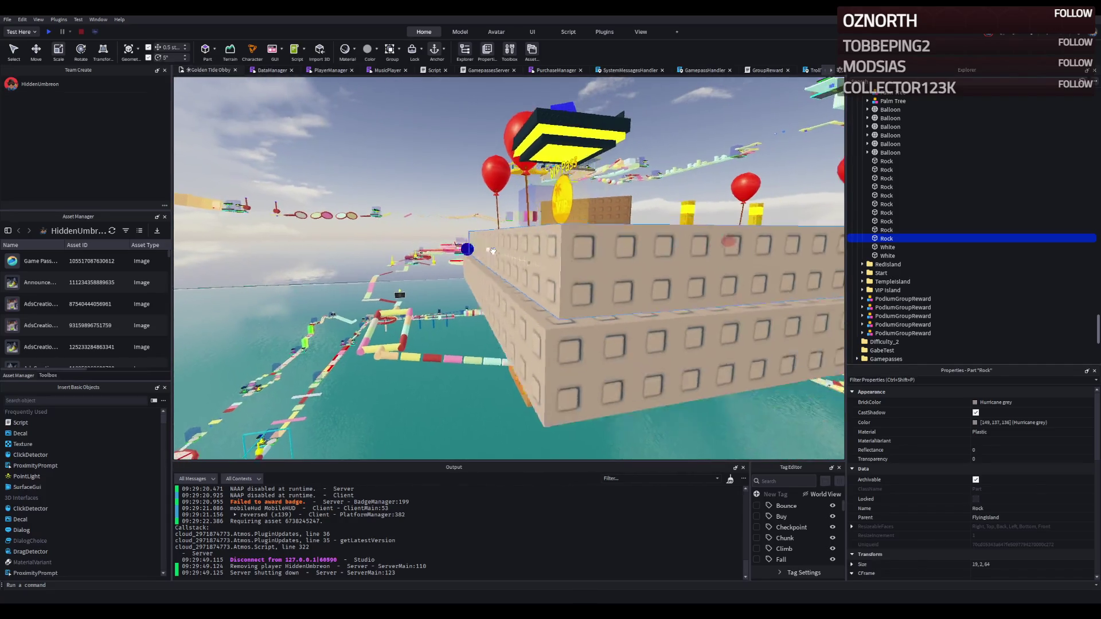
key("d")
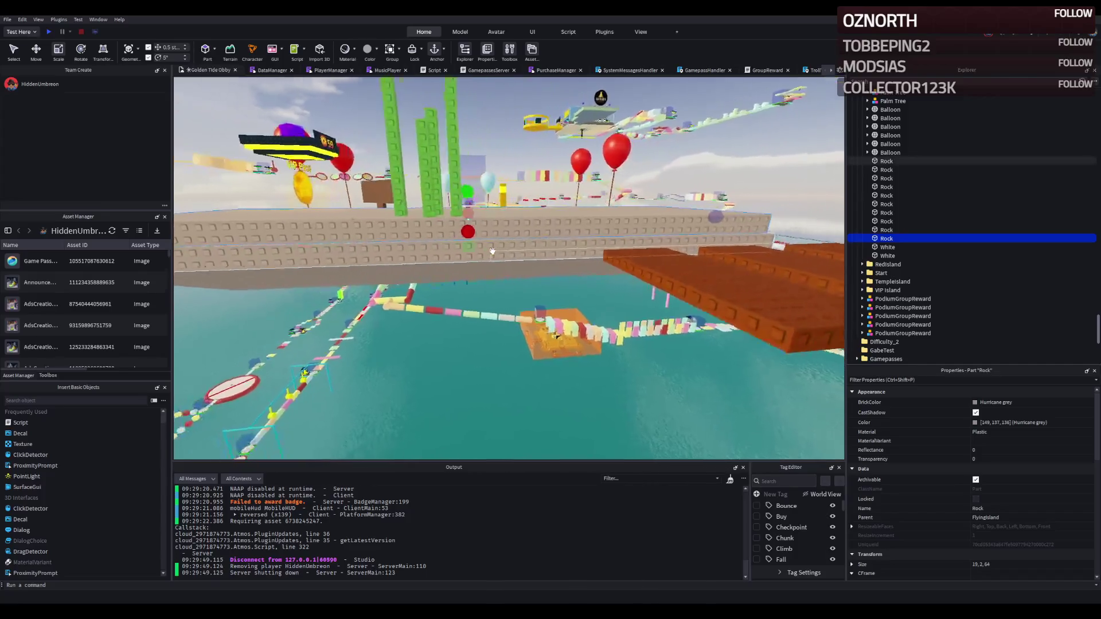
key("e")
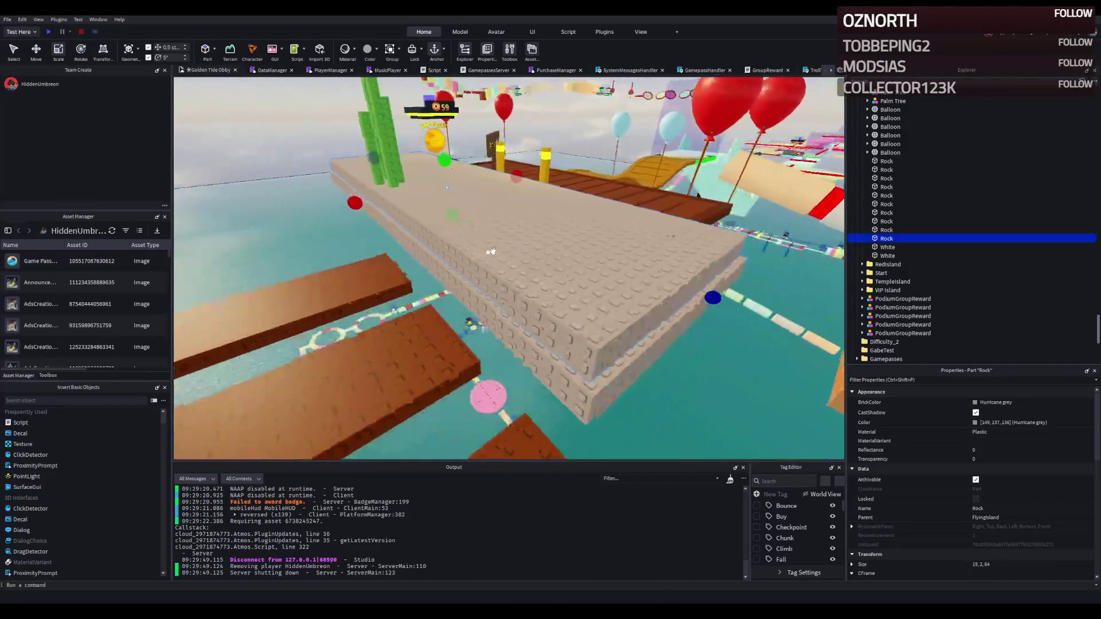
key("q")
key("e")
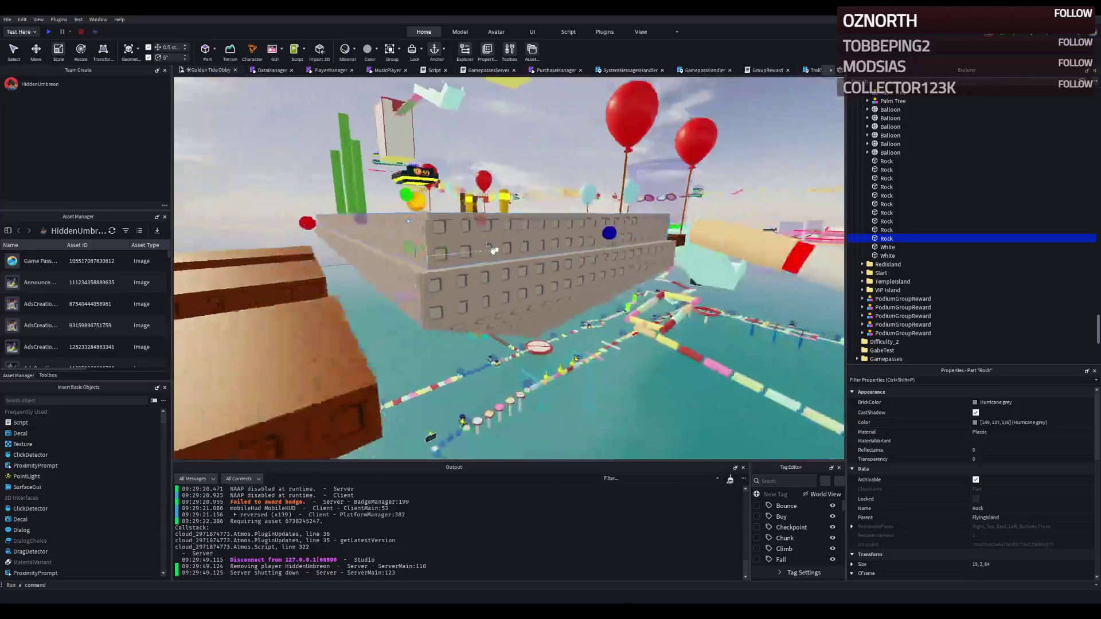
key("e")
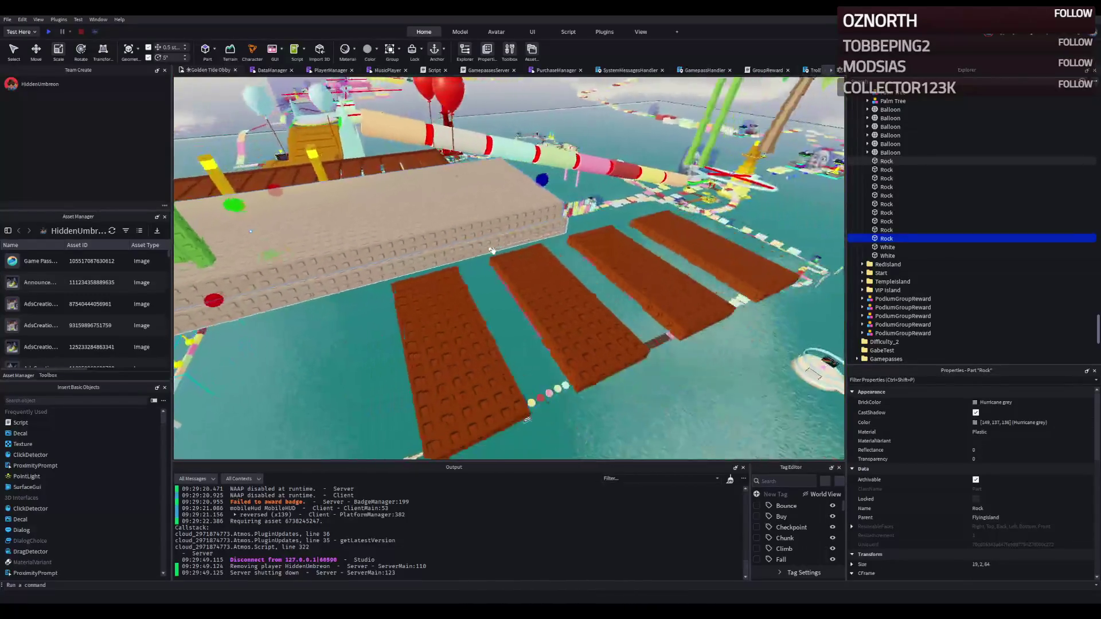
key("f")
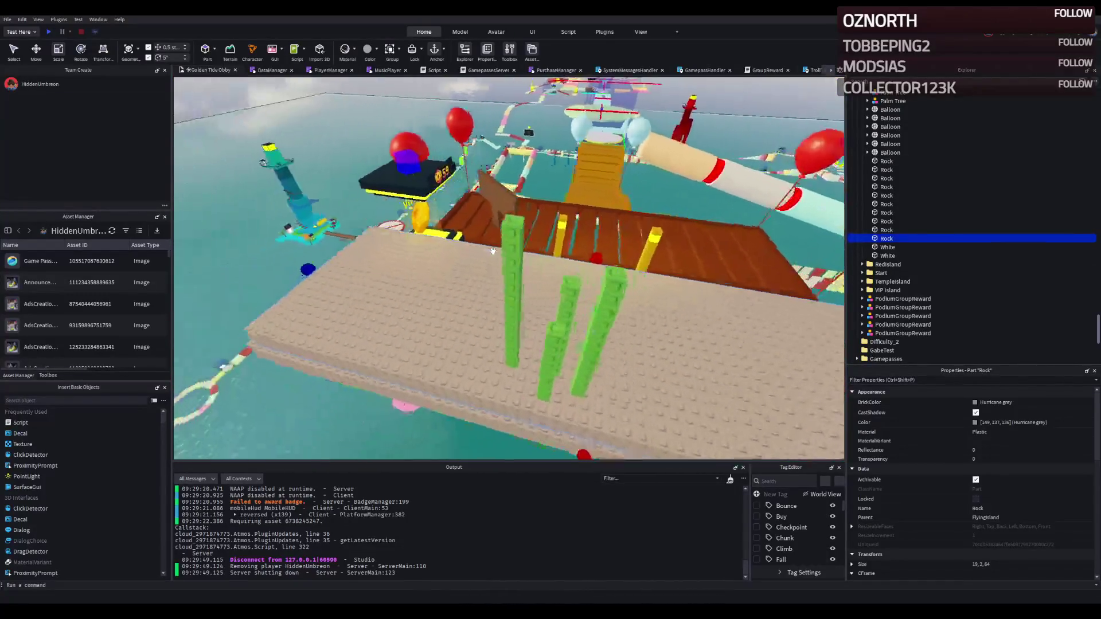
key("w")
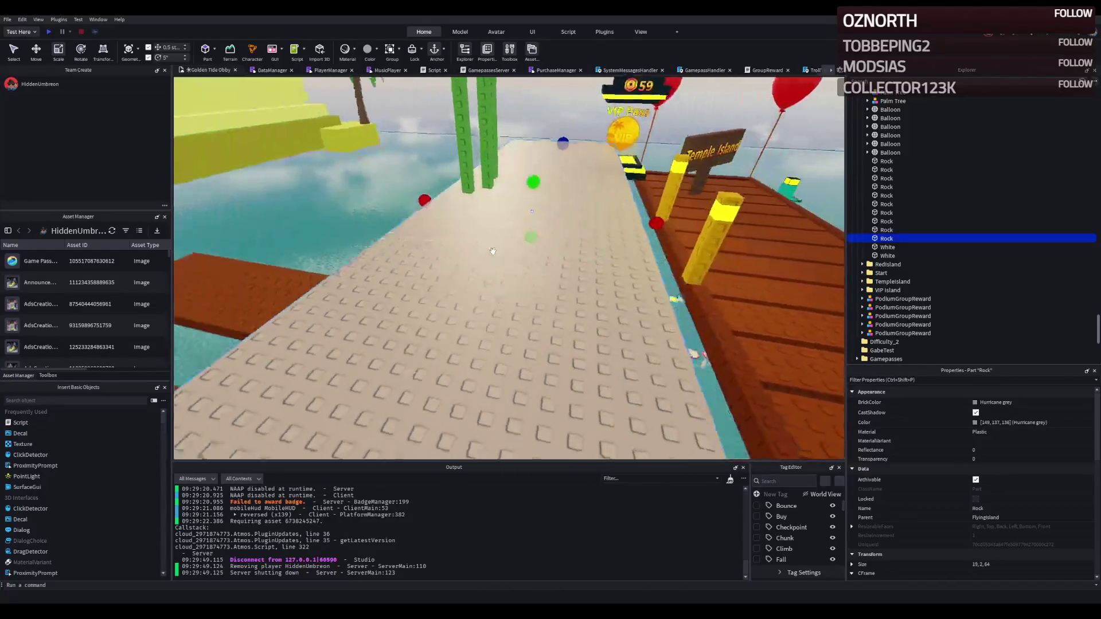
key("q")
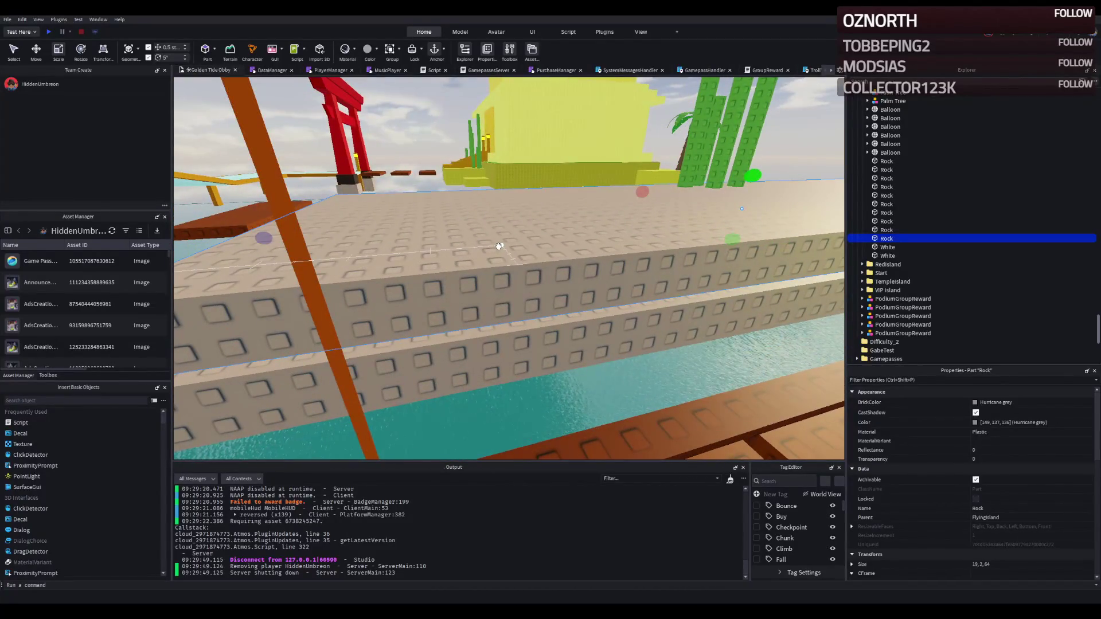
key("a")
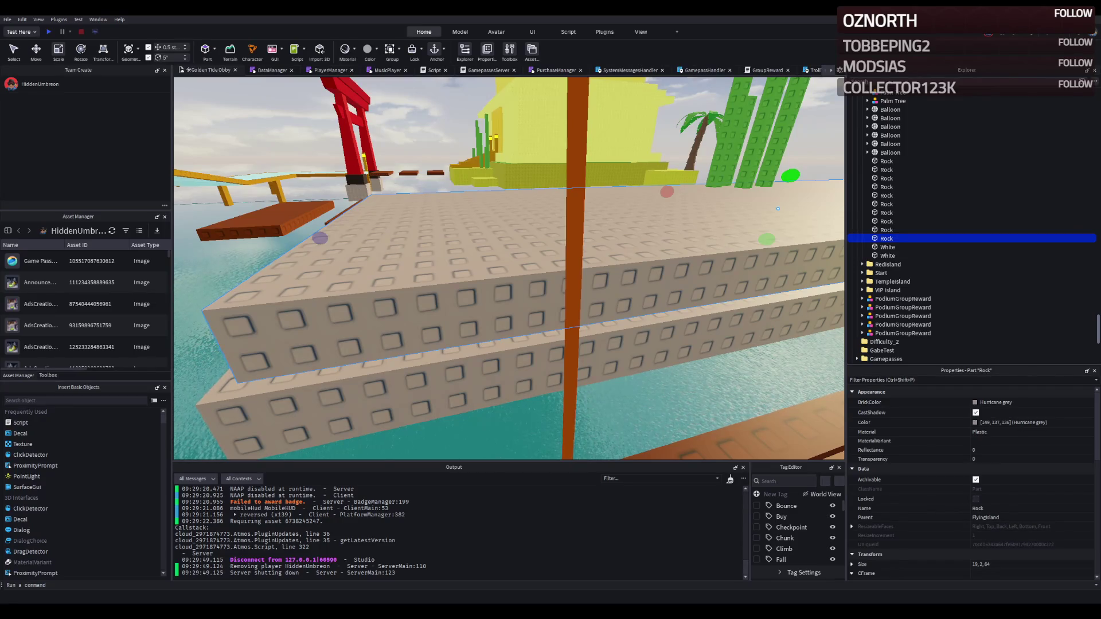
key("s")
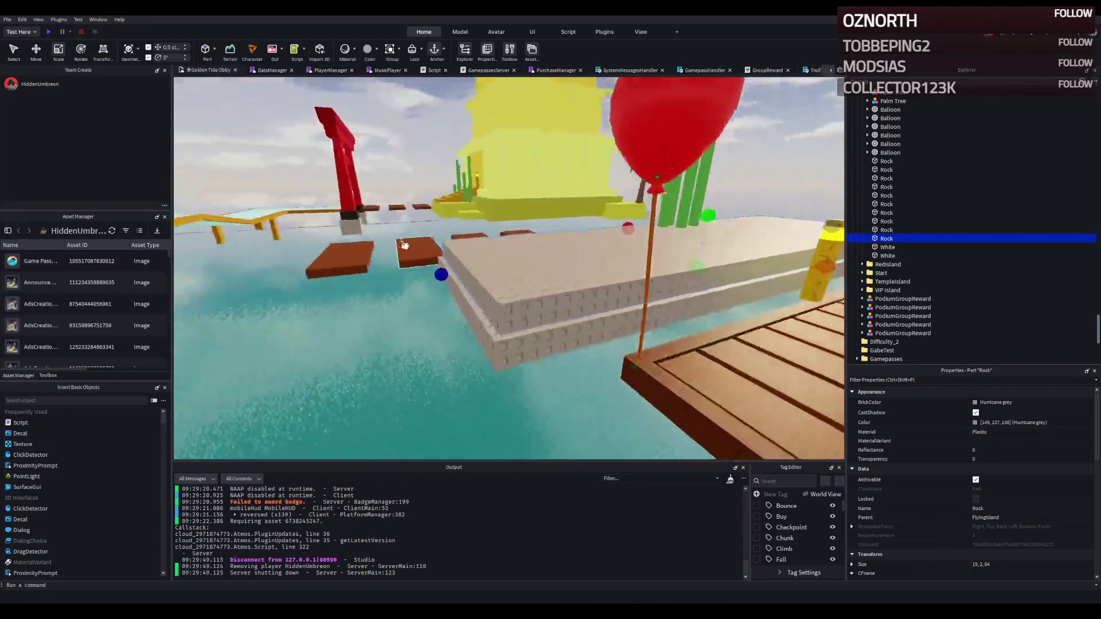
key("w")
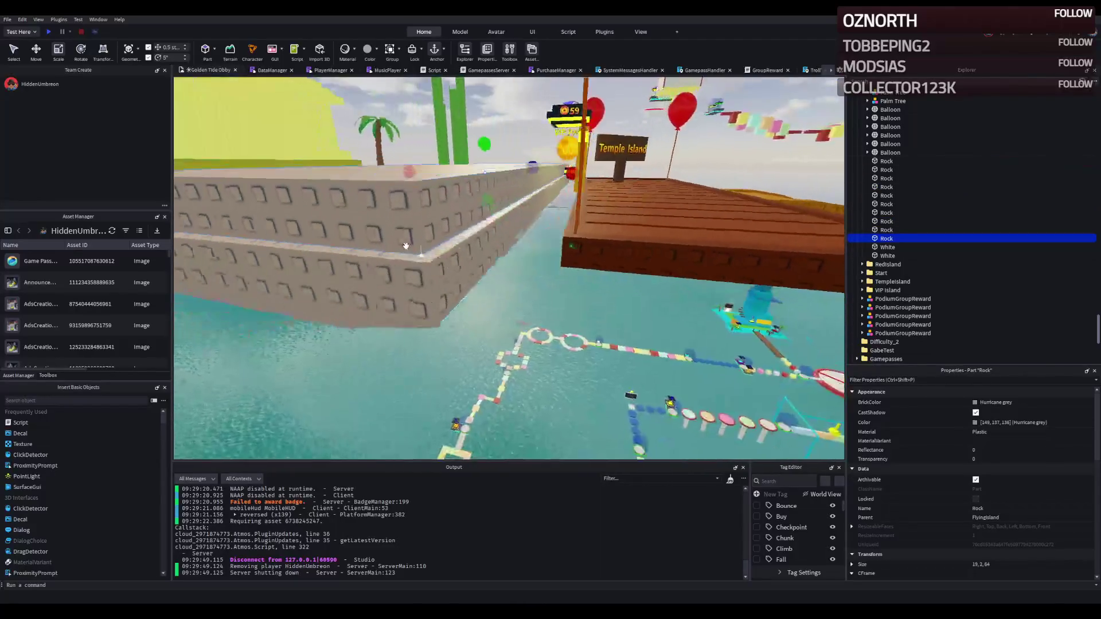
key("s")
Resize the grey slab from 20 × 65 to 21 × 66 studs
left_click_drag(581, 180, 590, 179)
key("d")
left_click_drag(454, 204, 444, 202)
key("d")
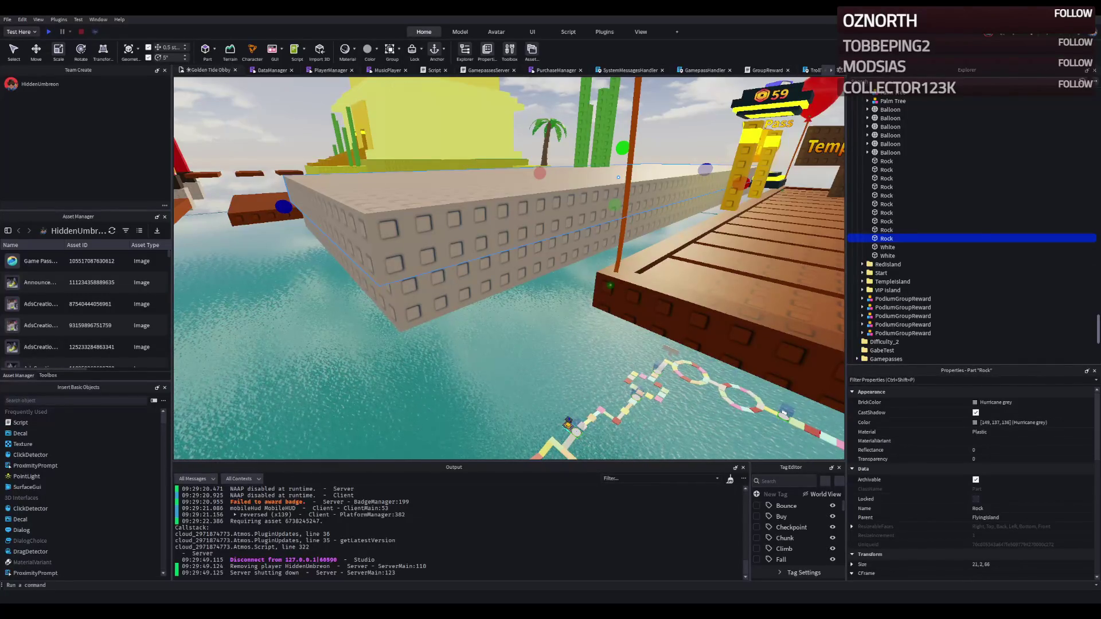
key("w")
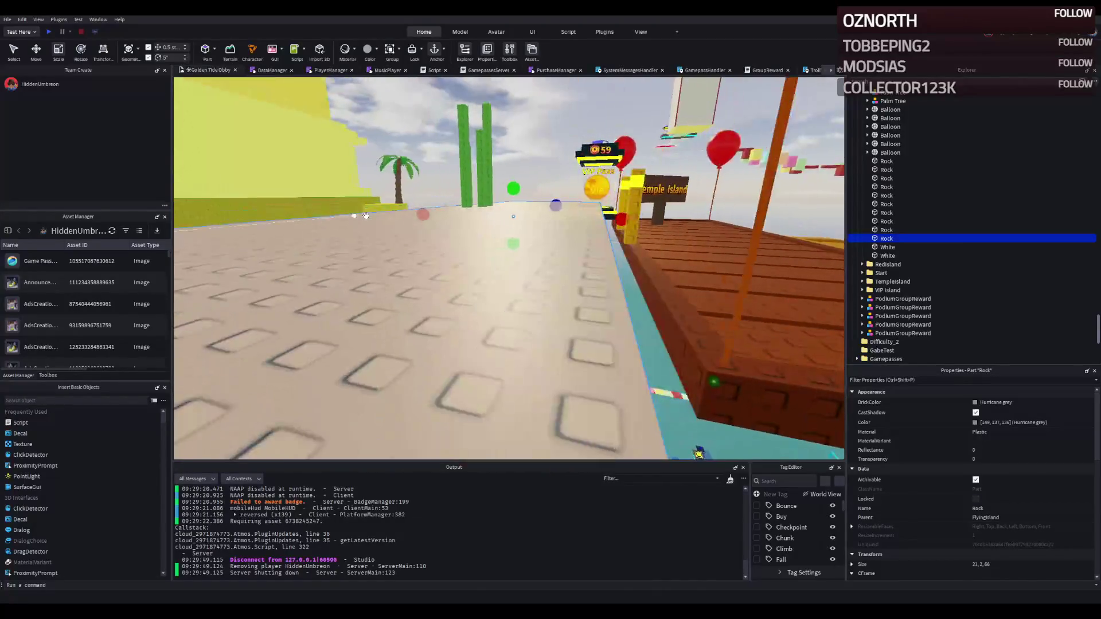
key("s")
key("q")
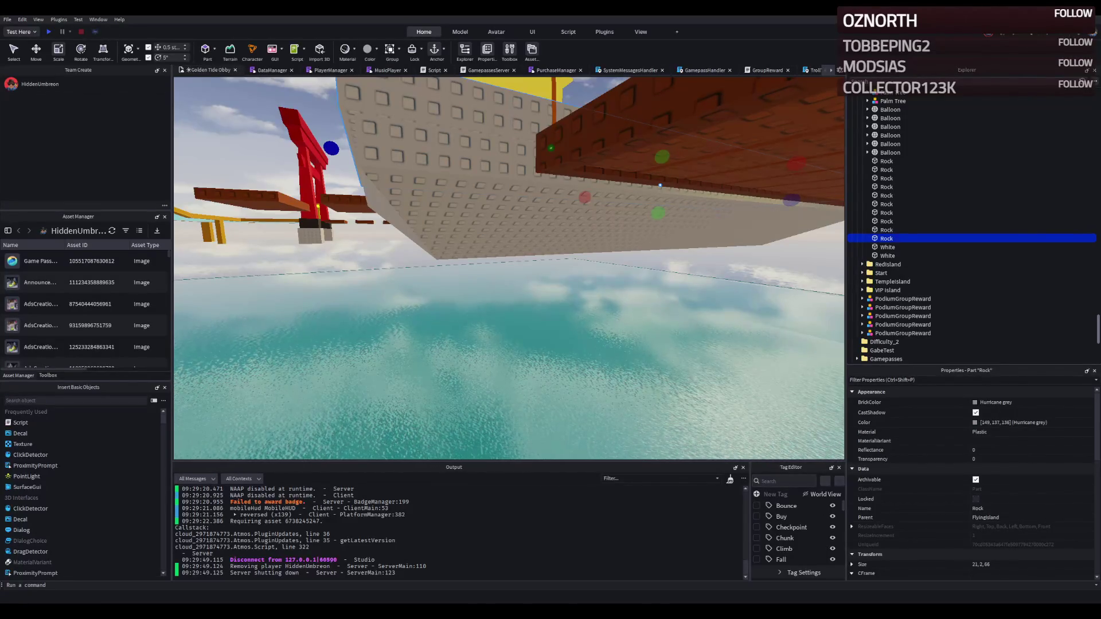
key("d")
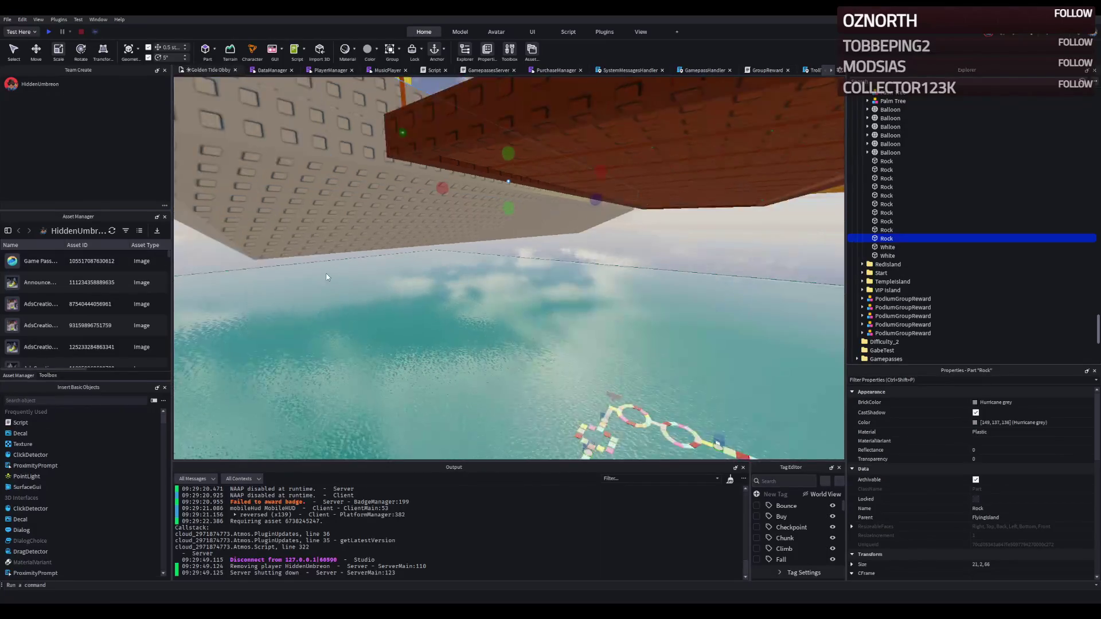
key("s")
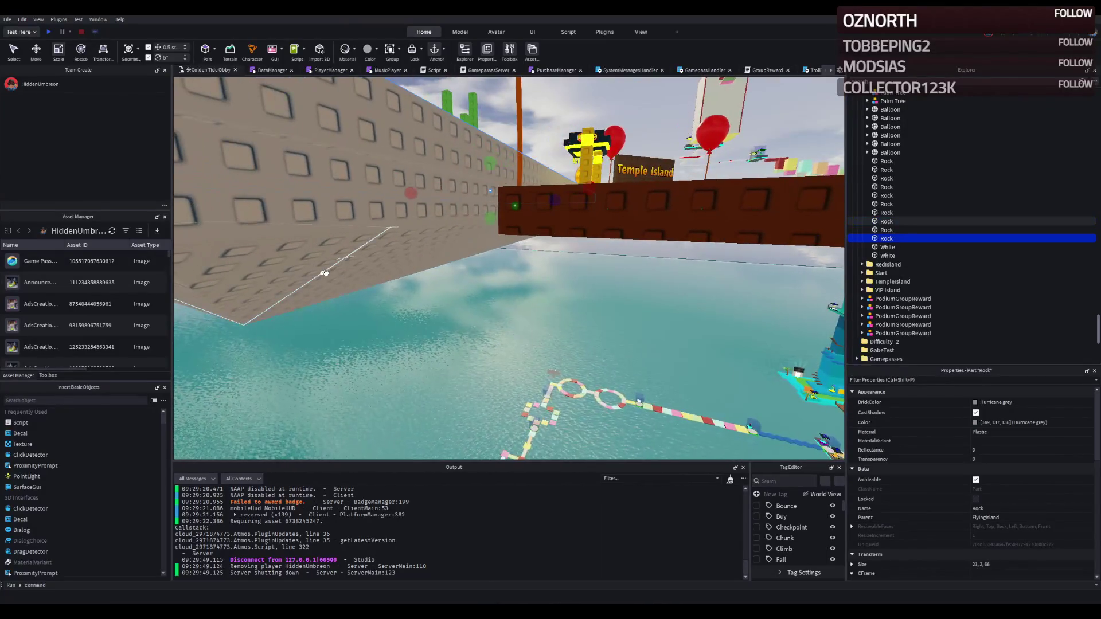
key("a")
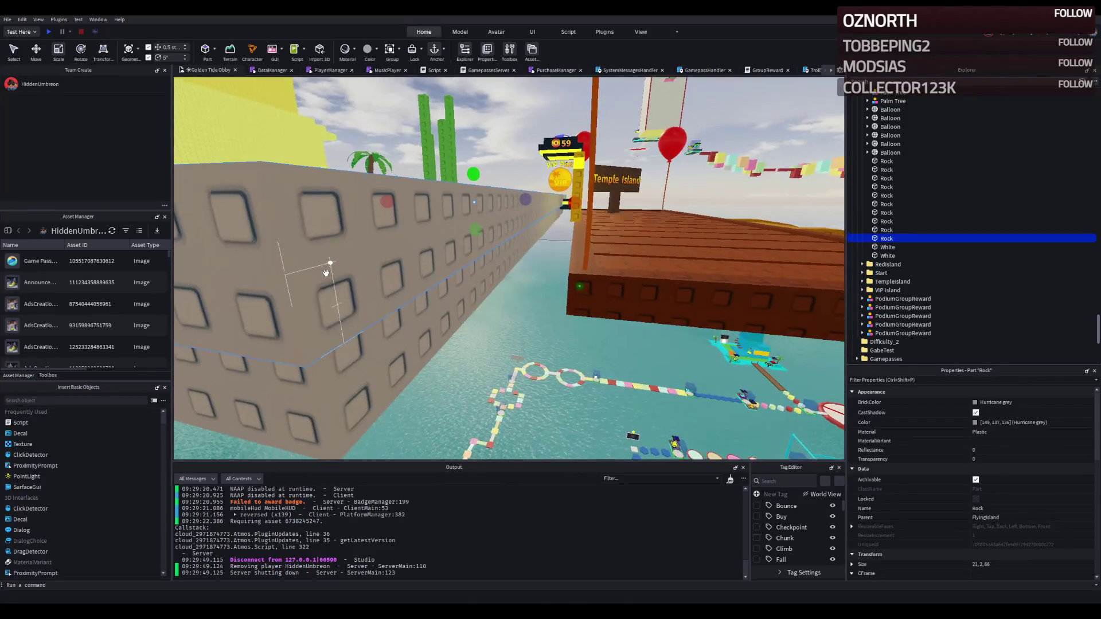
key("e")
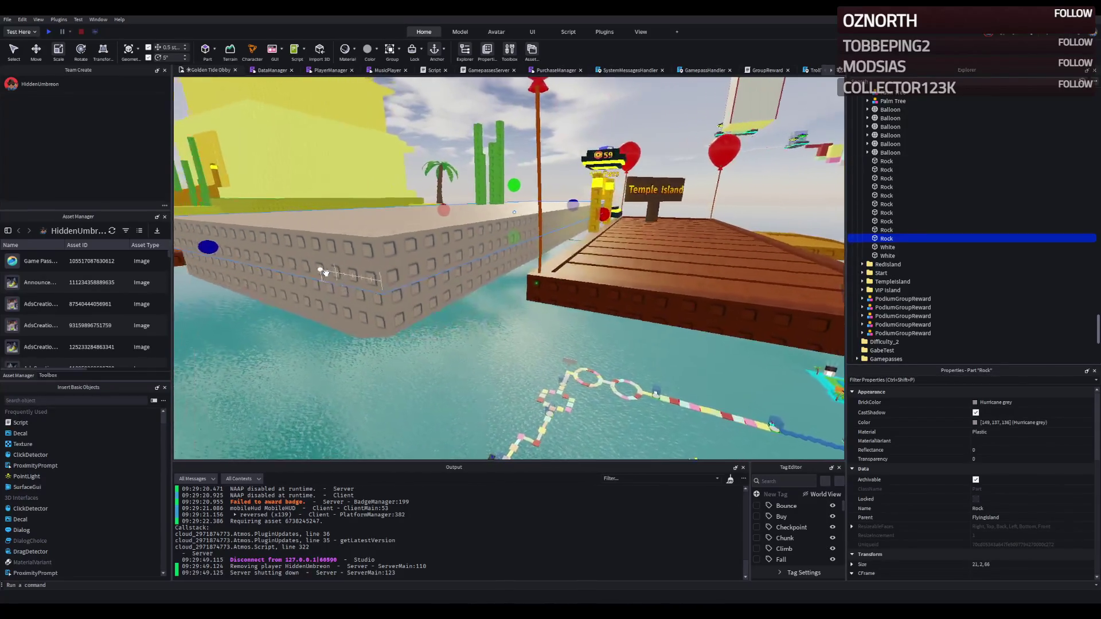
key("q")
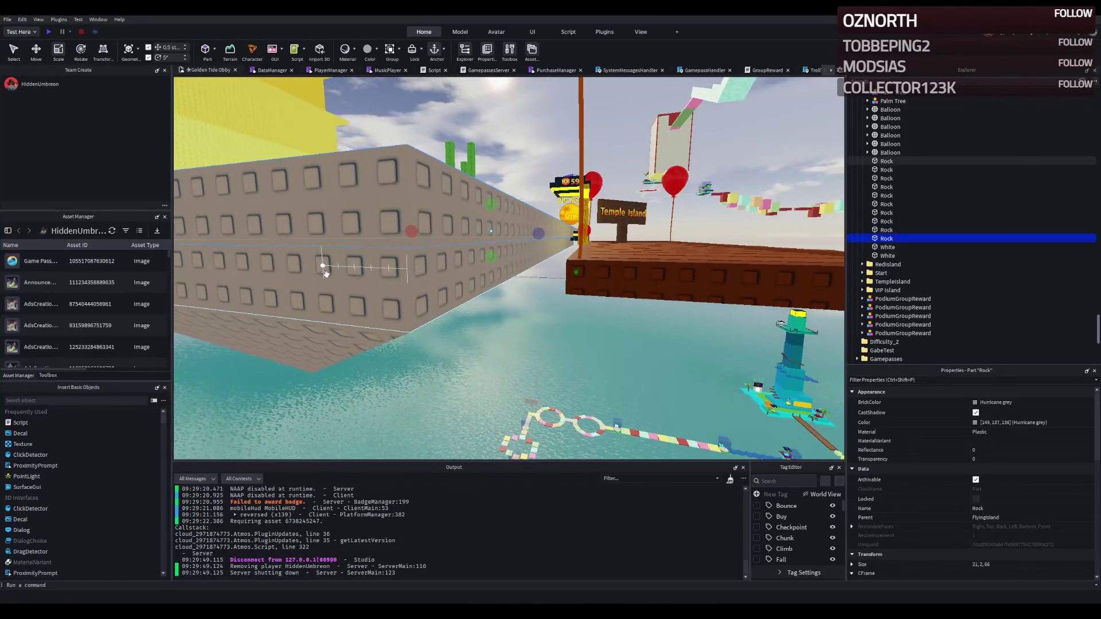
key("e")
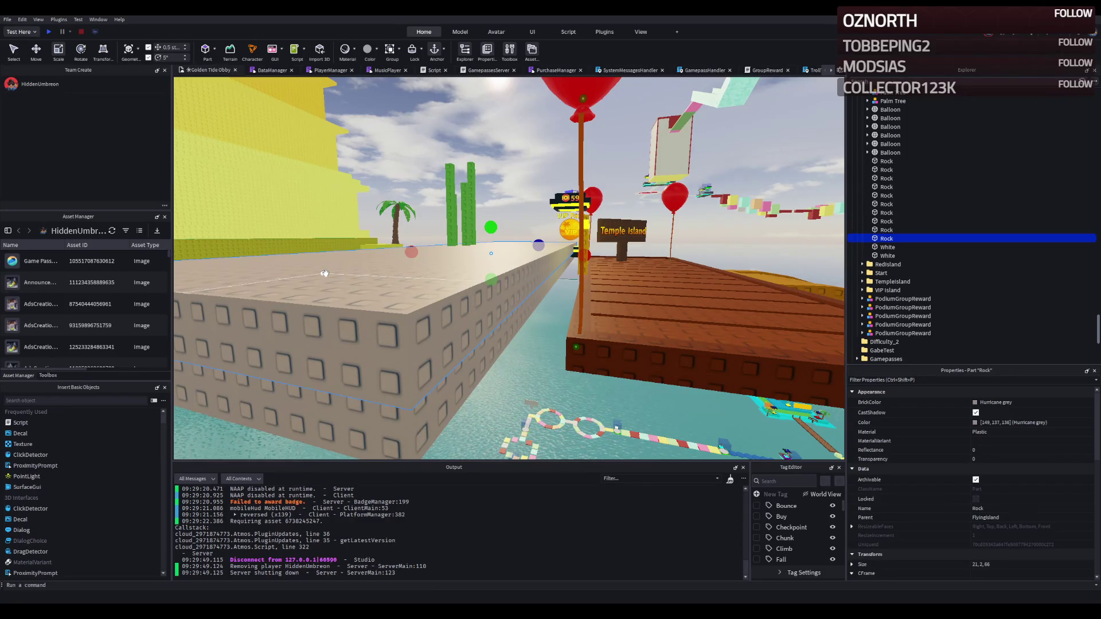
key("a")
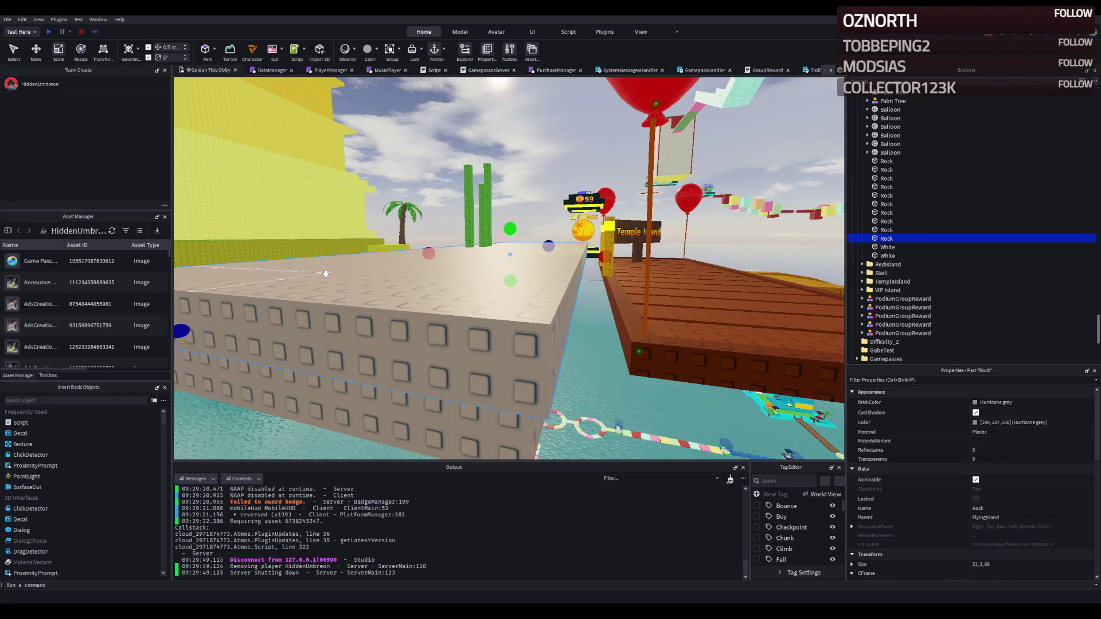
key("d")
key("e")
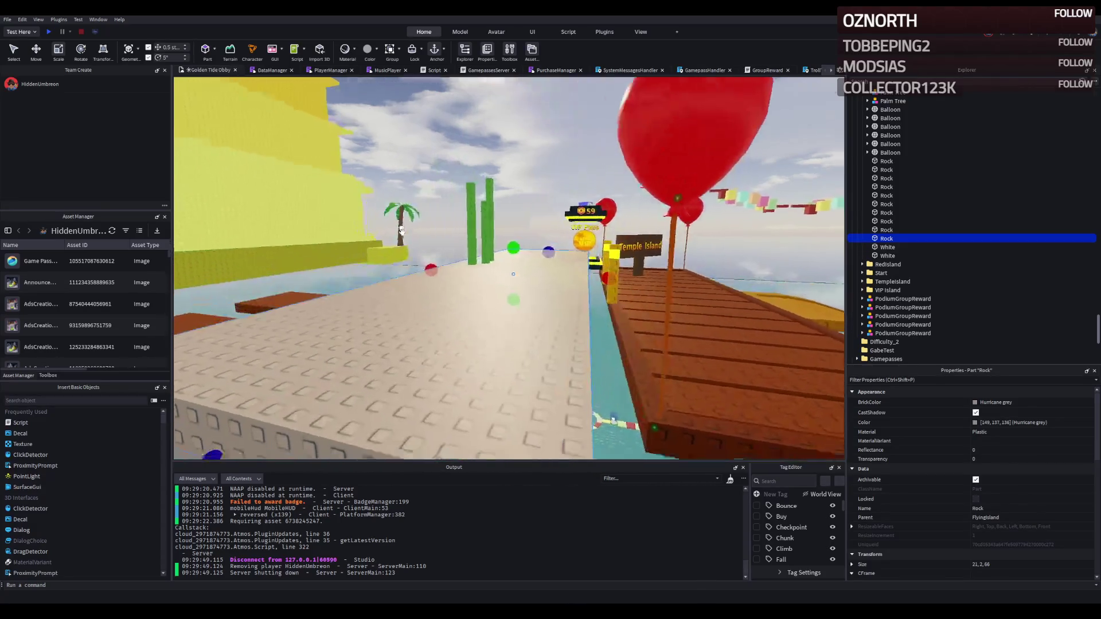
key("q")
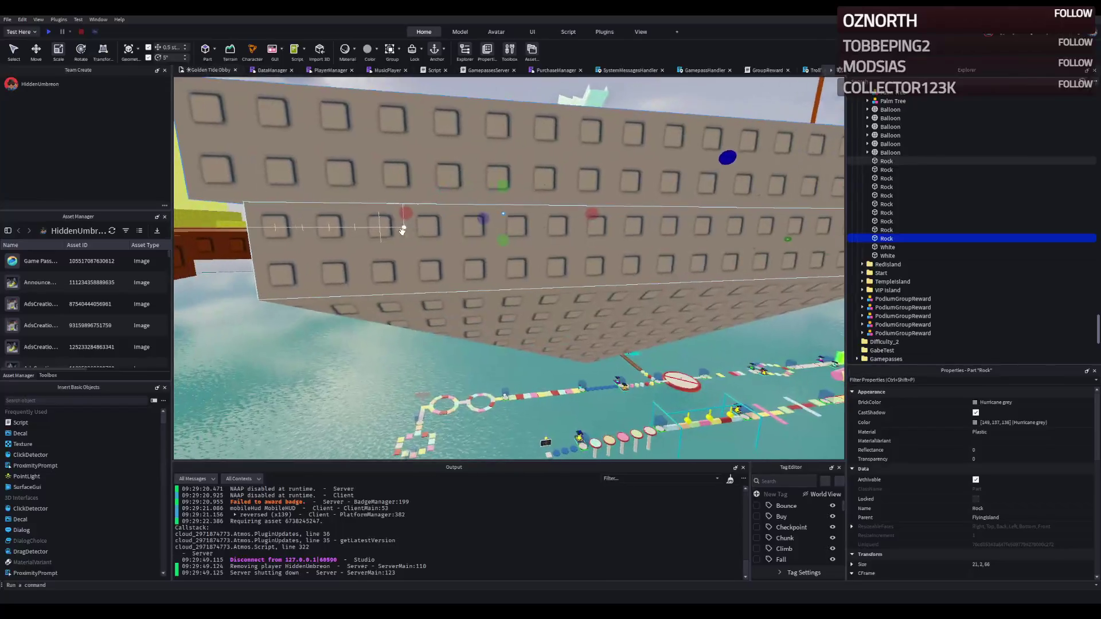
key("s")
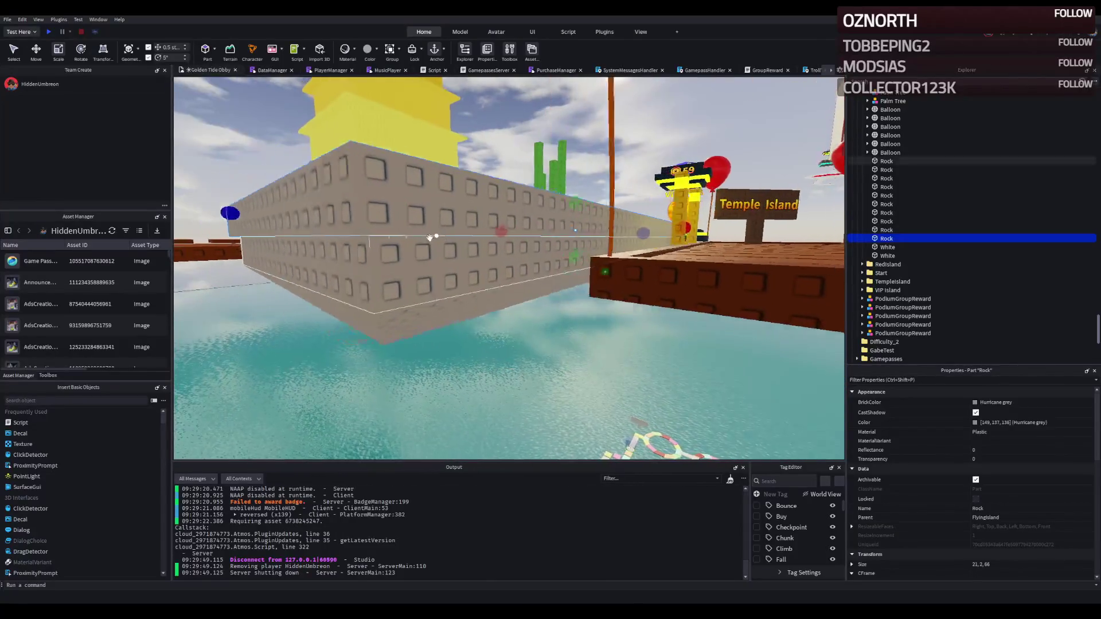
key("w")
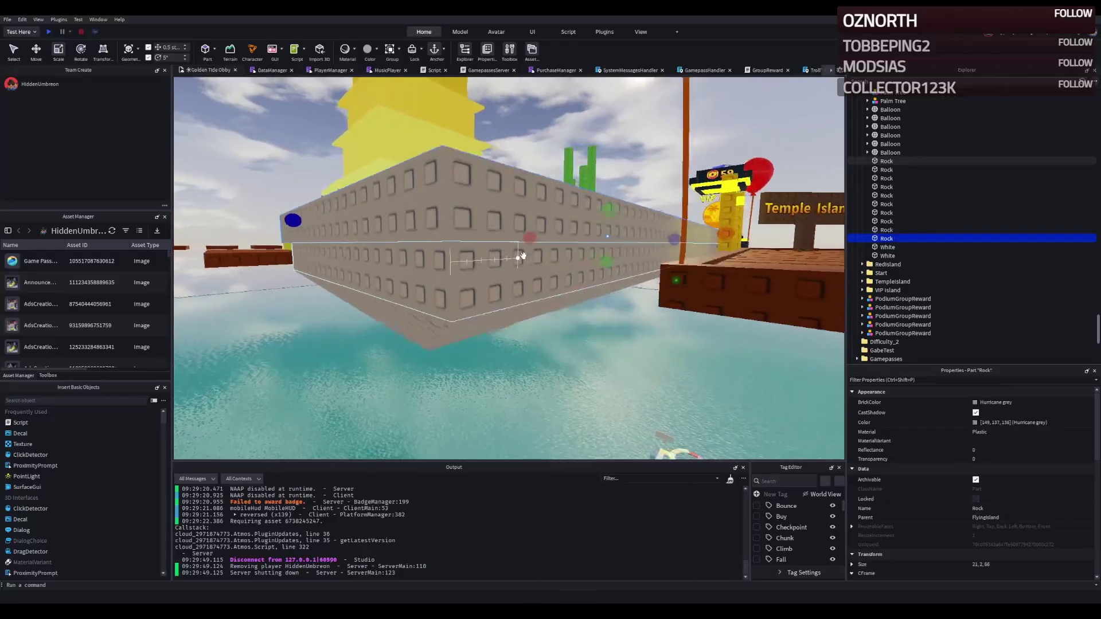
key("a")
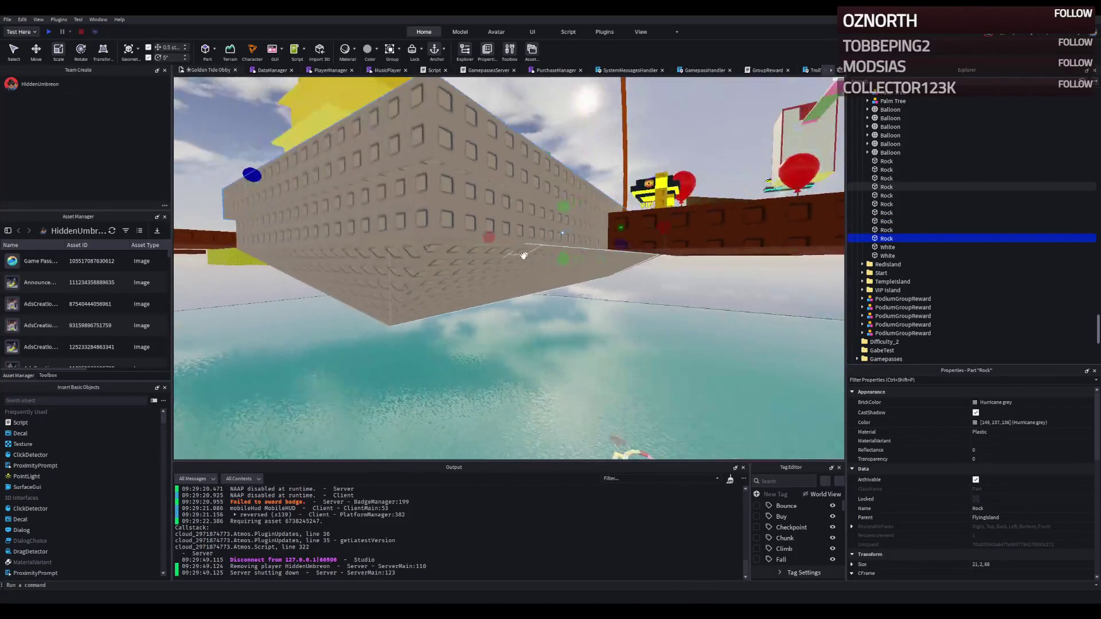
left_click(372, 264, "ctrl")
Add the remaining Rock slabs until all eight are selected, then group them with Ctrl+G
left_click(336, 279, "ctrl")
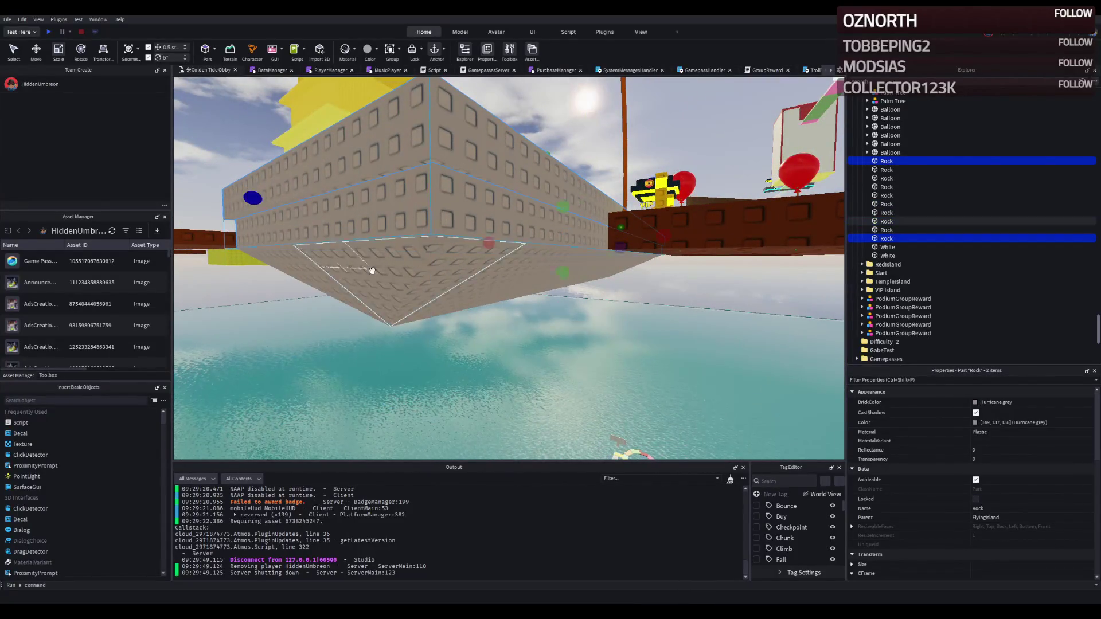
left_click(305, 278, "ctrl")
key("w")
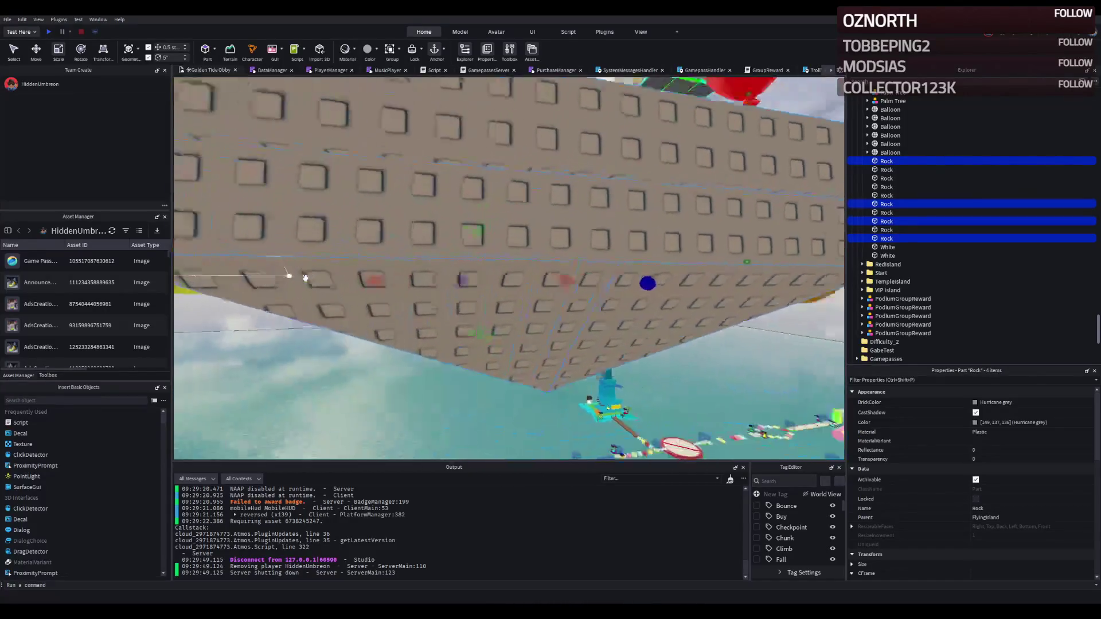
left_click(462, 281, "ctrl")
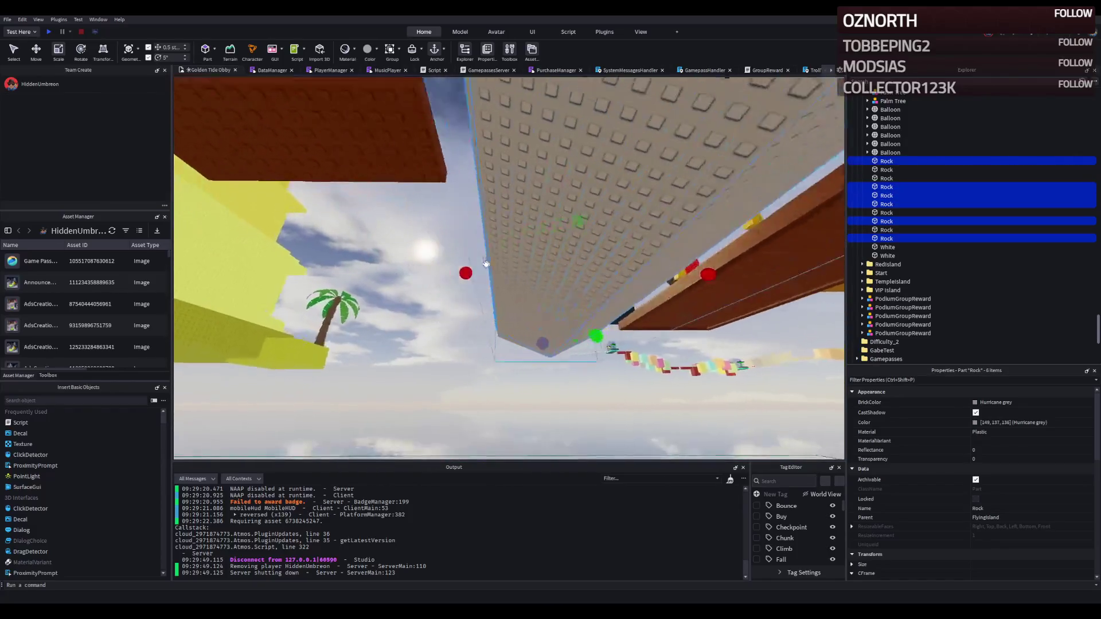
left_click(485, 263, "ctrl")
key("s")
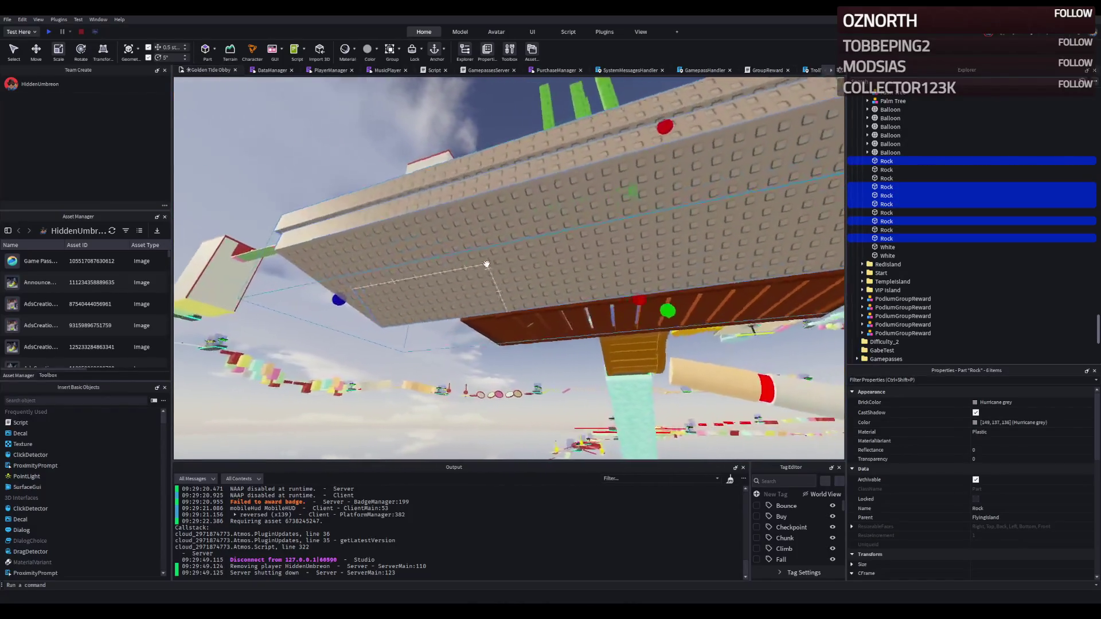
left_click(487, 263, "ctrl")
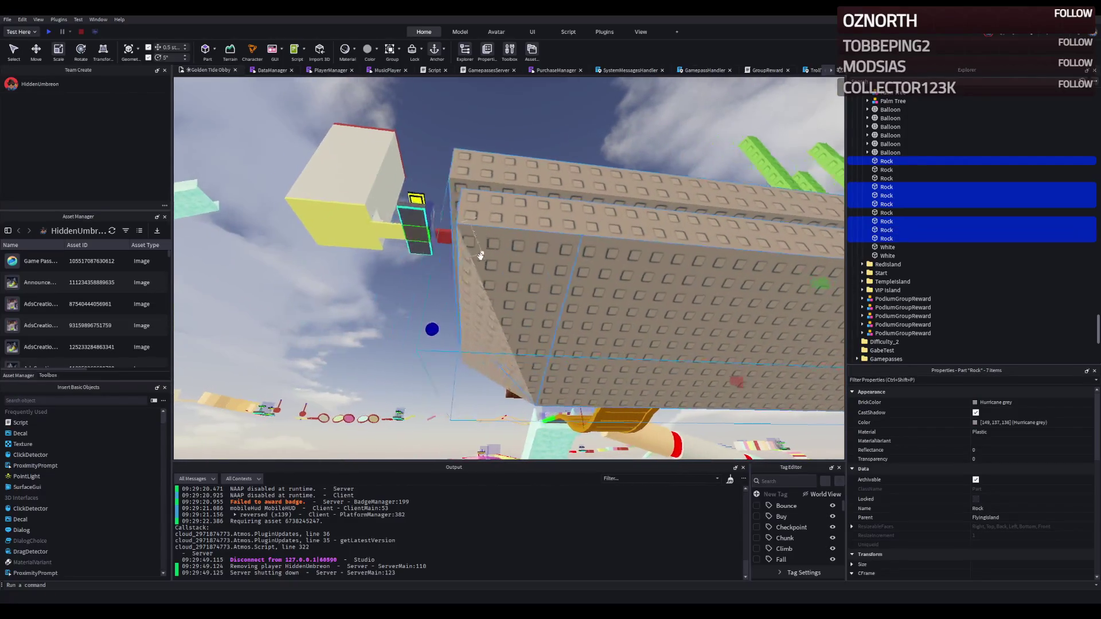
left_click(416, 283, "ctrl")
key("ctrl+2")
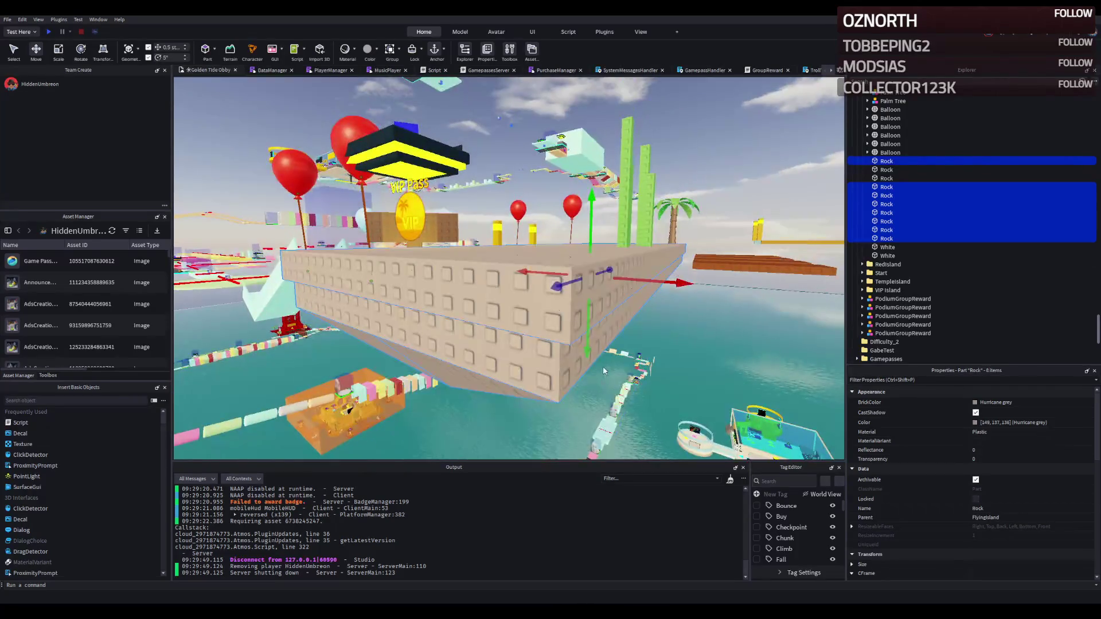
key("ctrl+g")
Rename the new model to 'Ship'
scroll(919, 176, "up", 5)
key("F2")
type("Ship")
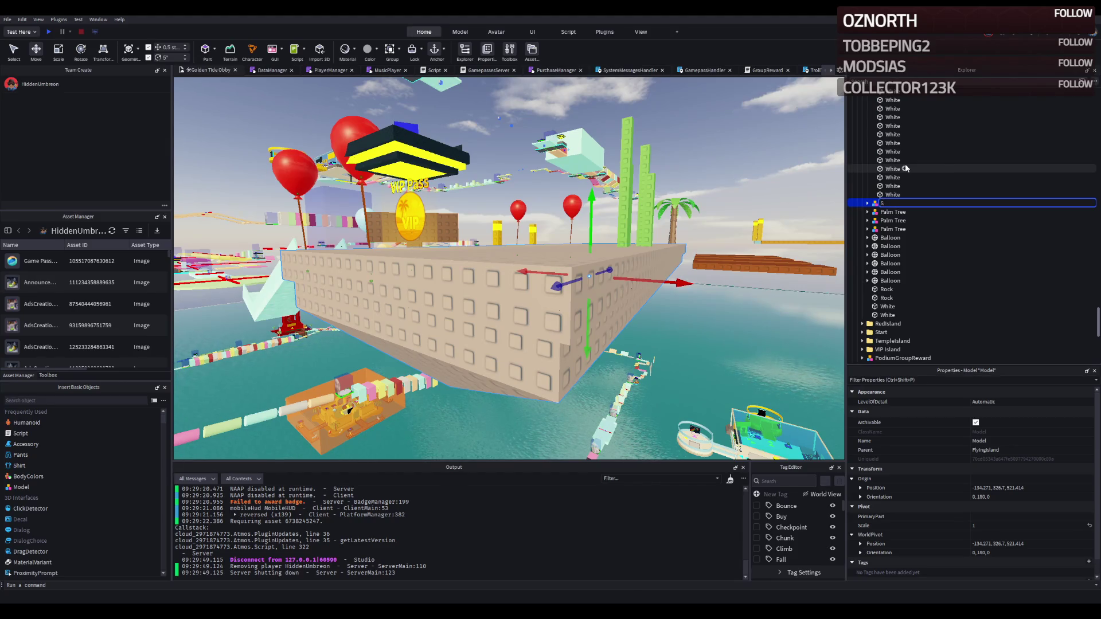
key("Return")
Fly the camera toward the ship and expand the Ship model in the Explorer
key("w")
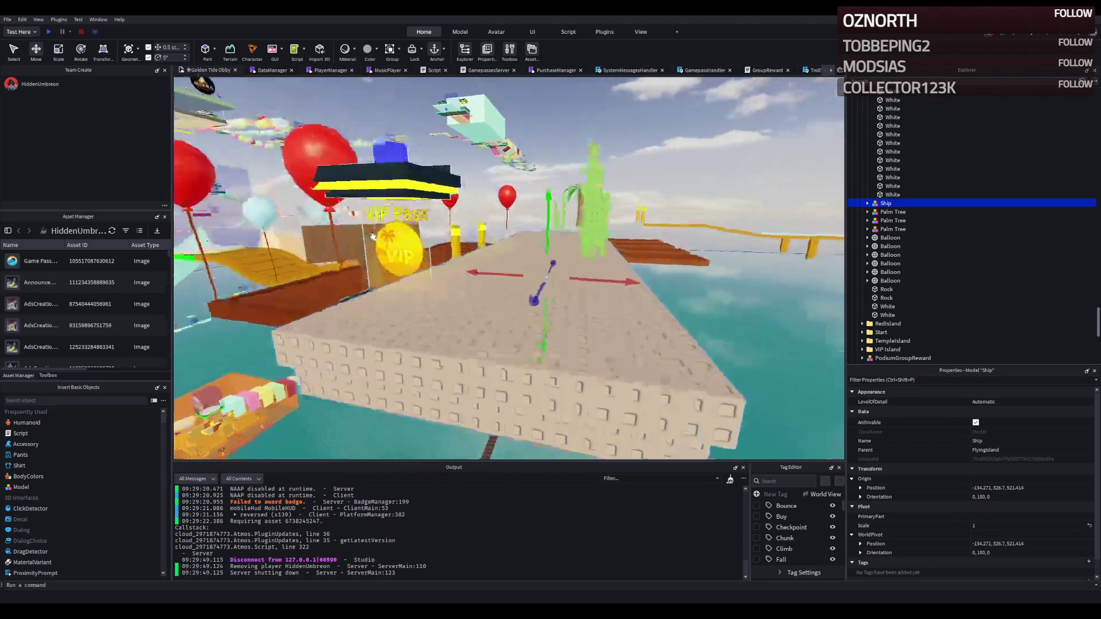
key("w")
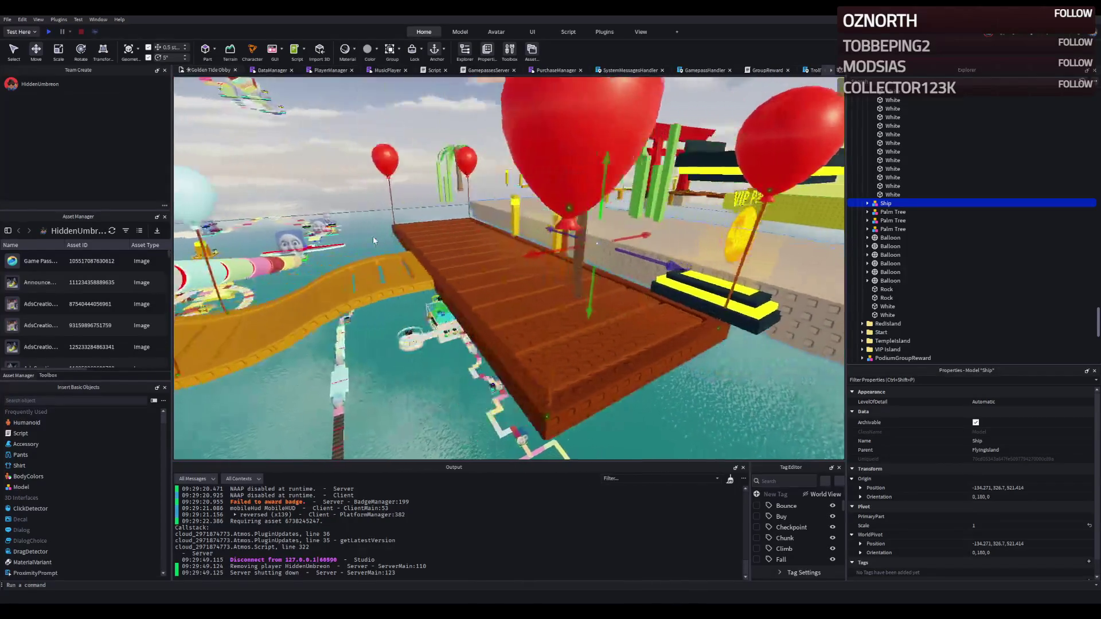
key("w")
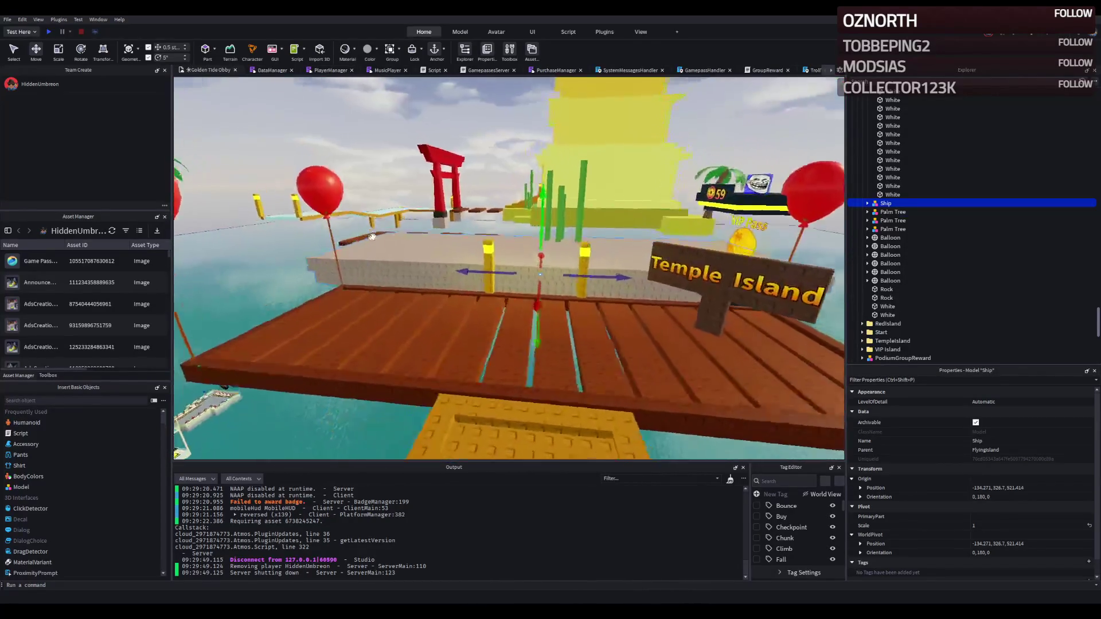
key("w")
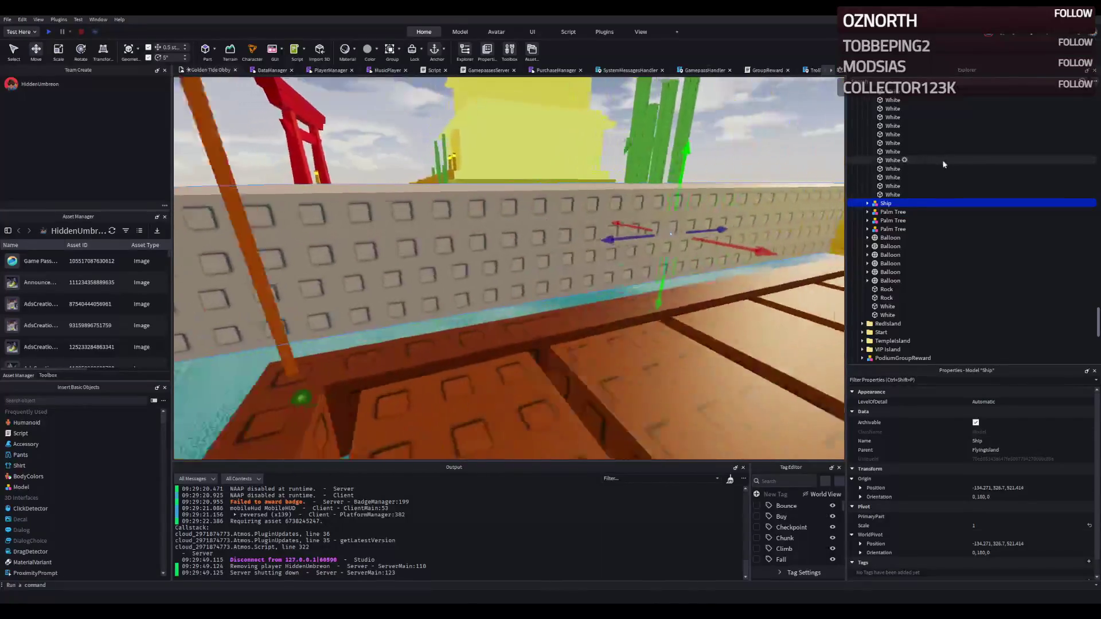
left_click(866, 203)
Select six rock slabs inside the Ship model
key("f")
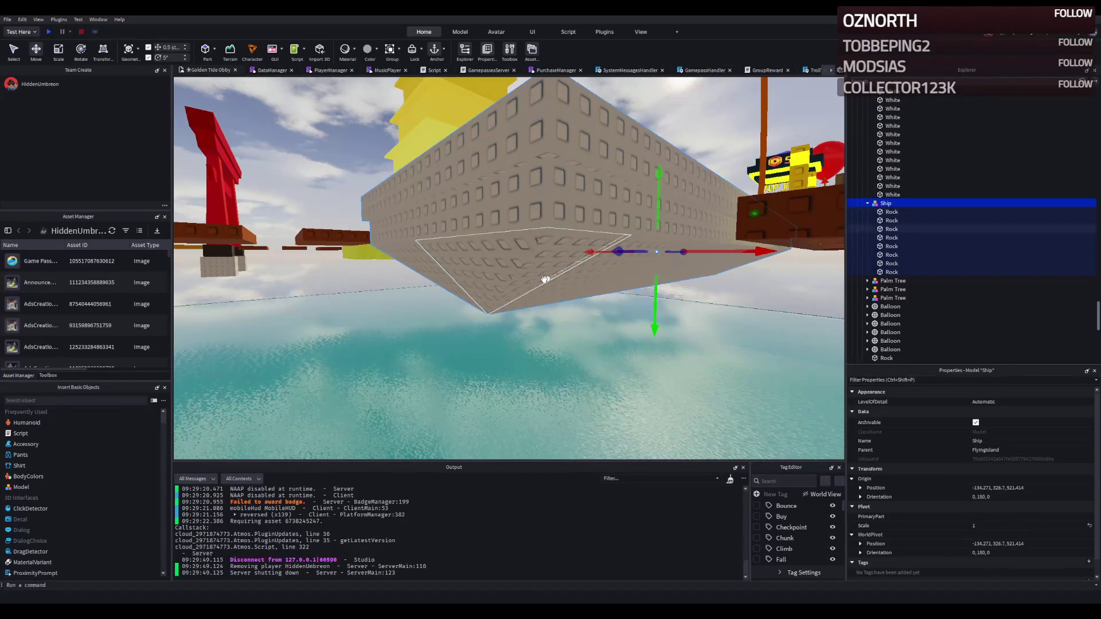
left_click(890, 229)
key("f")
left_click(513, 285, "ctrl")
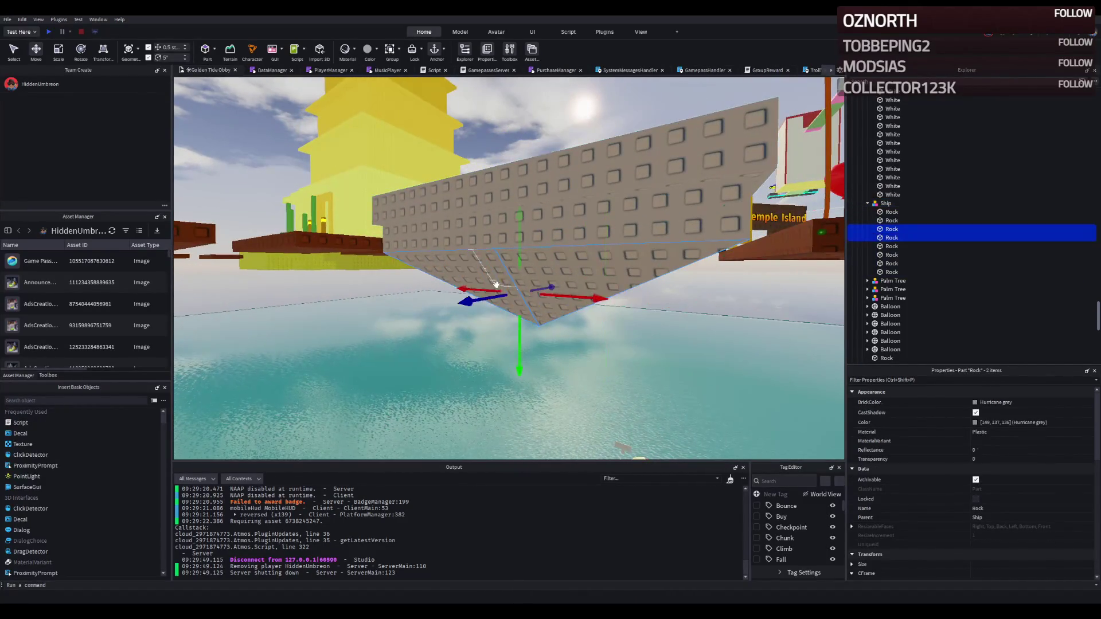
left_click(519, 269, "ctrl")
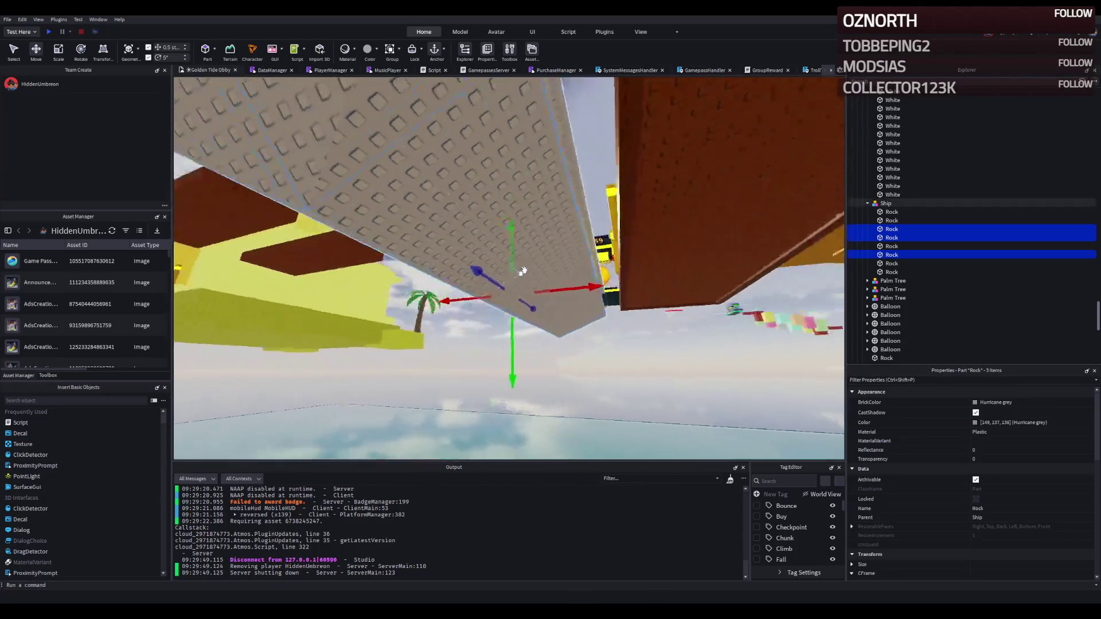
left_click(455, 265, "ctrl")
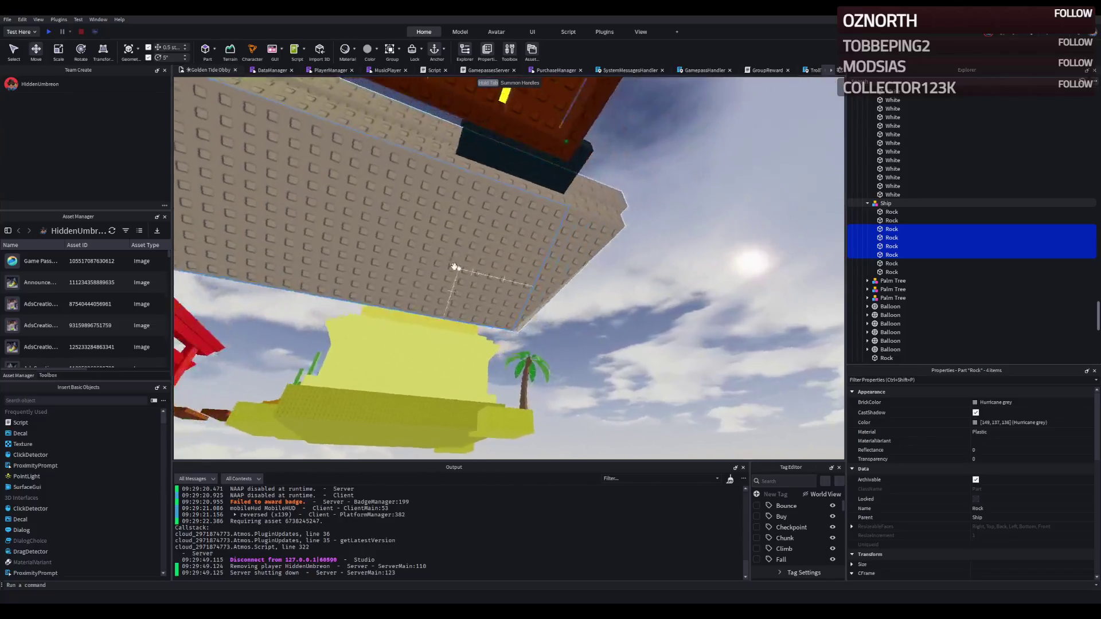
left_click(493, 244, "ctrl")
left_click(544, 357, "ctrl")
Set the selected slabs' colour to Dark taupe in Properties
left_click(984, 402)
left_click(988, 498)
left_click(961, 535)
key("f")
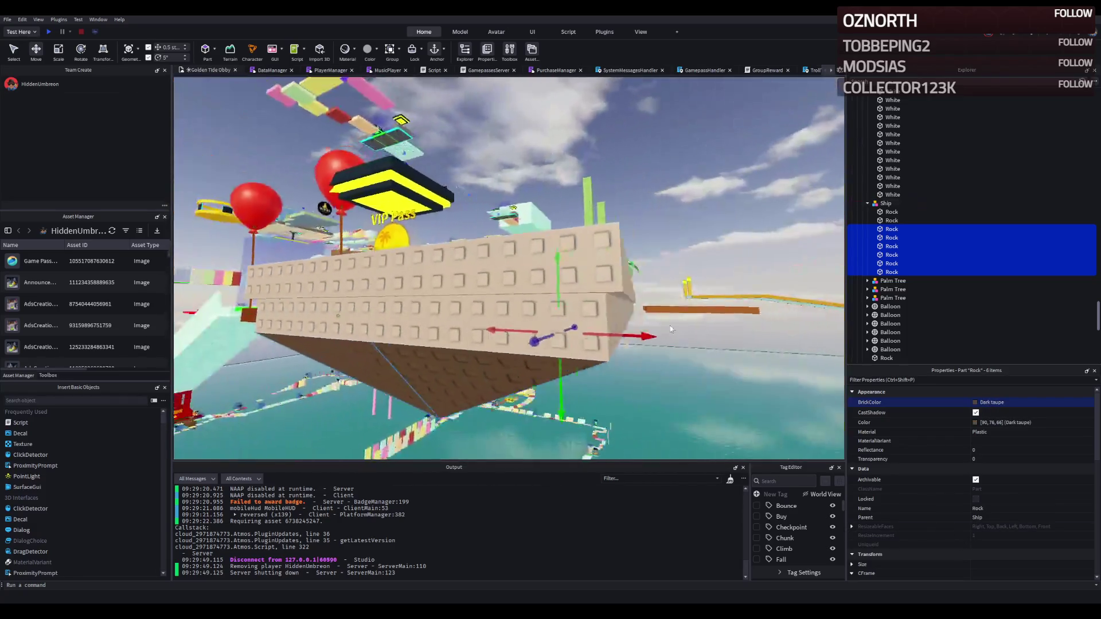
left_click(1078, 422)
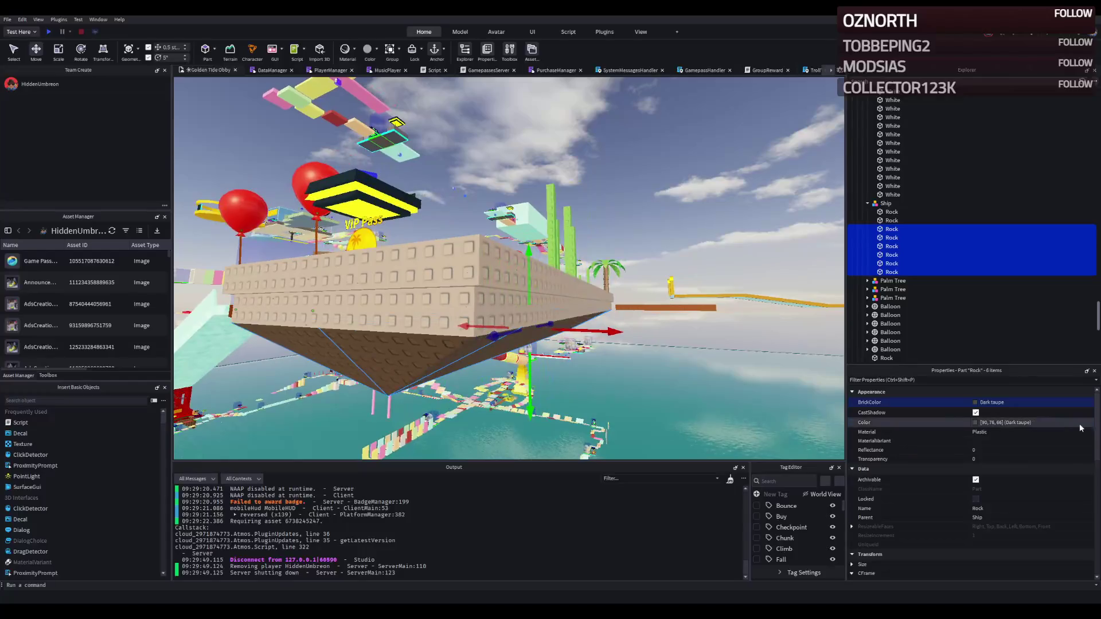
Paste the dark brown colour onto the remaining grey rock slab
left_click(456, 296)
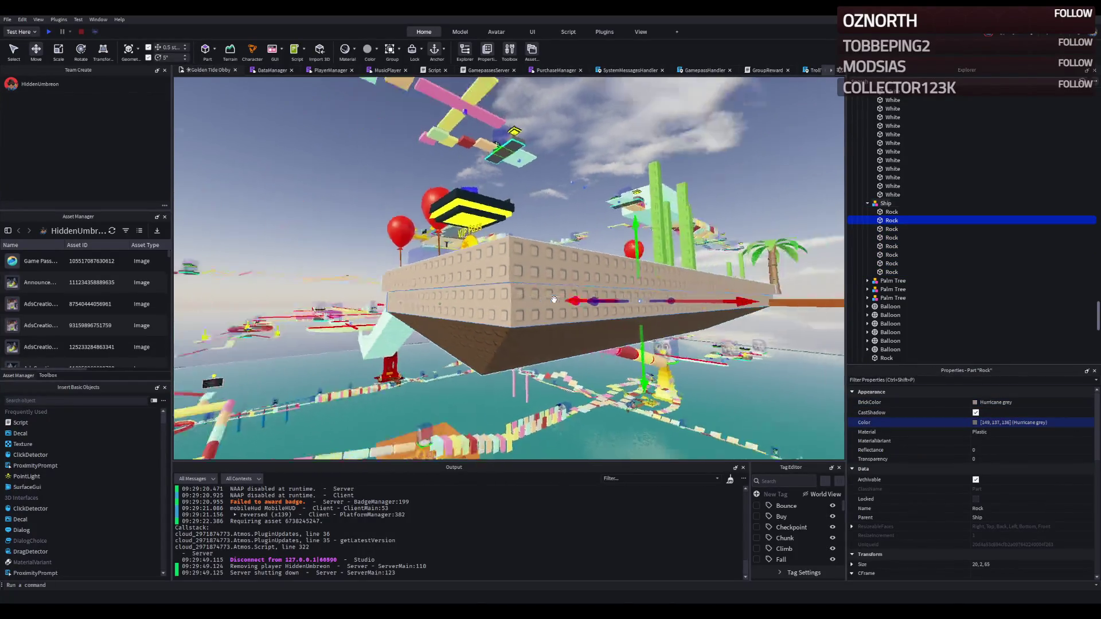
type("90, 76, 66")
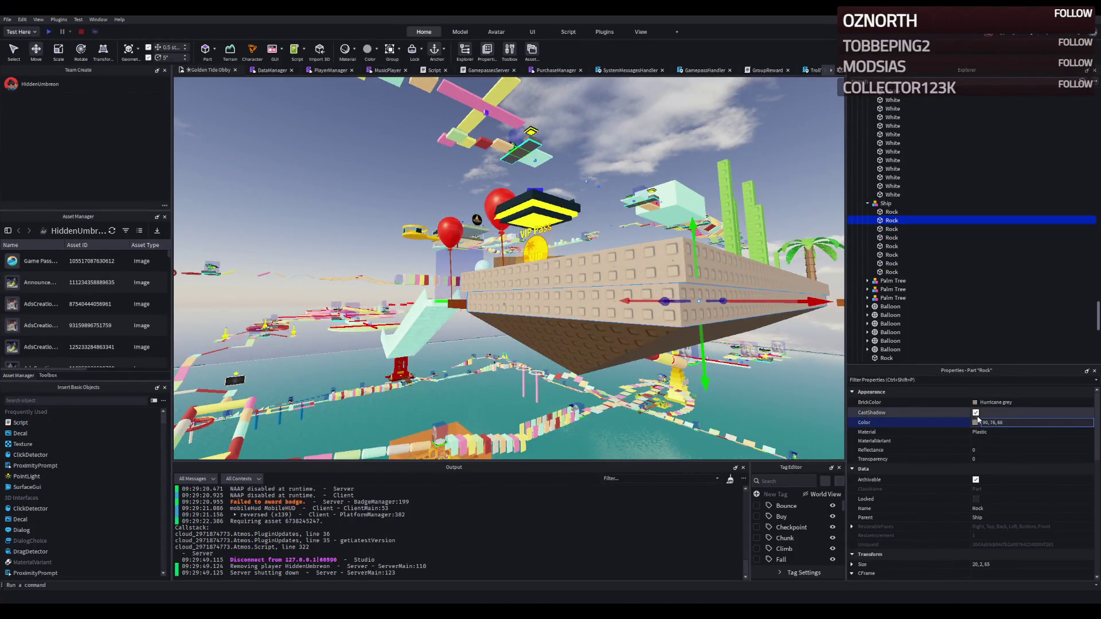
key("Return")
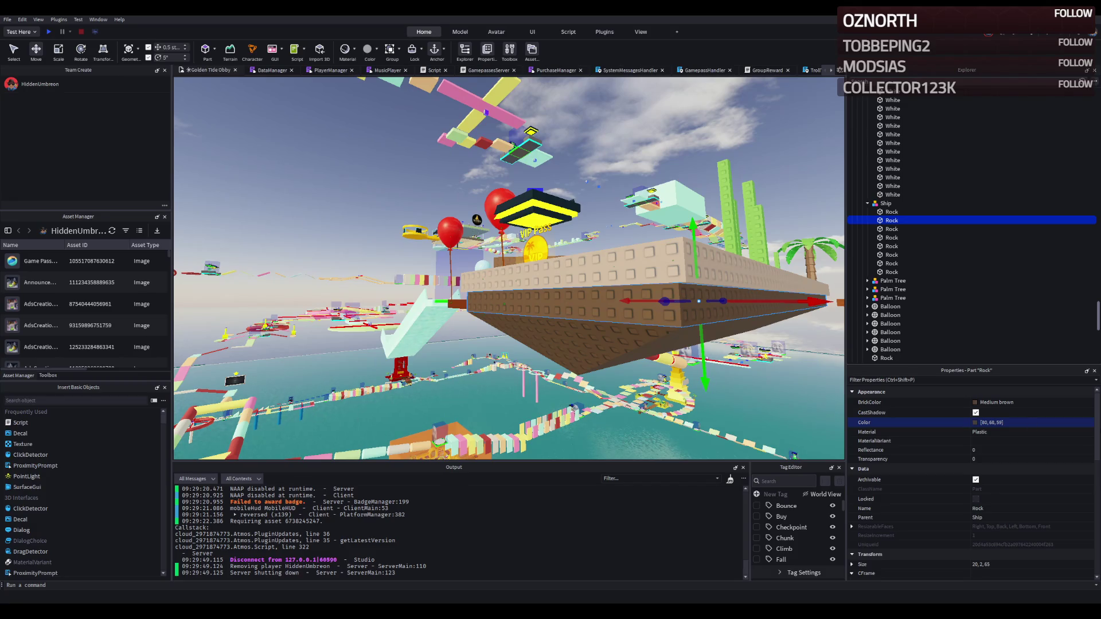
key("Up")
key("f")
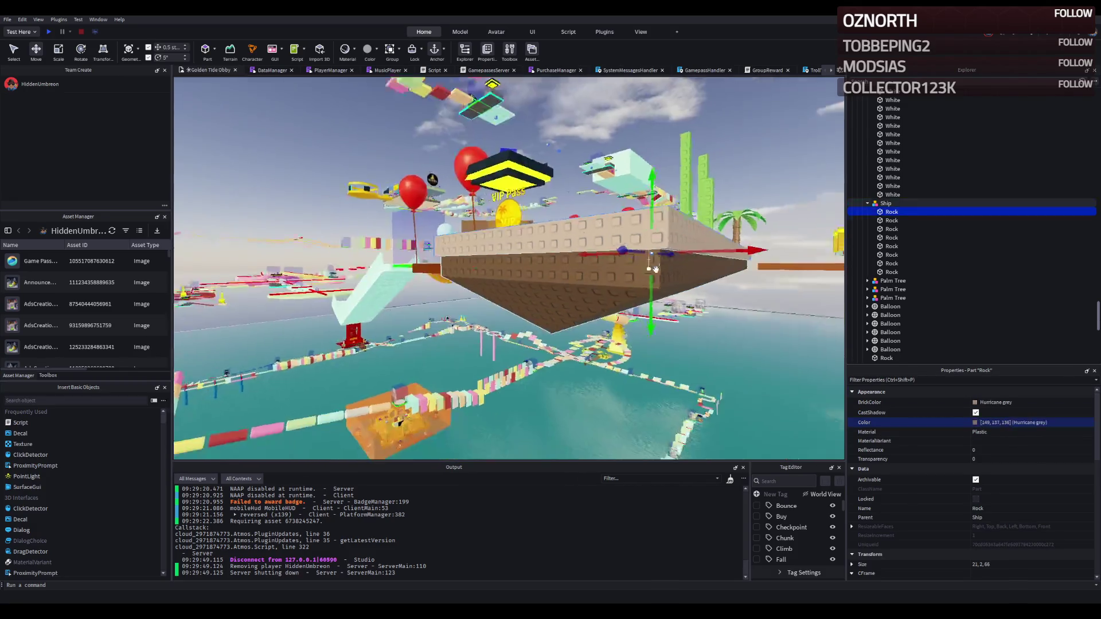
Make the first rock slab Dark taupe and fly past the balloons
key("f")
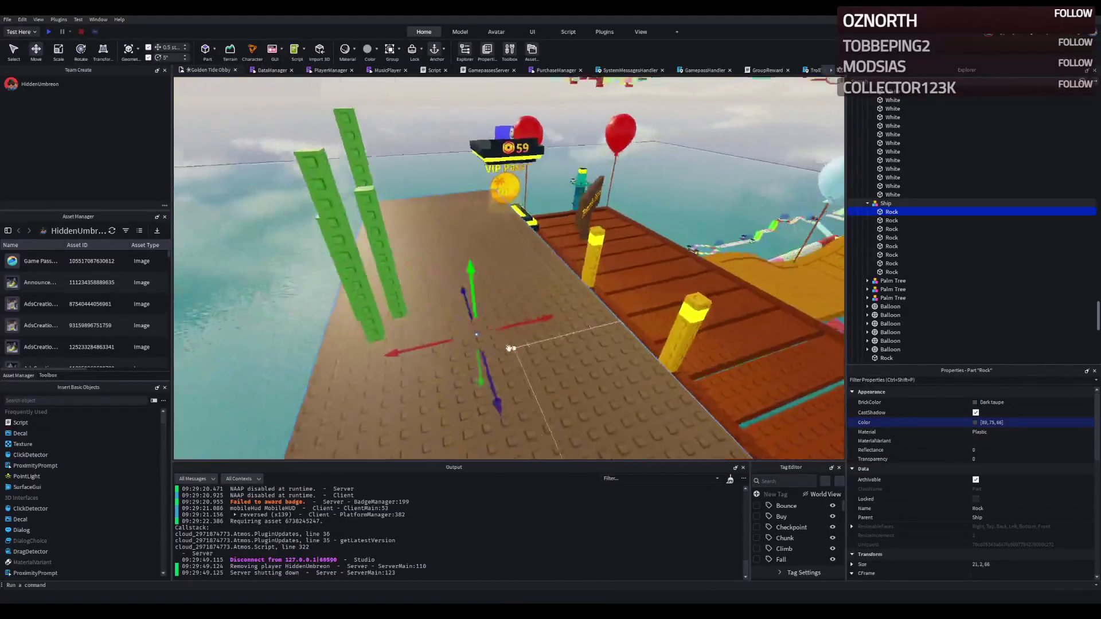
key("w")
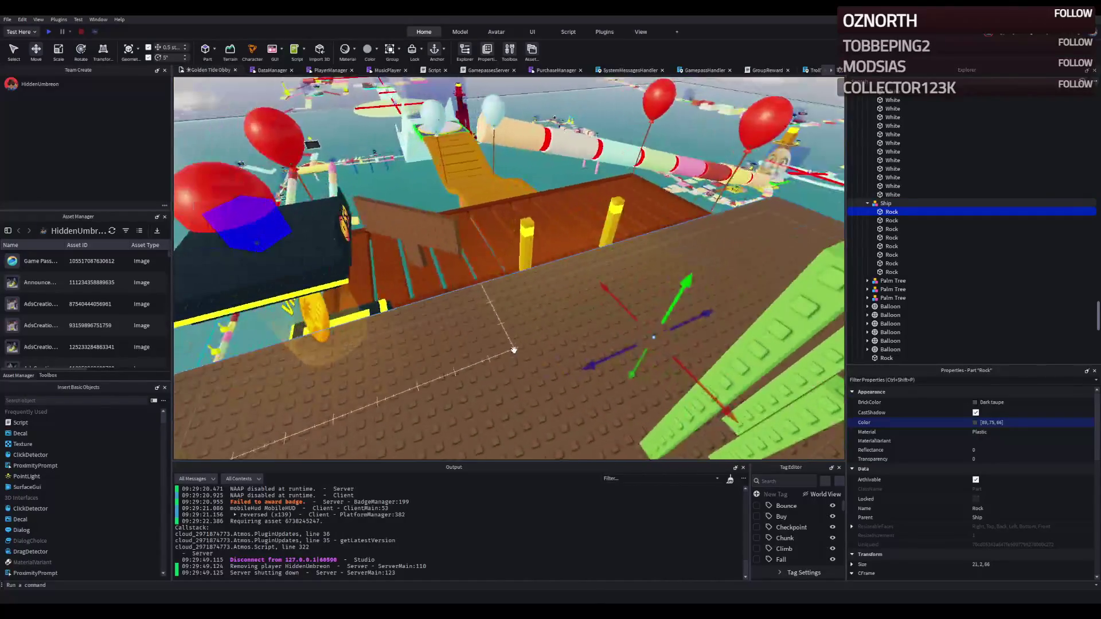
key("w")
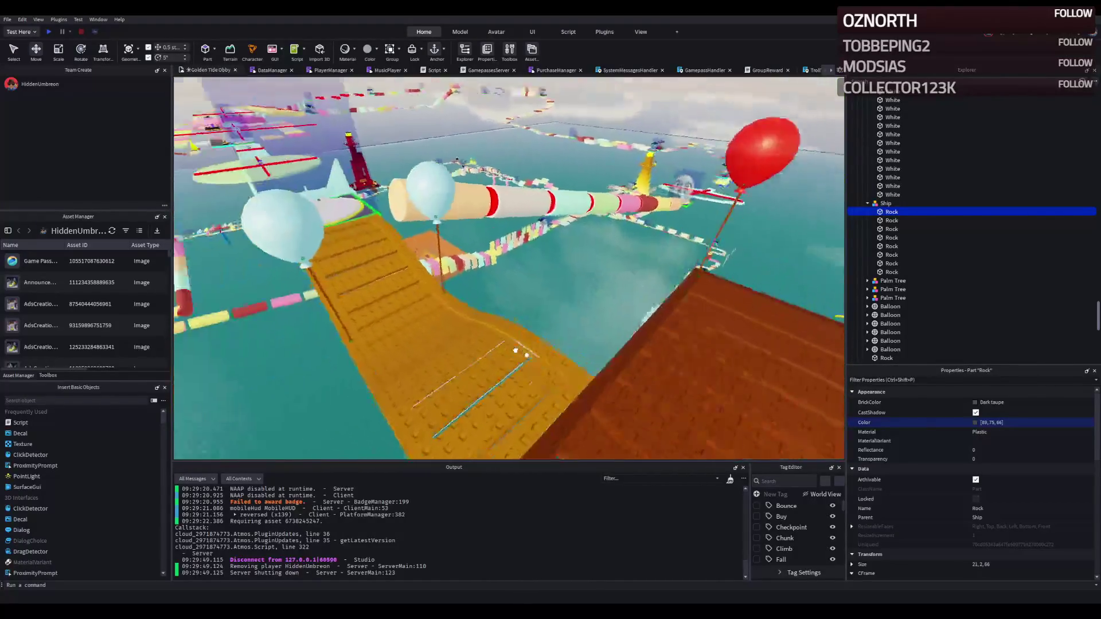
Look over the Temple Island deck, dock and yellow bridge
key("f")
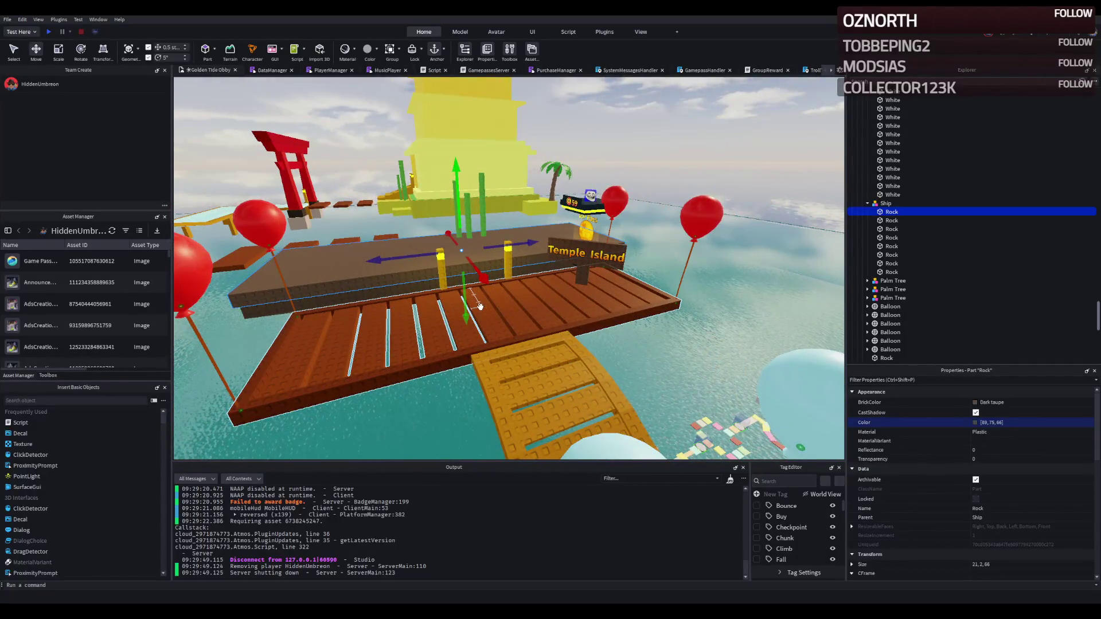
key("w")
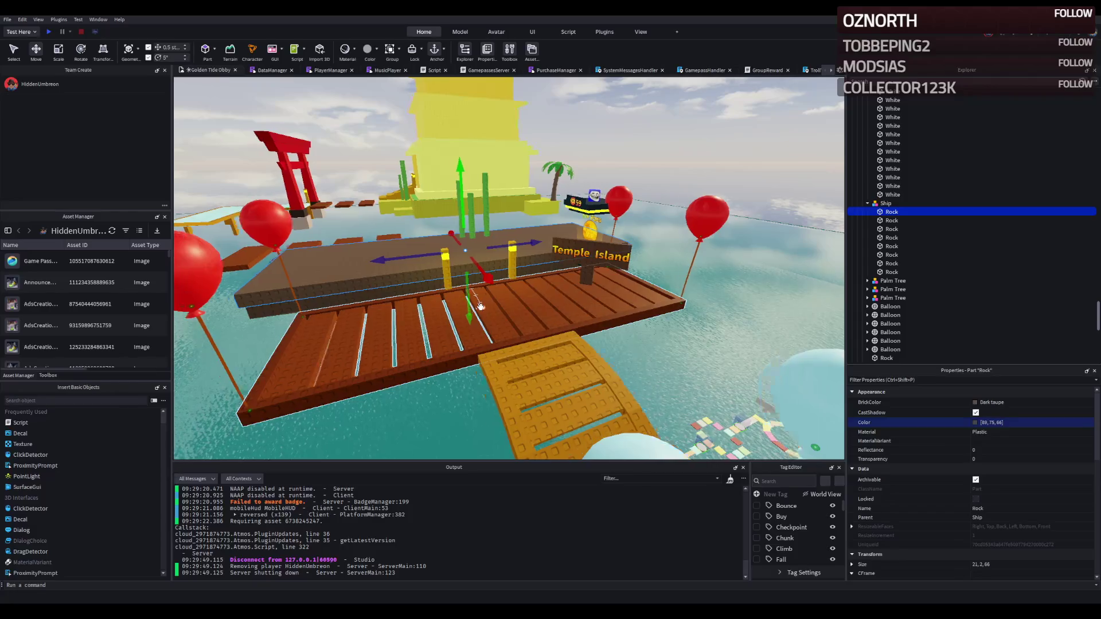
key("d")
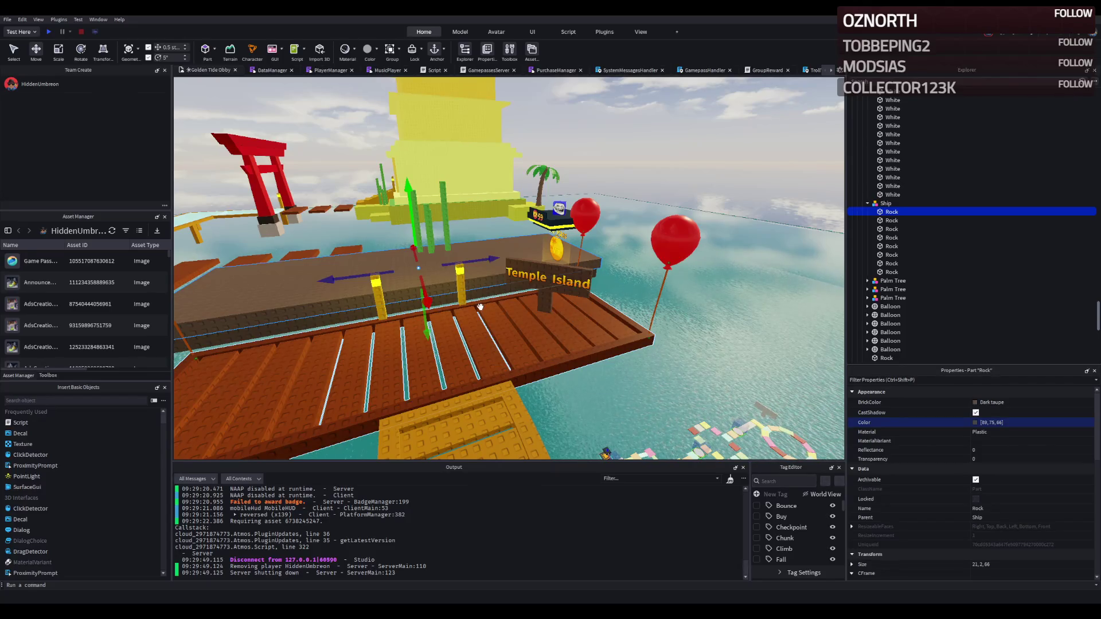
key("a")
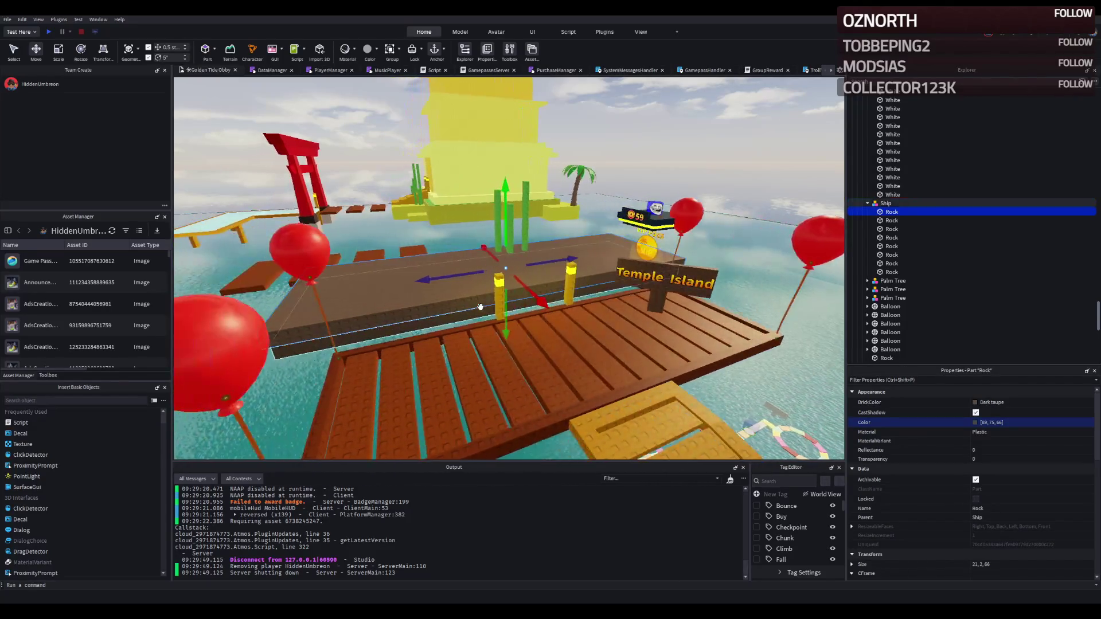
key("w")
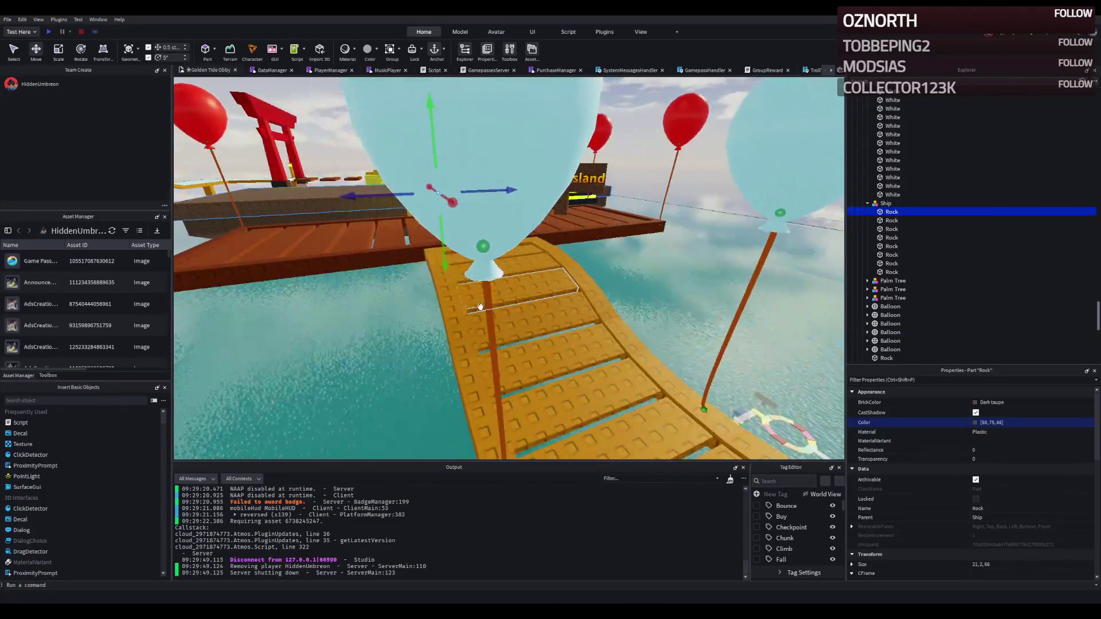
left_click_drag(398, 290, 436, 290)
Frame the camera on the ship, start a playtest, and walk the avatar forward onto the Temple Island bridge
key("f")
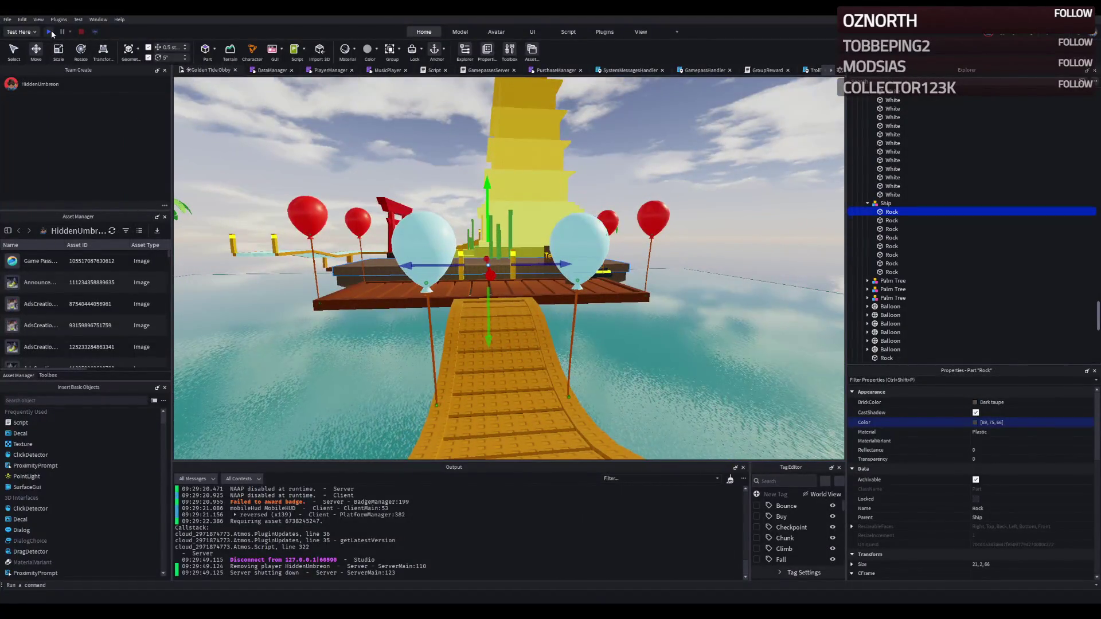
left_click(51, 30)
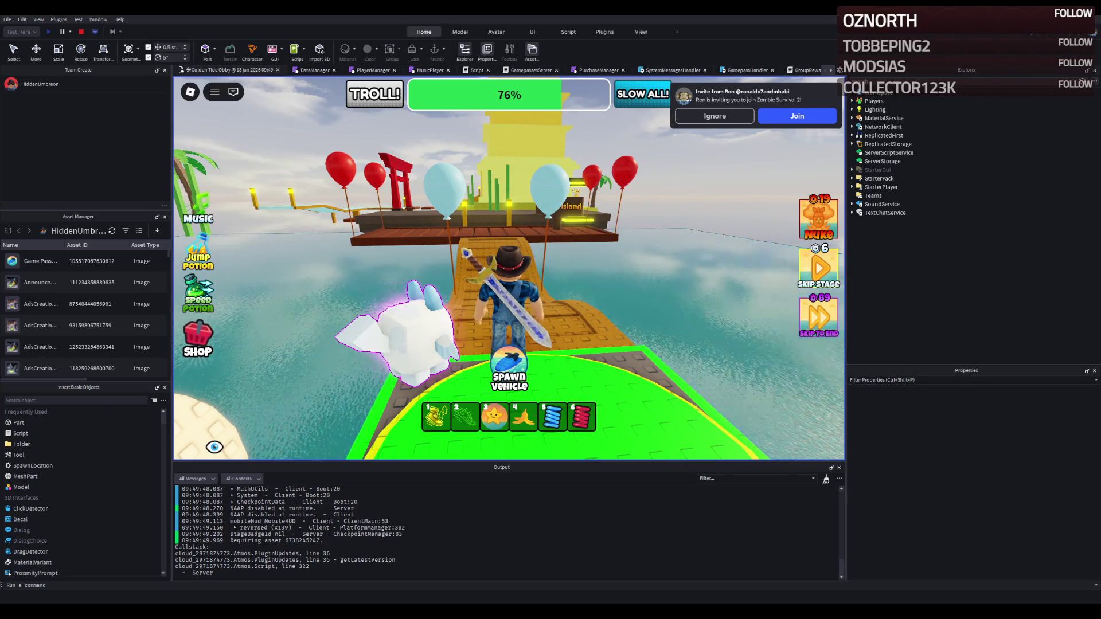
key("w")
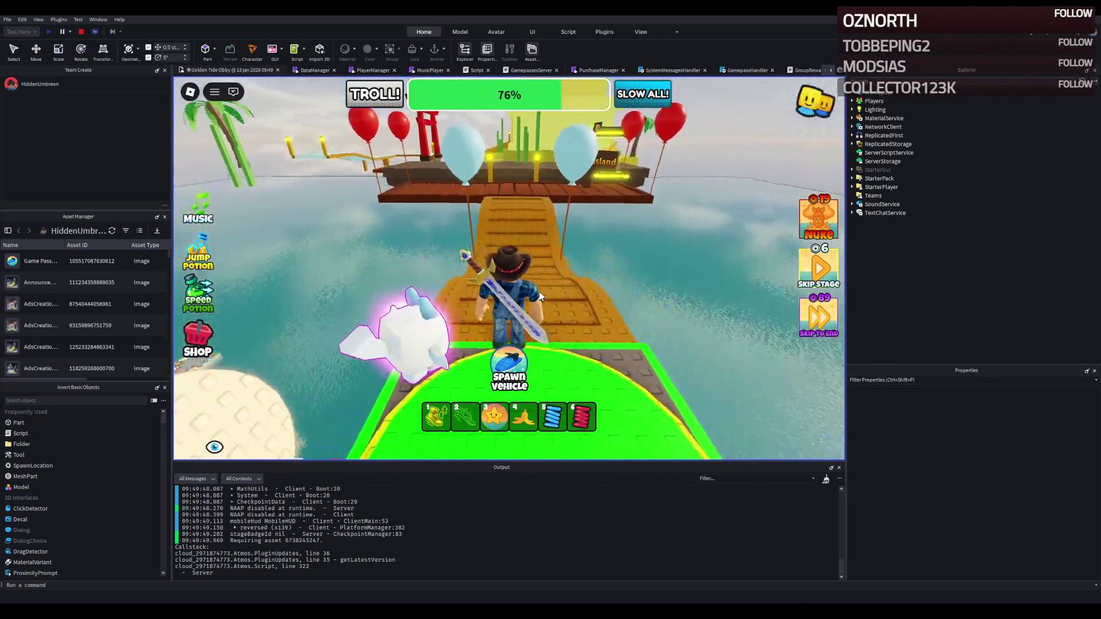
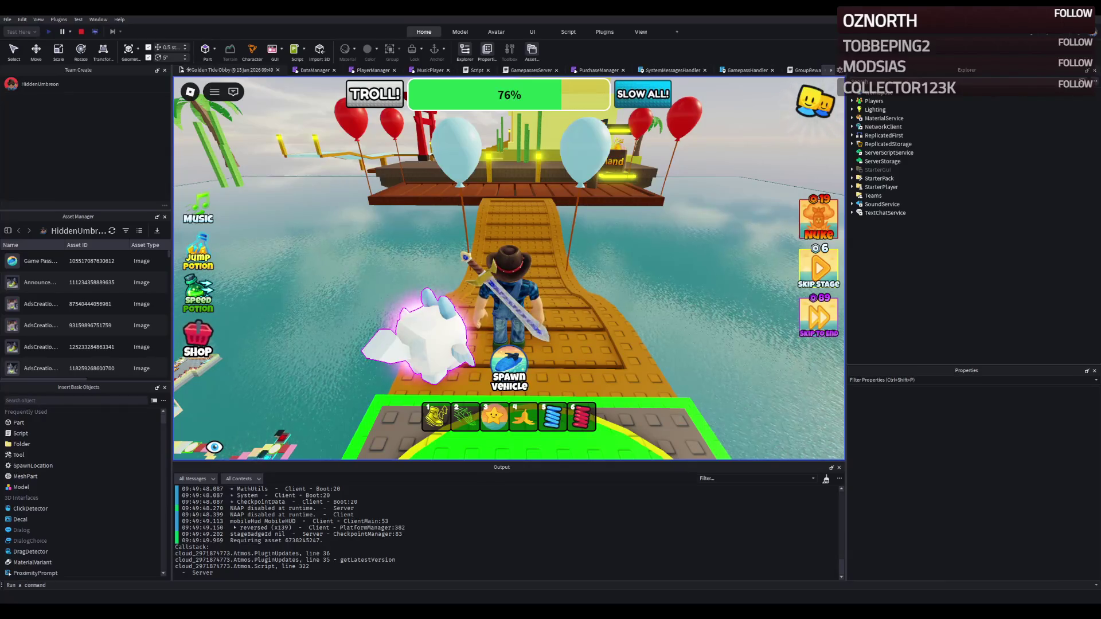
Run the character along the bridge and walkway toward Temple Island and up the orange ramp
key("w")
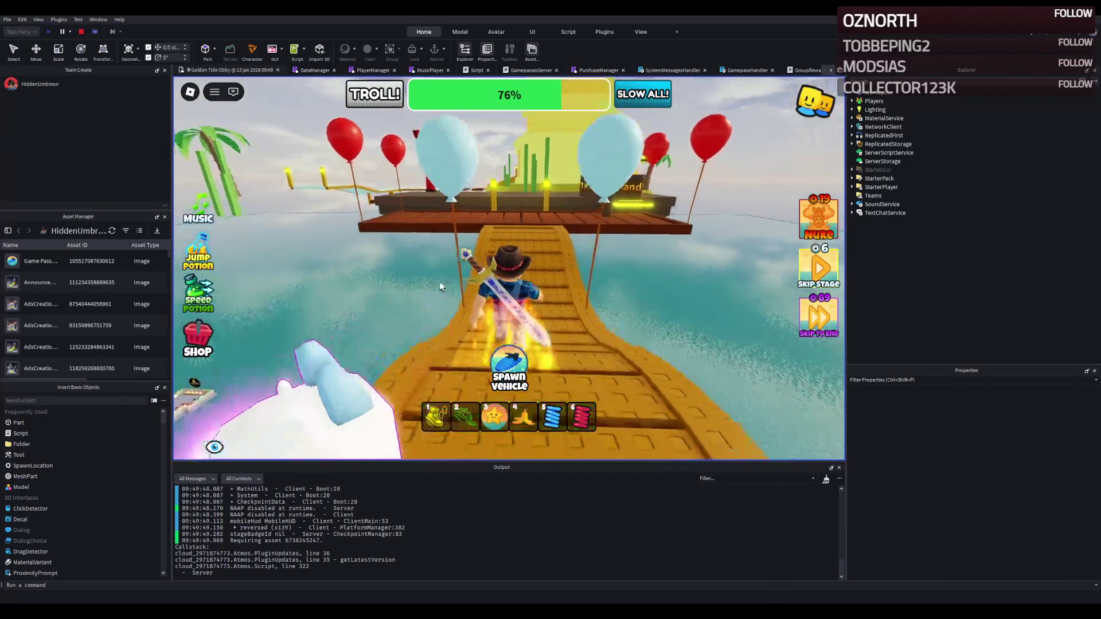
key("w")
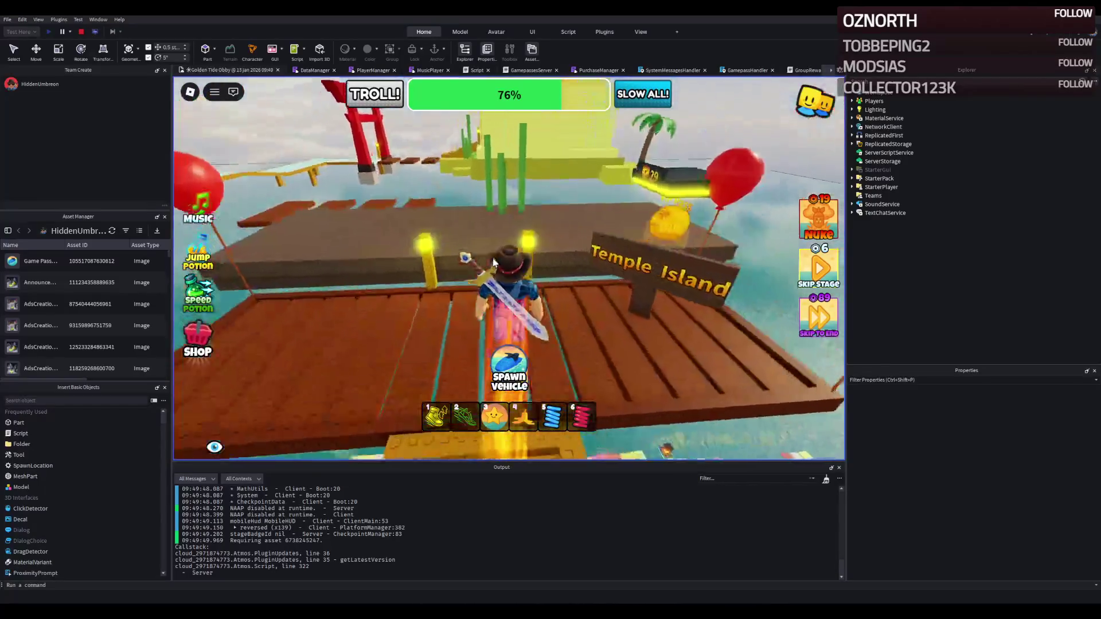
key("w")
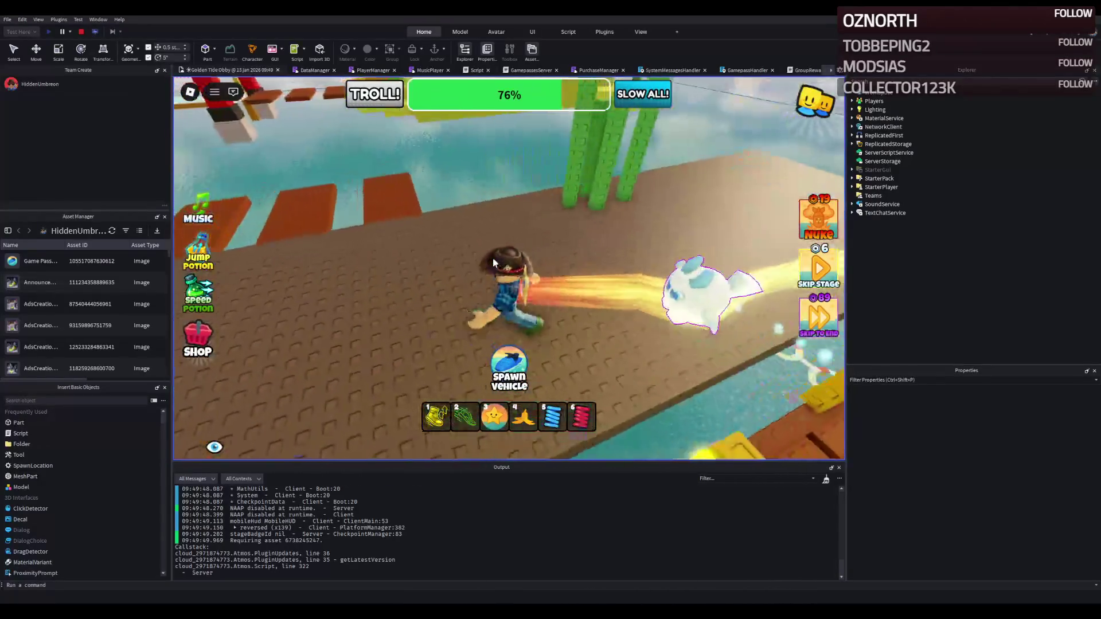
key("w")
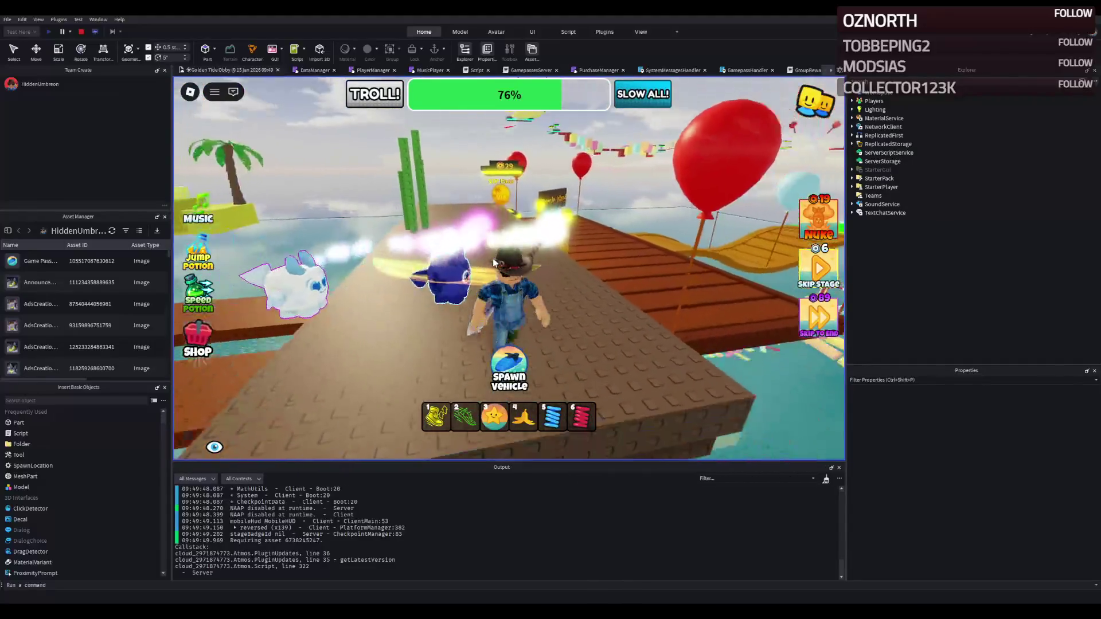
key("w")
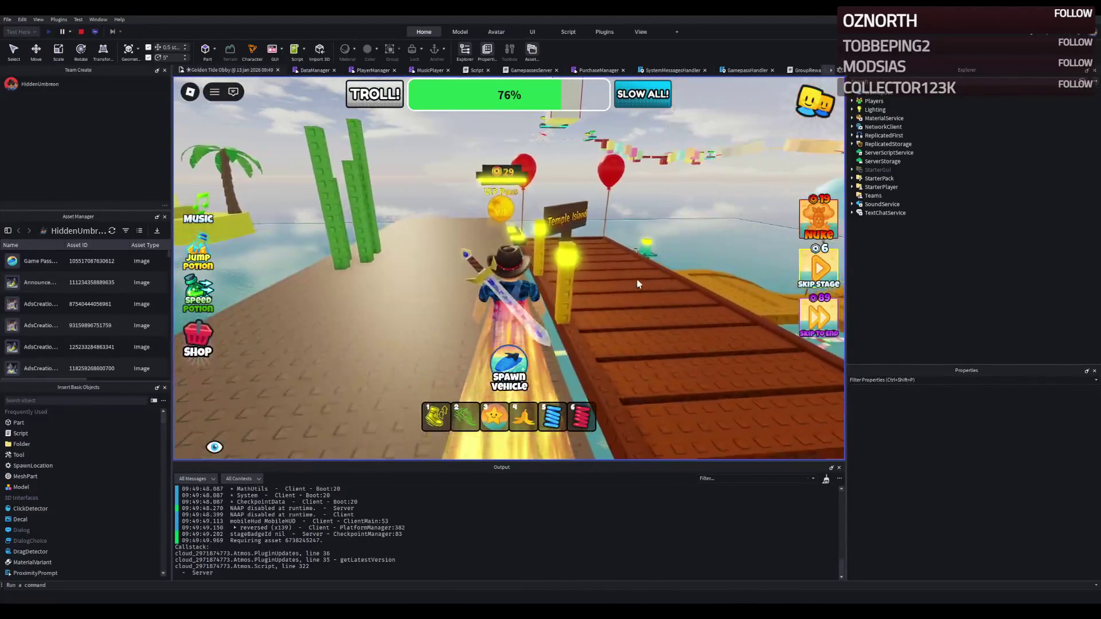
key("w")
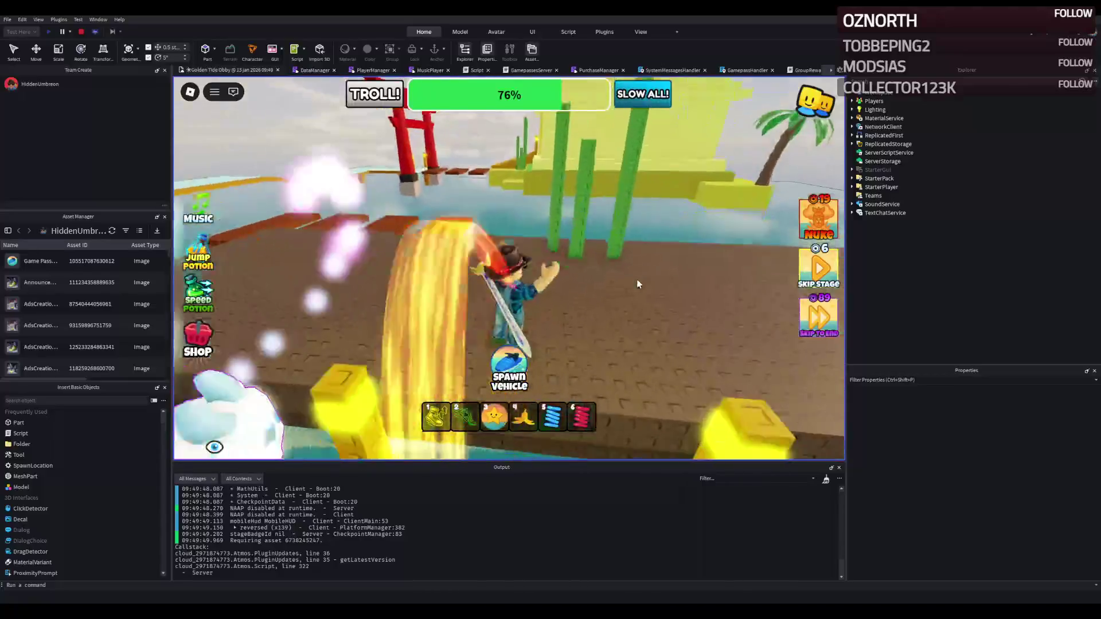
key("w")
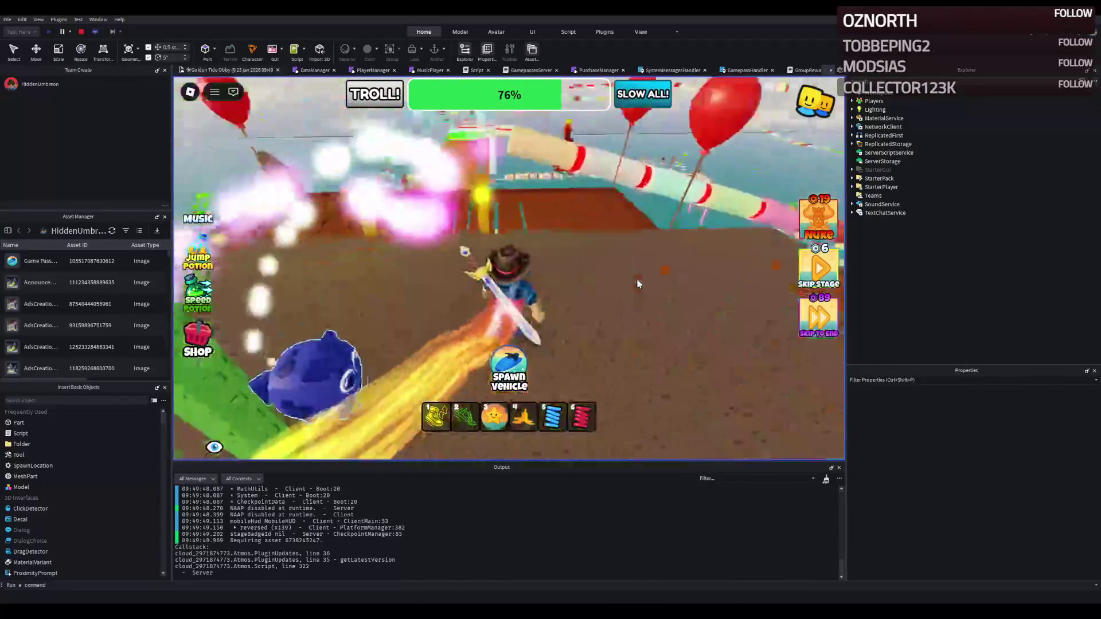
key("w")
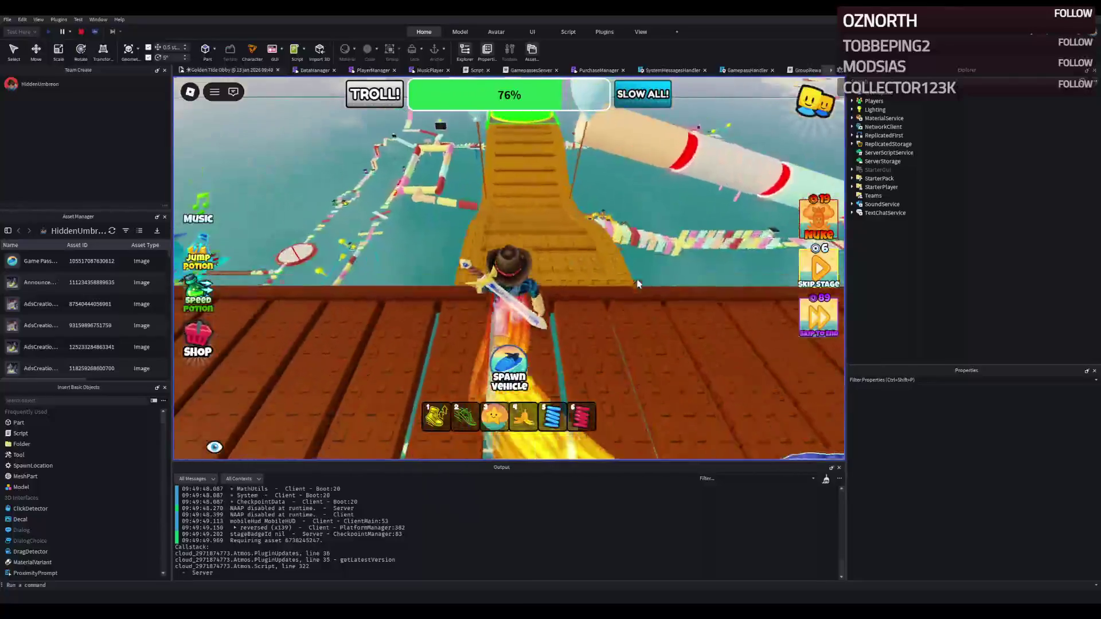
key("w")
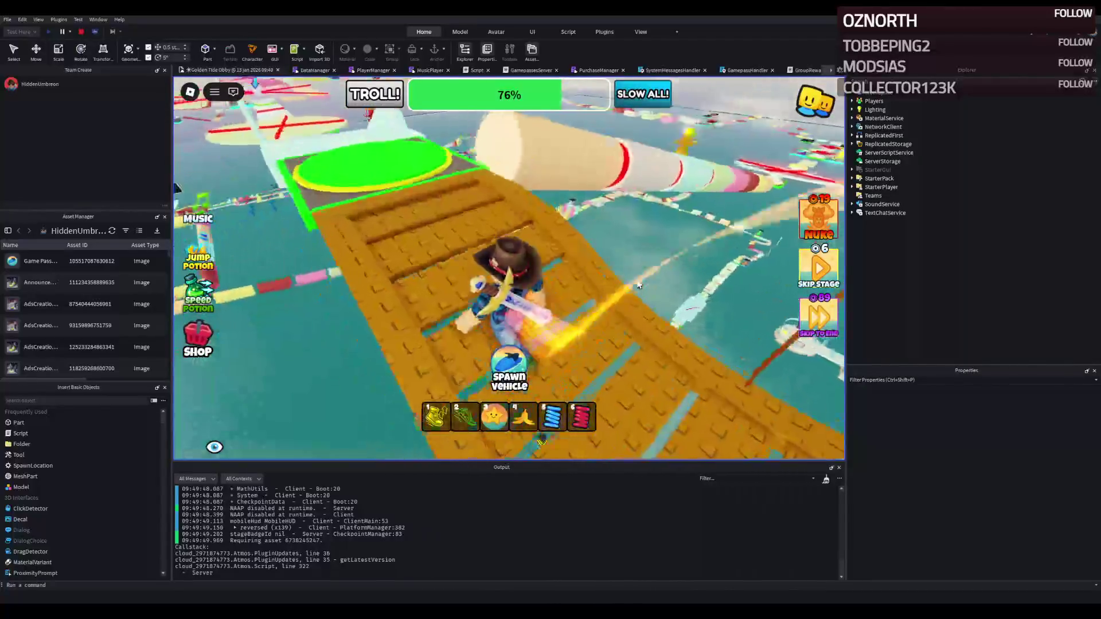
key("w")
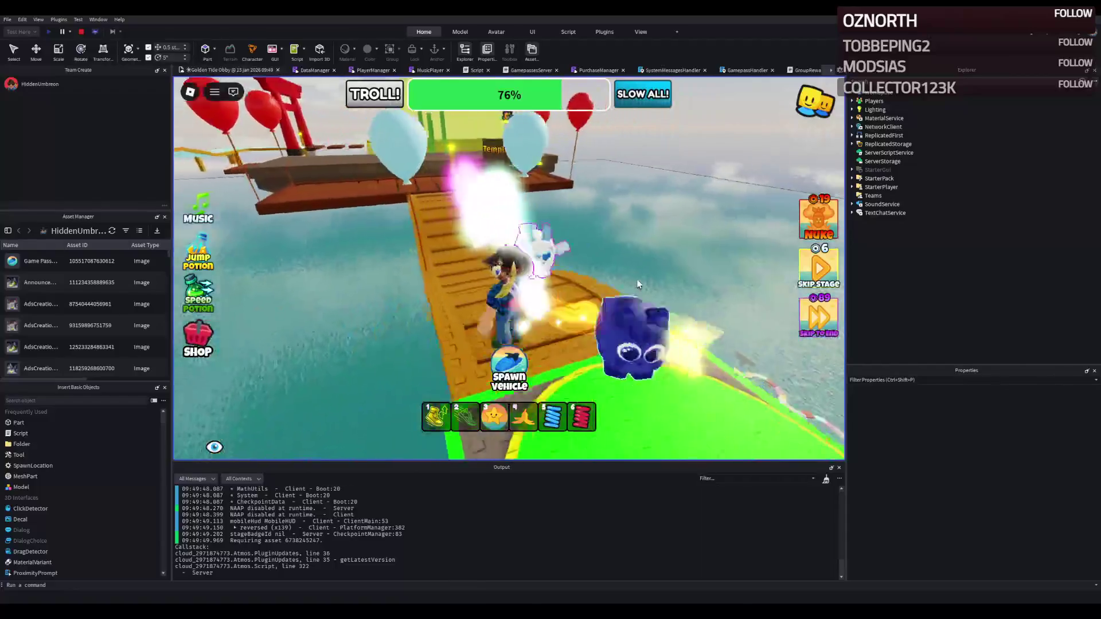
key("w")
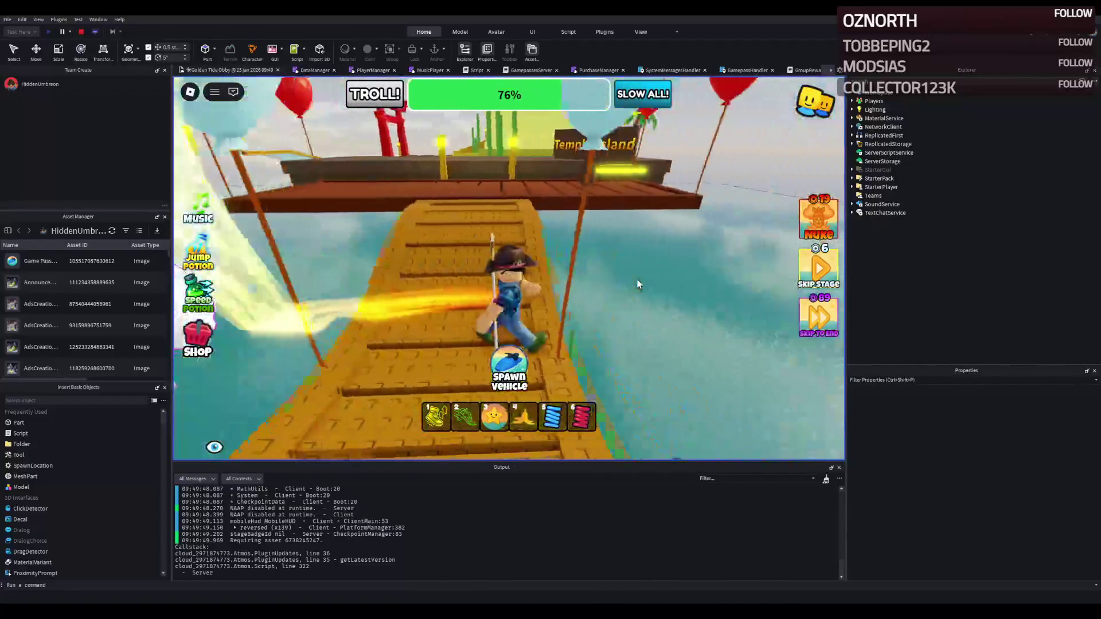
Return to the green spawn circle, then run back out toward Temple Island
key("s")
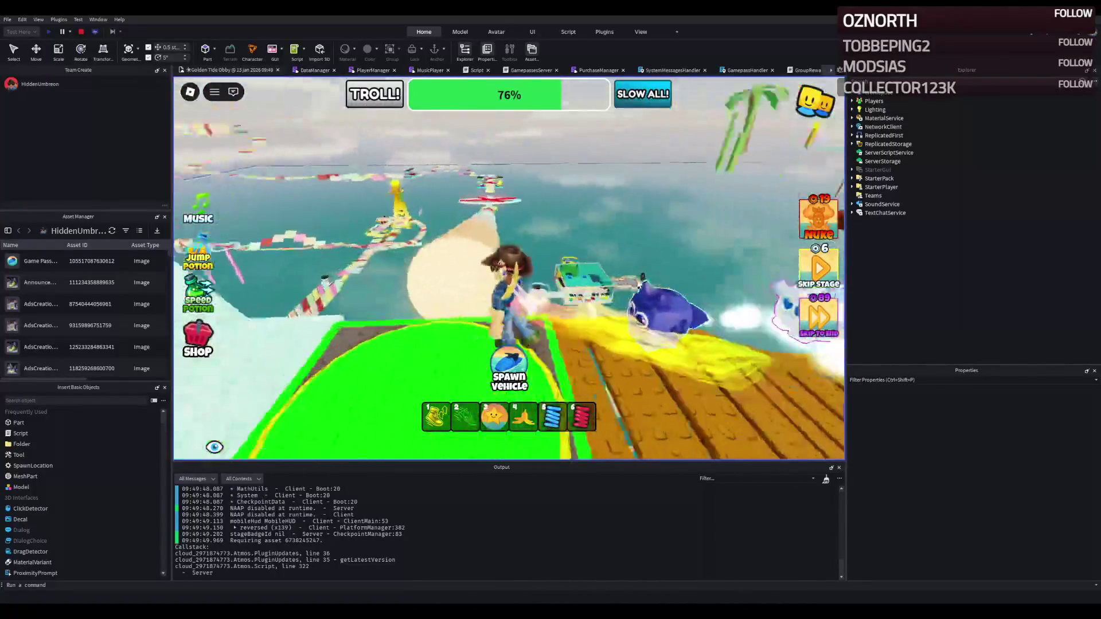
key("s")
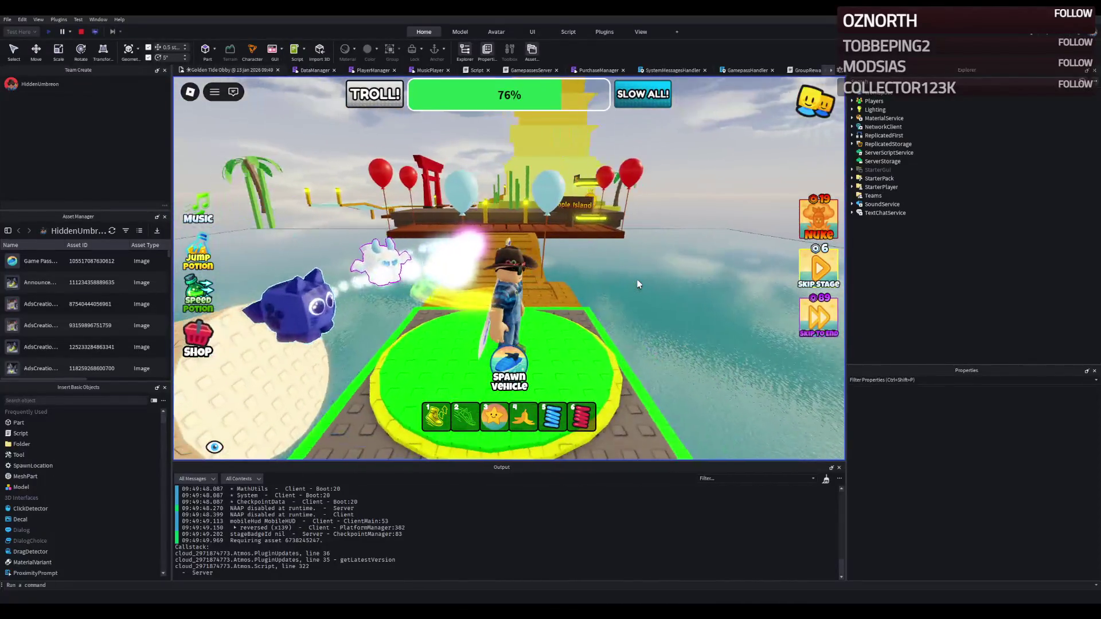
key("s")
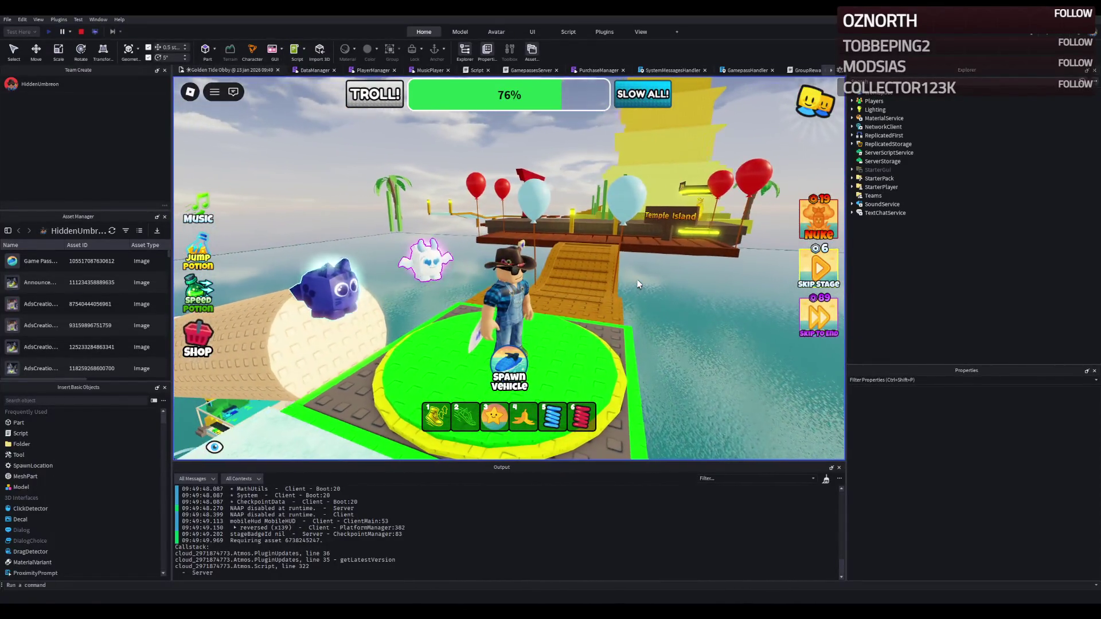
key("w")
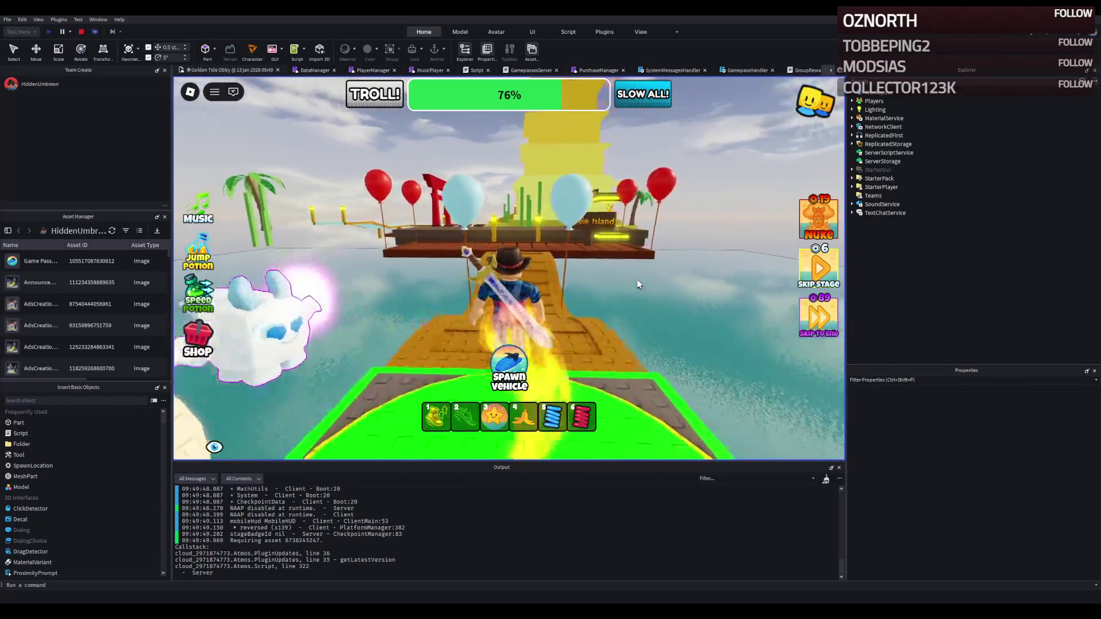
key("w")
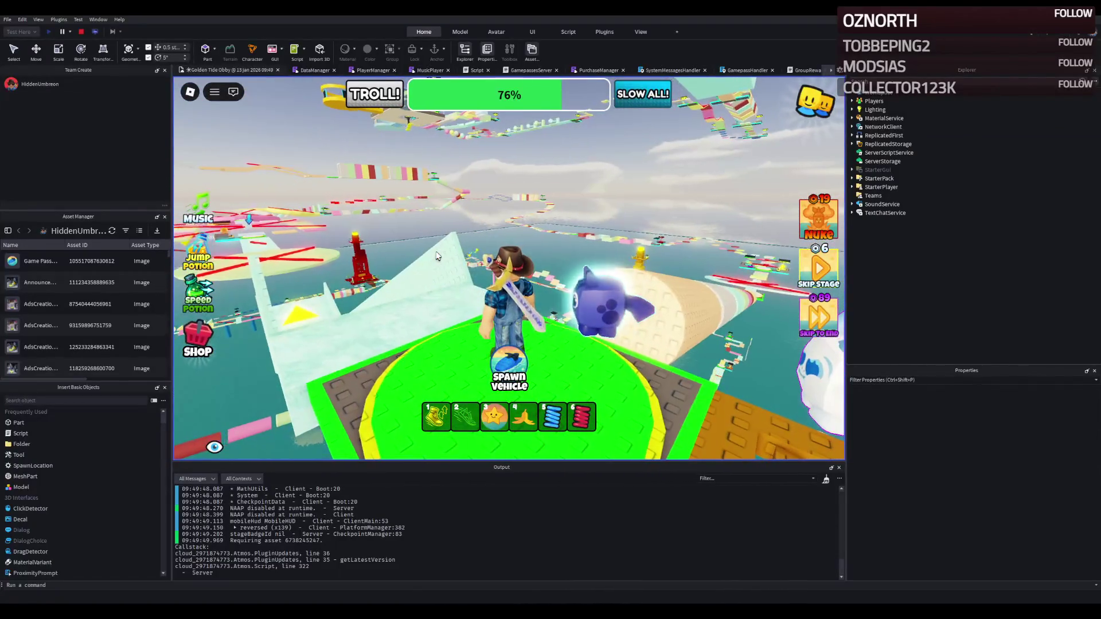
key("w")
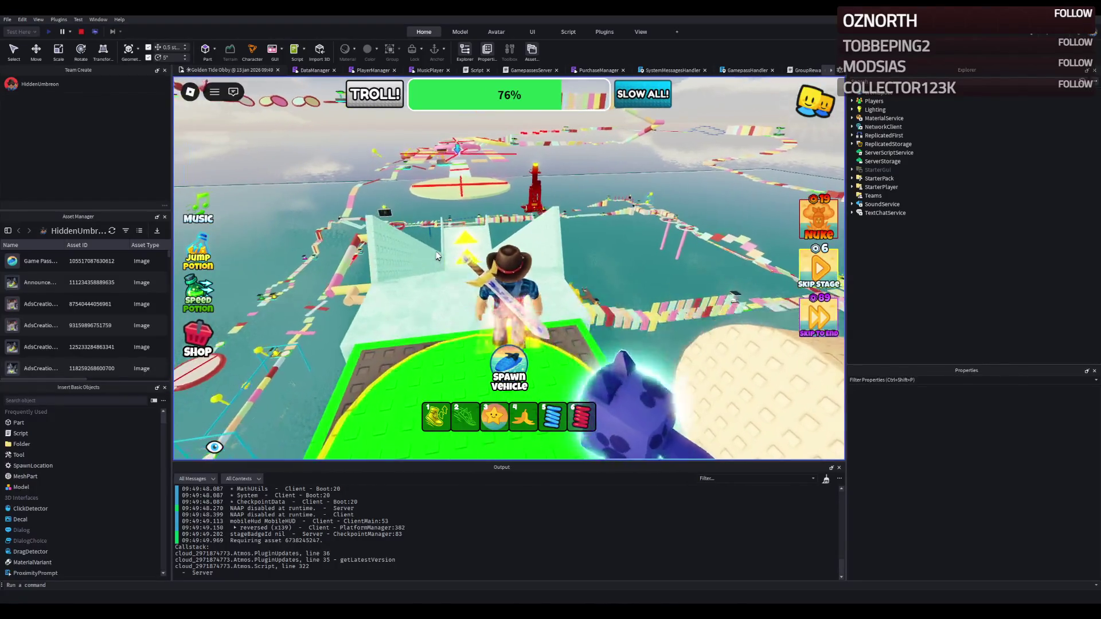
key("s")
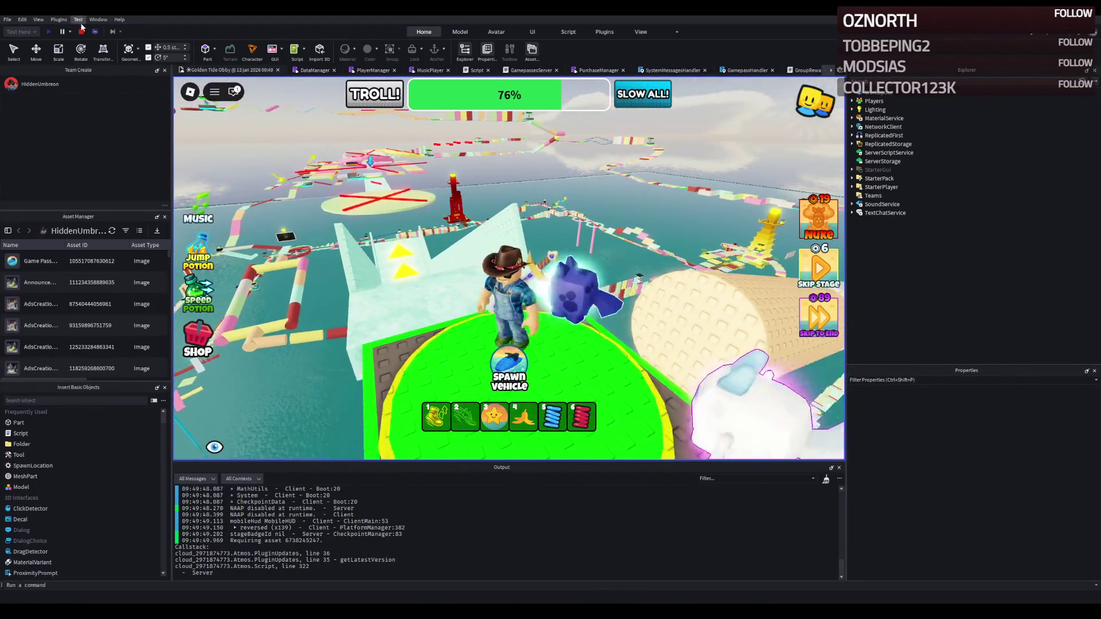
Stop the playtest and focus the view on a building part in the scene
left_click(83, 31)
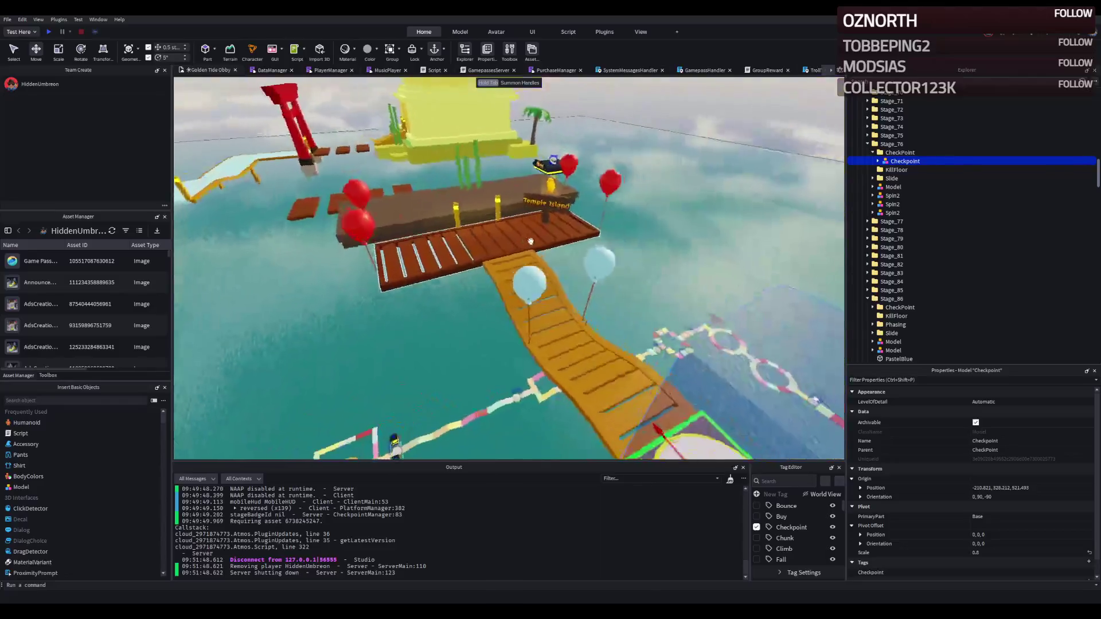
scroll(531, 239, "down", 10)
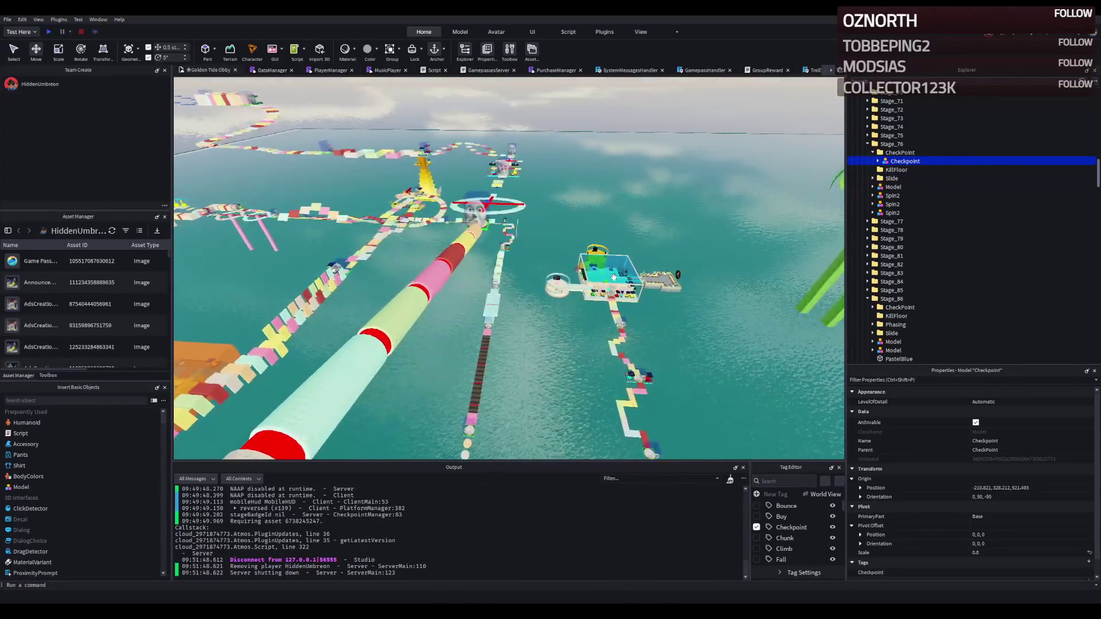
left_click(613, 277)
key("f")
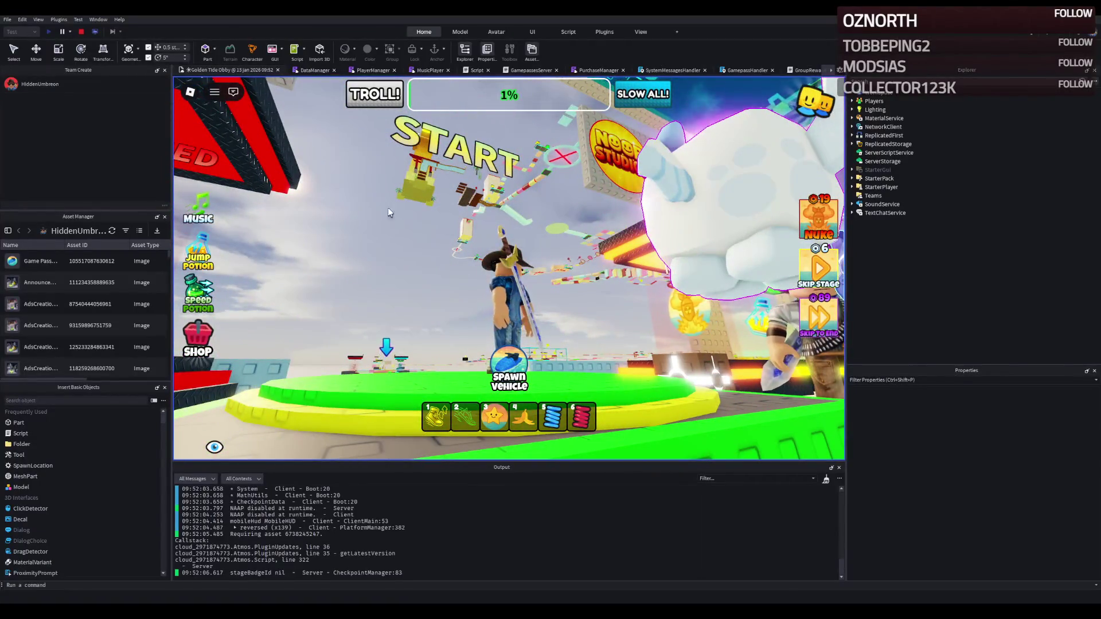
key("w")
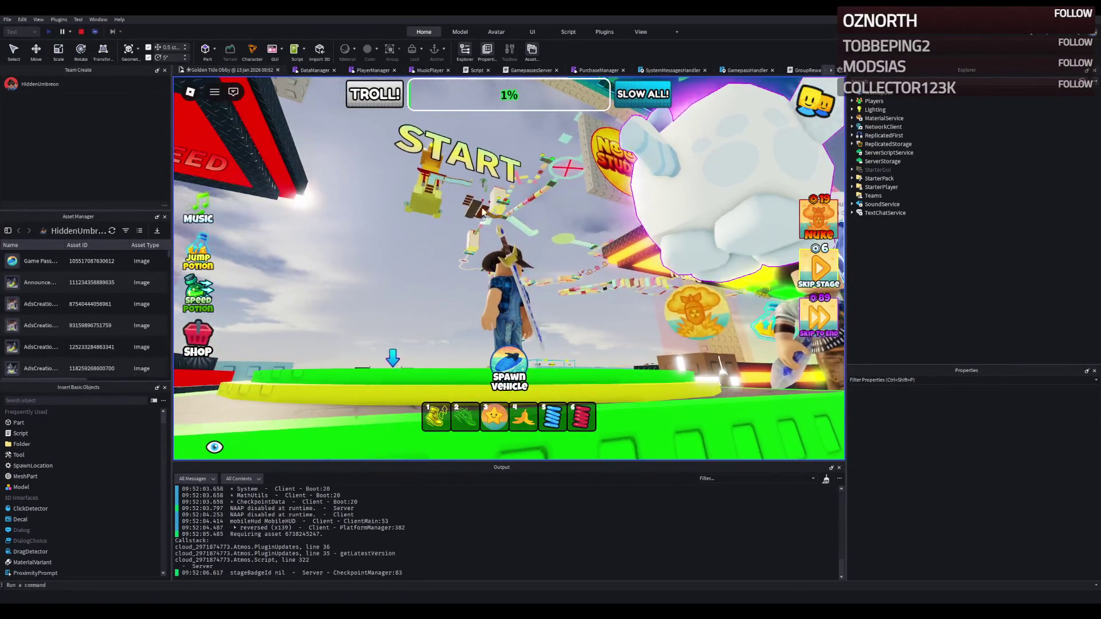
key("w")
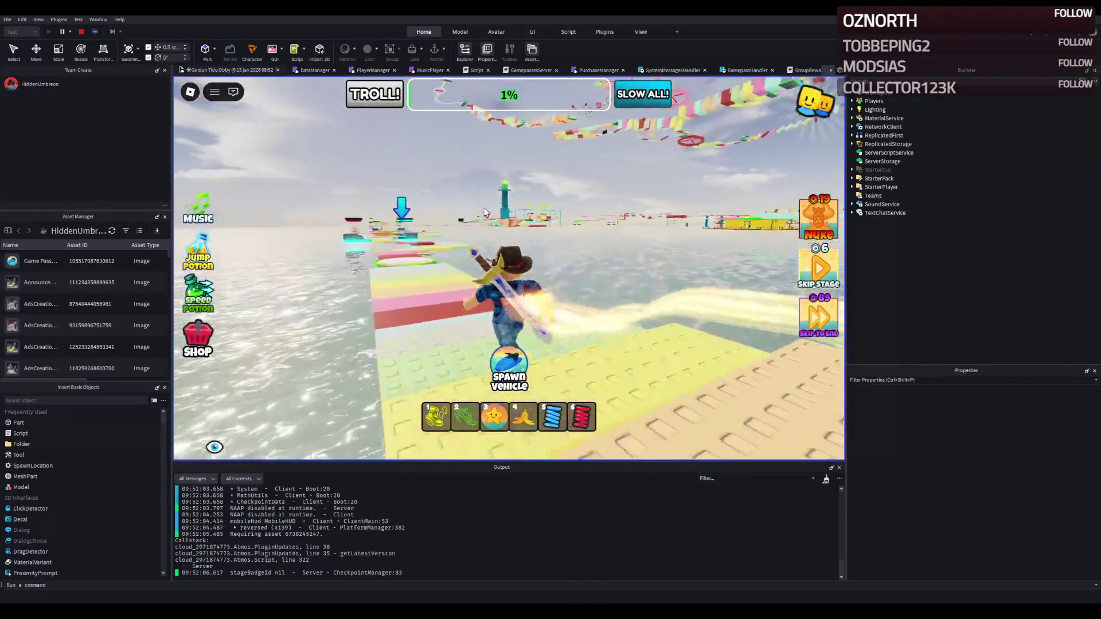
key("d")
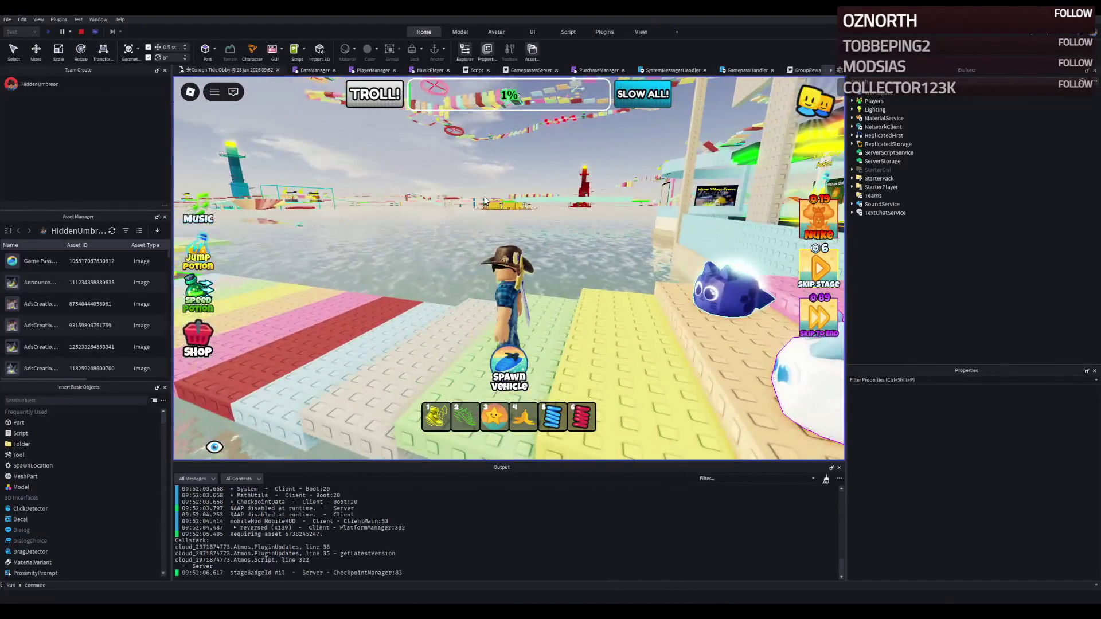
key("s")
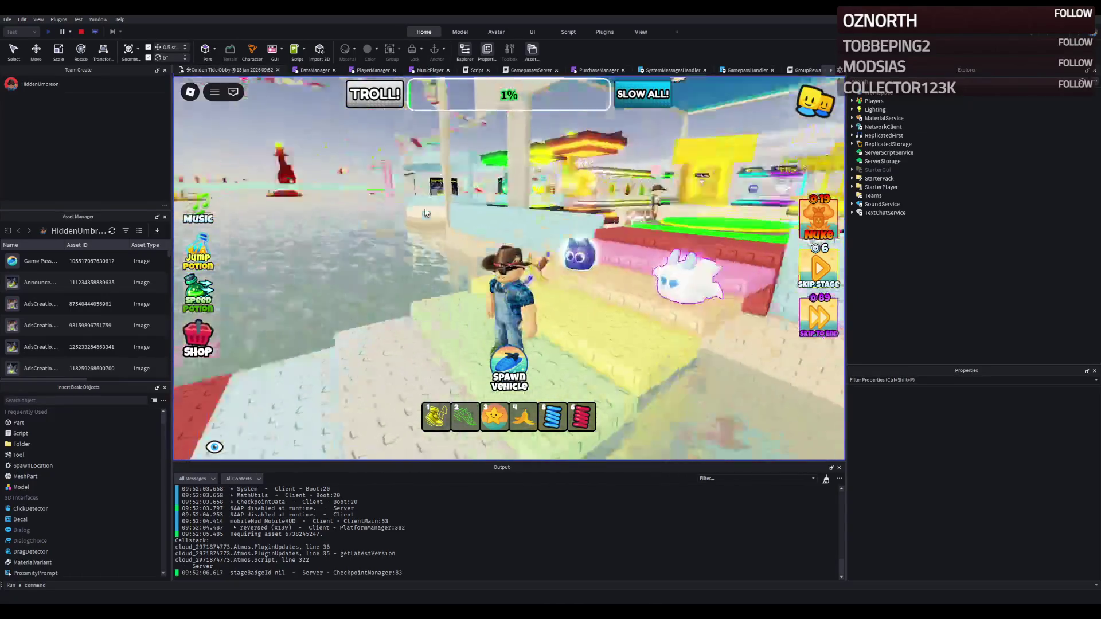
key("w")
key("3")
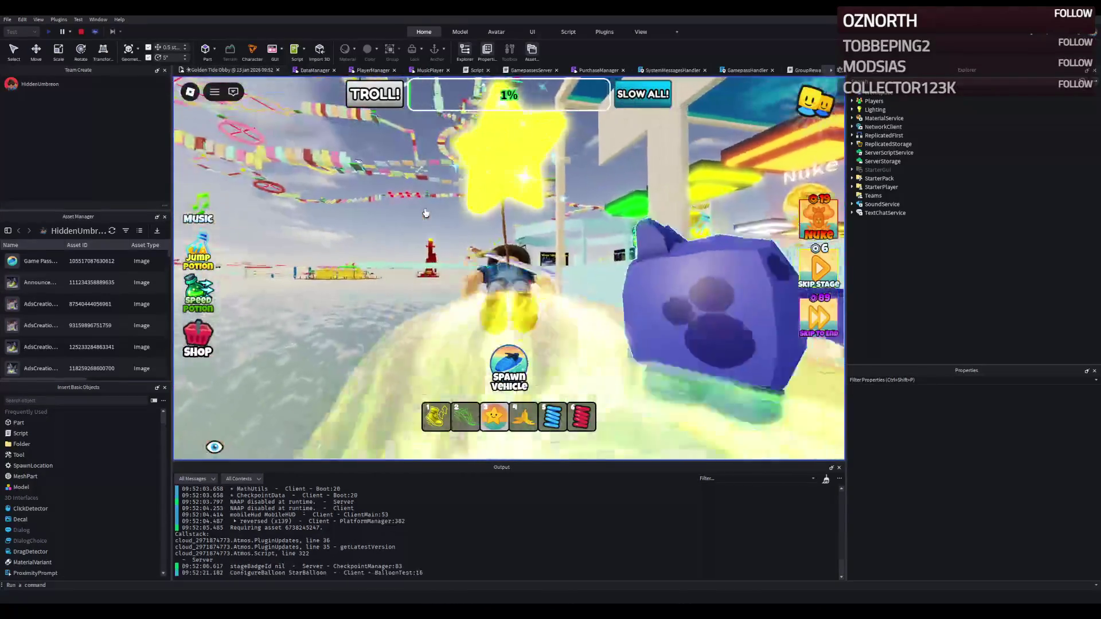
key("w")
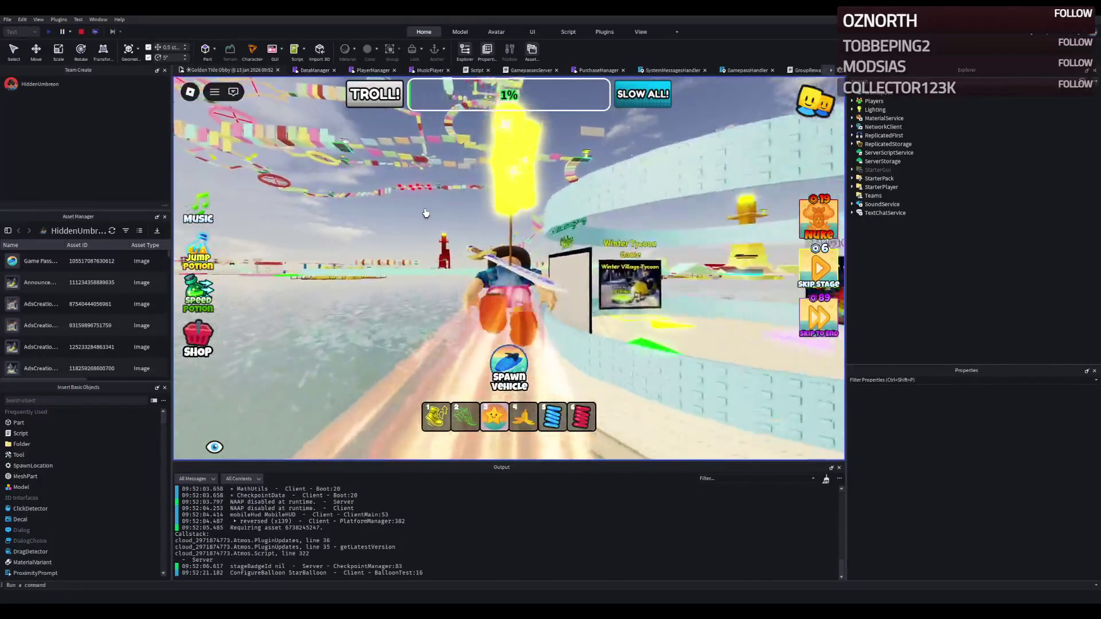
key("w")
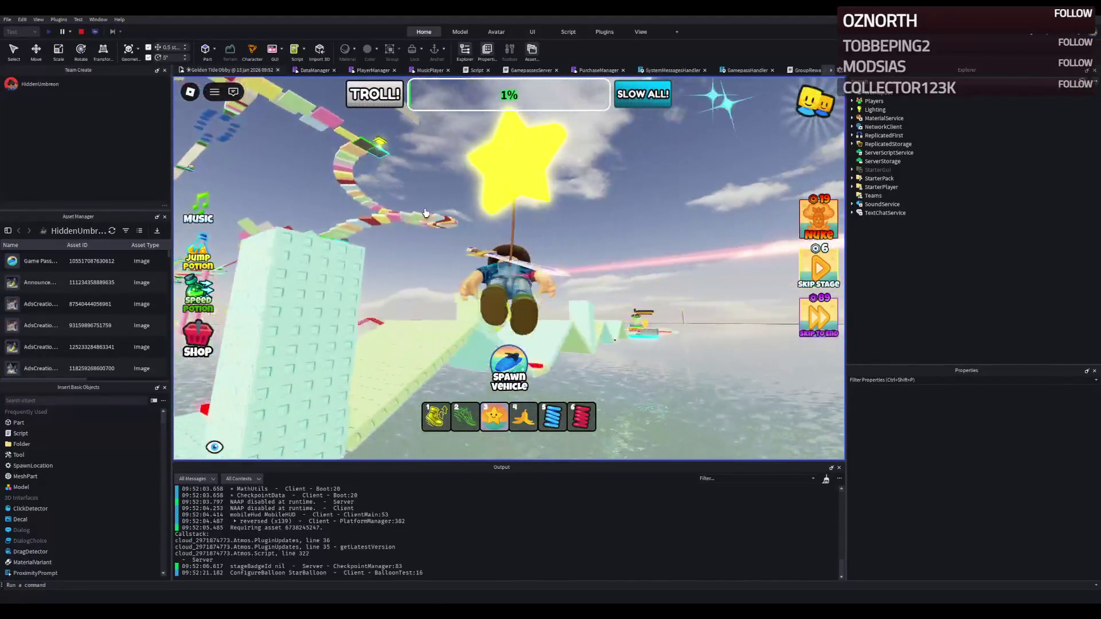
key("w")
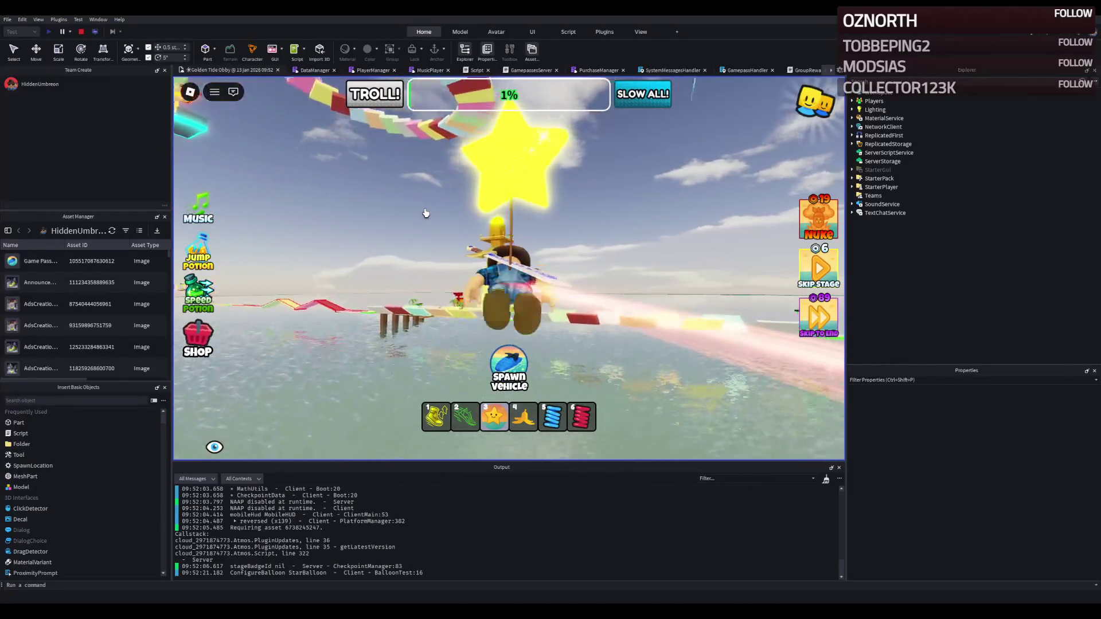
key("w")
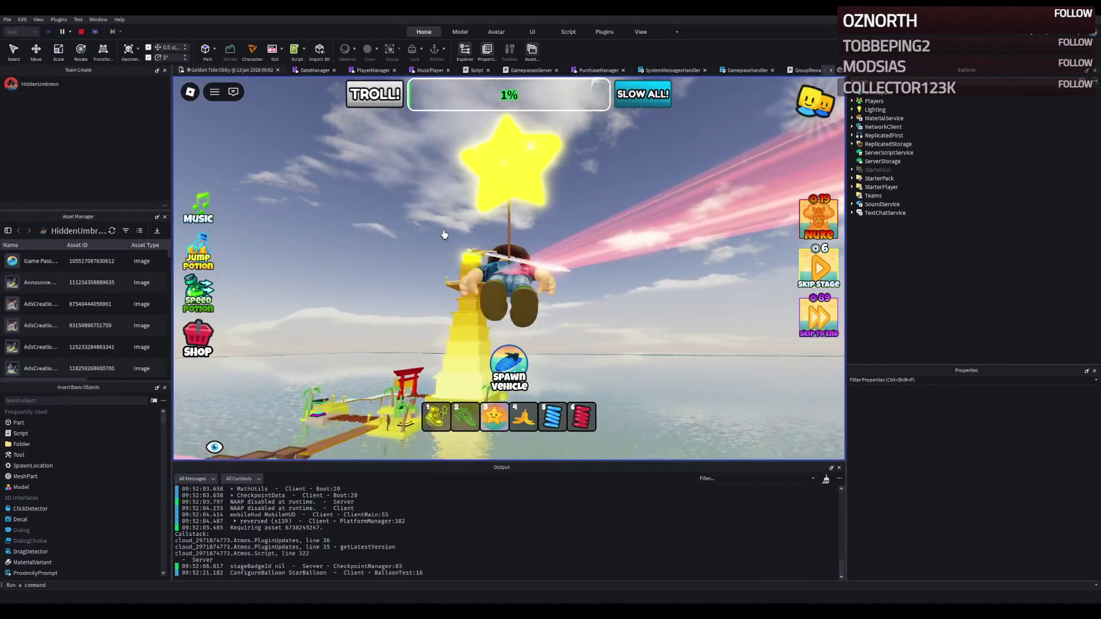
key("w")
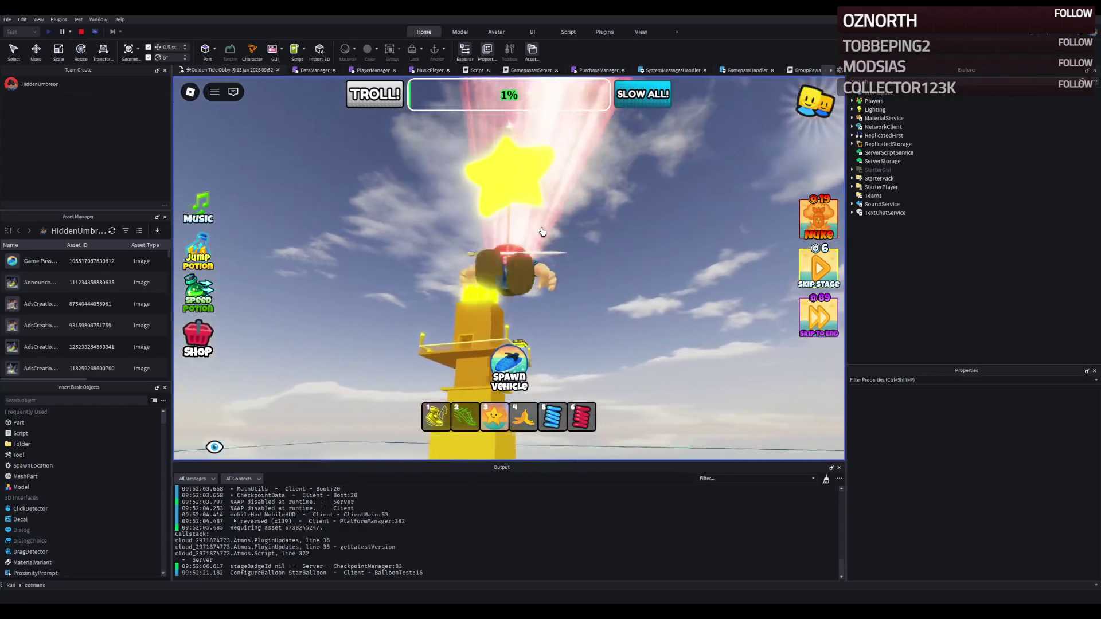
key("w")
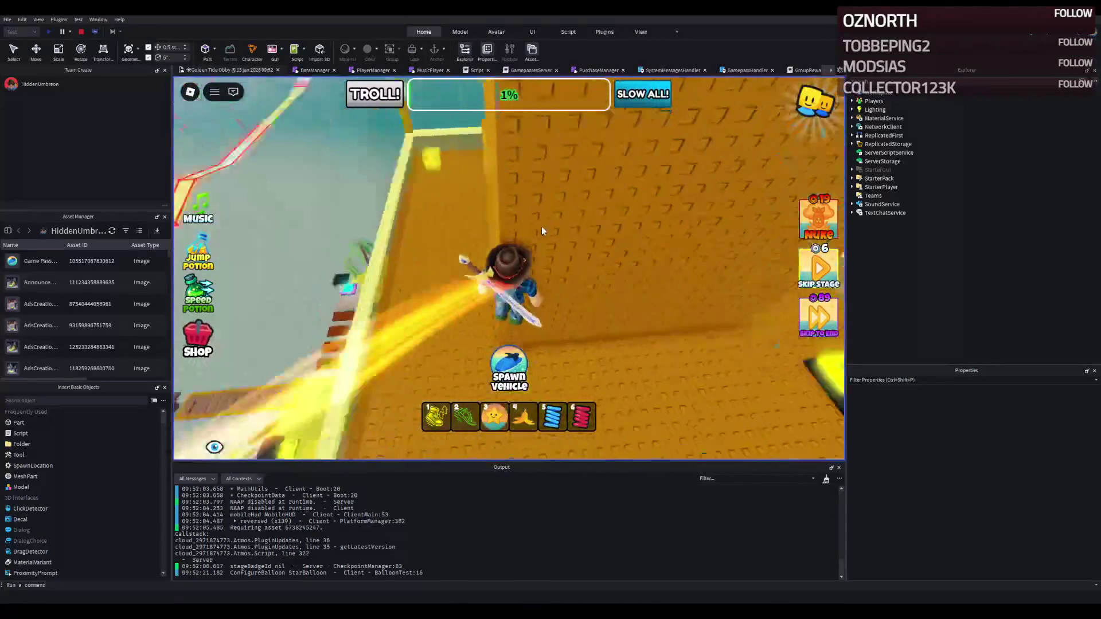
key("a")
key("w")
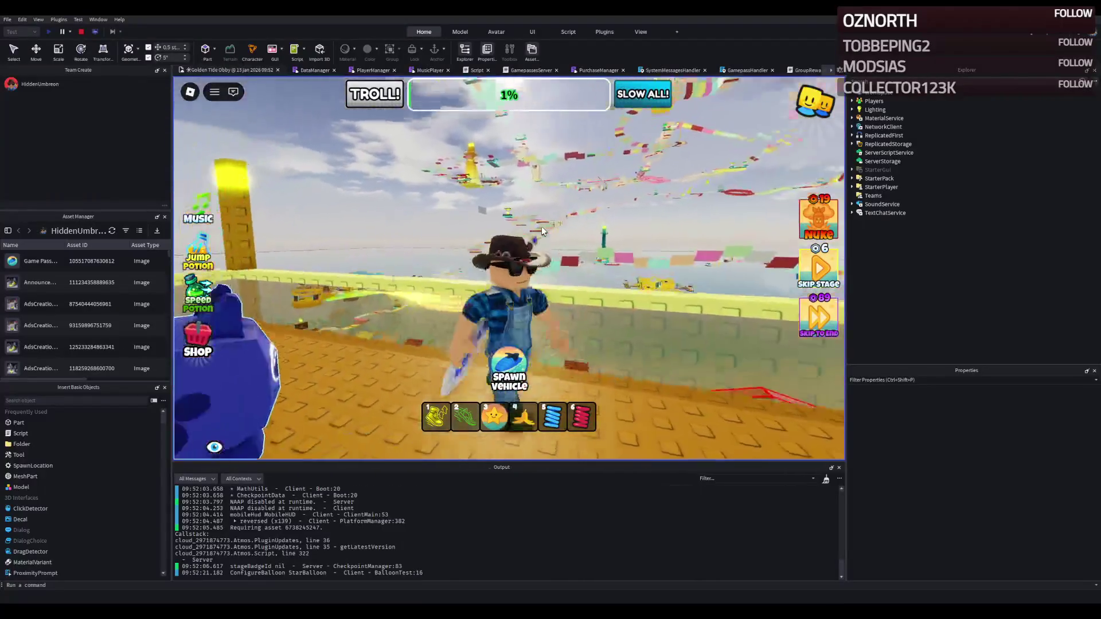
key("w")
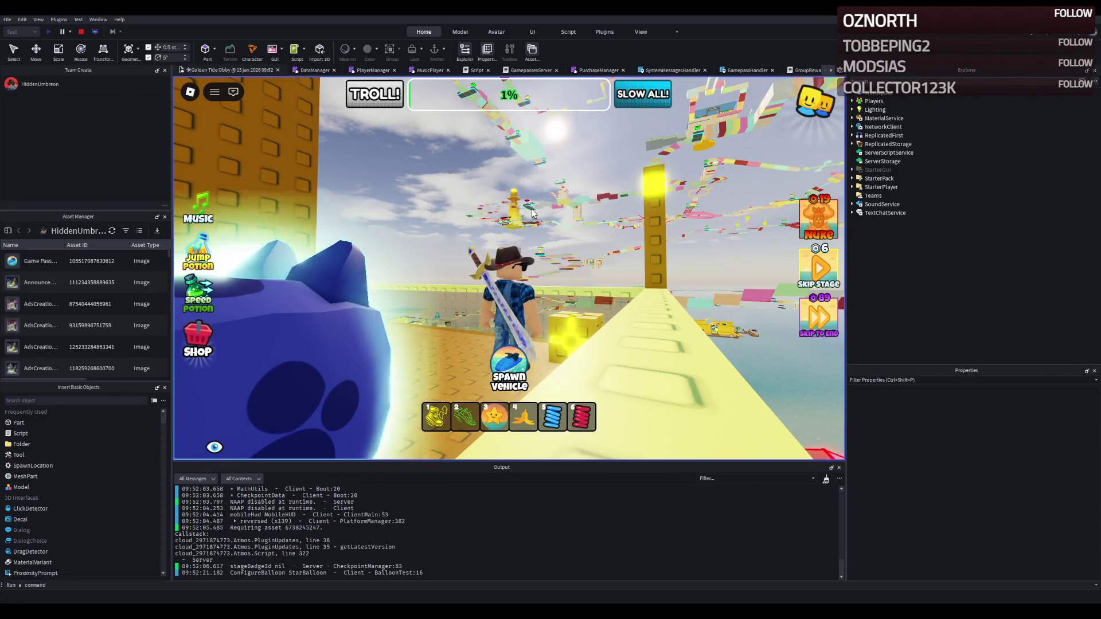
key("w")
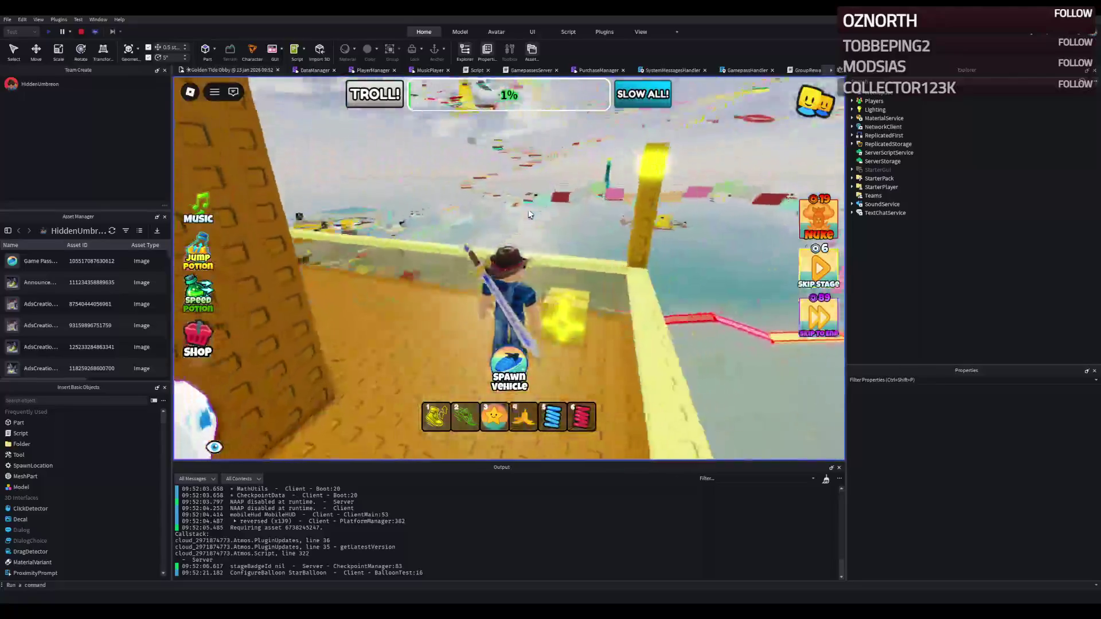
key("Left")
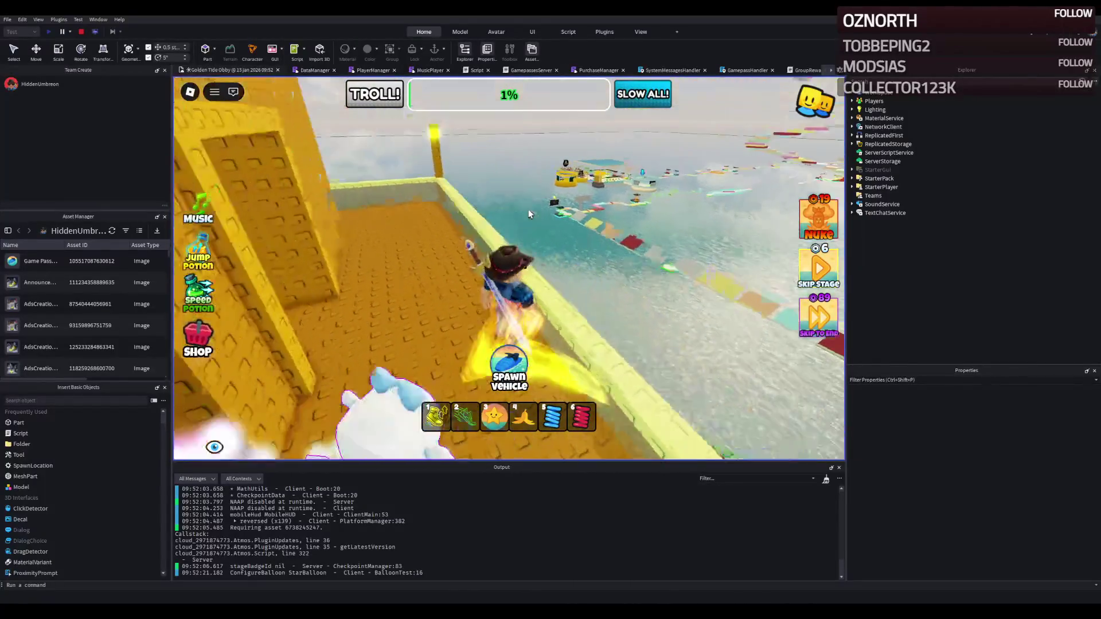
left_click(84, 32)
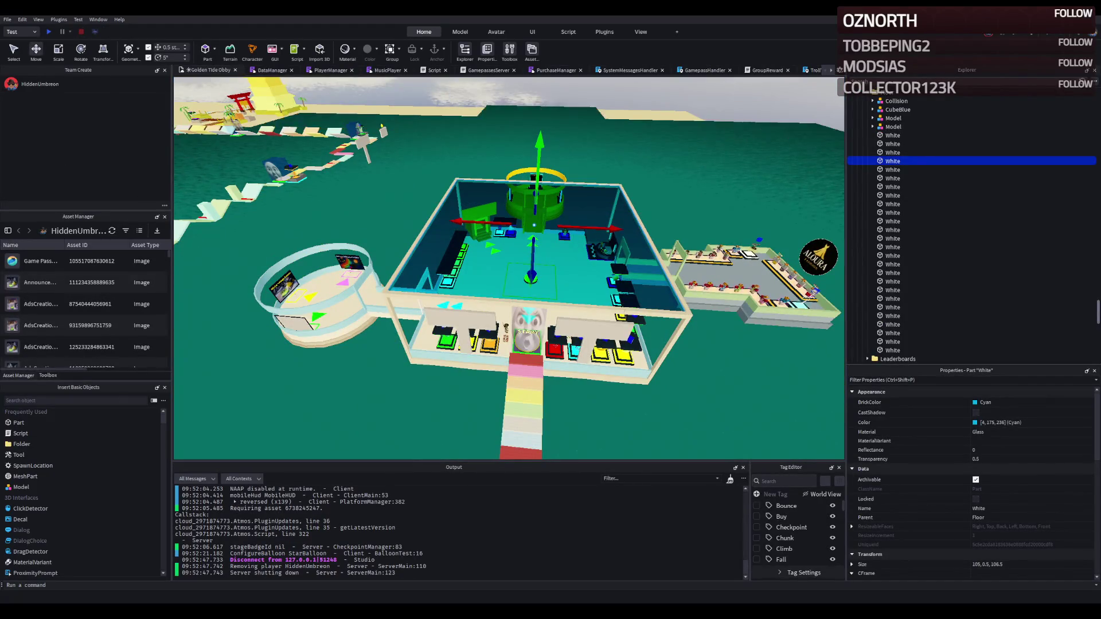
Fly to the brown ship and shrink its second Rock piece to 20 by 65
left_click_drag(418, 298, 418, 191)
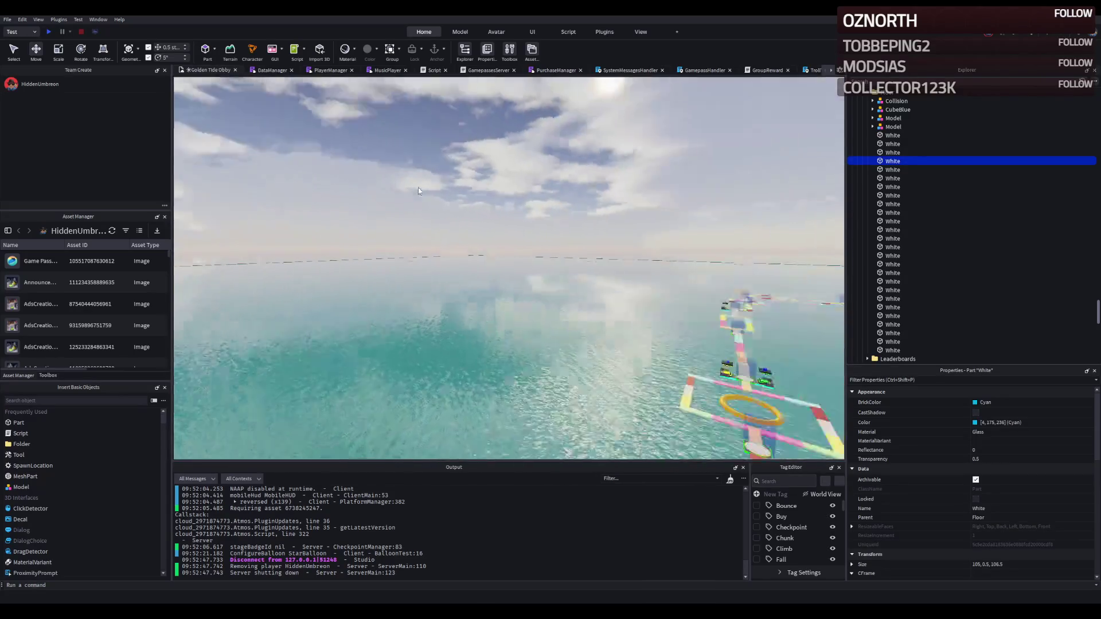
left_click(499, 310)
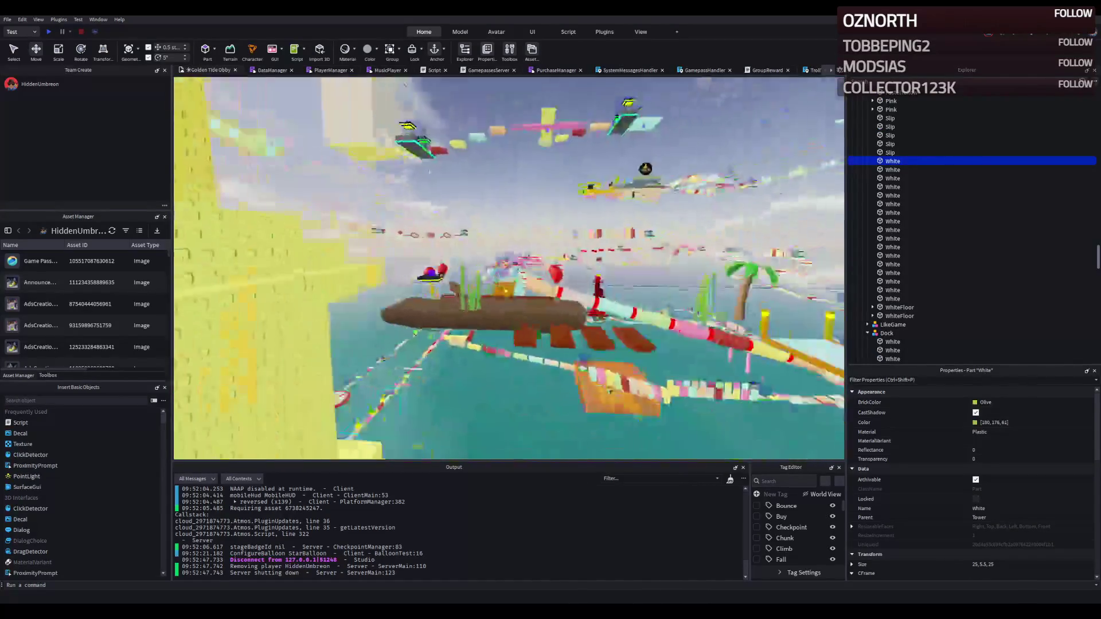
key("w")
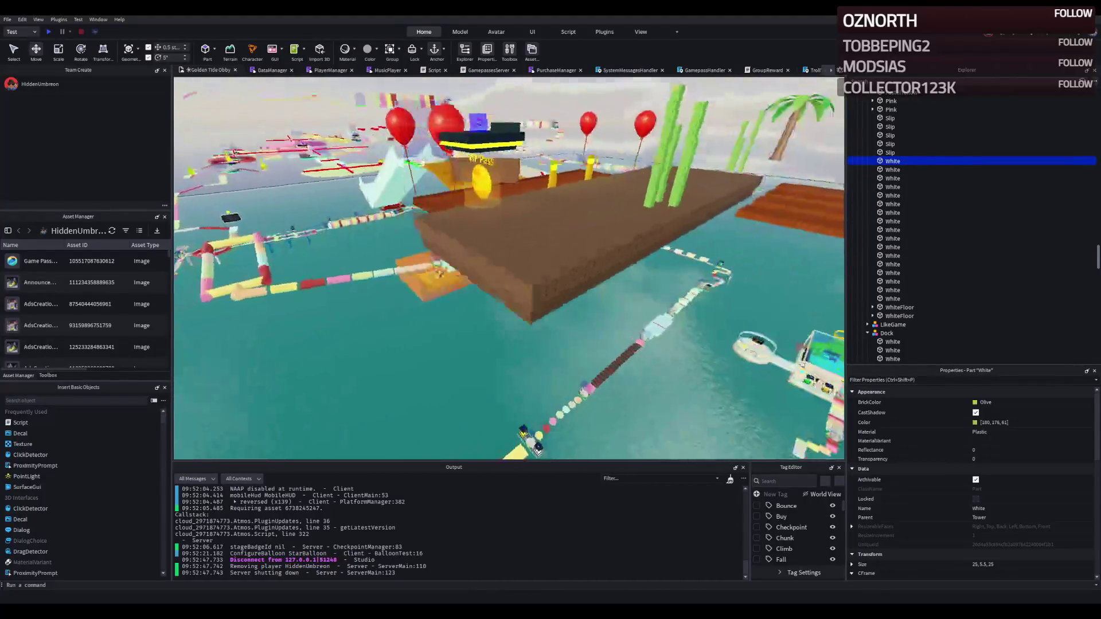
left_click(487, 220)
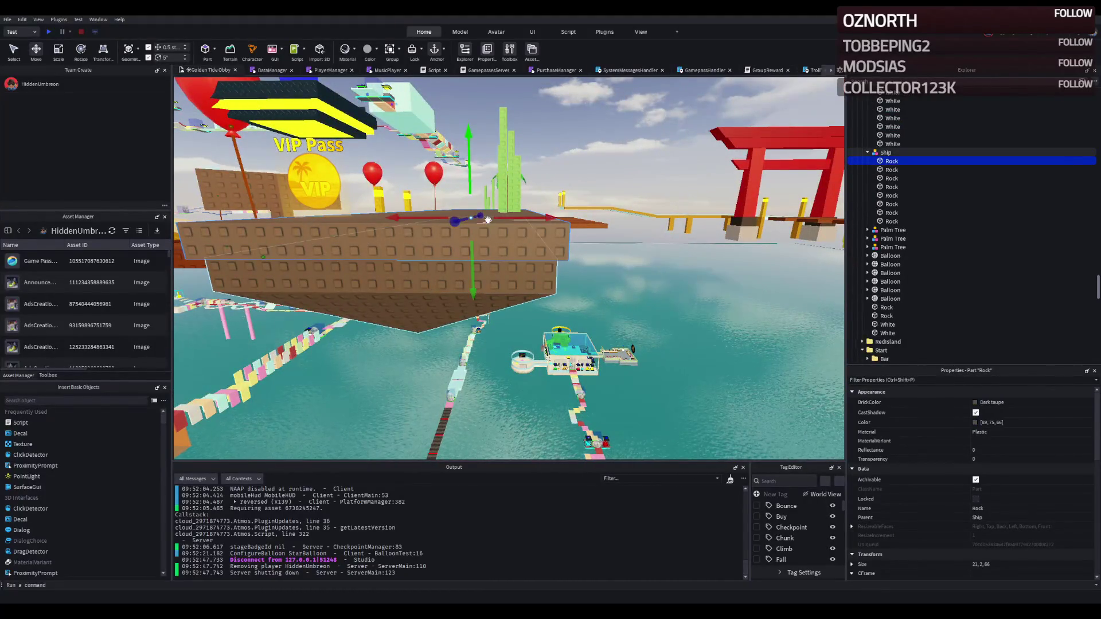
left_click(491, 284)
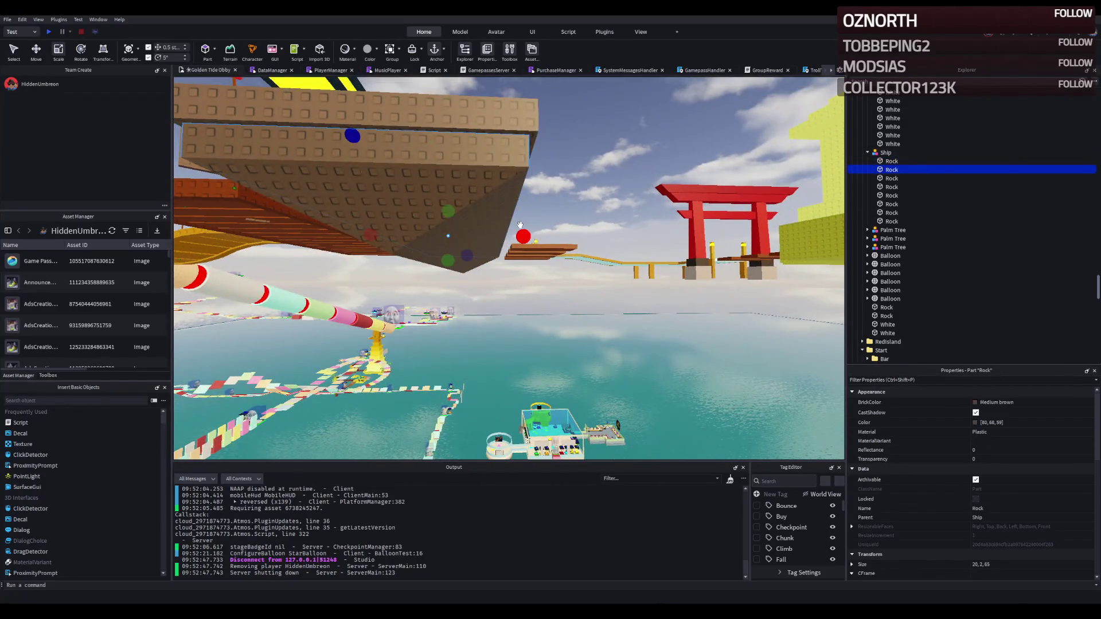
mouse_move(522, 136)
left_mouse_down()
mouse_move(523, 236)
mouse_move(549, 236)
left_mouse_up()
Resize the ship's lower Rock hull pieces, stretching one to 15 and another to 10
left_click(487, 240)
scroll(516, 200, "up", 2)
left_click_drag(541, 196, 646, 192)
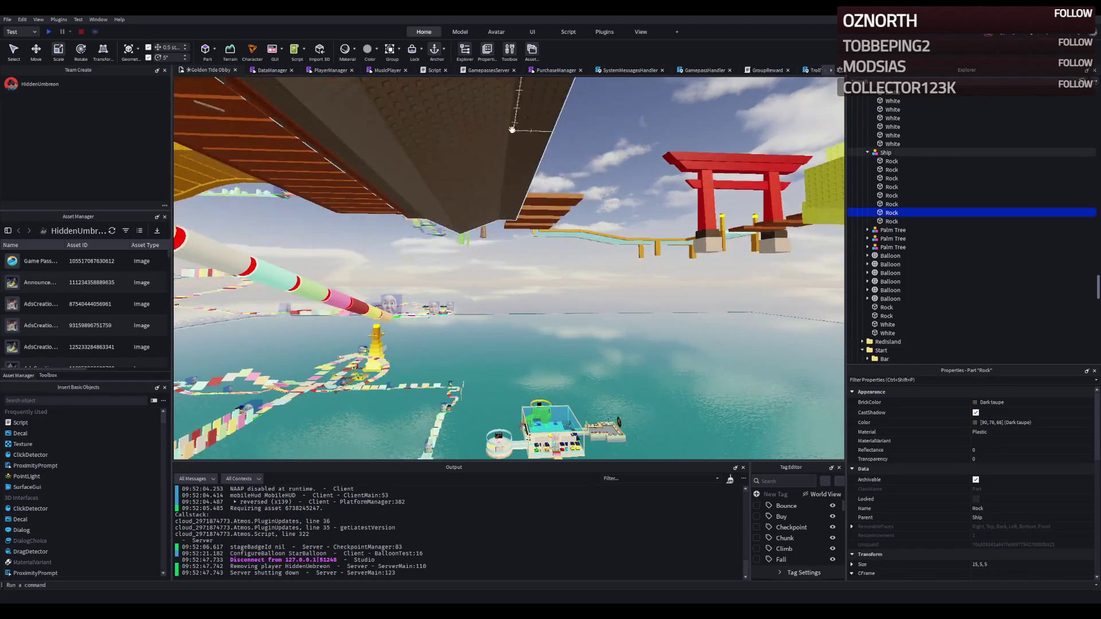
left_click(493, 287)
scroll(516, 258, "up", 2)
left_click_drag(551, 281, 584, 276)
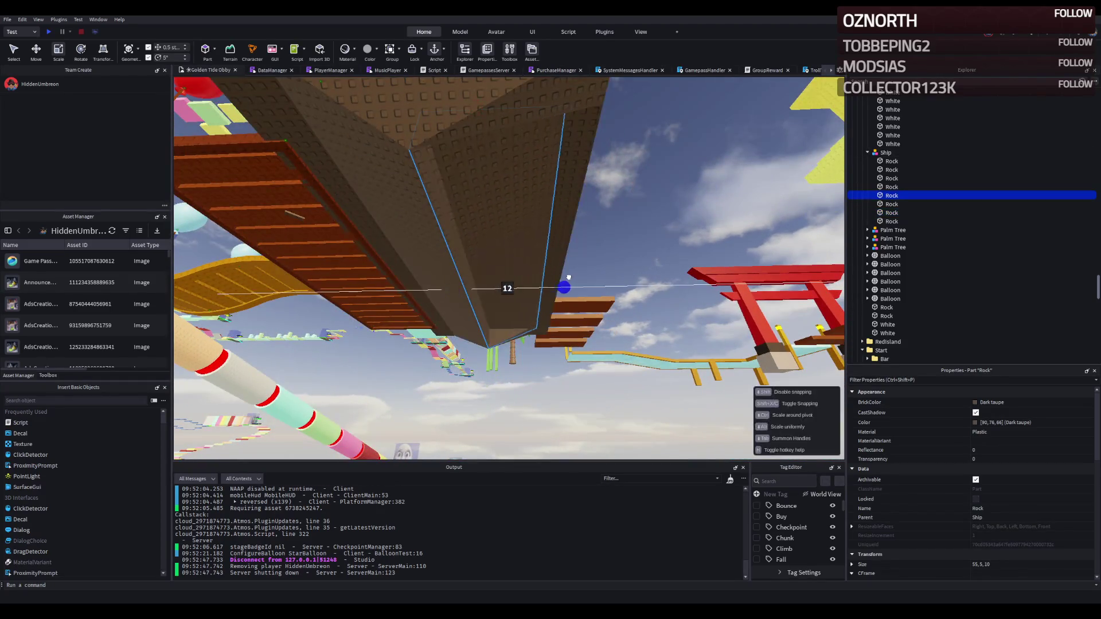
left_click(550, 275)
left_click_drag(520, 288, 489, 295)
Lengthen two small Rock trim pieces from 10 to 15 studs
left_click(608, 252)
mouse_move(535, 255)
left_mouse_down()
mouse_move(462, 252)
mouse_move(466, 282)
left_mouse_up()
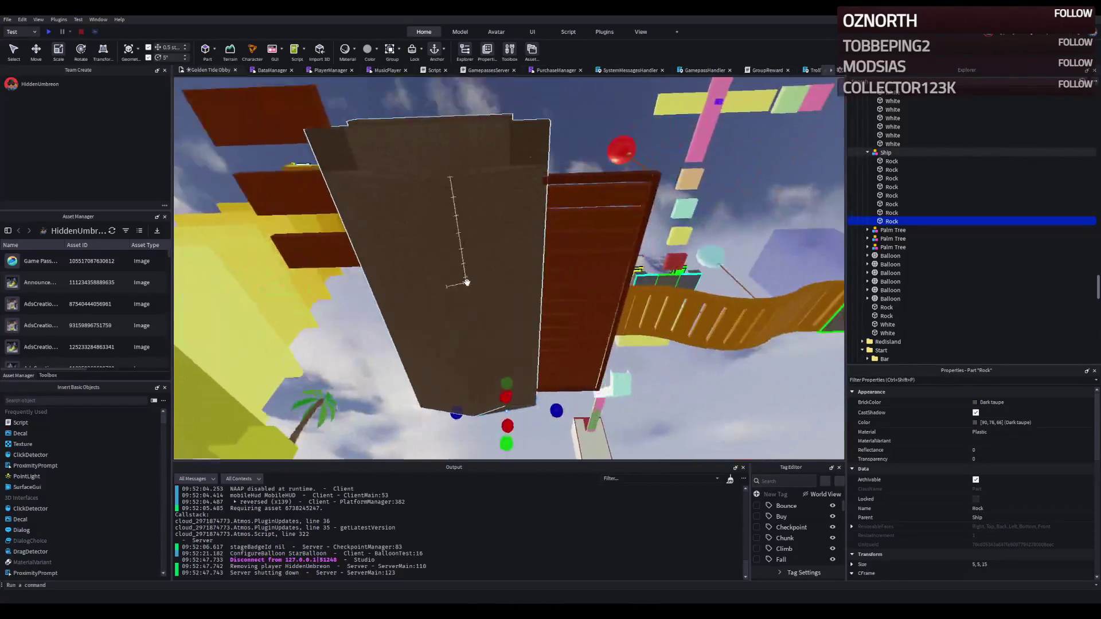
left_click(458, 206)
left_click_drag(529, 190, 597, 189)
left_click(510, 206)
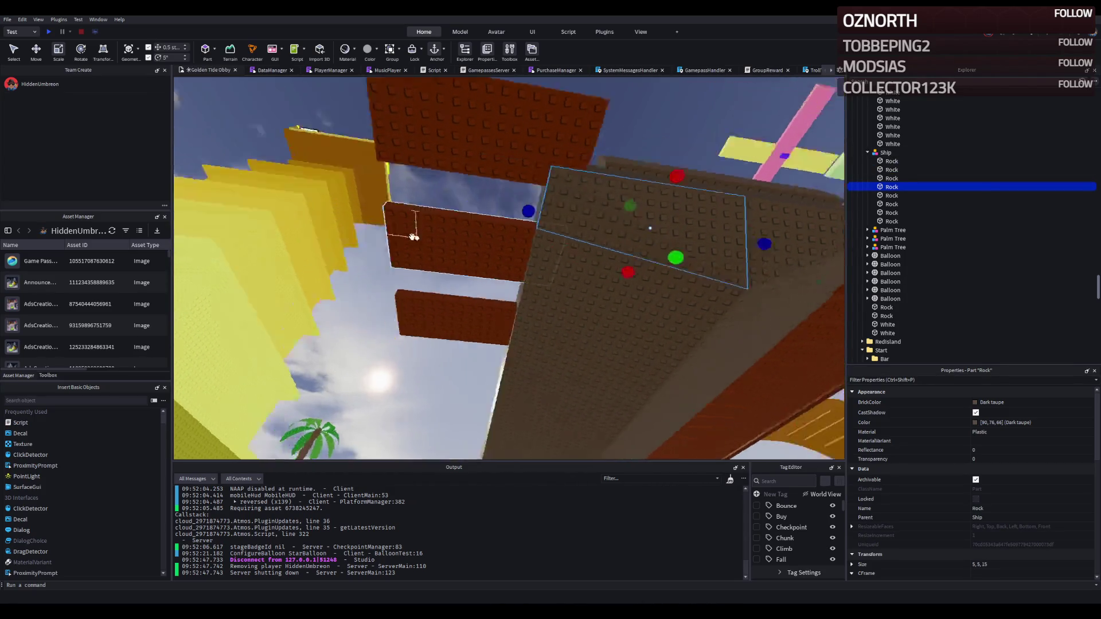
Widen the ship's top deck Rock piece from 21 to 29
key("s")
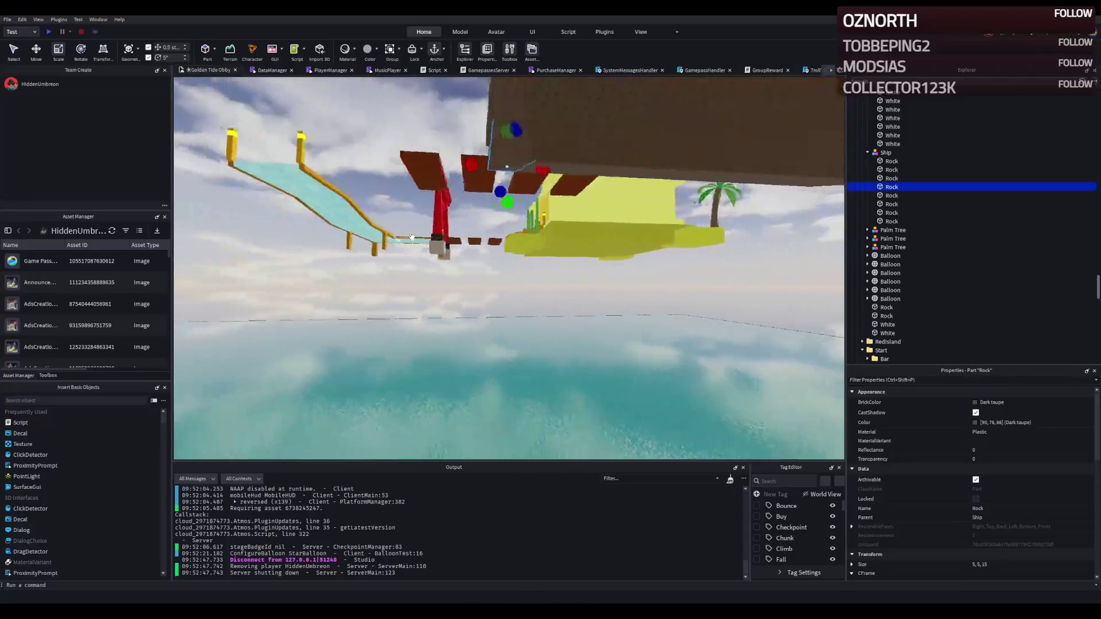
key("w")
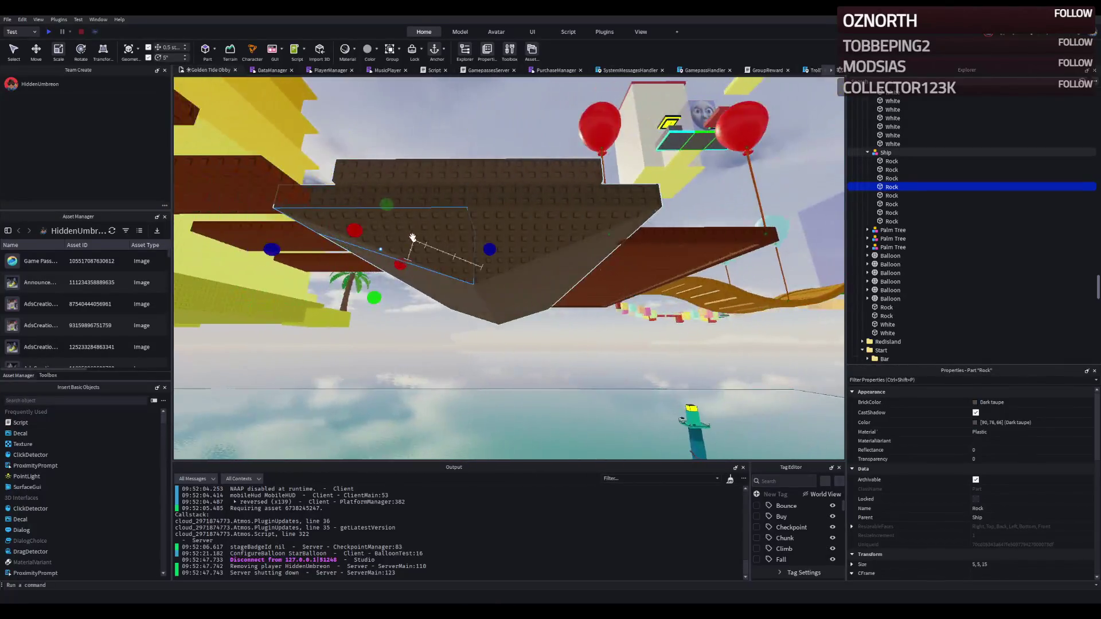
key("w")
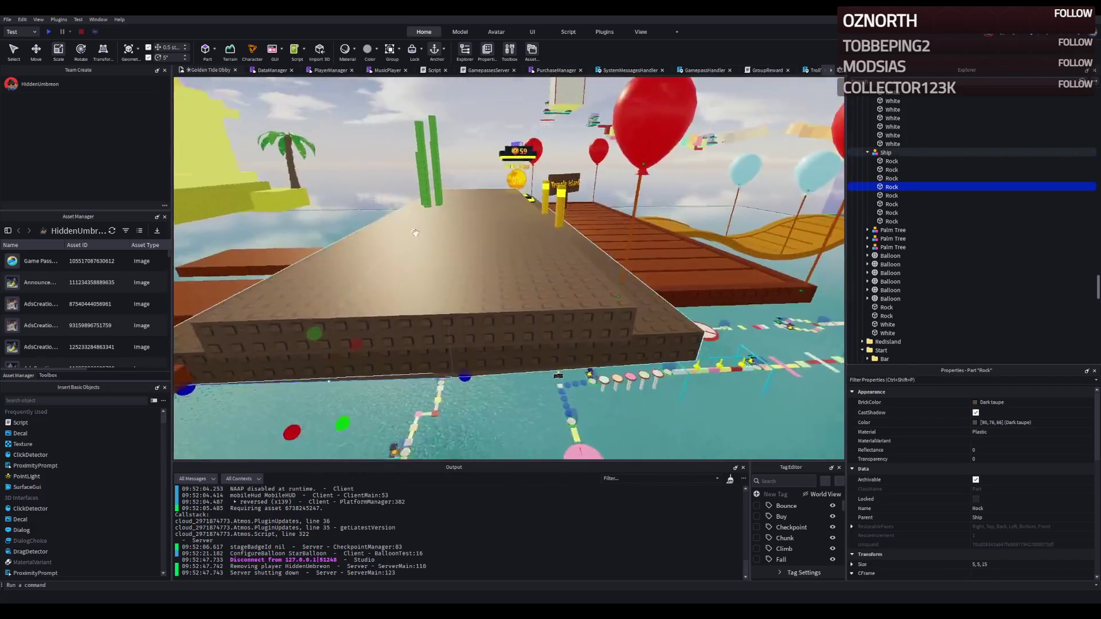
left_click(442, 246)
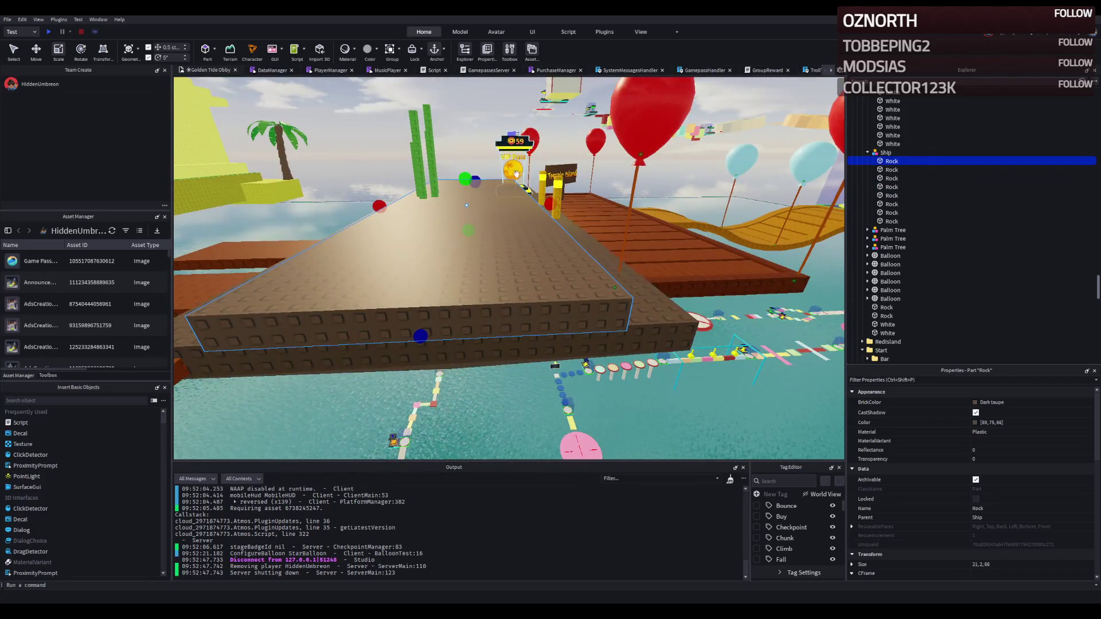
left_click_drag(549, 203, 576, 199)
Select the four brown planks beside the ship and slide them about 24 studs along X
key("q")
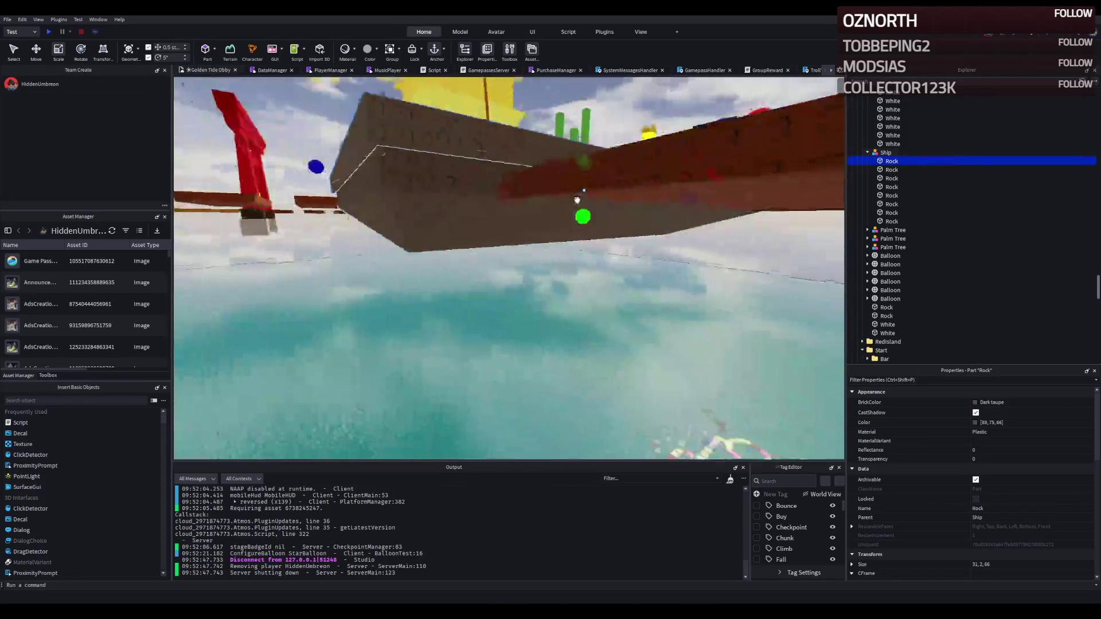
key("e")
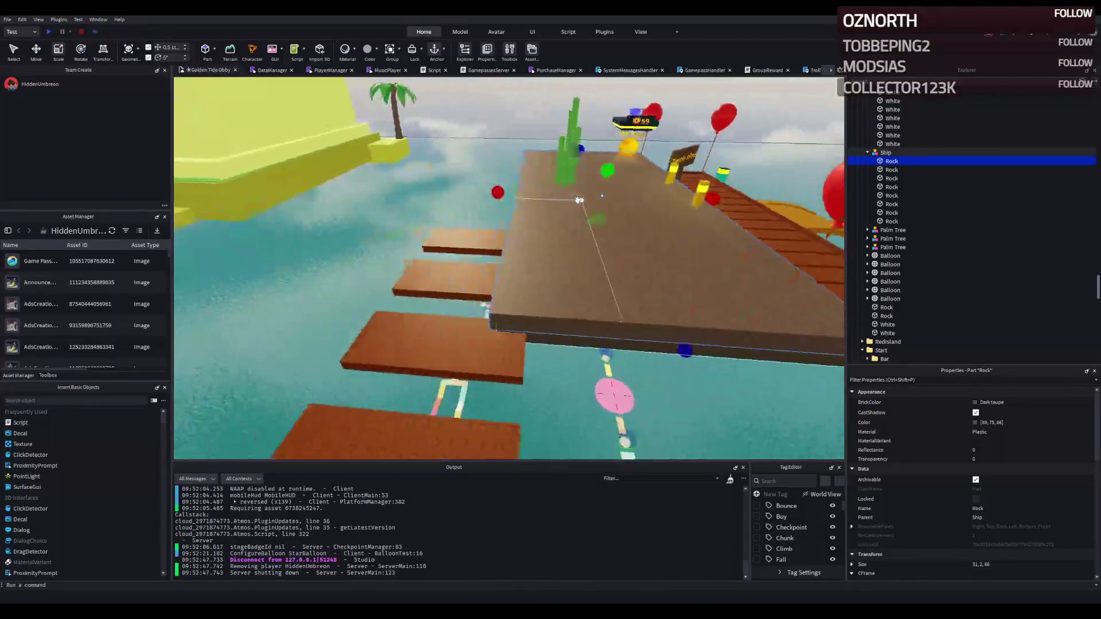
key("Left")
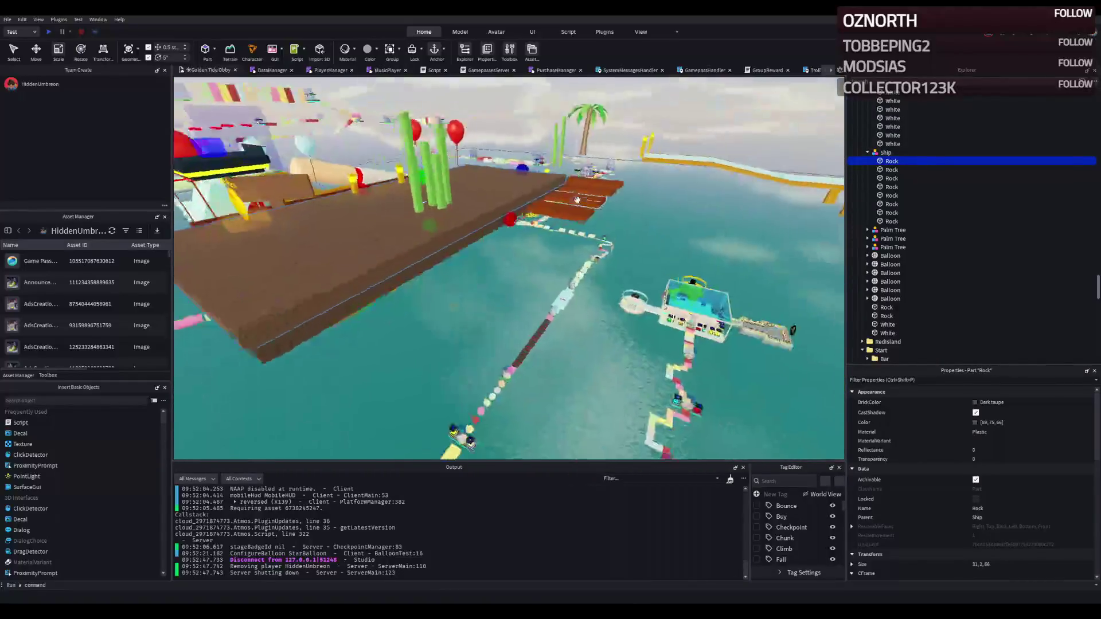
left_click(577, 200)
key("f")
left_click(501, 246, "ctrl")
left_click(487, 226, "ctrl")
left_click(510, 213, "ctrl")
key("ctrl+2")
mouse_move(526, 232)
left_mouse_down()
mouse_move(596, 240)
mouse_move(528, 231)
left_mouse_up()
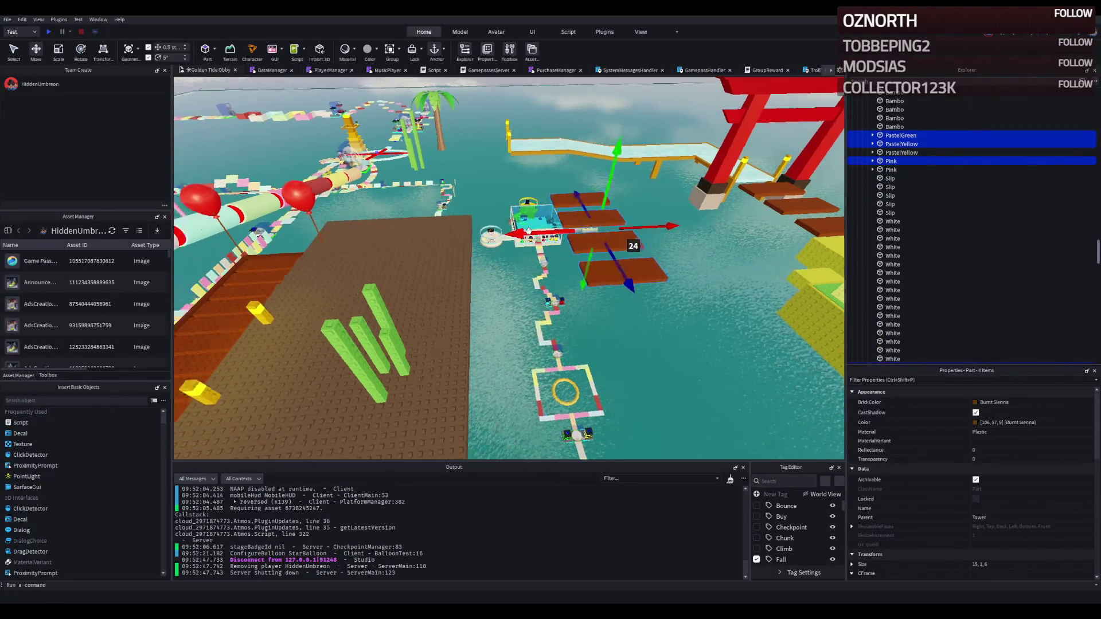
Focus on the Ship model and shift it 2 studs along X
scroll(528, 230, "down", 5)
left_click(429, 242)
key("f")
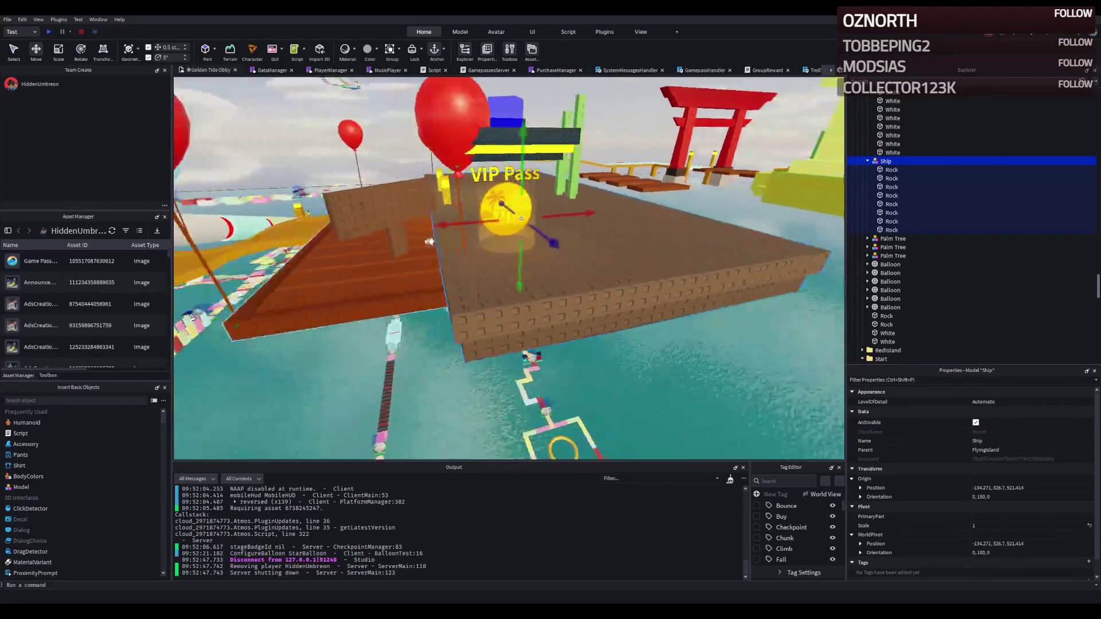
mouse_move(459, 223)
left_mouse_down()
mouse_move(469, 224)
mouse_move(439, 228)
left_mouse_up()
Lower the Ship model by 0.5 studs and select the yellow posts by the Temple Island sign
scroll(439, 228, "up", 10)
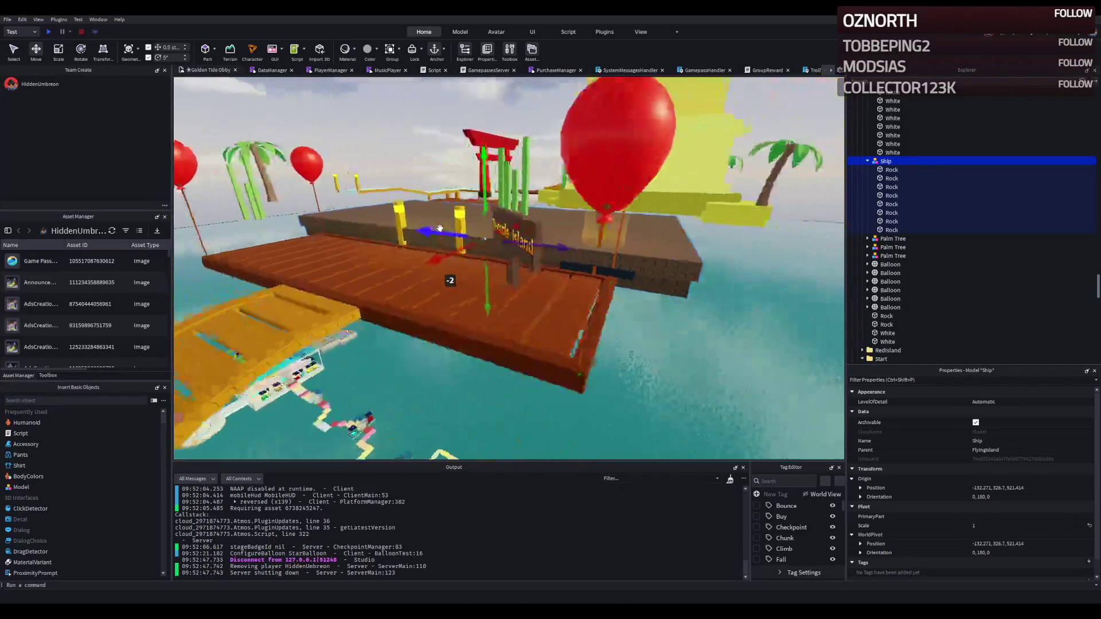
scroll(439, 228, "down", 10)
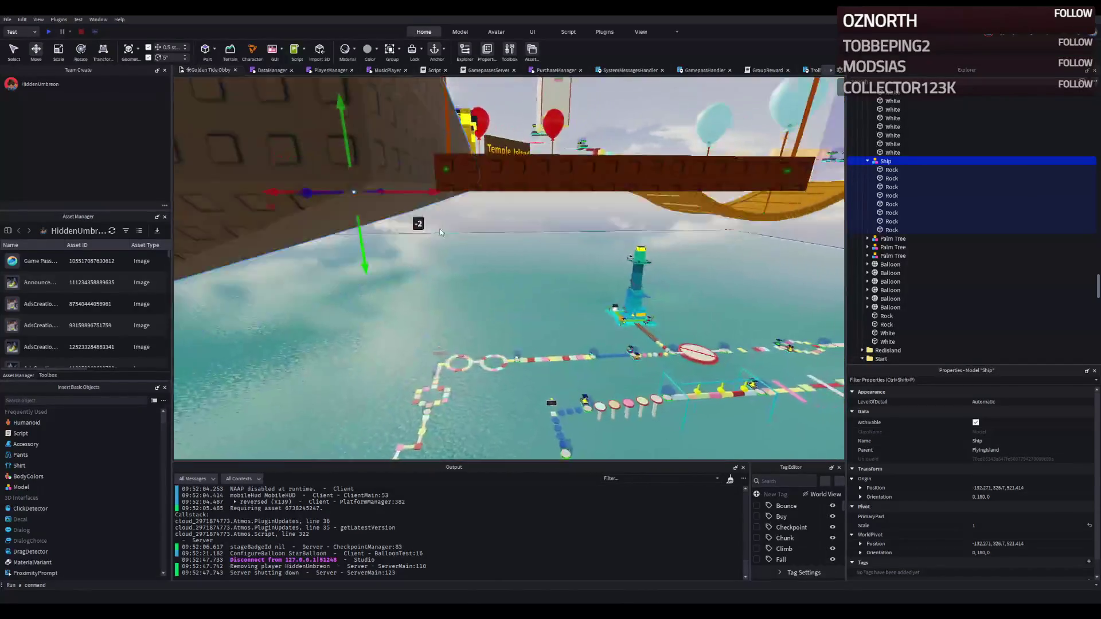
scroll(420, 229, "down", 5)
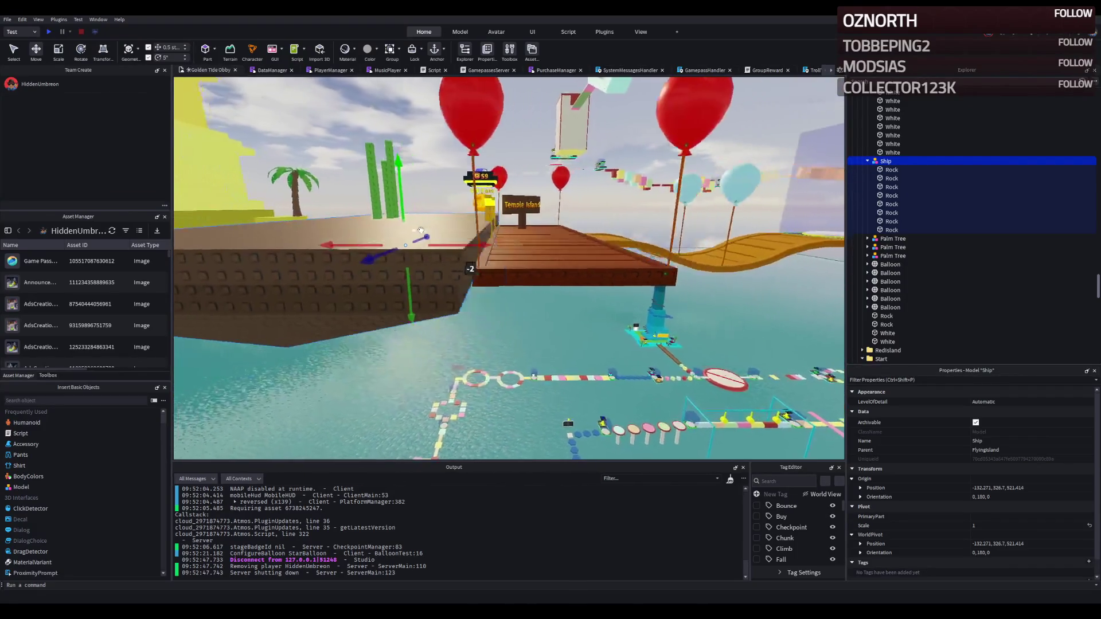
left_click_drag(405, 250, 408, 276)
scroll(408, 275, "up", 10)
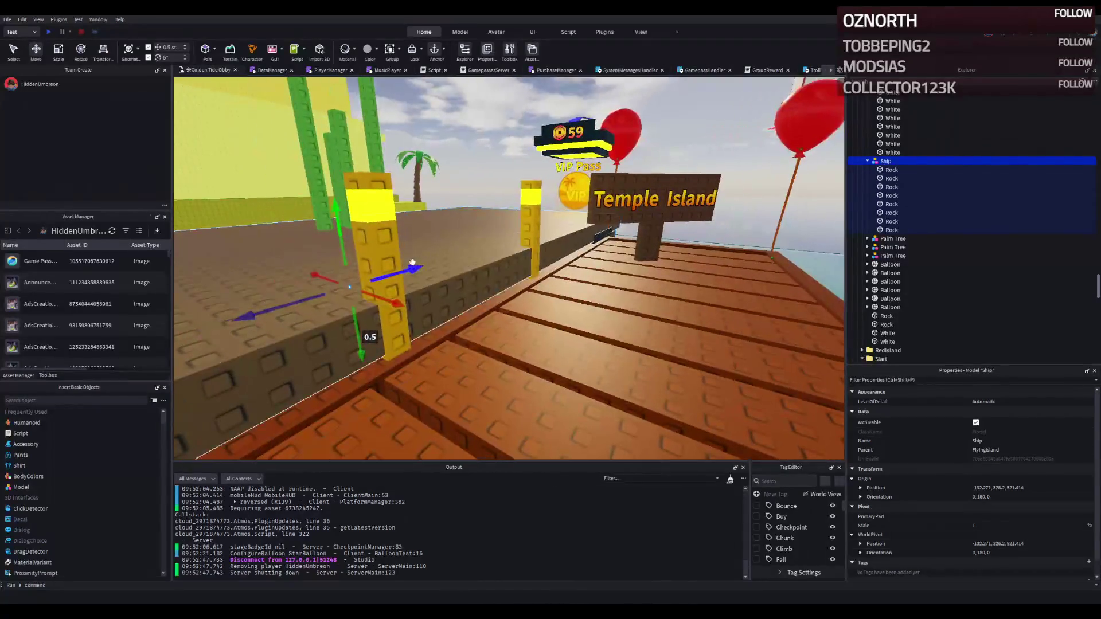
left_click(378, 258)
Recolour the four yellow posts, trying CGAbrown, Fawn brown and Pine Cone before settling on Medium brown
left_click(527, 191, "ctrl")
left_click(376, 178, "ctrl")
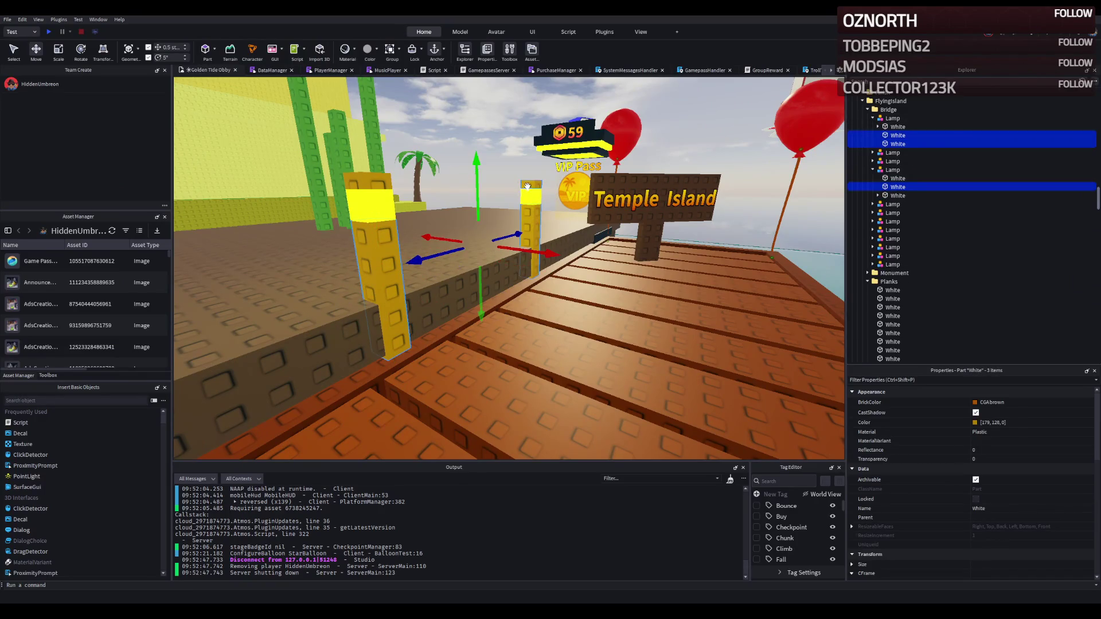
left_click(972, 404)
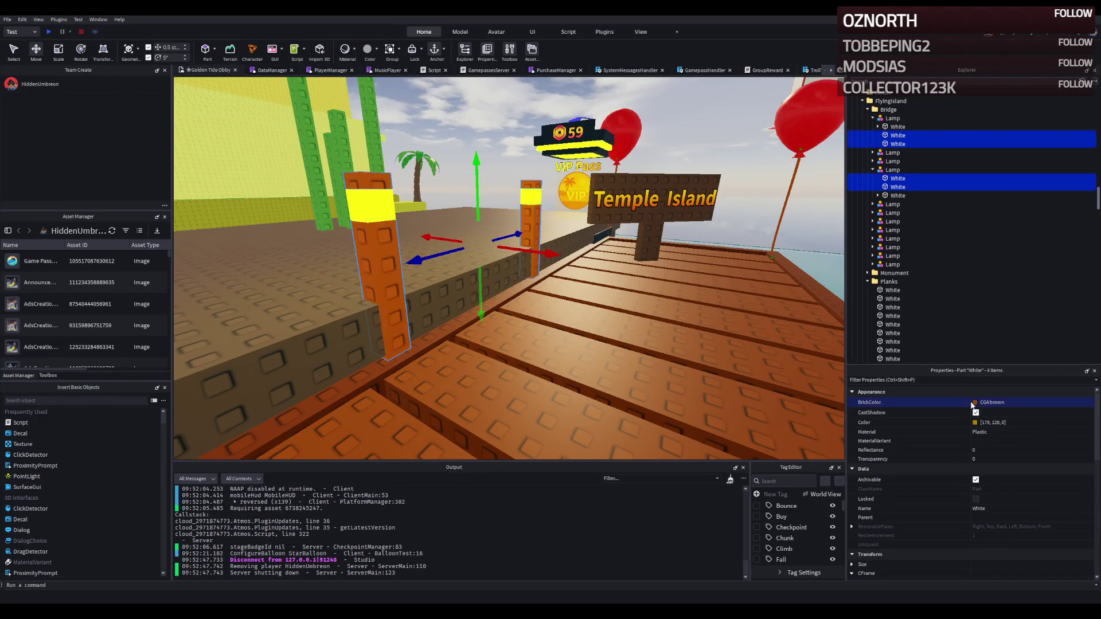
key("ctrl+z")
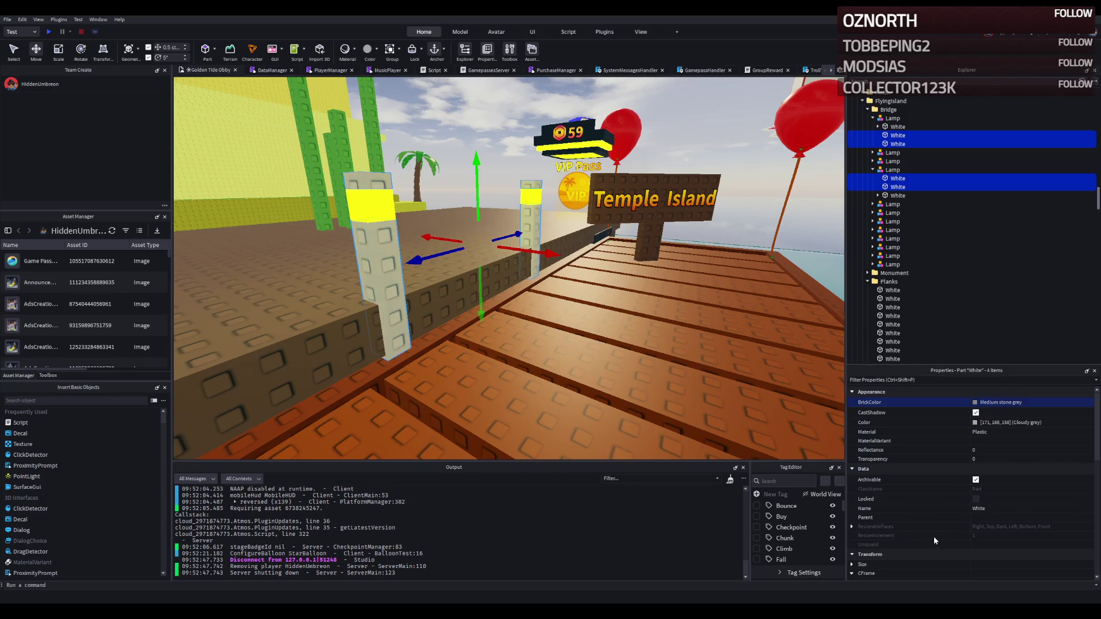
key("ctrl+y")
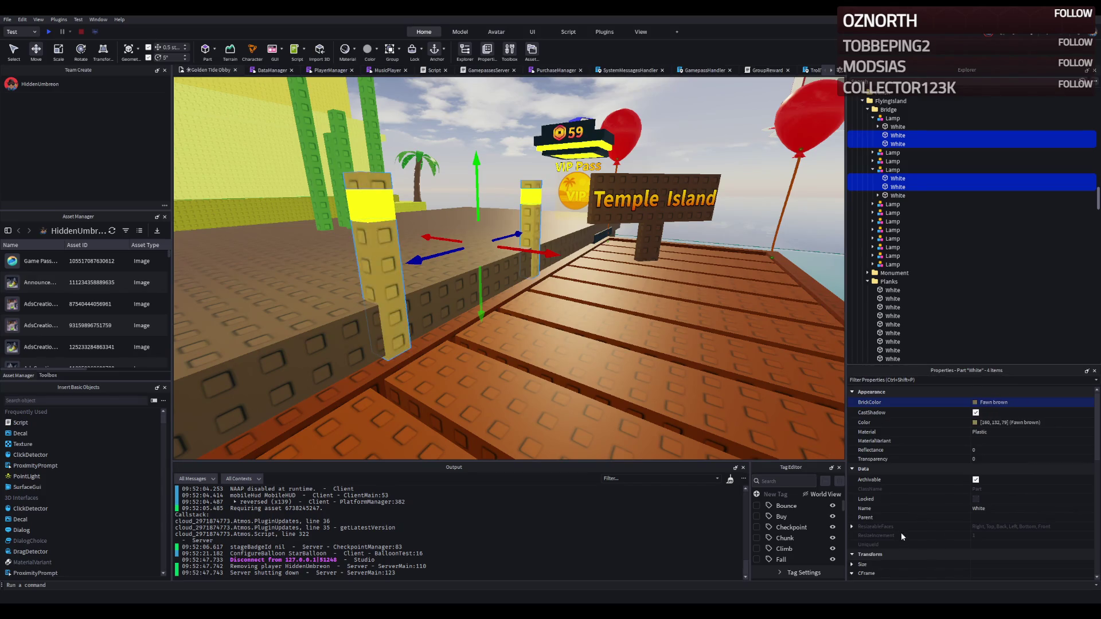
key("ctrl+y")
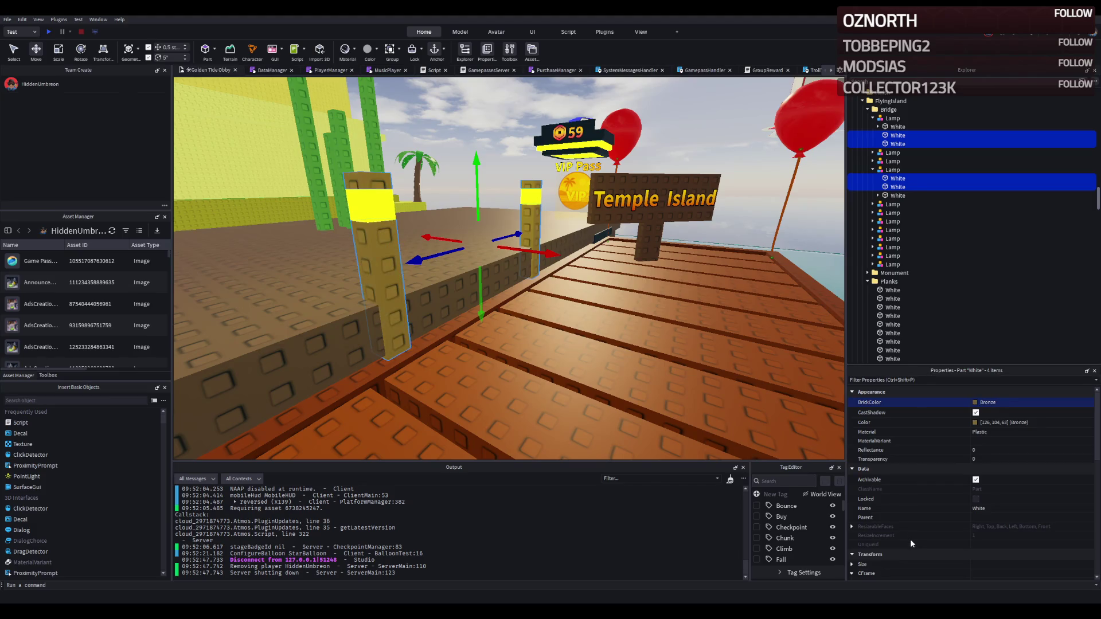
key("ctrl+y")
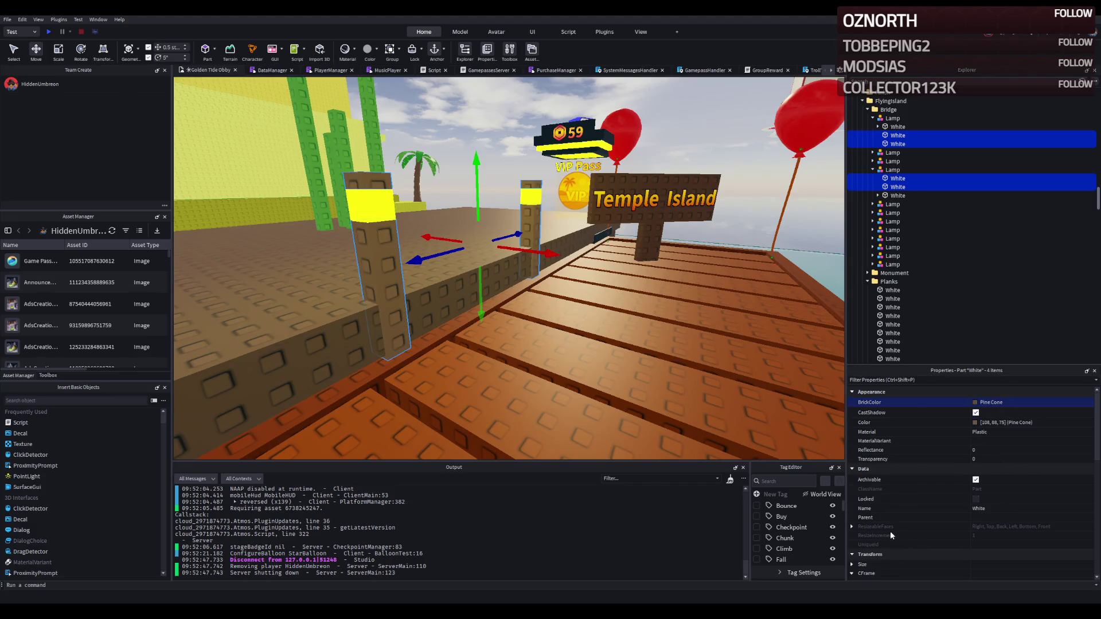
key("ctrl+y")
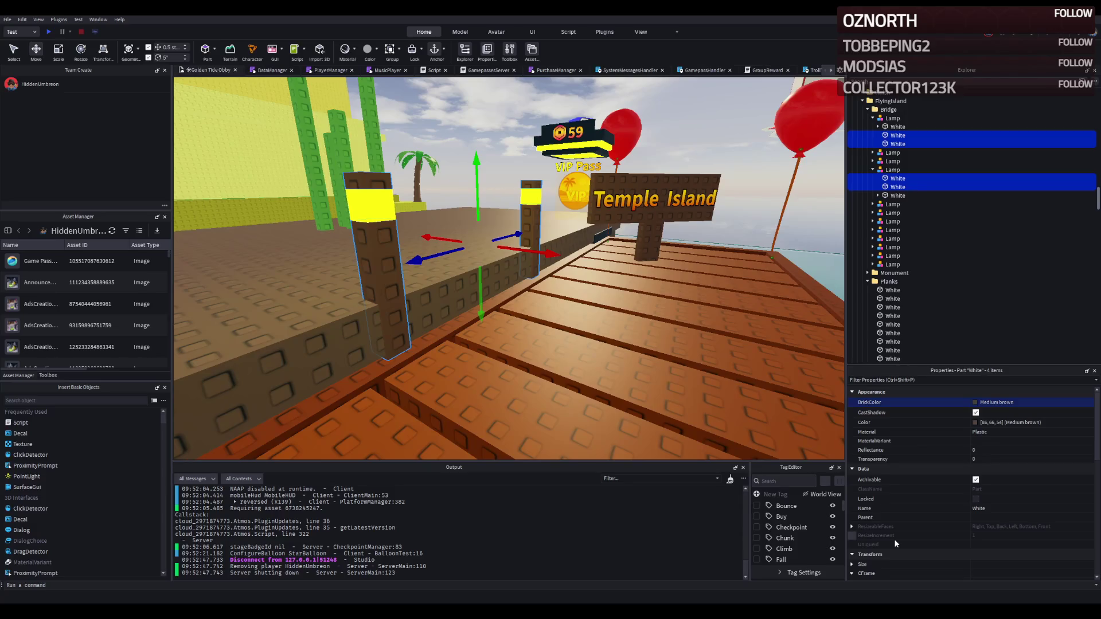
Select the first Lamp model on the bridge
left_click(370, 201)
scroll(477, 263, "up", 5)
left_click(436, 272)
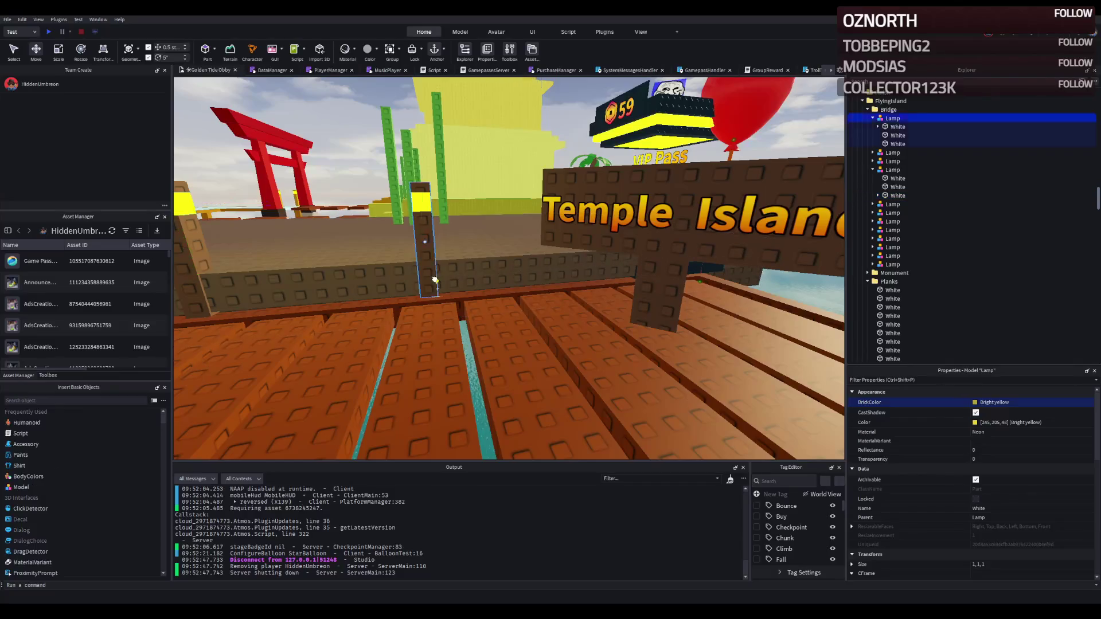
Slide the Ship model about 1.5 studs sideways
left_click(467, 245)
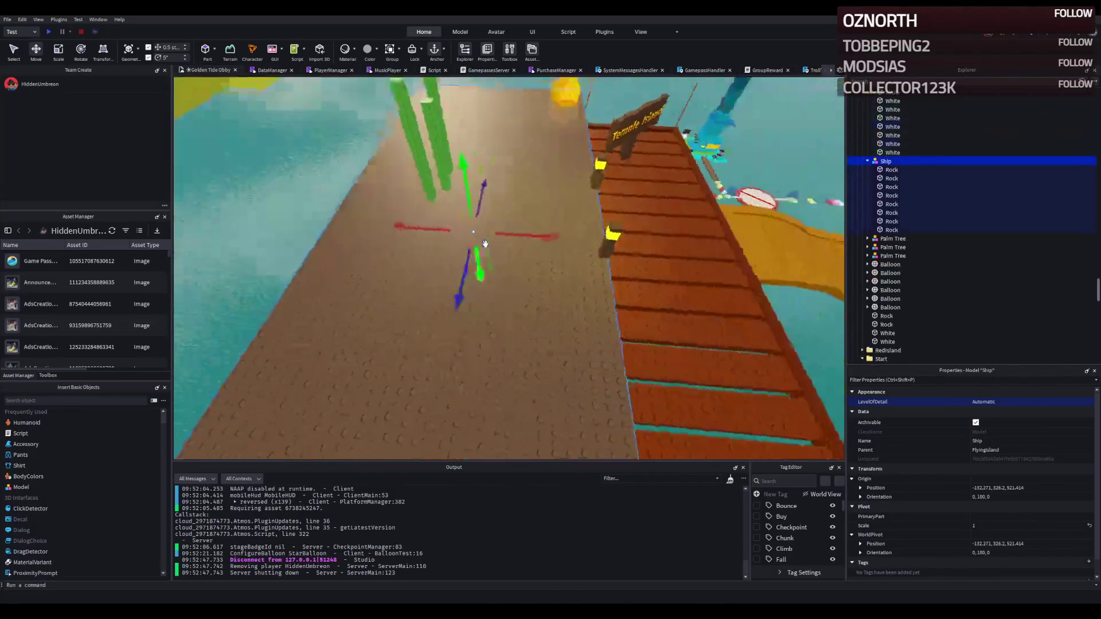
left_click_drag(471, 247, 462, 247)
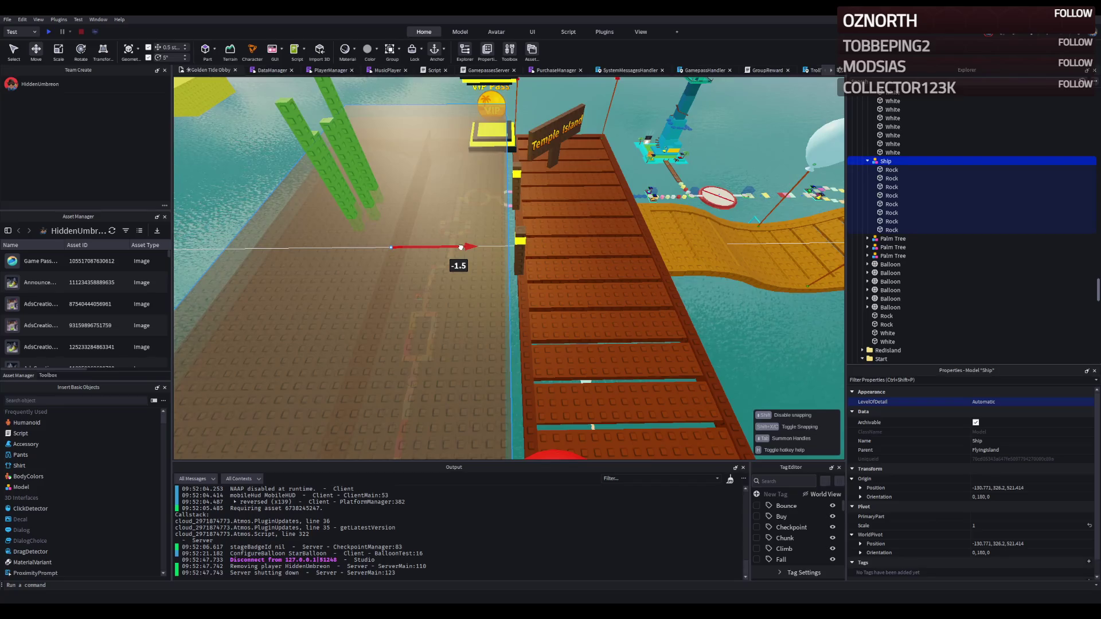
scroll(462, 247, "up", 3)
Select both bridge lamps and shift them half a stud along the bridge edge
left_click(481, 229)
left_click(488, 154, "ctrl")
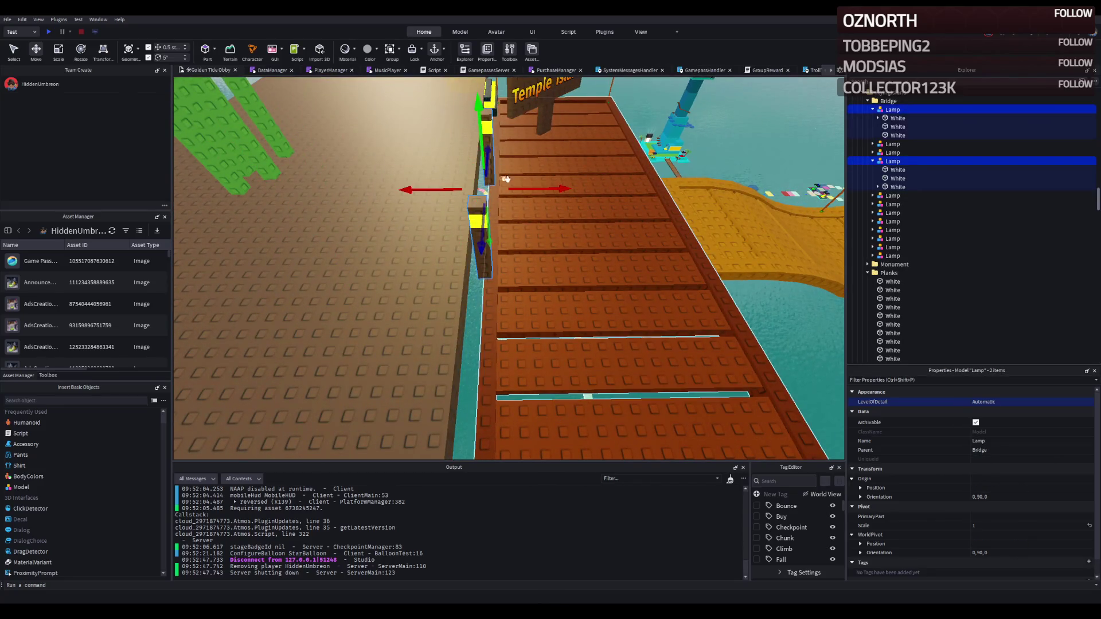
left_click_drag(523, 187, 530, 192)
scroll(530, 192, "up", 3)
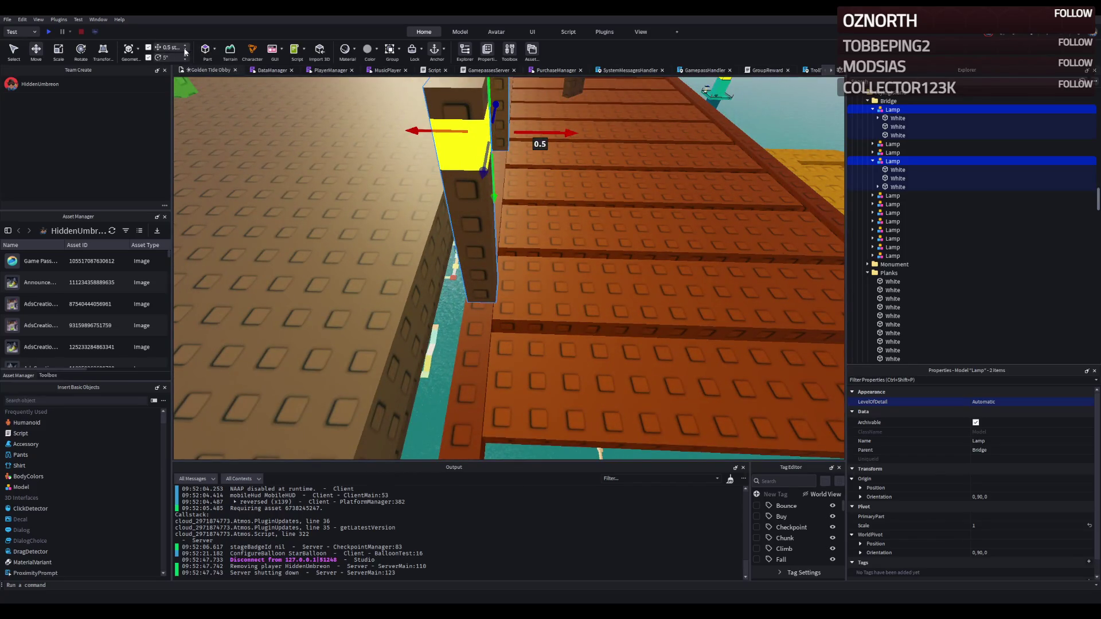
scroll(547, 168, "down", 3)
left_click_drag(548, 168, 553, 161)
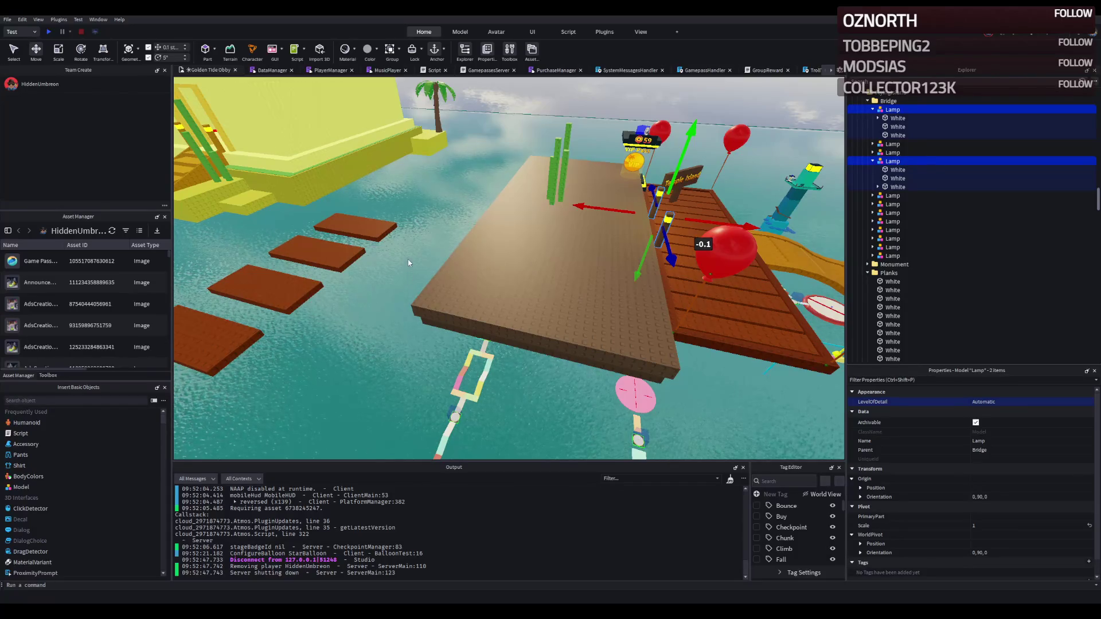
Zoom the view out and back in around the two bridge lamps
scroll(407, 261, "down", 2)
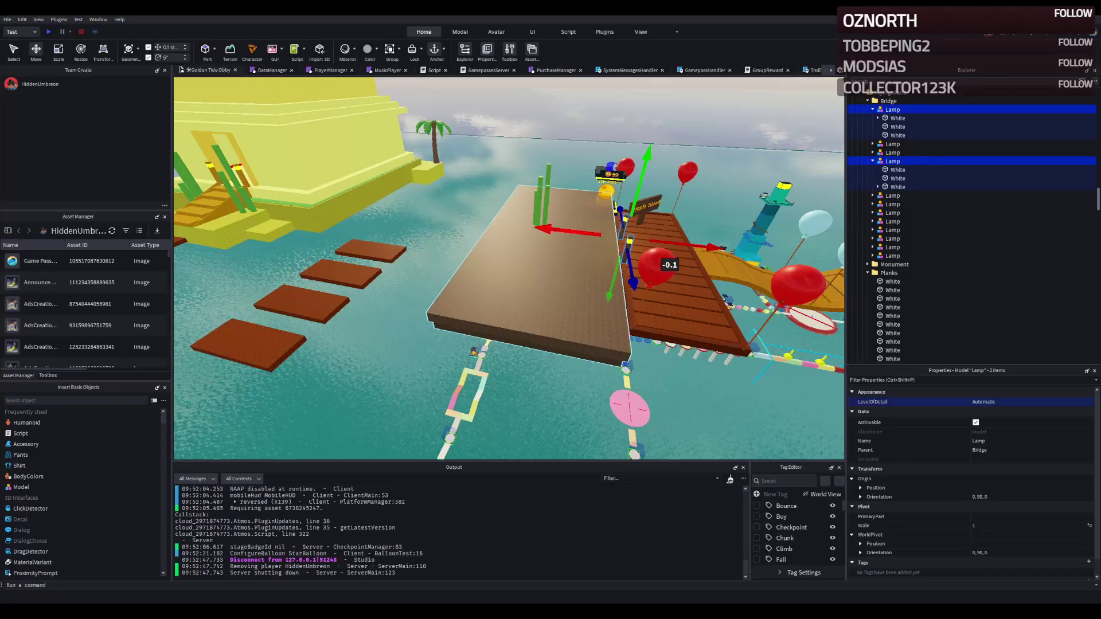
scroll(558, 221, "up", 3)
left_click_drag(558, 222, 559, 225)
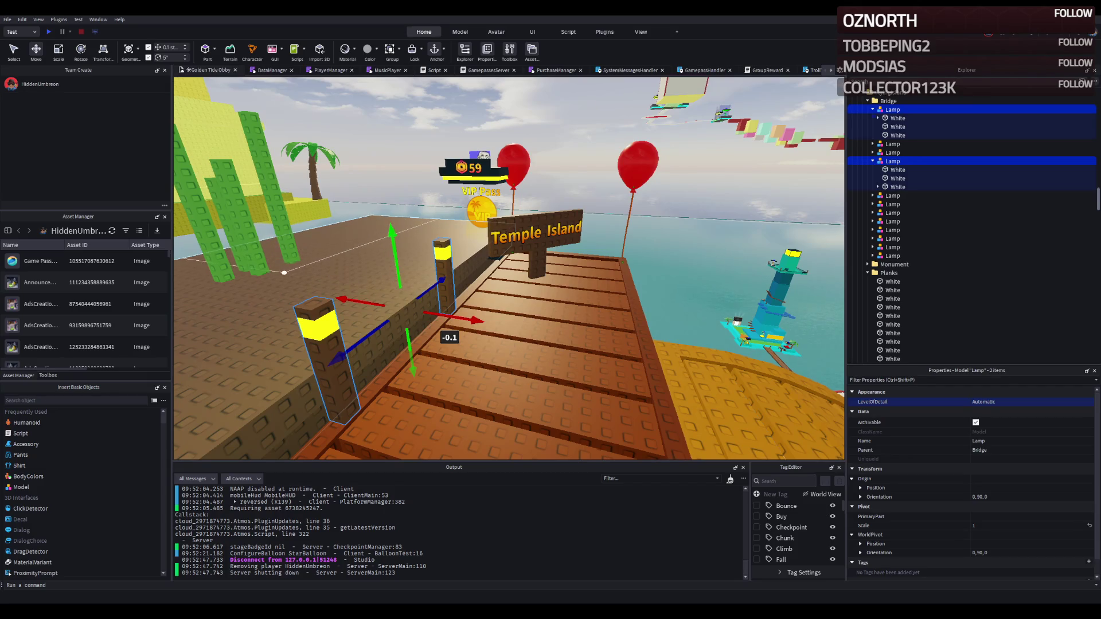
scroll(378, 275, "up", 5)
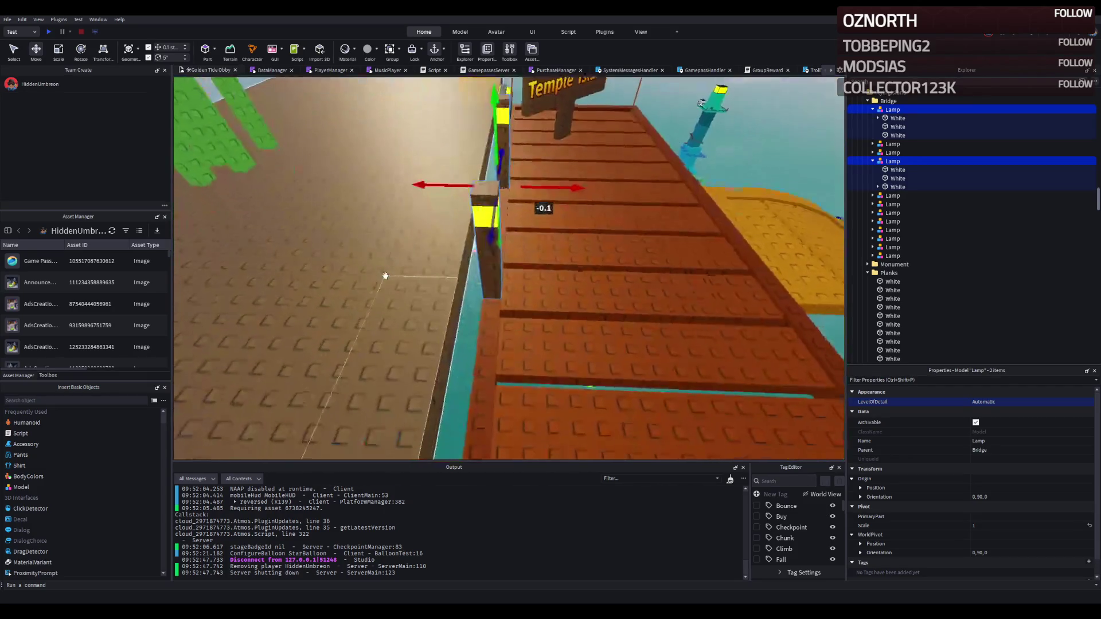
scroll(386, 276, "down", 5)
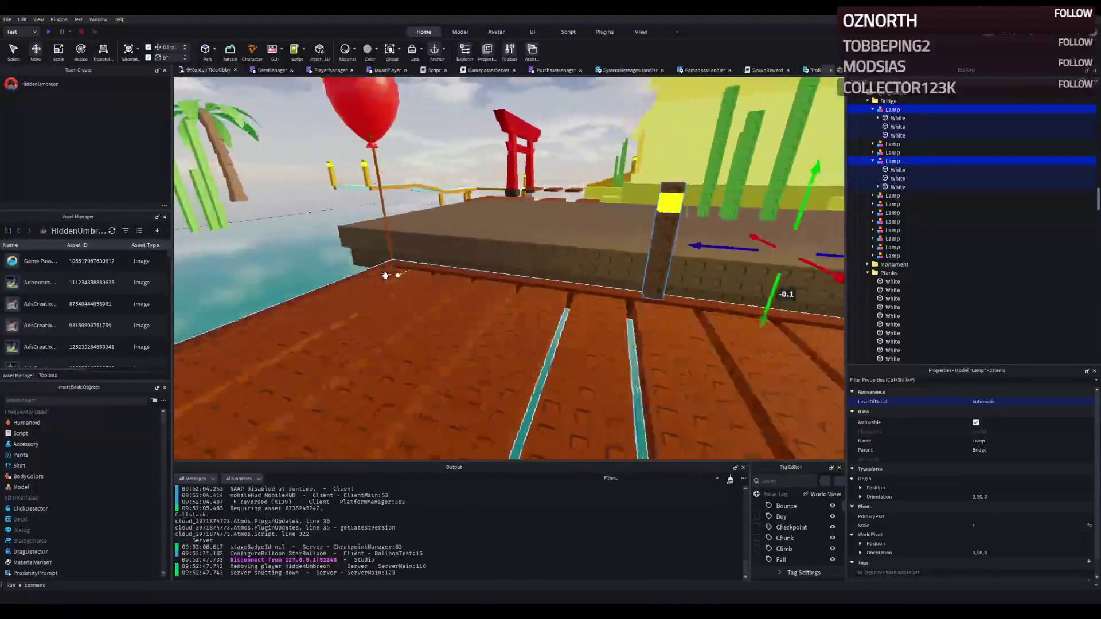
scroll(385, 276, "down", 3)
scroll(387, 277, "up", 5)
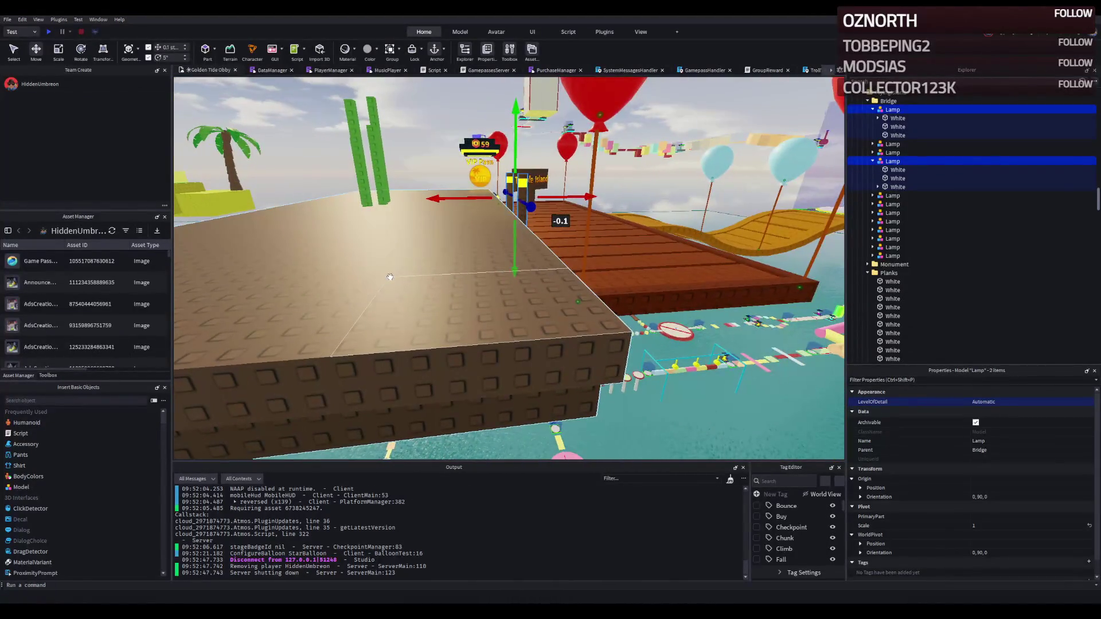
Select the ship's deck Rock part and scale it into a thin strip 1 stud wide
left_click(390, 277)
key("Left")
key("Left")
key("Left")
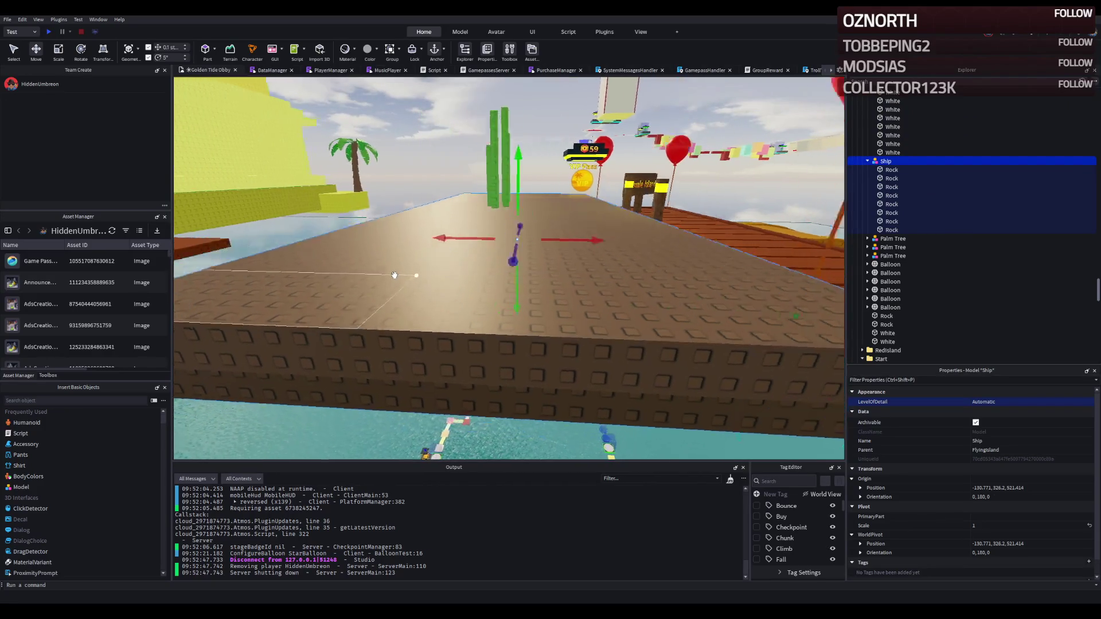
scroll(394, 275, "down", 3)
key("Left")
key("Left")
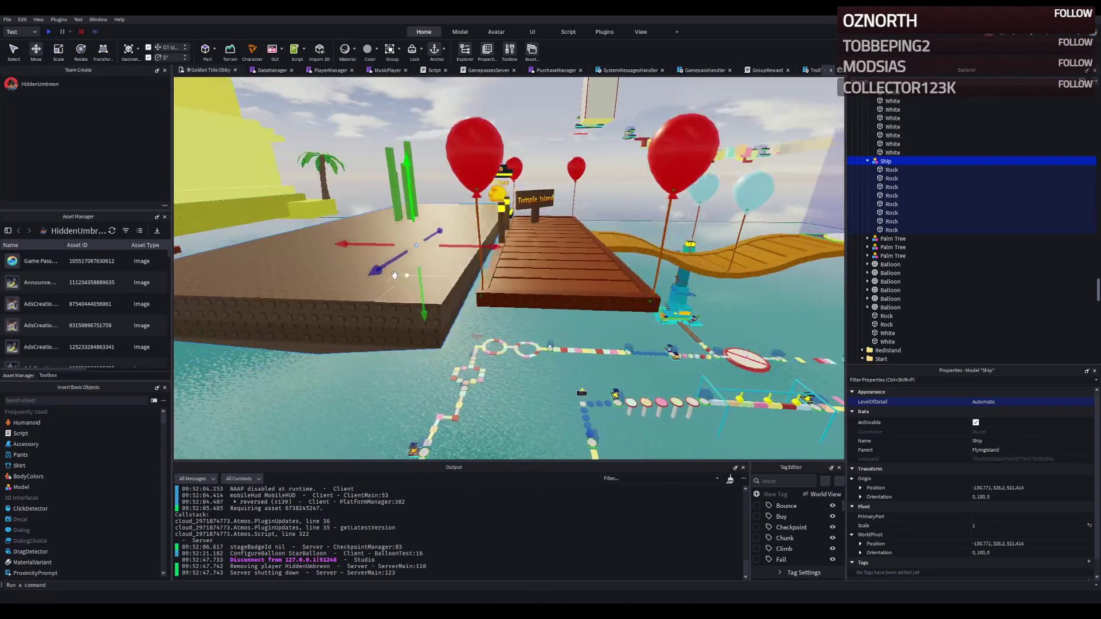
key("q")
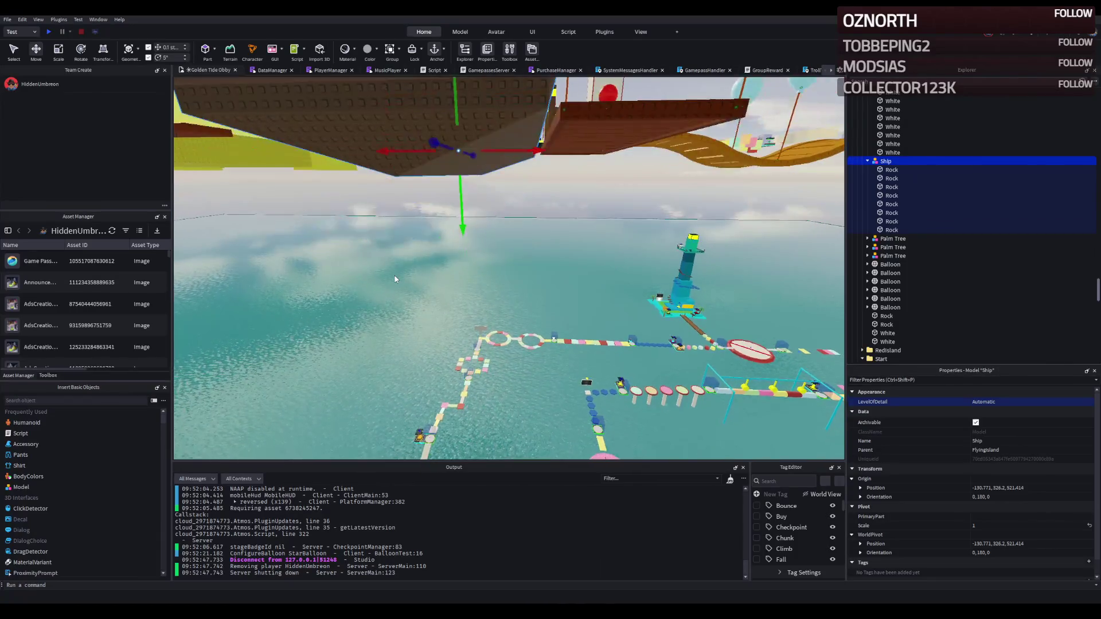
key("e")
key("e")
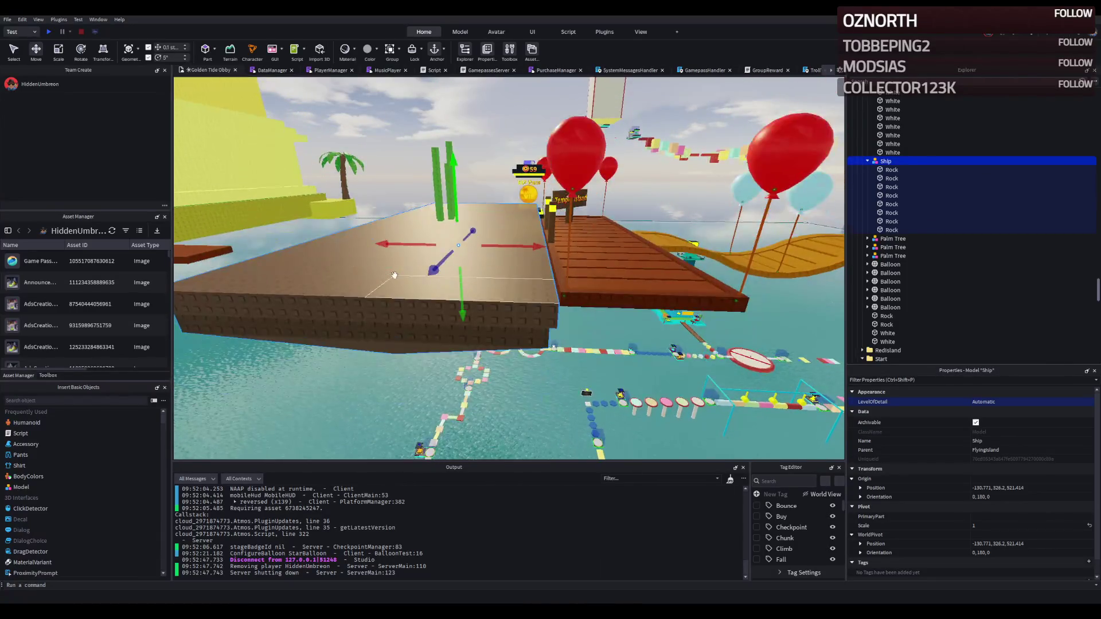
key("q")
key("q")
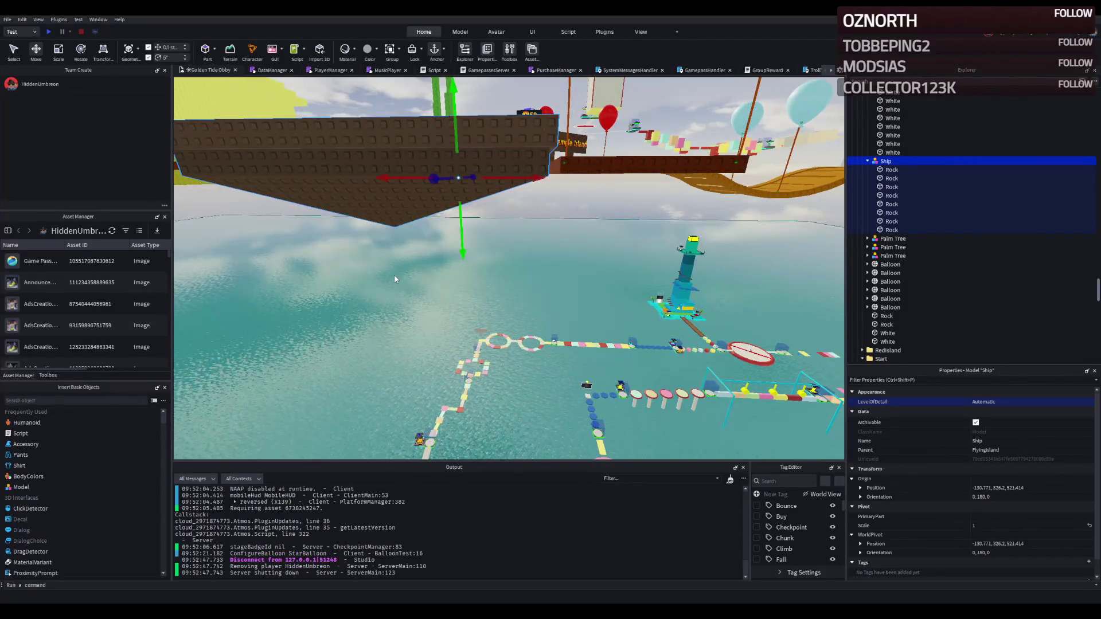
key("e")
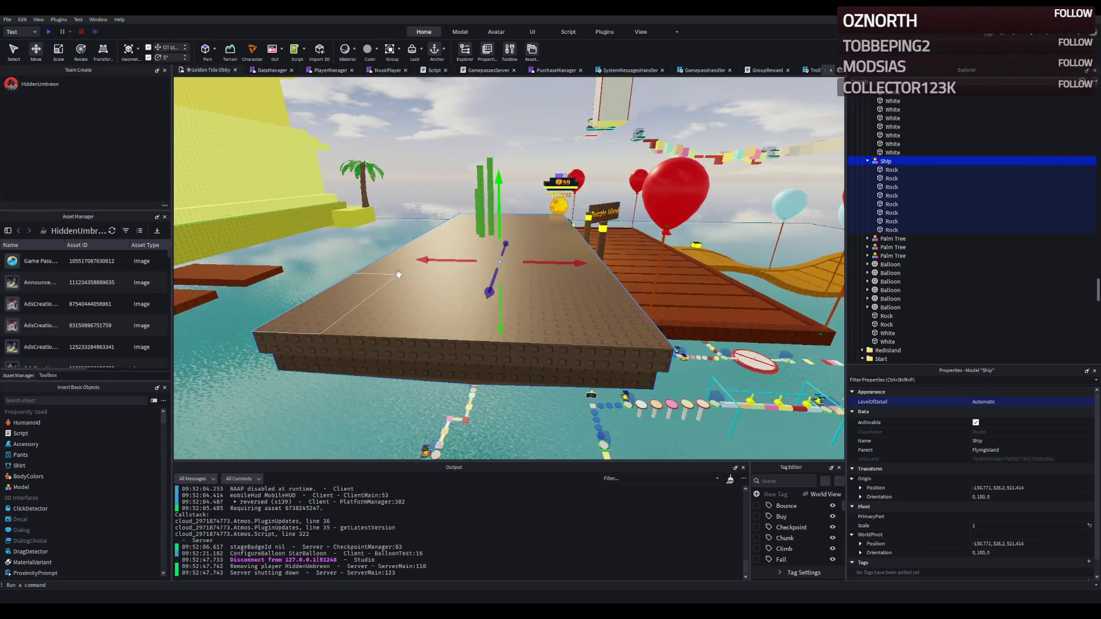
left_click(418, 278)
key("ctrl+3")
mouse_move(502, 270)
left_mouse_down()
mouse_move(421, 268)
mouse_move(515, 239)
left_mouse_up()
key("f")
Raise the strip up along the deck edge and set its BrickColor to Cocoa
key("ctrl+2")
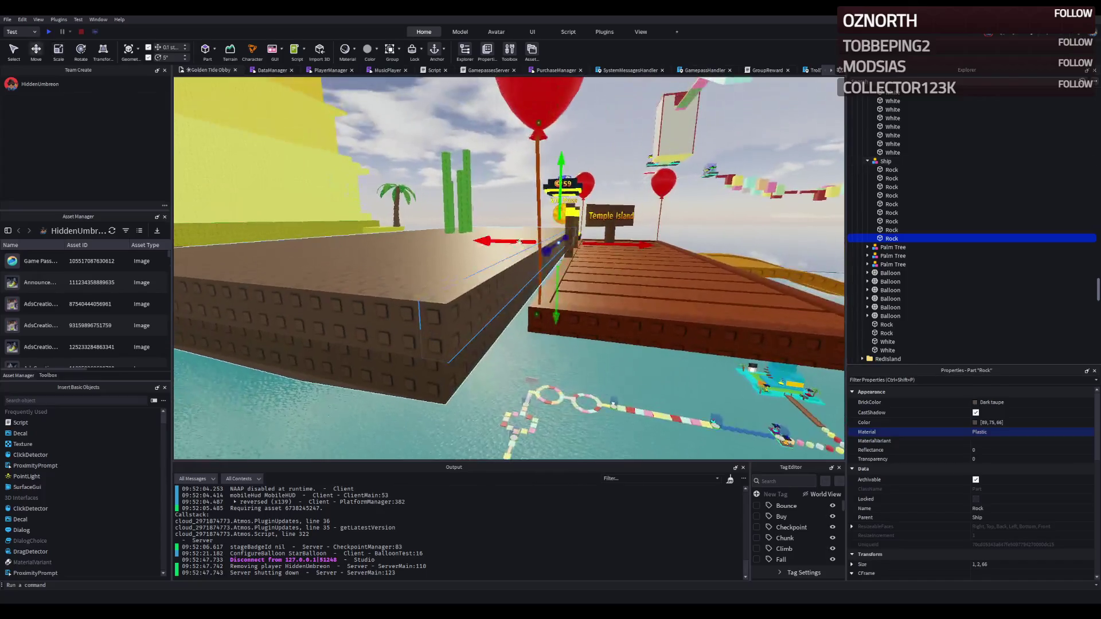
left_click_drag(557, 290, 558, 277)
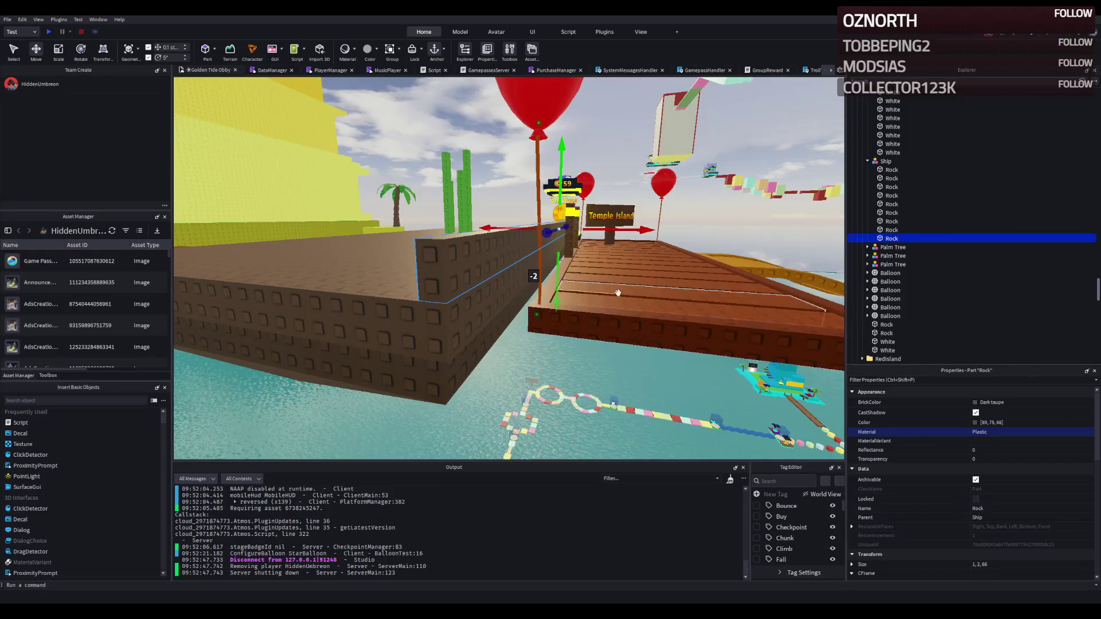
key("d")
left_click(986, 422)
key("ctrl+v")
key("Return")
key("ctrl+z")
key("ctrl+z")
key("ctrl+z")
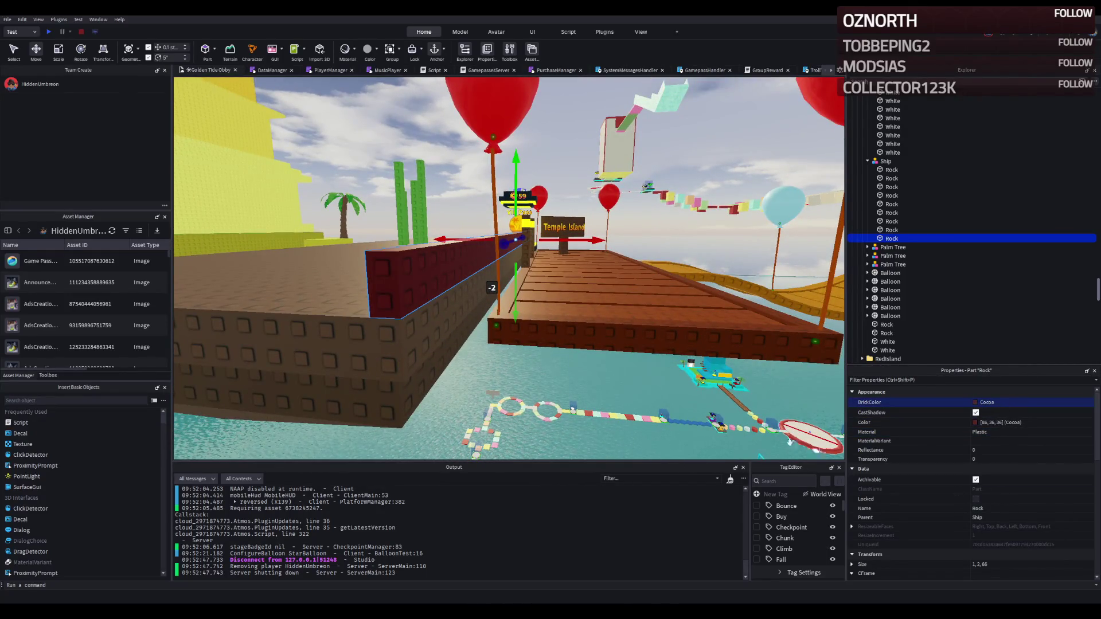
key("Left")
key("s")
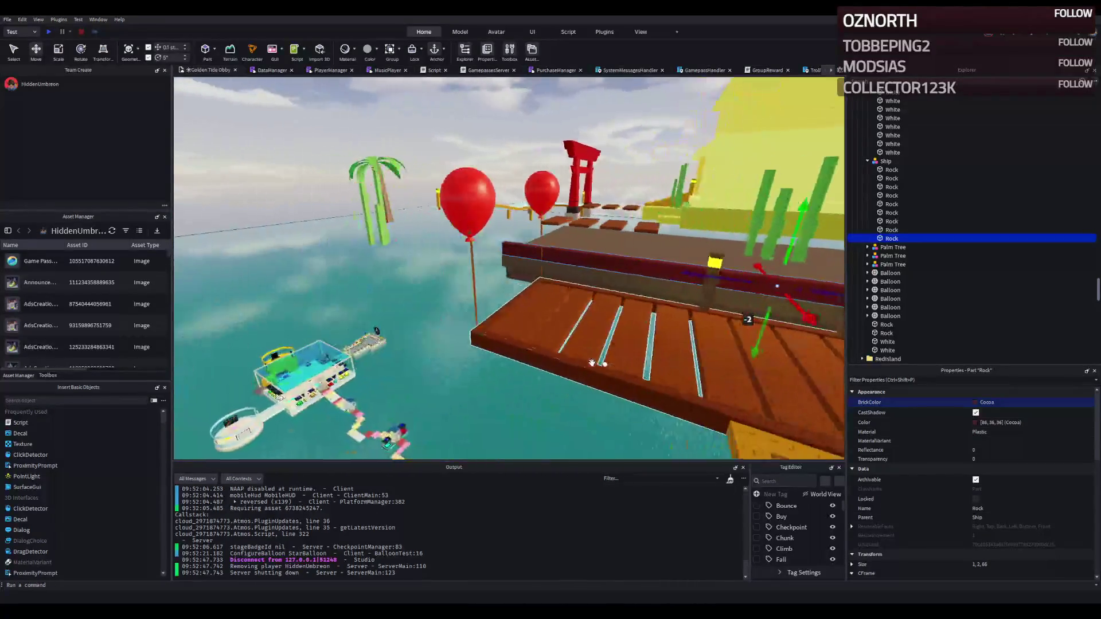
key("Right")
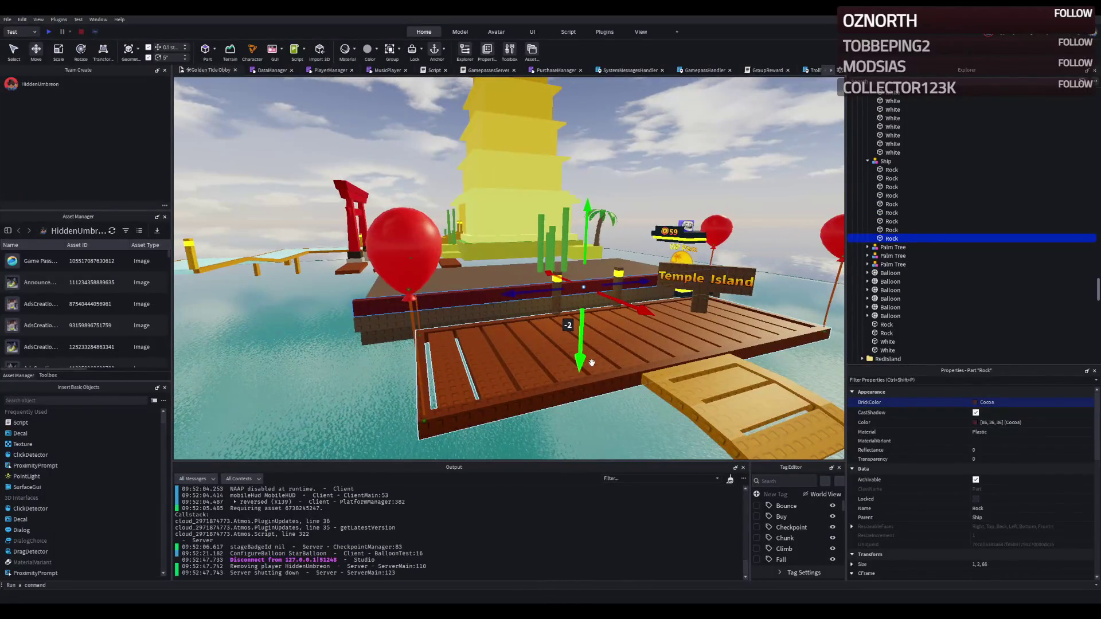
key("q")
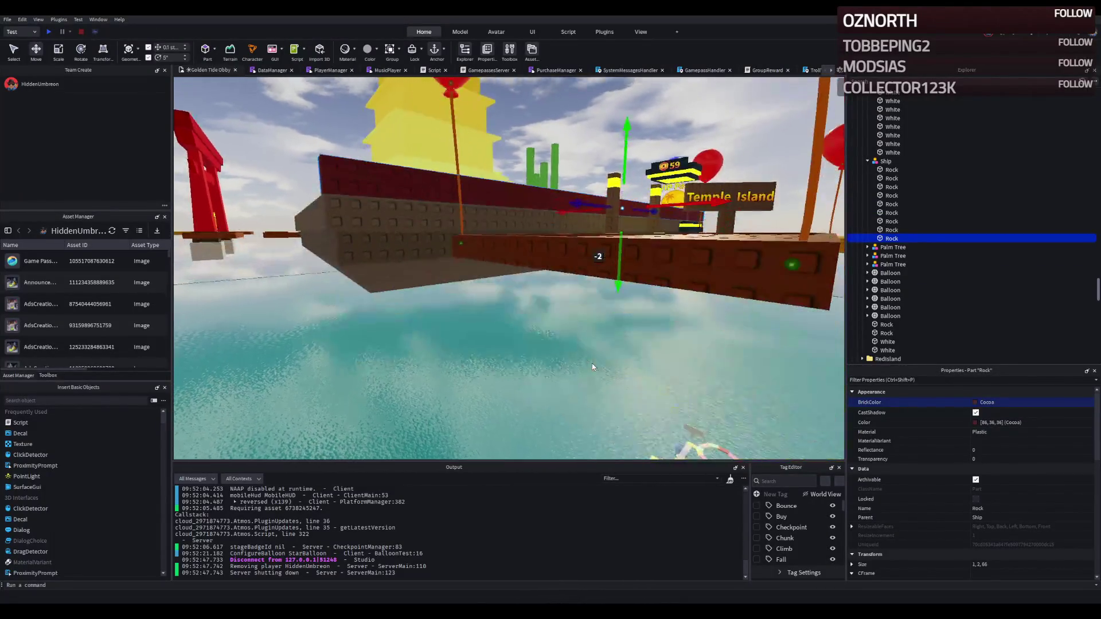
key("e")
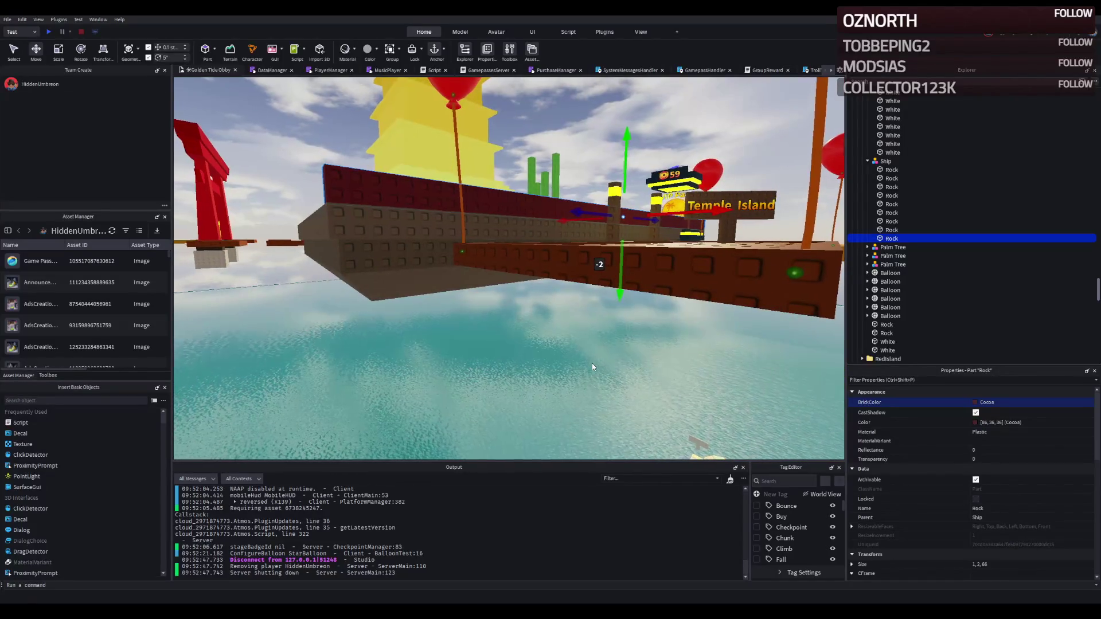
Select a Dark taupe hull block and slide it left along its length
key("e")
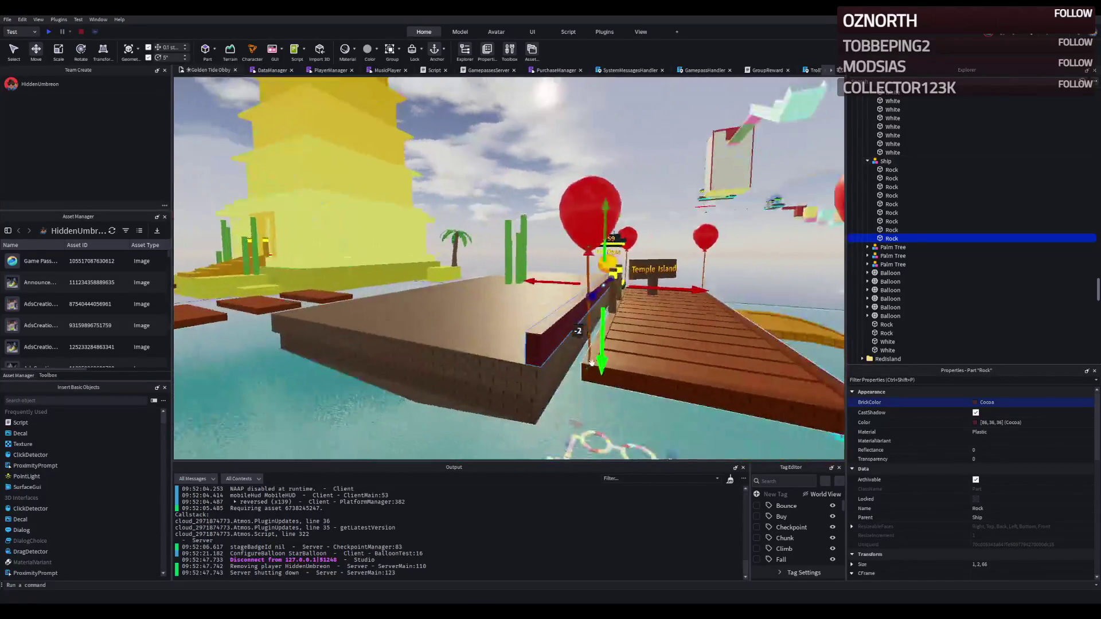
key("q")
left_click(458, 265)
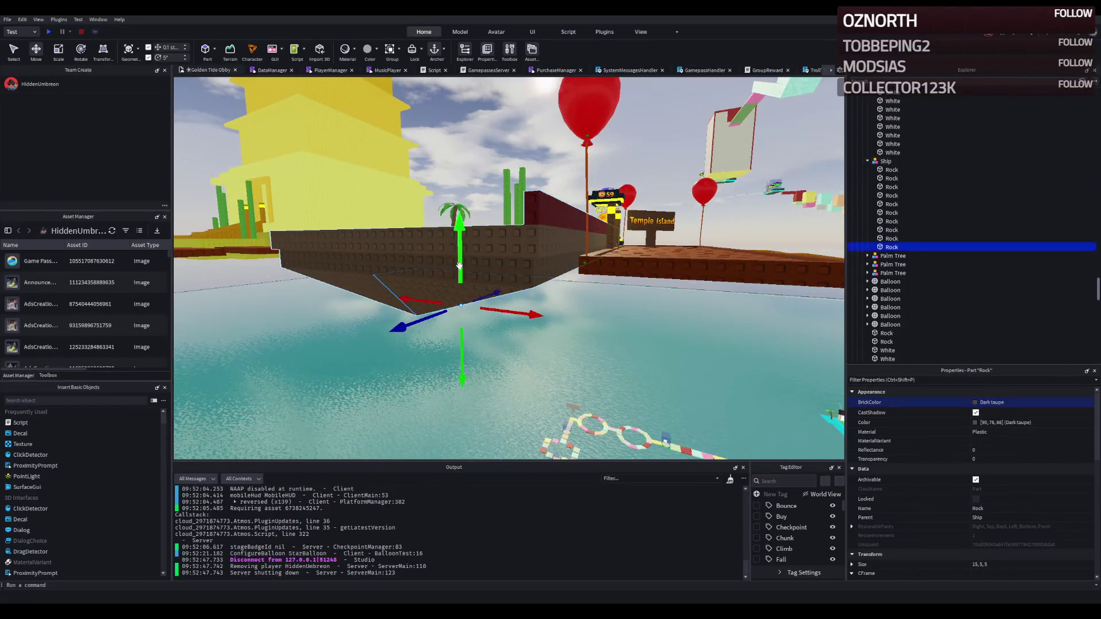
mouse_move(427, 314)
left_mouse_down()
mouse_move(397, 303)
mouse_move(344, 311)
left_mouse_up()
scroll(370, 310, "up", 5)
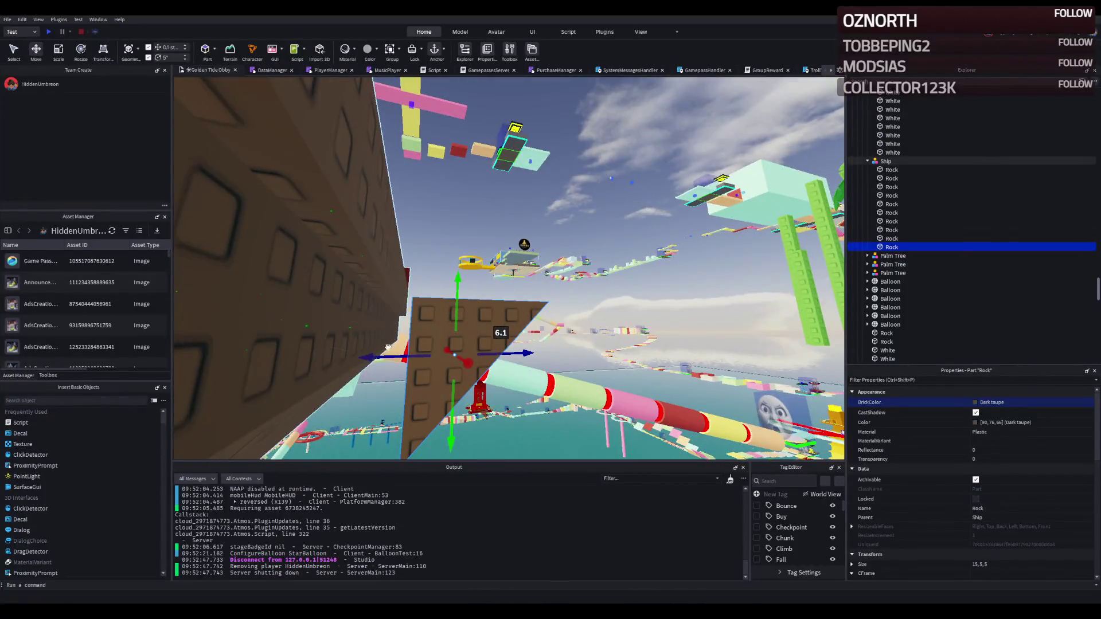
left_click_drag(388, 347, 361, 365)
Thin the block to 0.6 studs and stretch it lengthwise along the hull
key("ctrl+3")
mouse_move(499, 355)
left_mouse_down()
mouse_move(402, 360)
mouse_move(418, 357)
left_mouse_up()
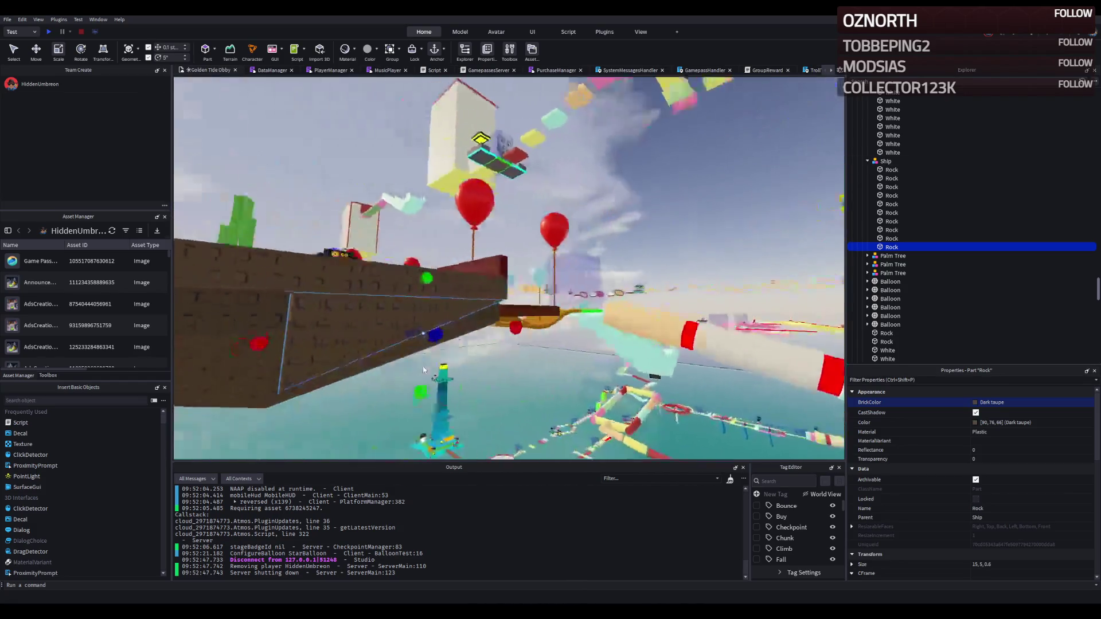
key("f")
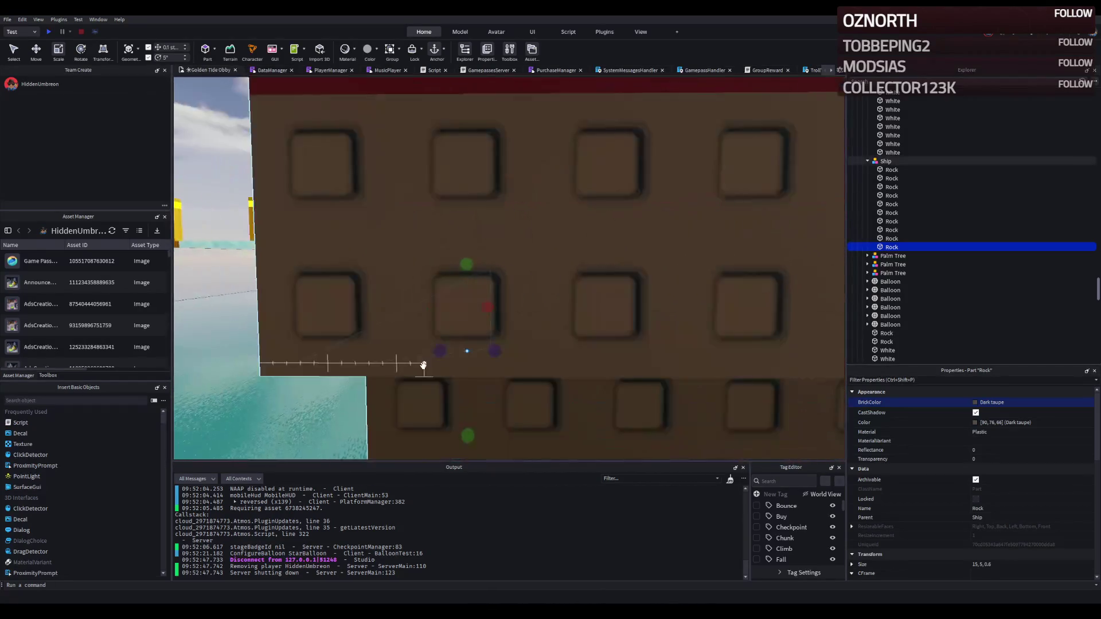
mouse_move(509, 290)
left_mouse_down()
mouse_move(508, 350)
mouse_move(535, 377)
mouse_move(536, 309)
left_mouse_up()
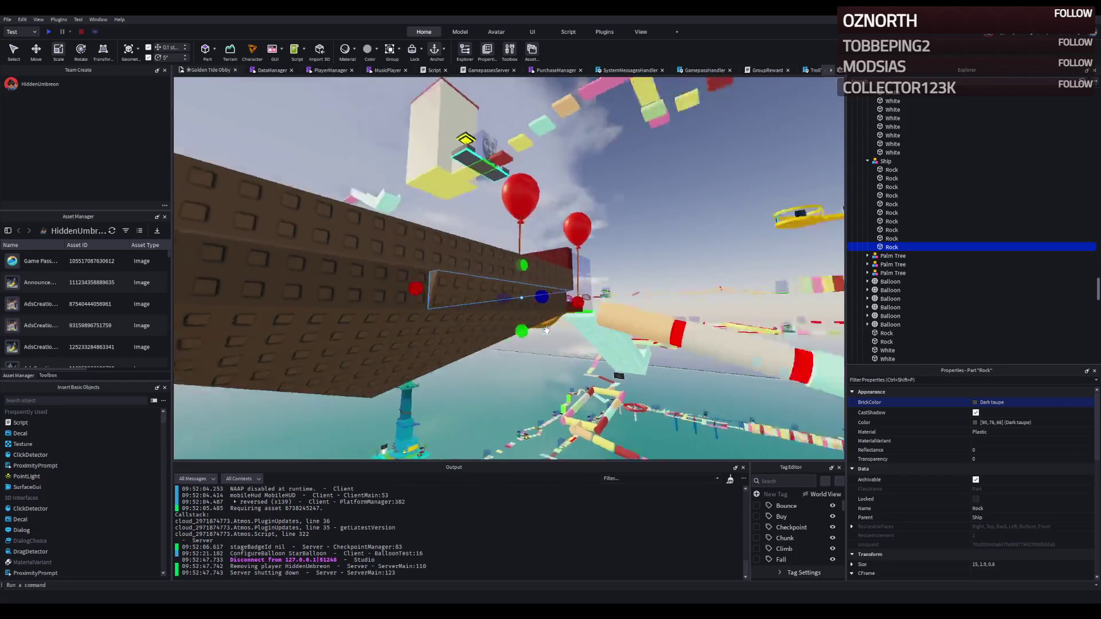
Duplicate a Rock piece on the hull wall and raise the copy 1.5 studs toward the top edge
left_click(536, 318)
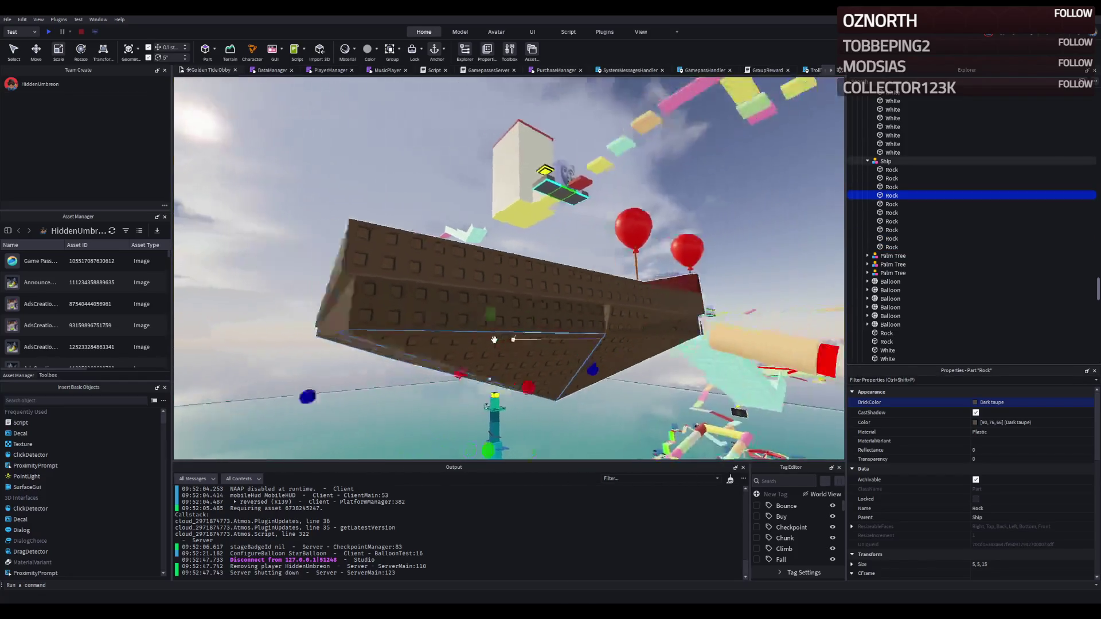
key("ctrl+d")
key("ctrl+2")
mouse_move(422, 336)
left_mouse_down()
mouse_move(401, 318)
mouse_move(418, 309)
mouse_move(405, 344)
mouse_move(437, 293)
left_mouse_up()
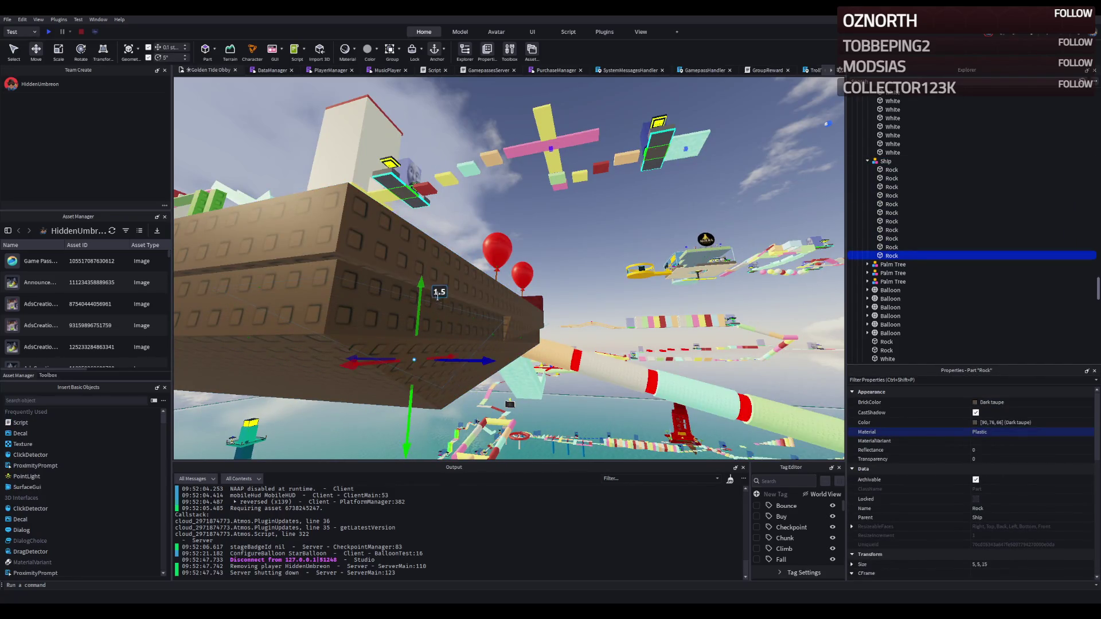
left_click_drag(489, 361, 489, 360)
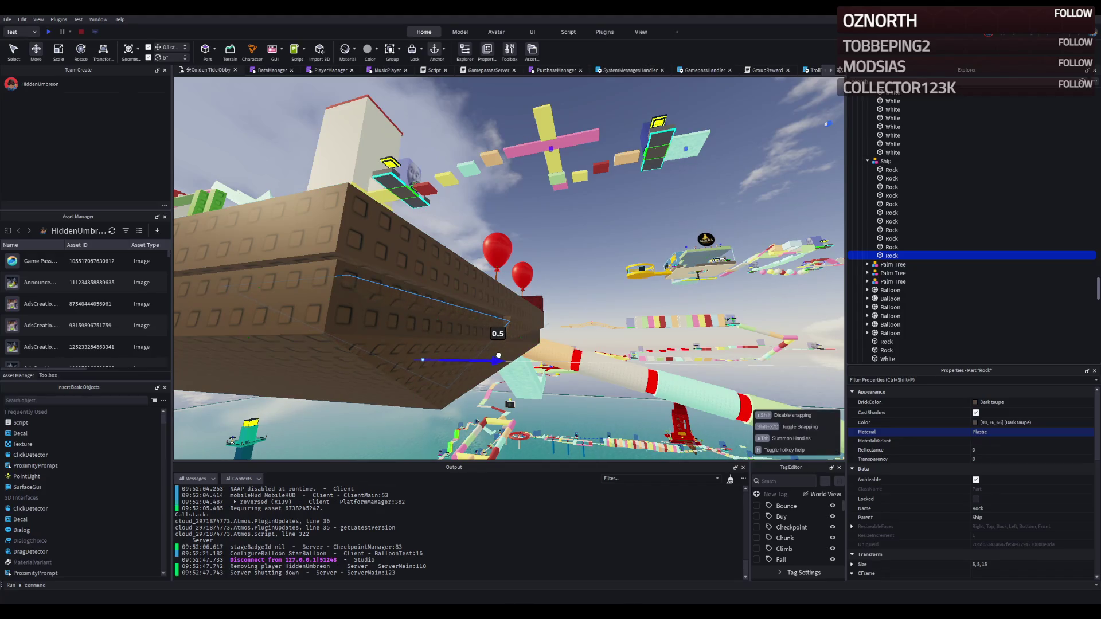
key("w")
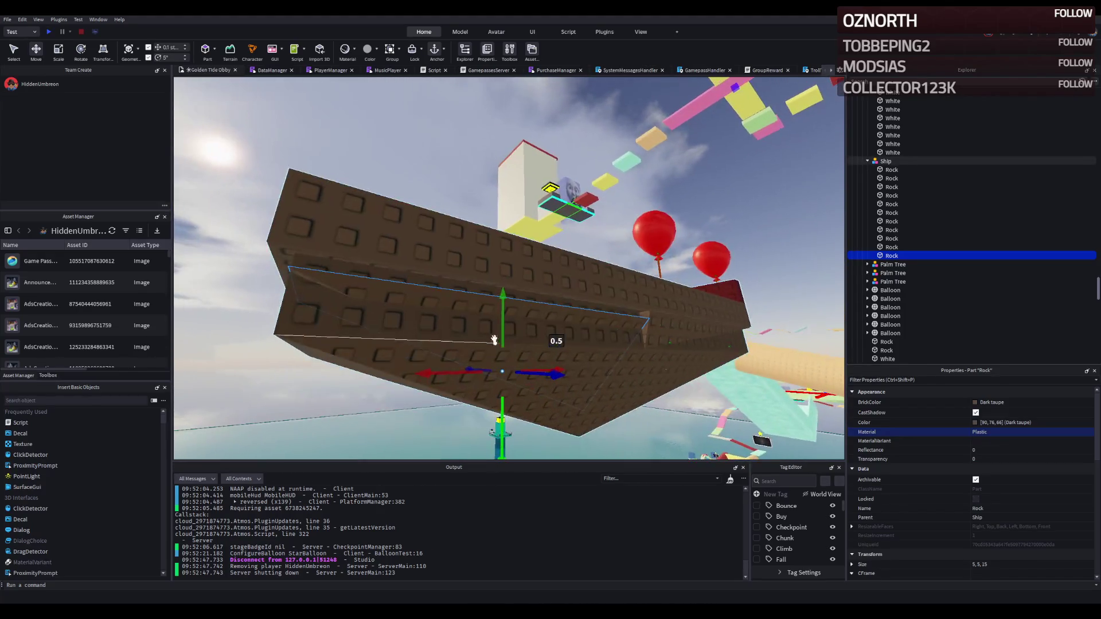
left_click_drag(497, 300, 511, 283)
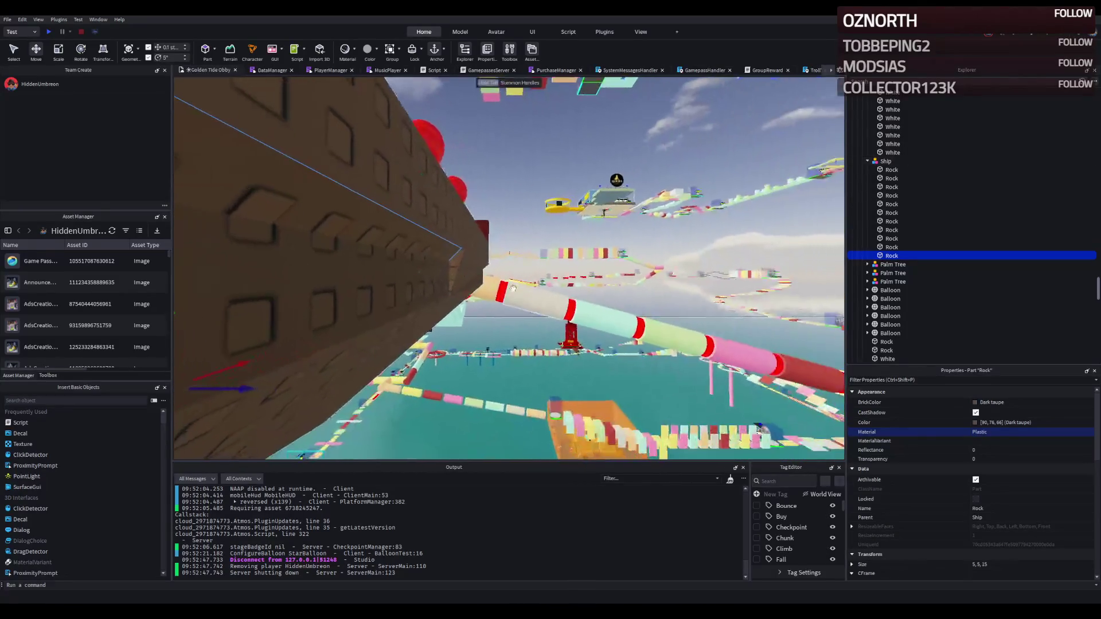
key("a")
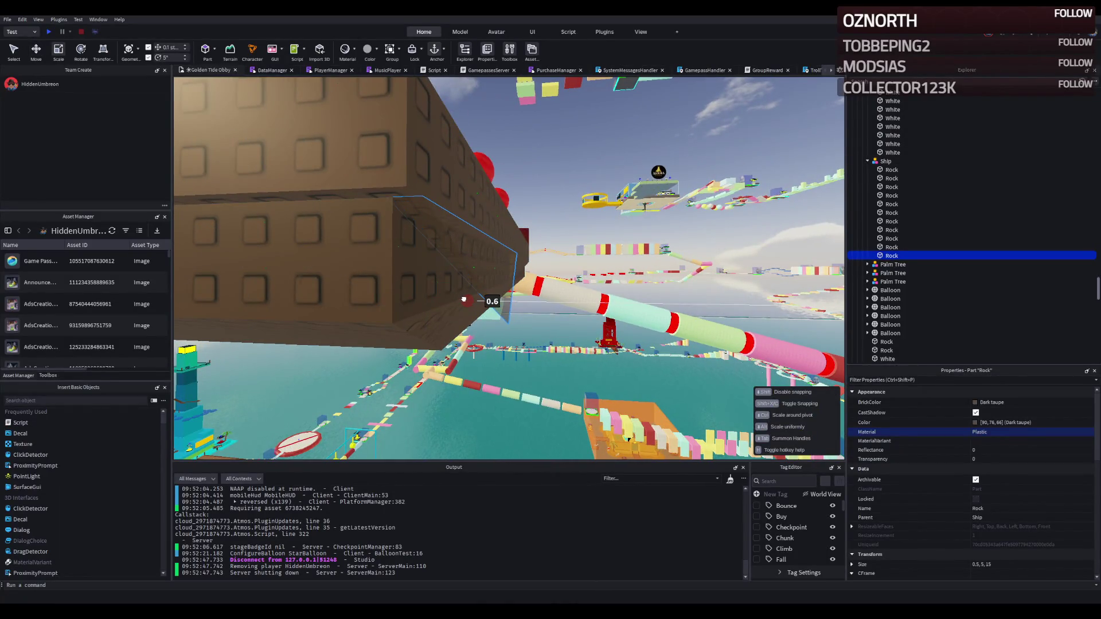
key("a")
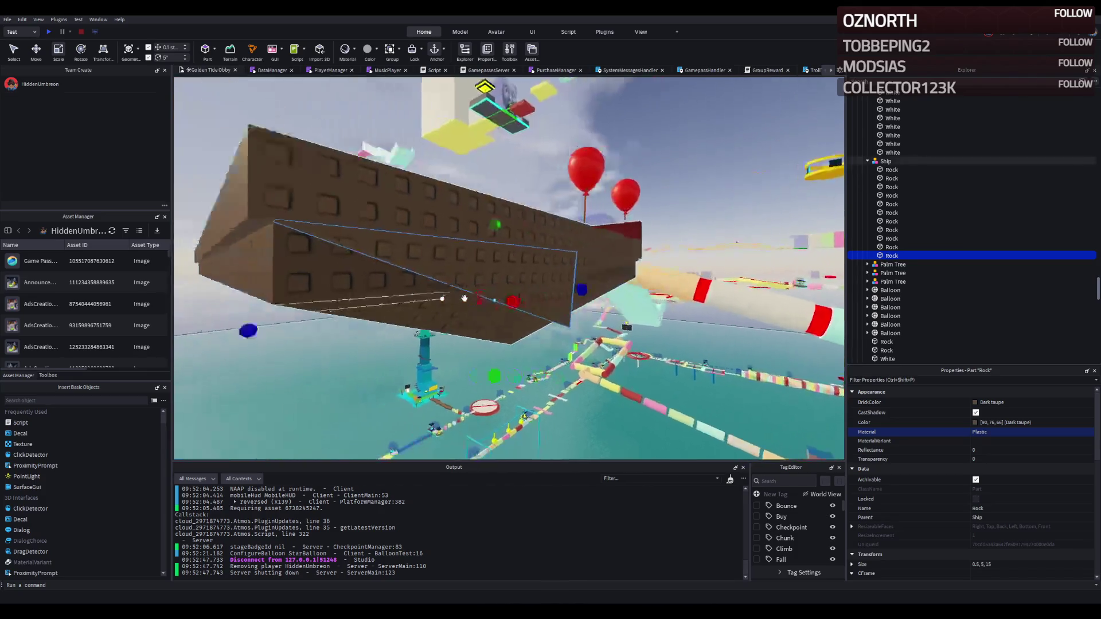
key("a")
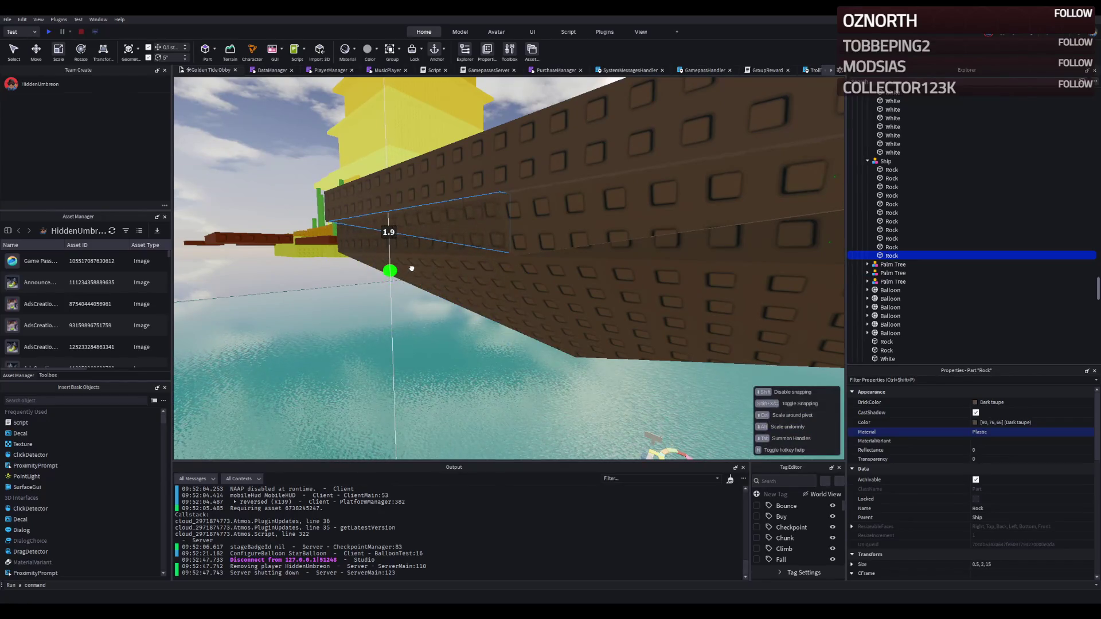
Nudge the hull-side Rock trim slightly inward along its depth axis
key("d")
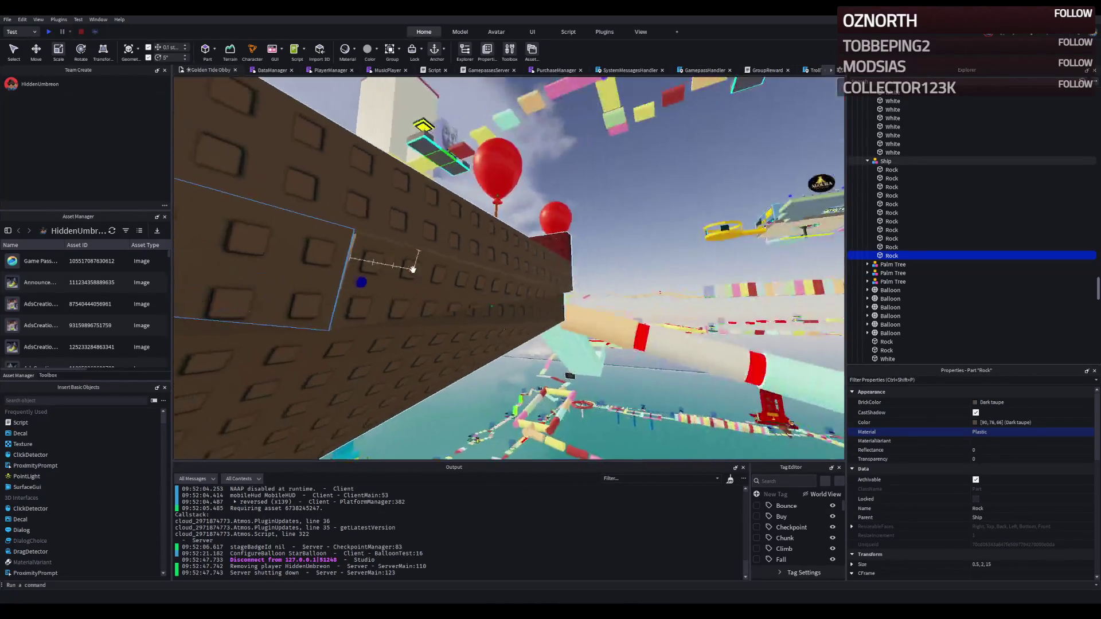
left_click(413, 269)
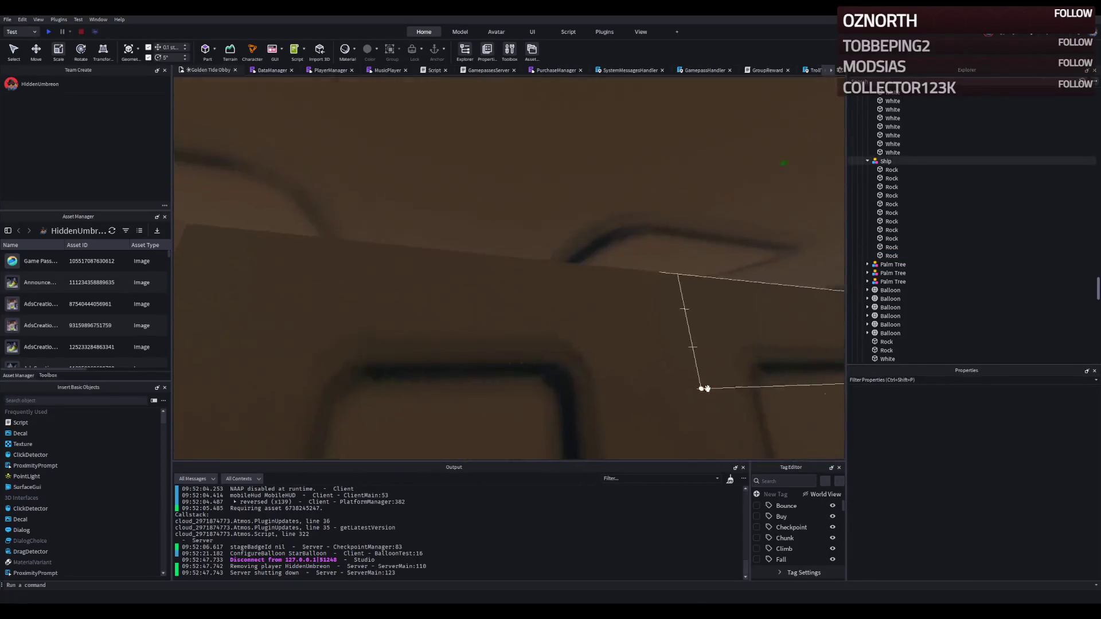
left_click(522, 319)
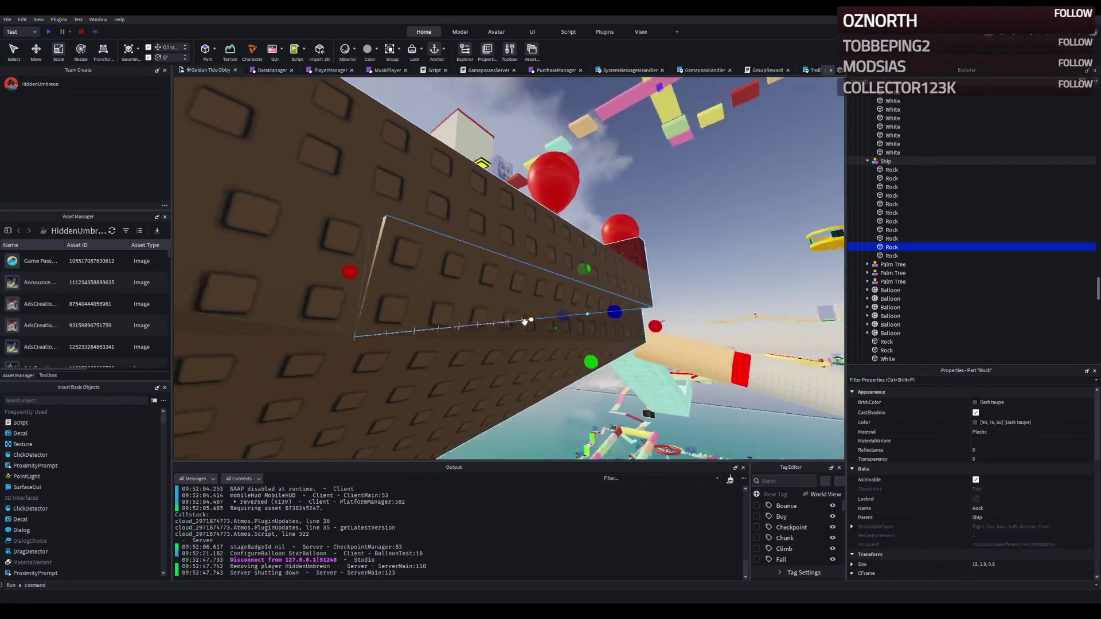
key("d")
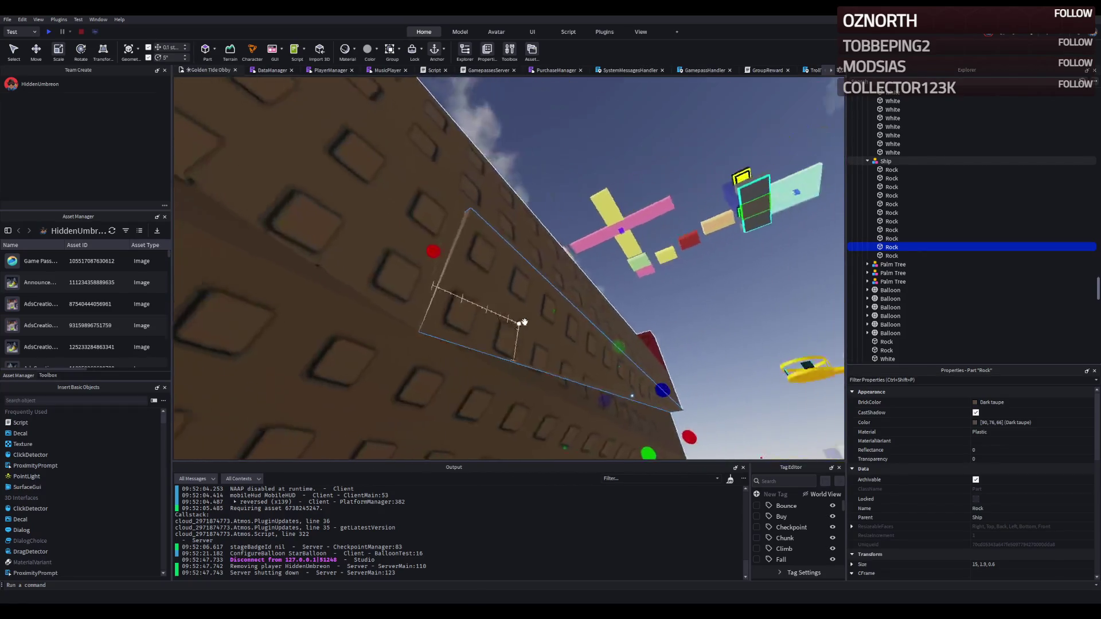
key("e")
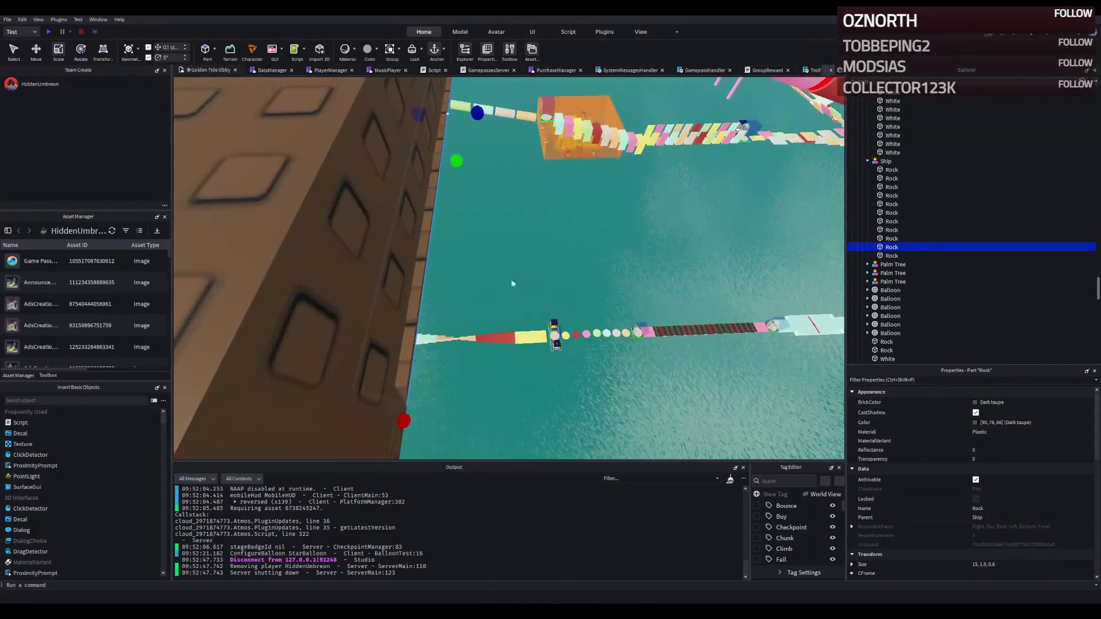
key("e")
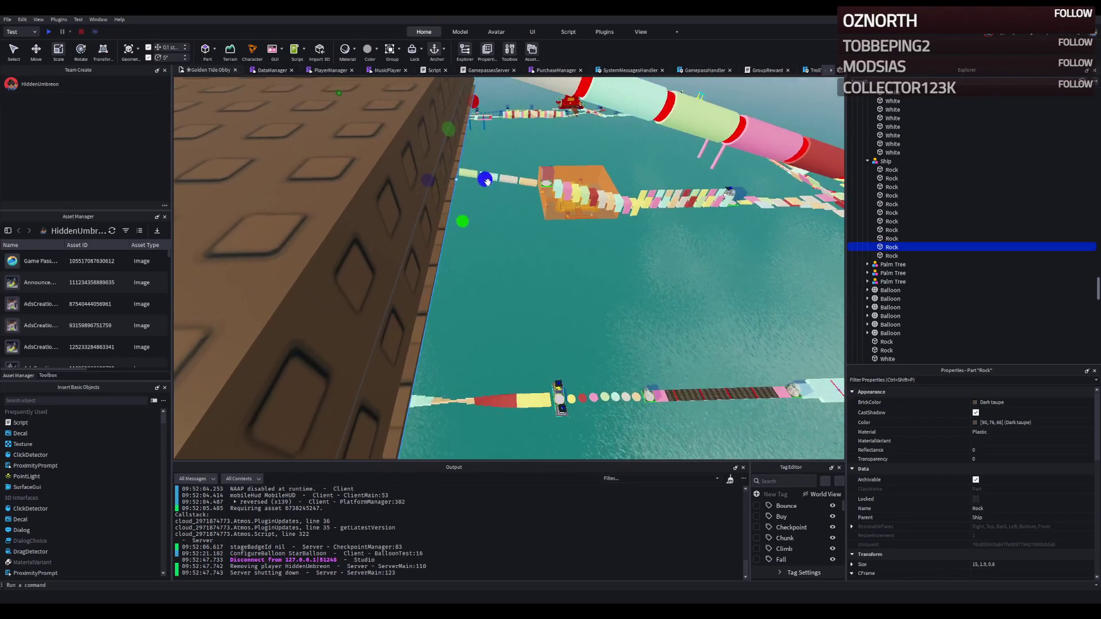
left_click_drag(490, 175, 490, 175)
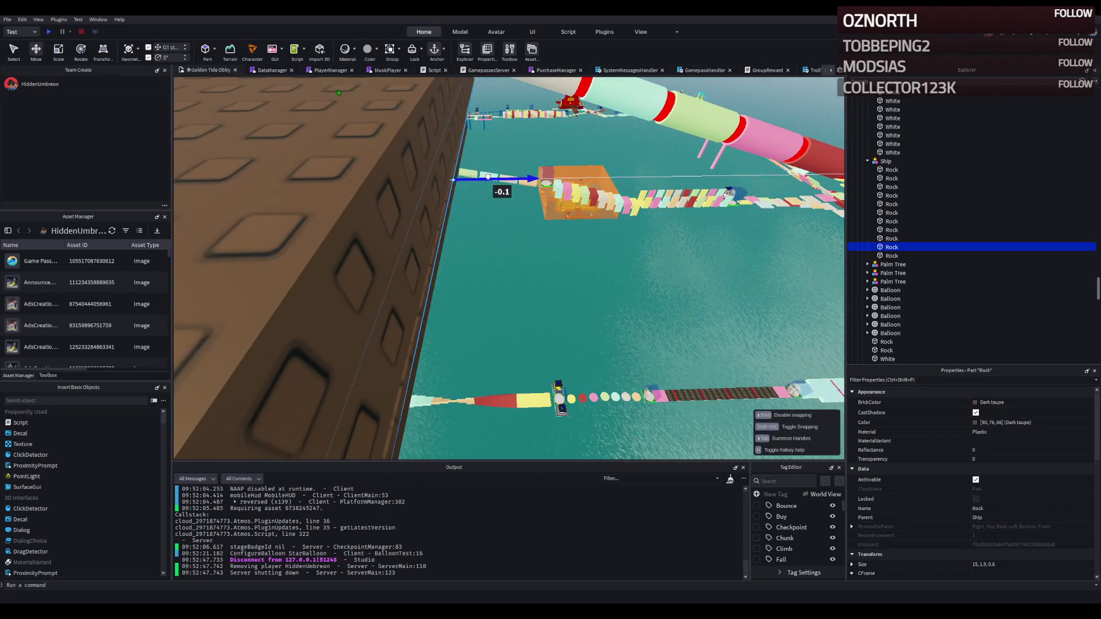
mouse_move(502, 195)
left_mouse_down()
mouse_move(526, 309)
mouse_move(539, 325)
left_mouse_up()
Thin the adjacent Rock trim strip to 15 × 2 × 0.4 with the Scale tool
key("ctrl+3")
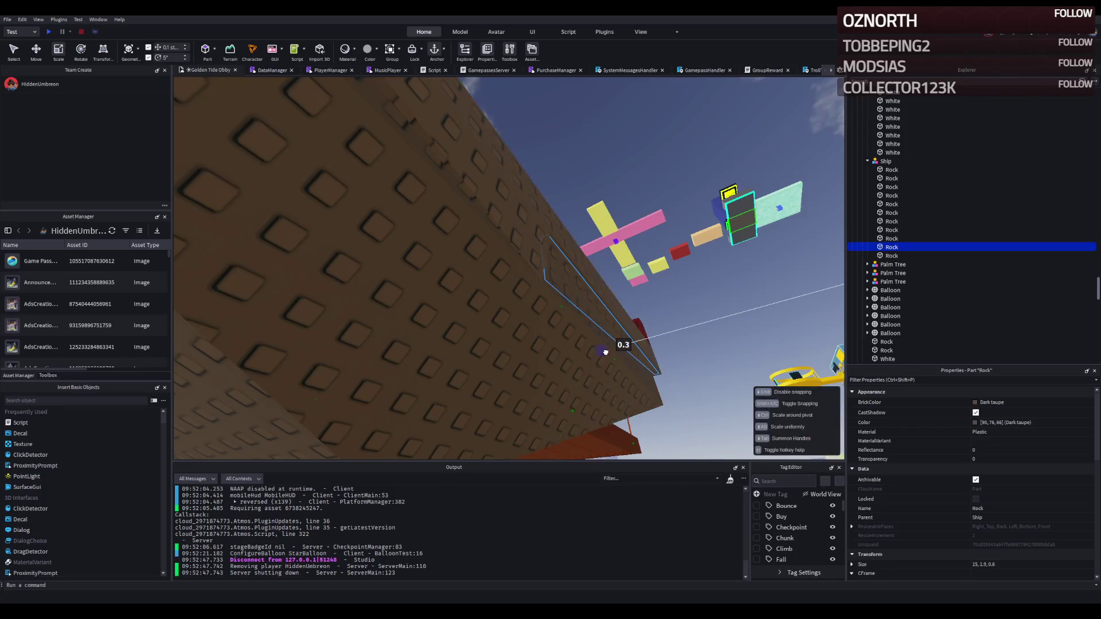
left_click(331, 275)
left_click(449, 315)
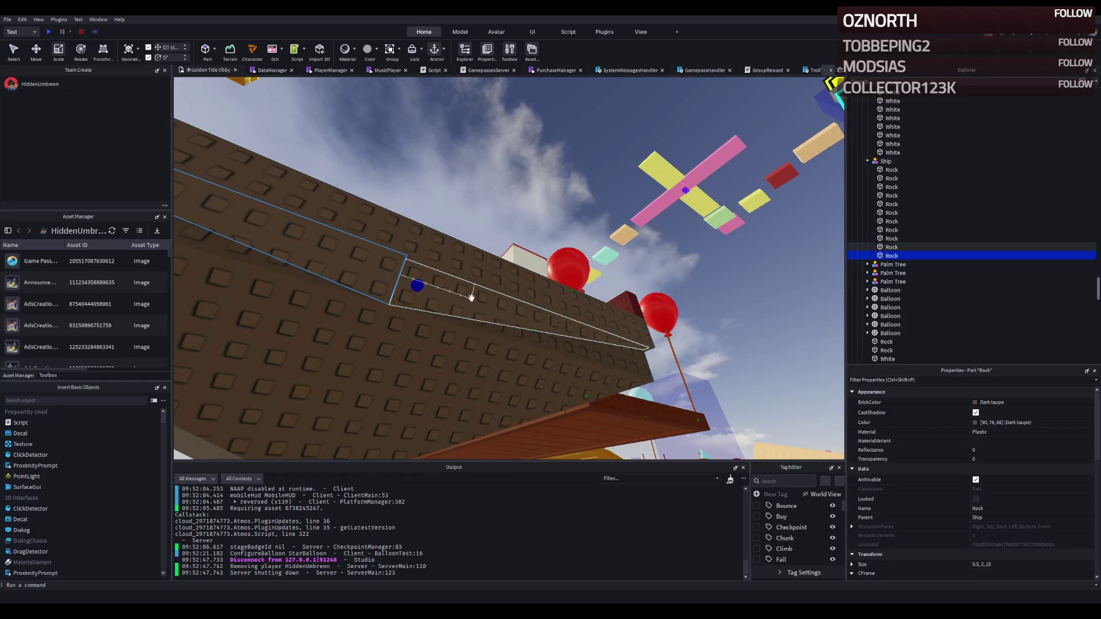
left_click(550, 299)
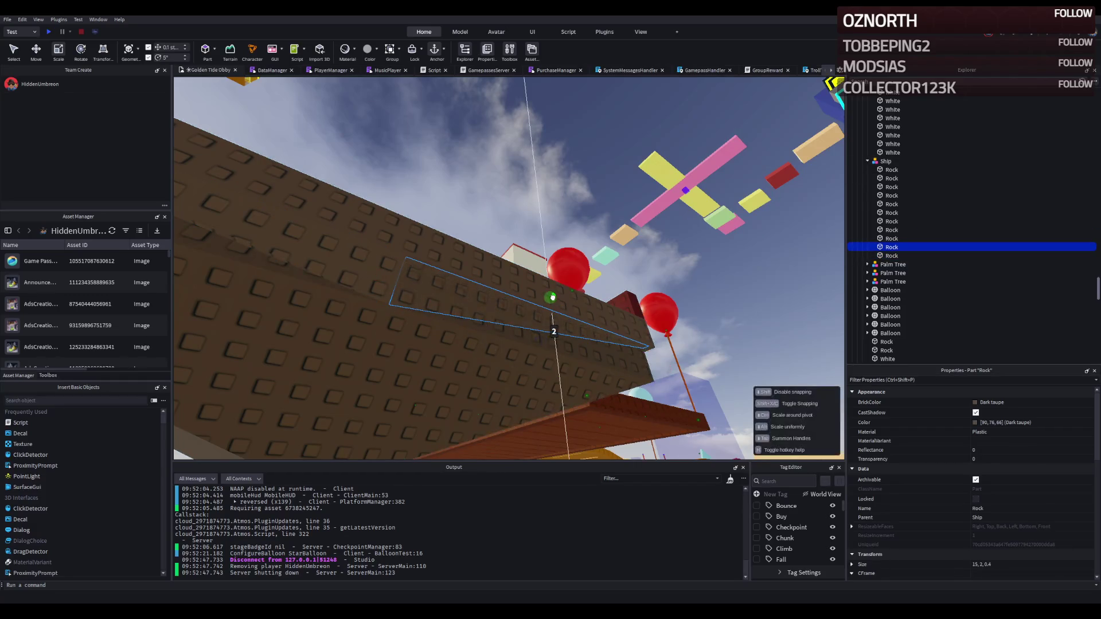
left_click_drag(569, 323, 568, 318)
left_click(508, 194)
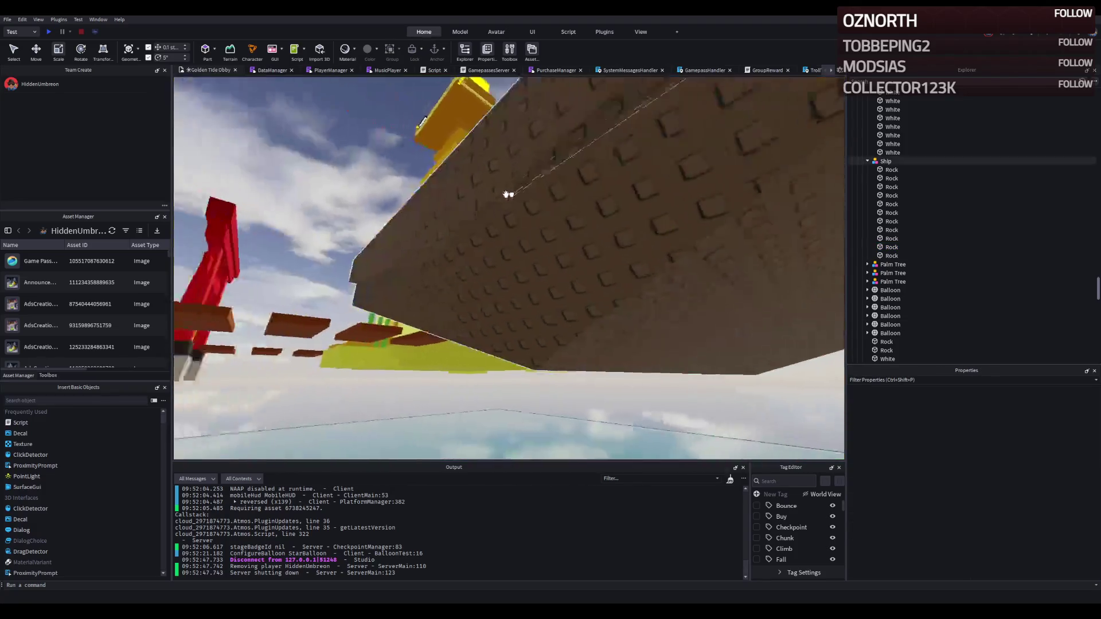
Select a Rock part on the hull wall, then a PastelRed part near the ship, under Scale
scroll(507, 192, "down", 10)
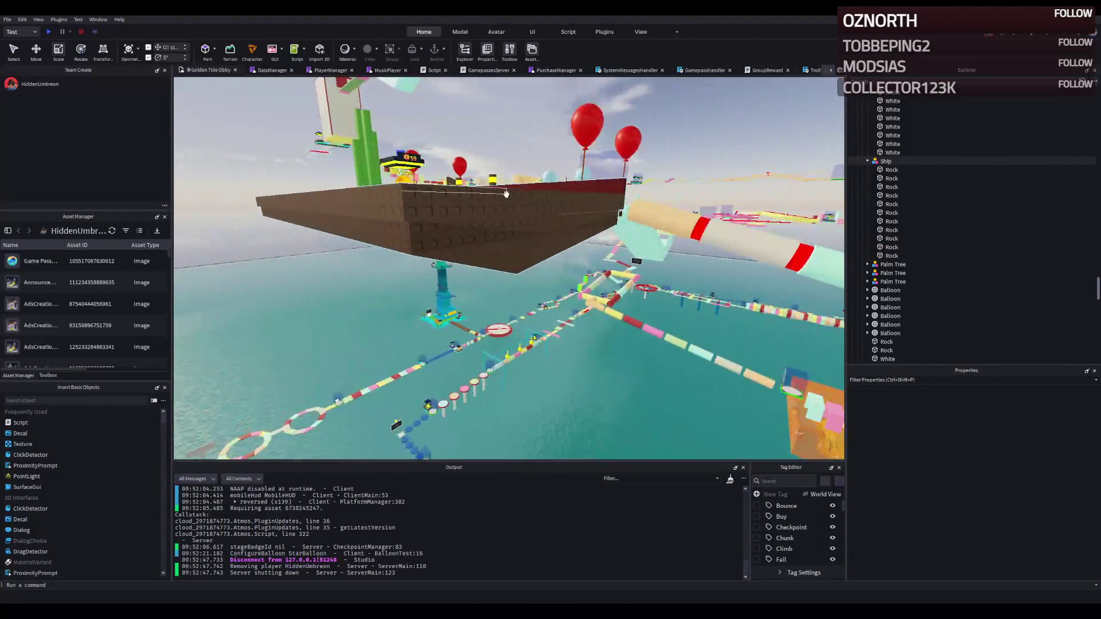
scroll(507, 195, "down", 5)
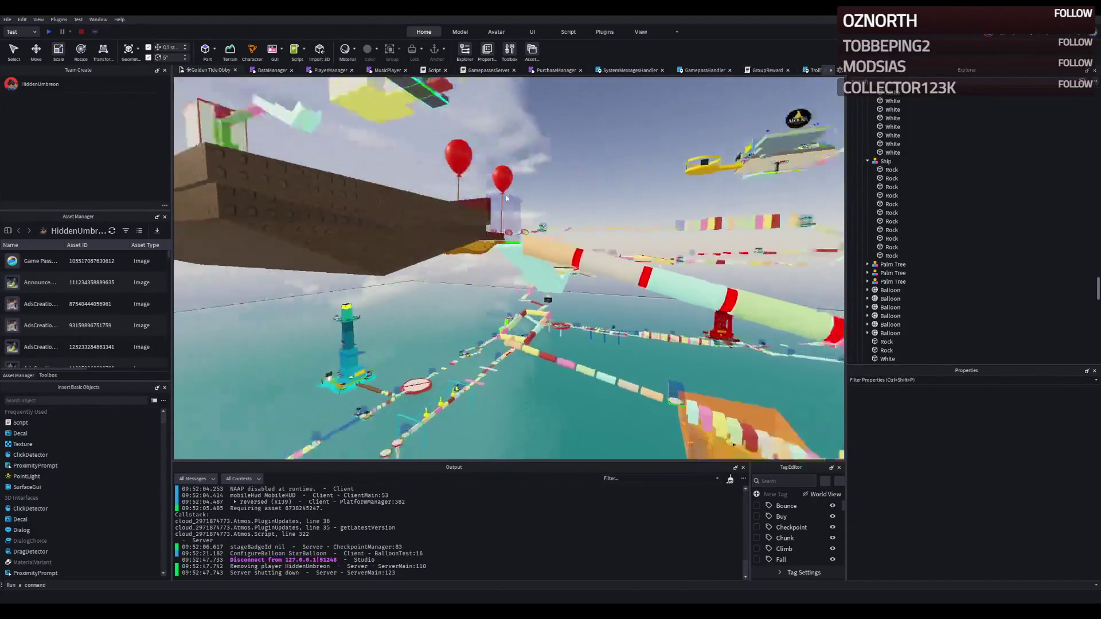
scroll(505, 193, "up", 10)
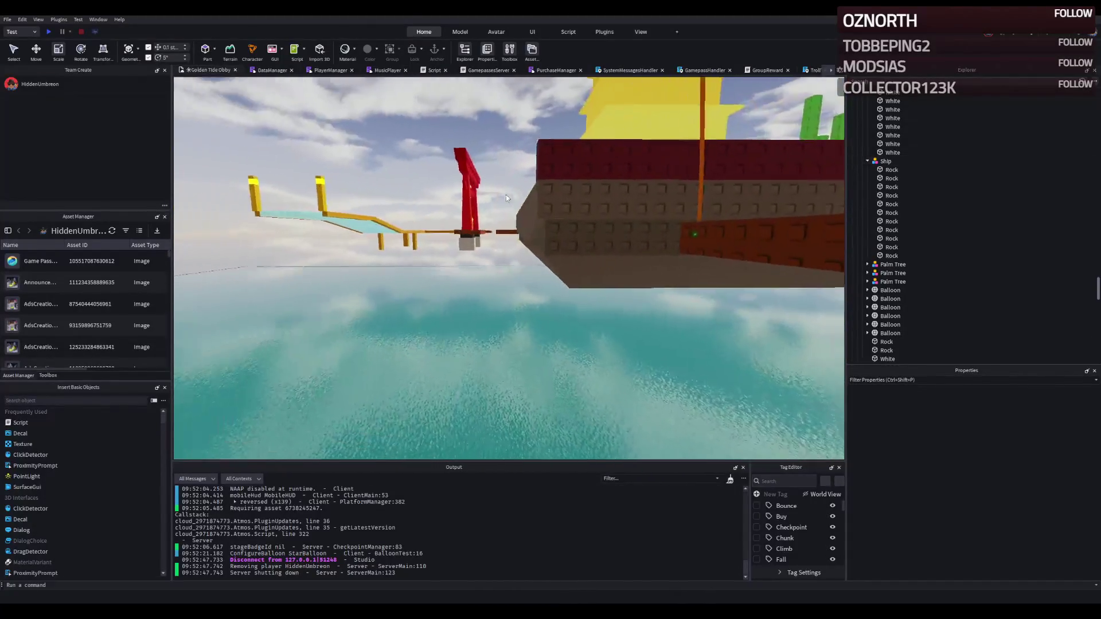
scroll(507, 194, "up", 10)
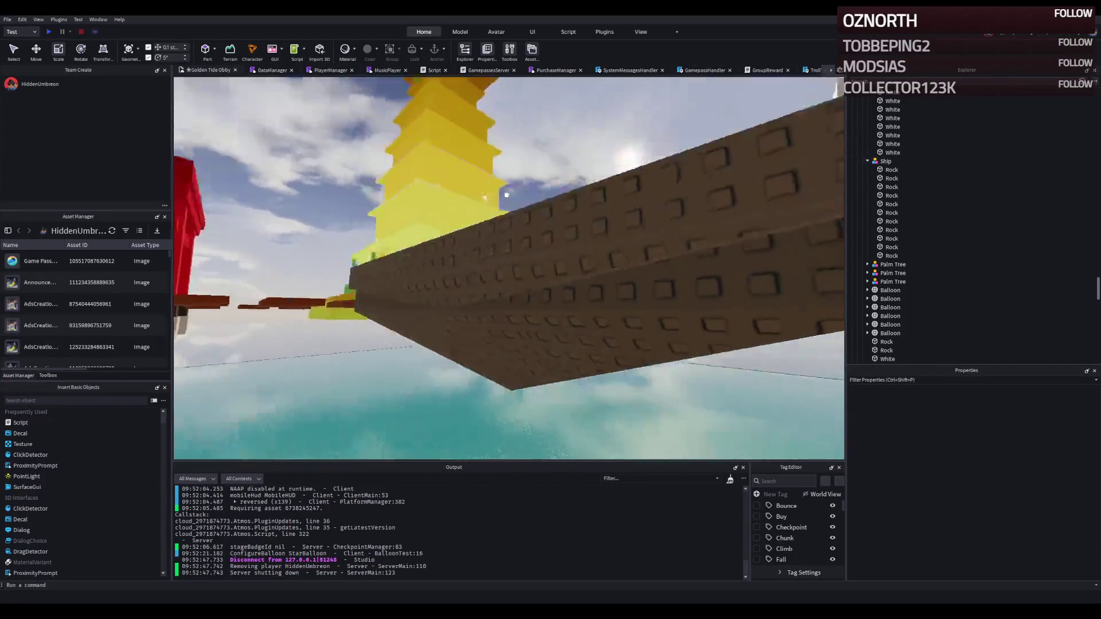
scroll(507, 195, "up", 5)
left_click(457, 234)
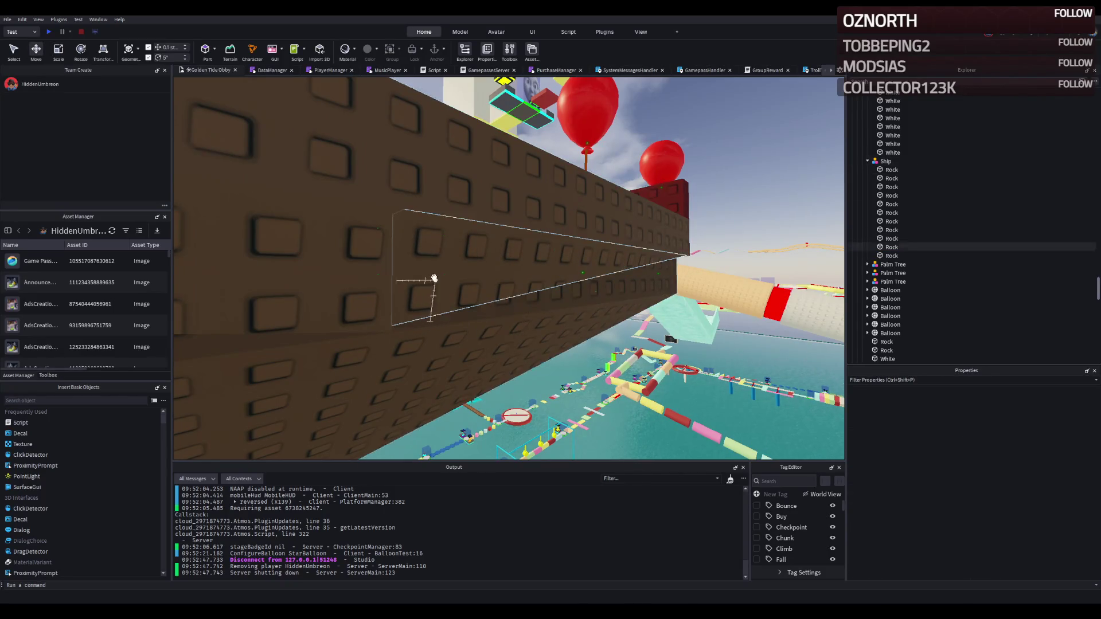
key("ctrl+3")
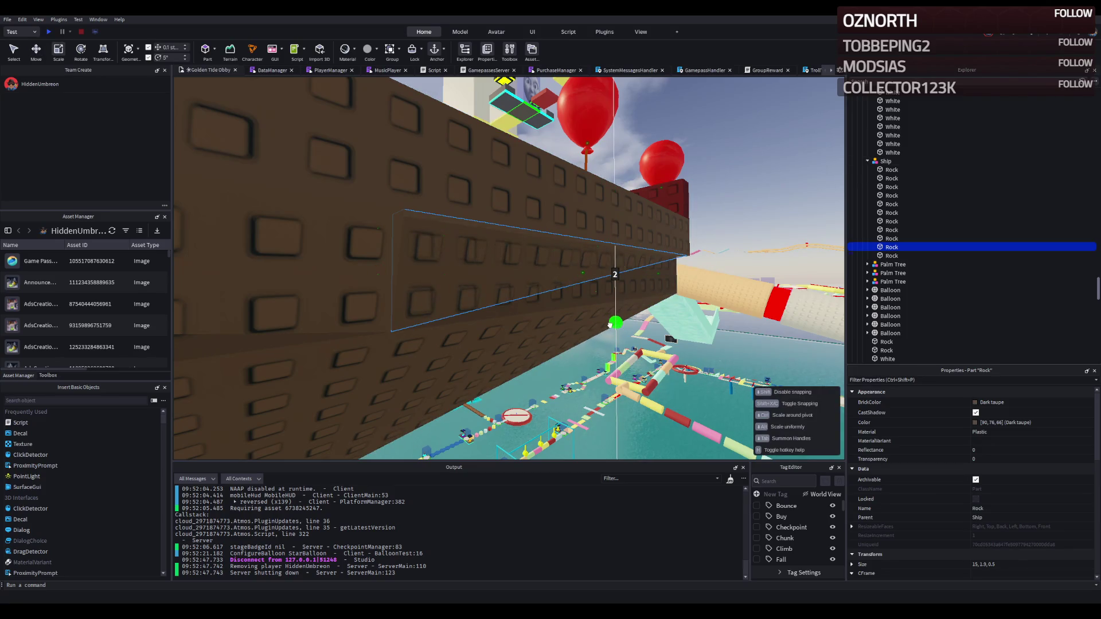
left_click(636, 378)
Raise the long Cocoa Rock railing (1, 2, 66) higher along the deck's edge
scroll(646, 396, "down", 10)
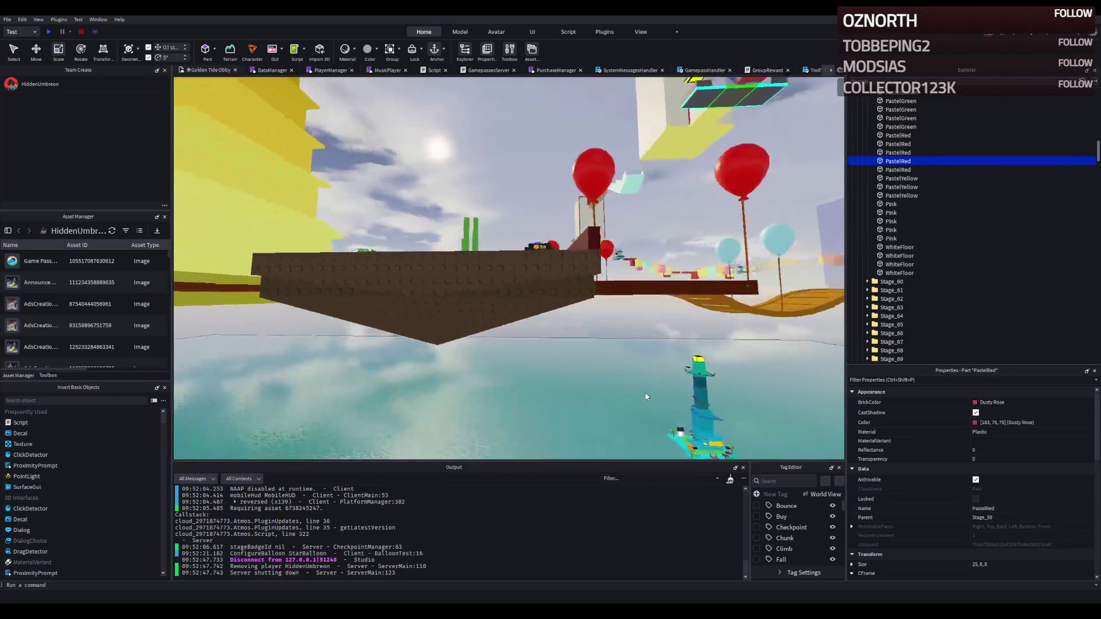
key("w")
key("a")
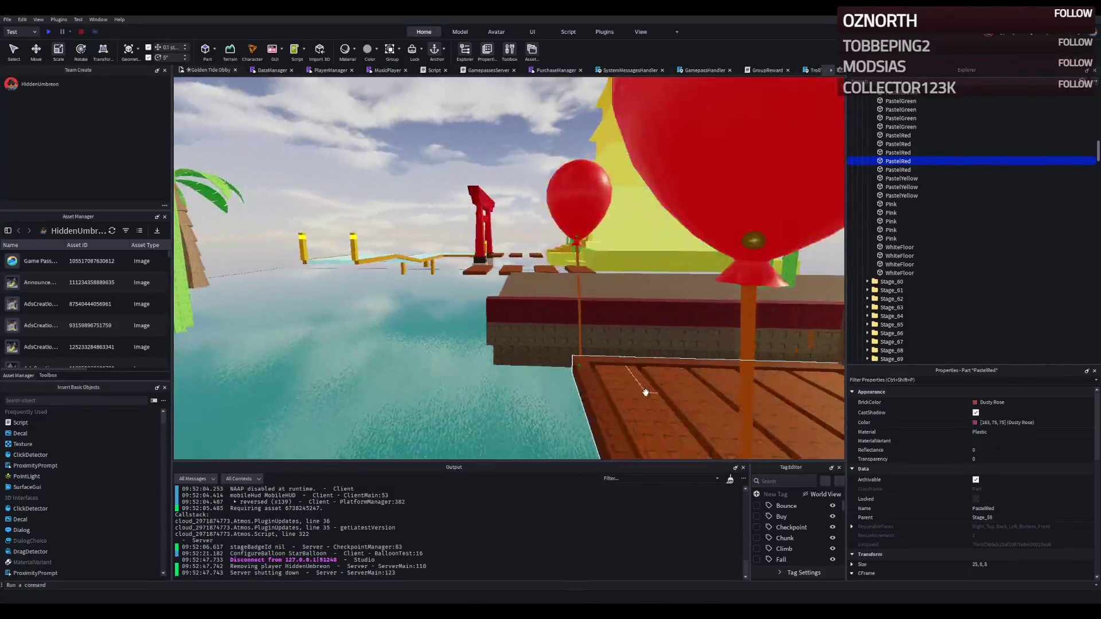
key("w")
key("q")
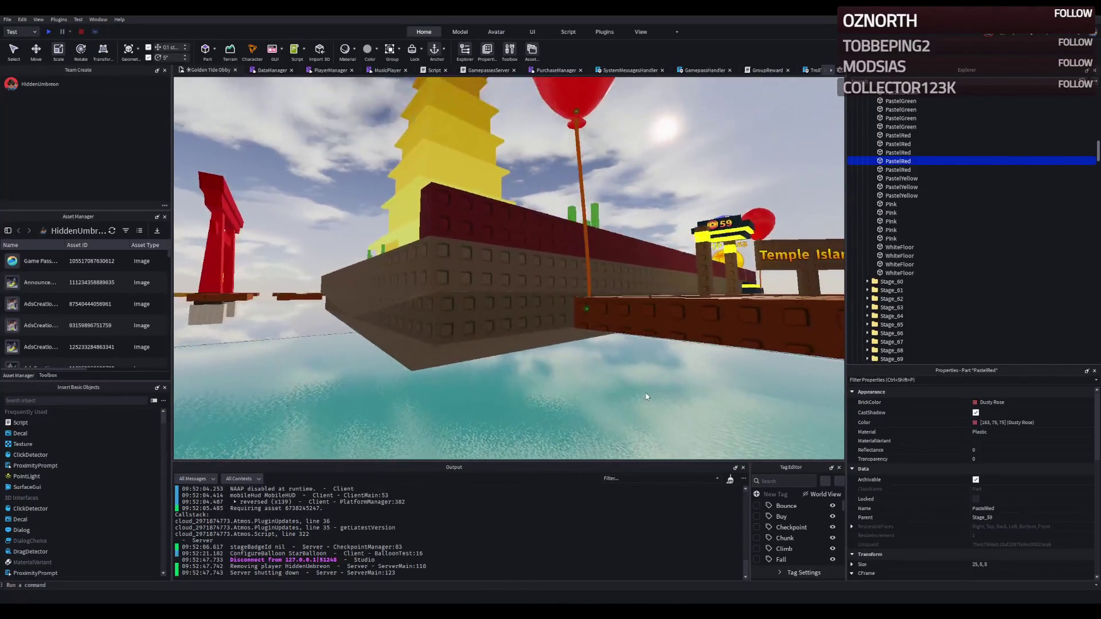
key("e")
key("w")
left_click(532, 390)
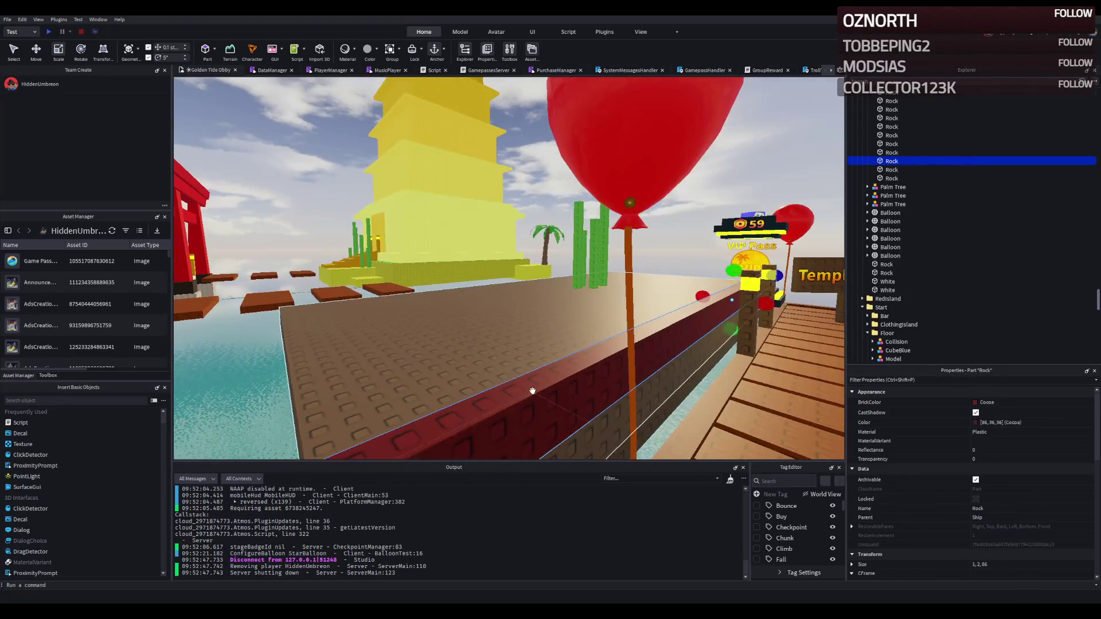
key("d")
key("q")
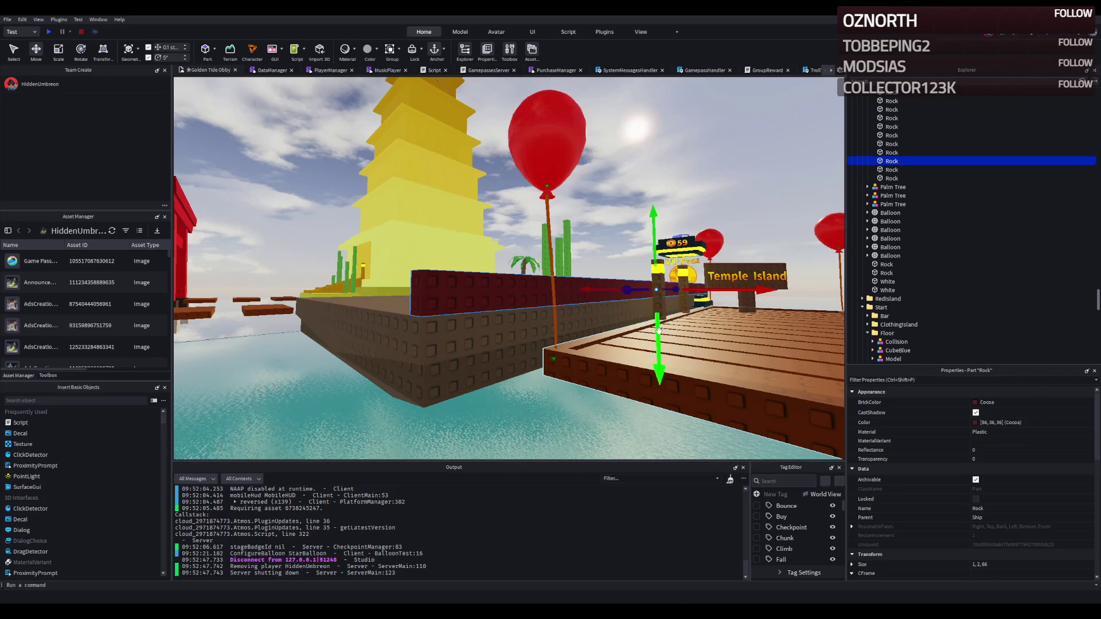
left_click_drag(658, 331, 663, 325)
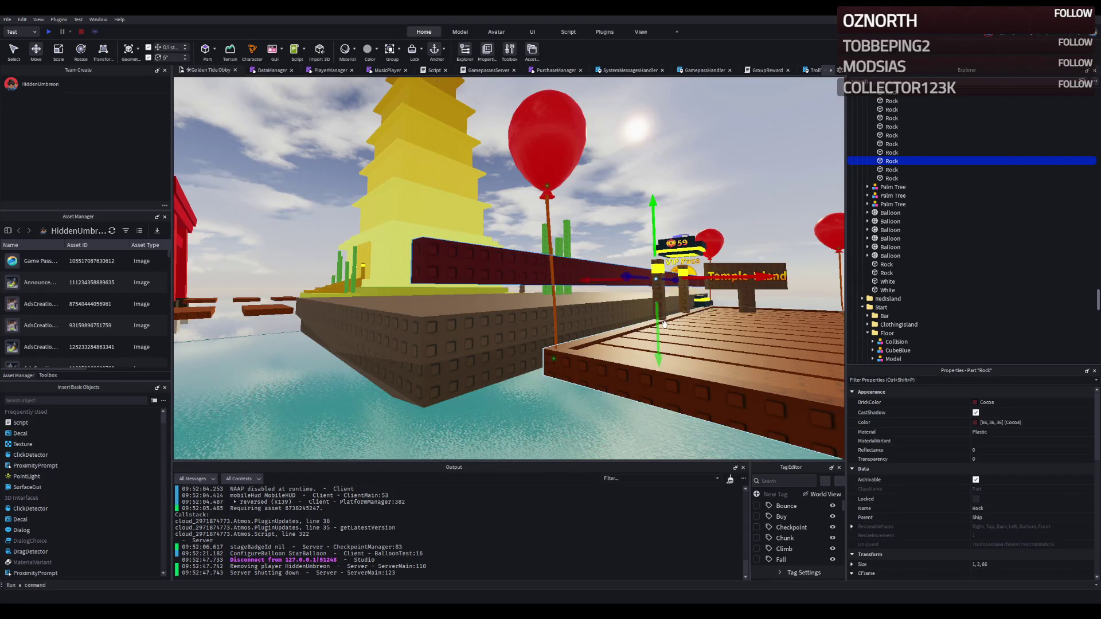
Undo the raise, duplicate the wall, shorten the copy to 51 studs and adjust its height
key("ctrl+z")
key("ctrl+d")
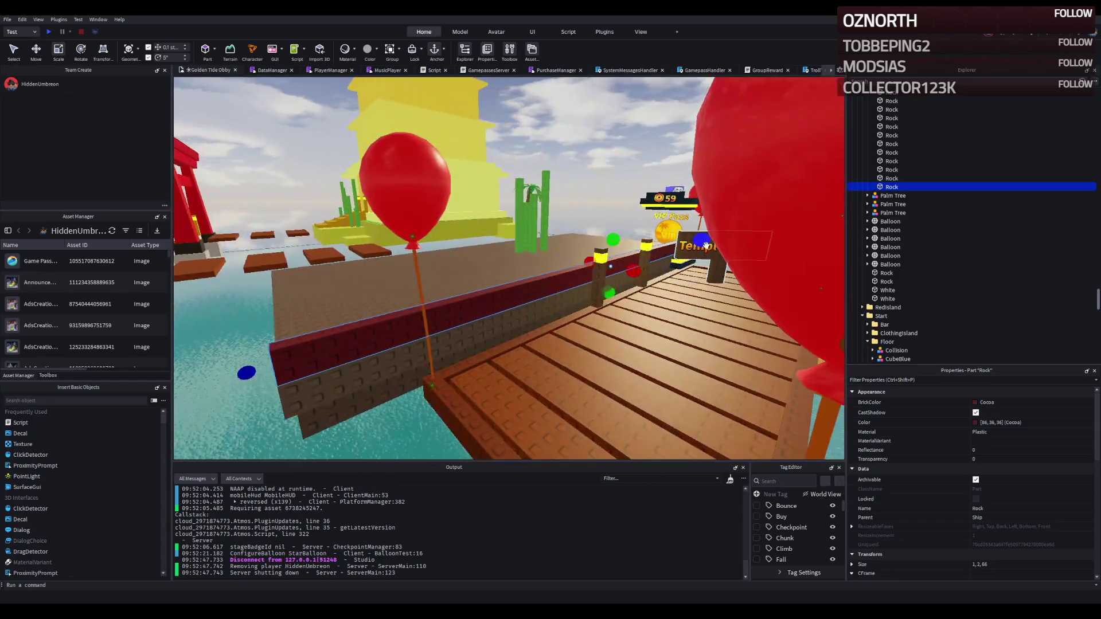
left_click_drag(705, 244, 637, 262)
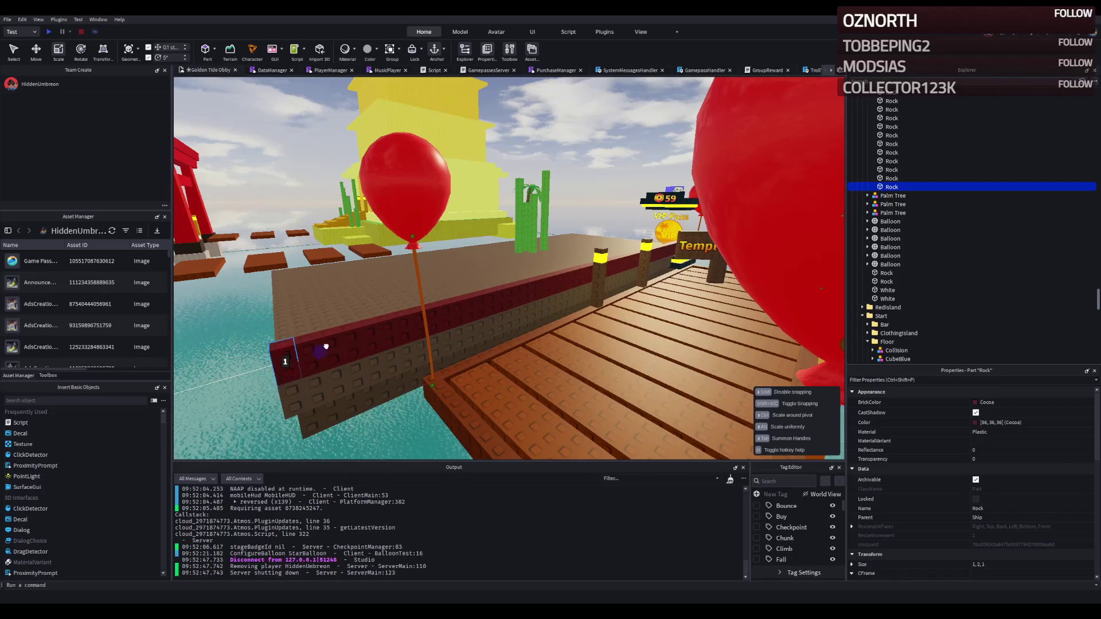
left_click_drag(326, 346, 325, 346)
left_click(413, 344)
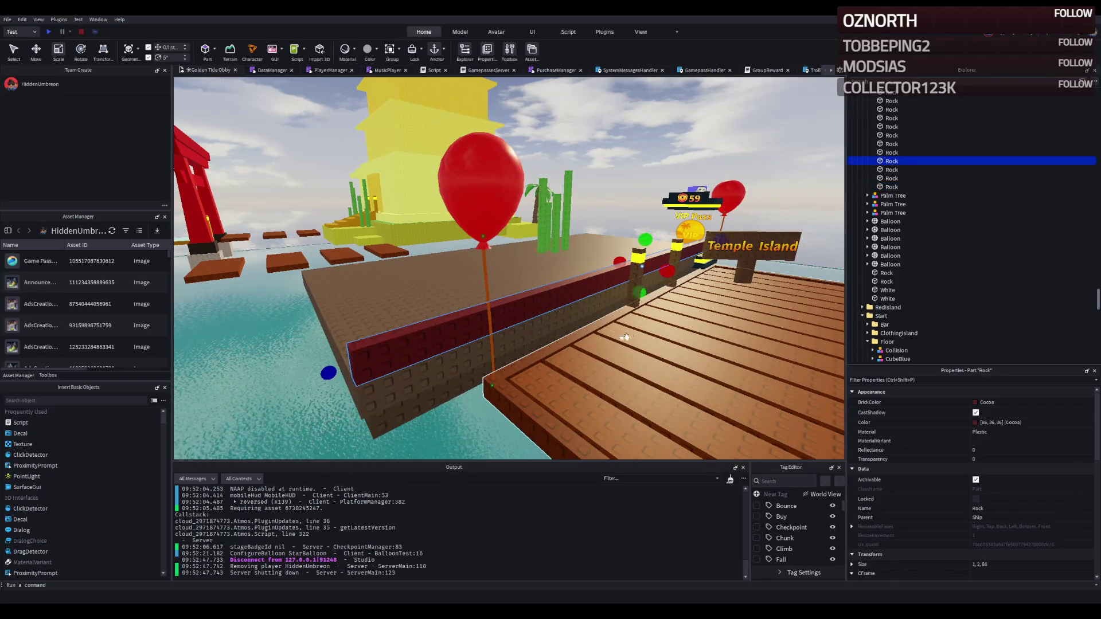
left_click_drag(637, 309, 633, 296)
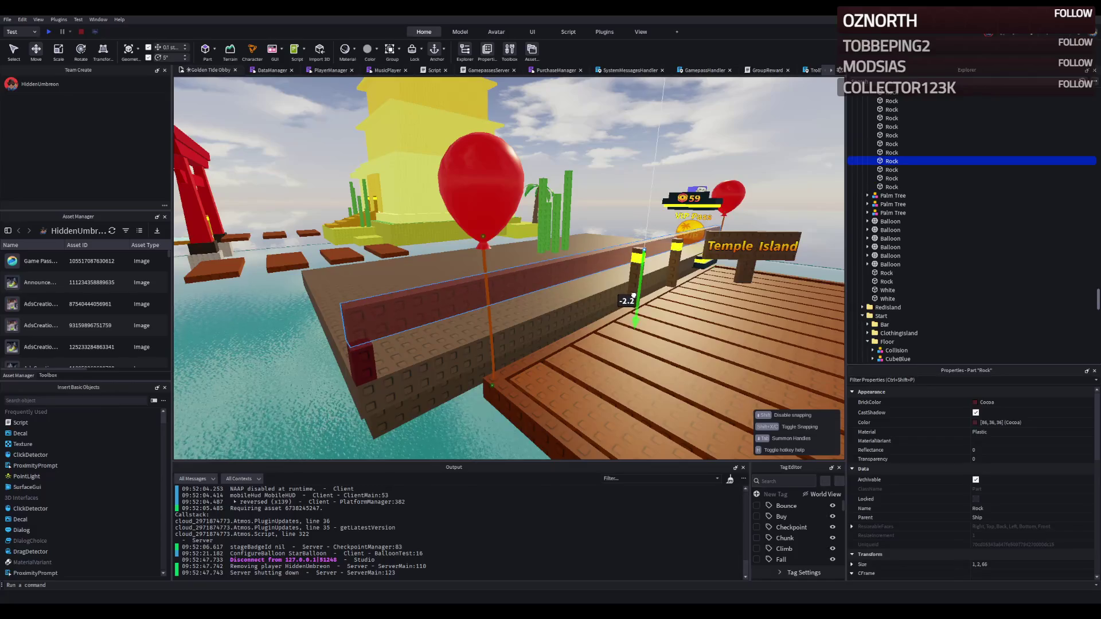
key("ctrl+3")
left_click_drag(640, 252, 658, 258)
scroll(642, 263, "up", 5)
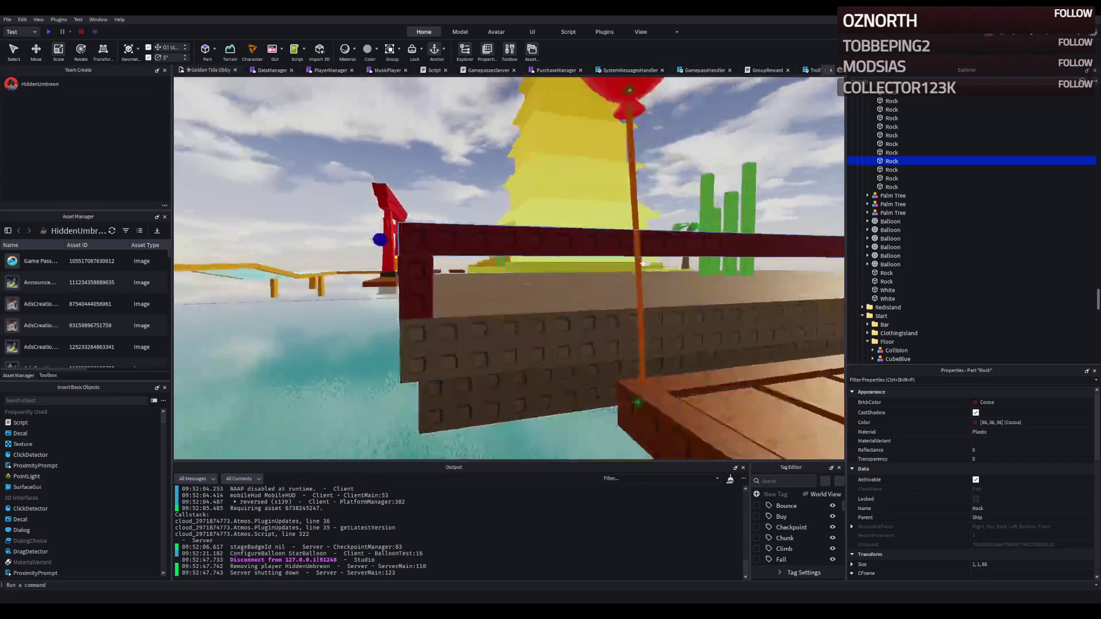
Duplicate the dark-red end pillar and slide the copy along the hull edge
left_click(490, 310)
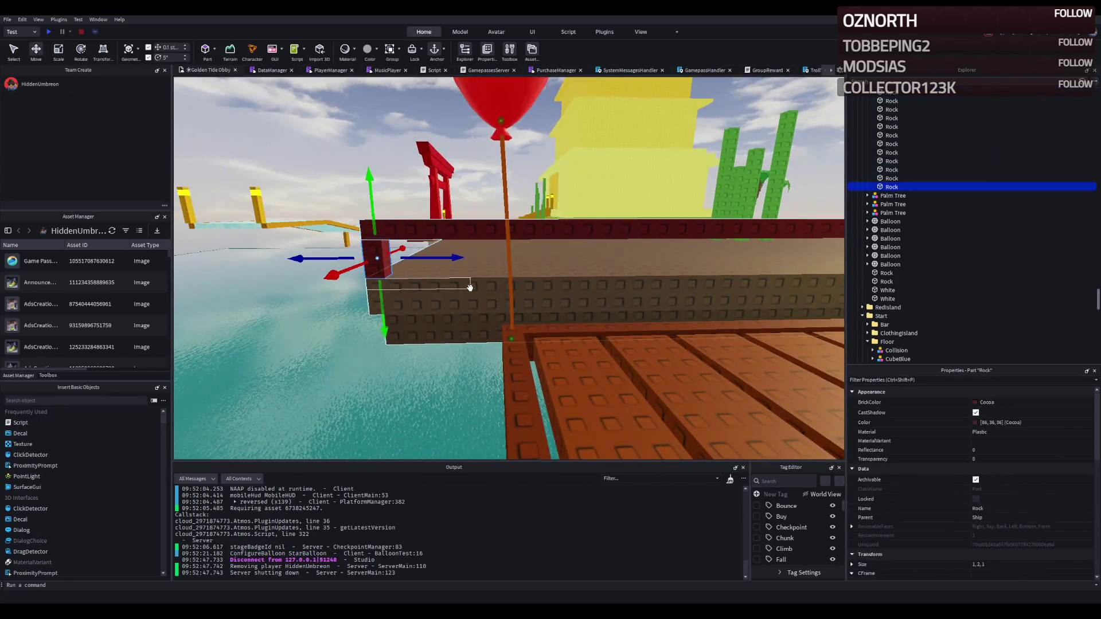
key("ctrl+d")
mouse_move(455, 258)
left_mouse_down()
mouse_move(437, 262)
mouse_move(472, 270)
left_mouse_up()
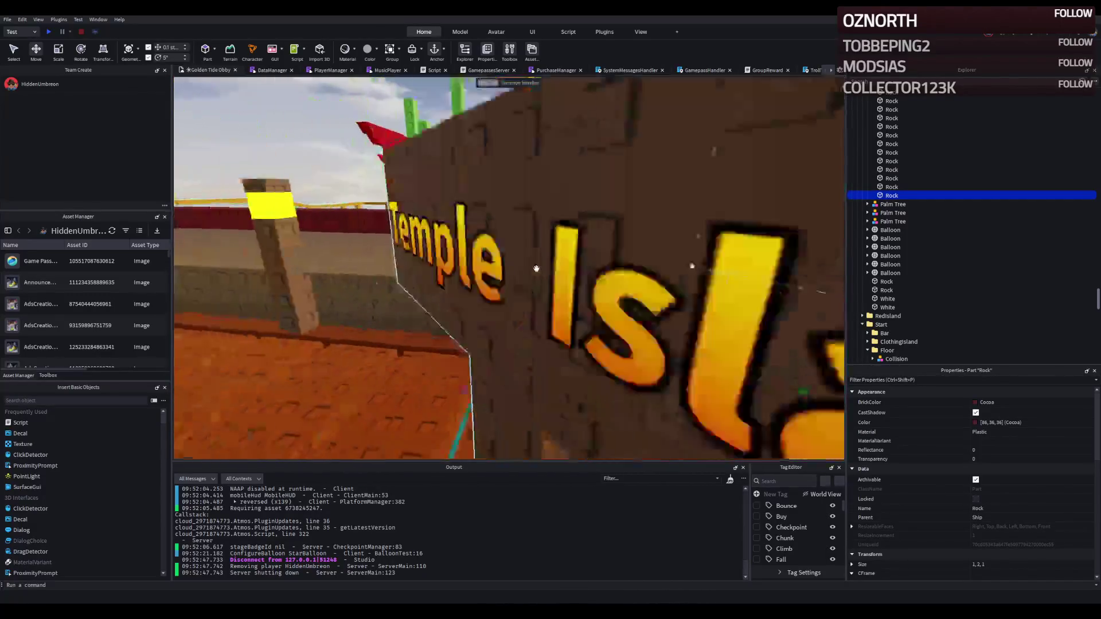
key("s")
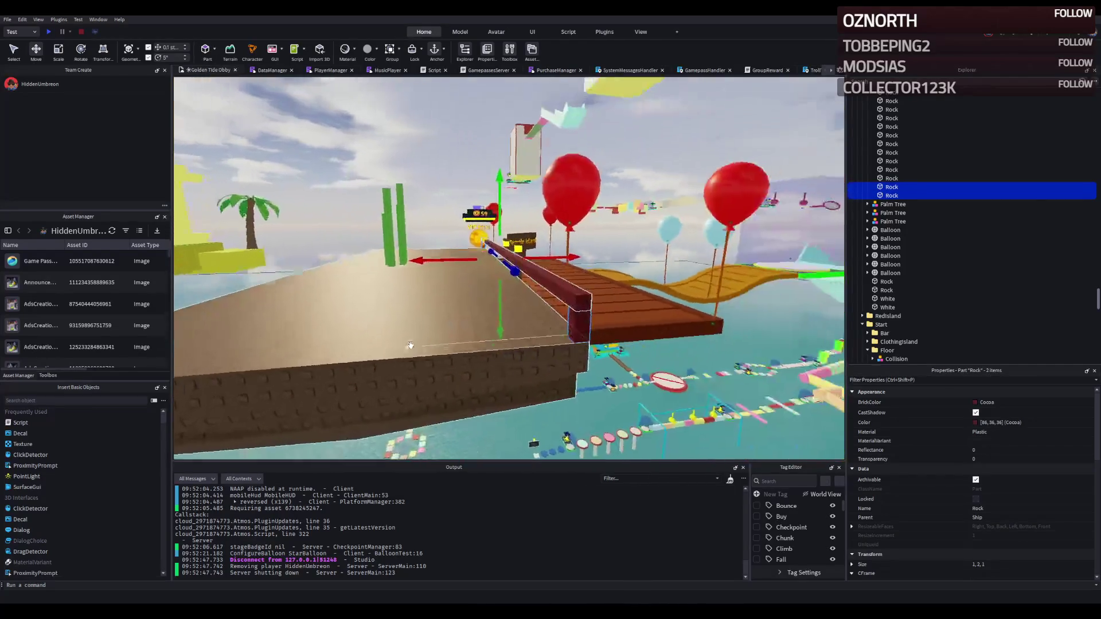
Duplicate the two Rock pieces and slide the long dock-side rail sideways across the deck
key("s")
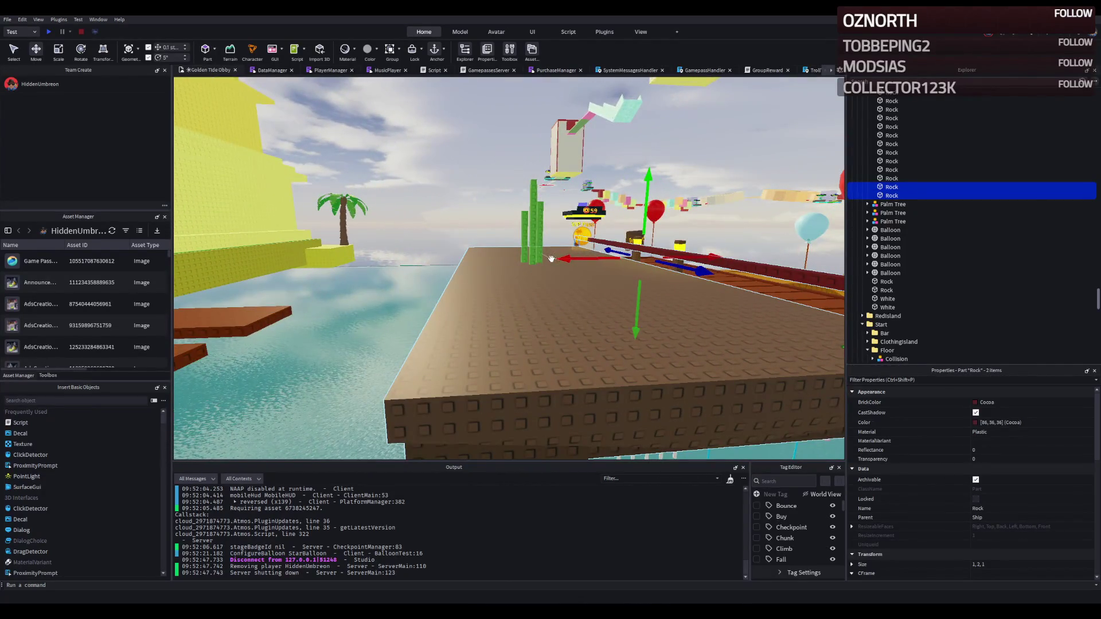
key("ctrl+d")
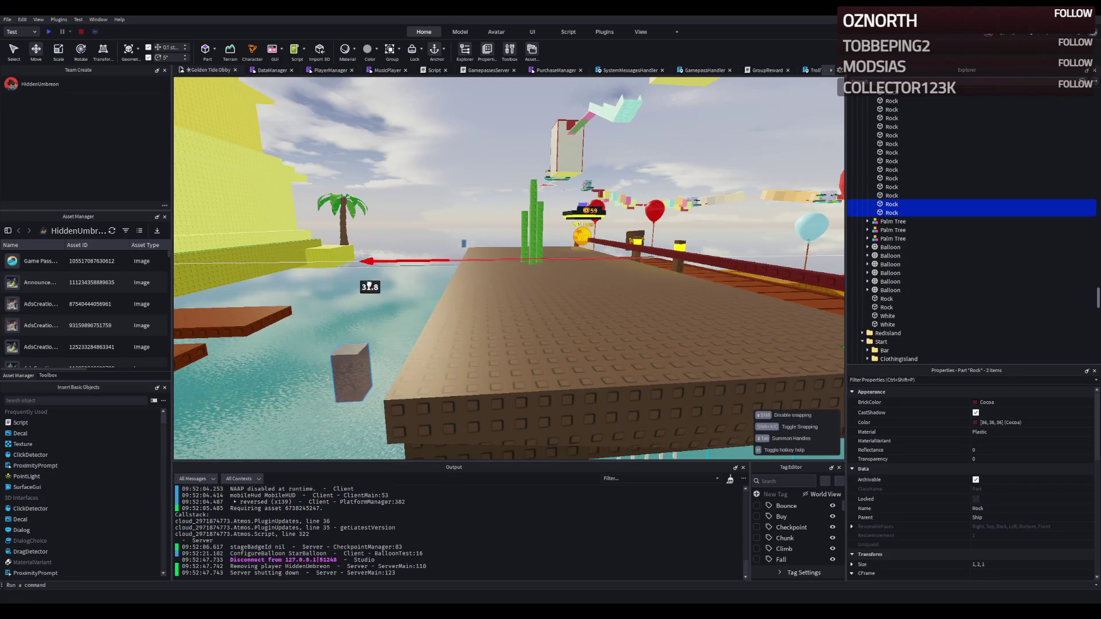
key("d")
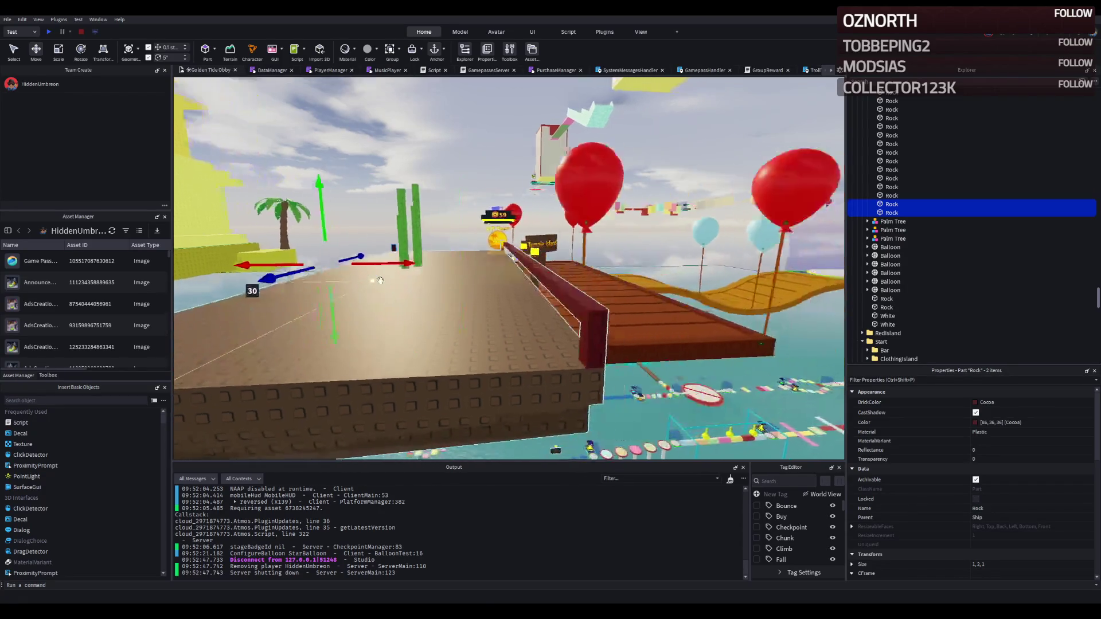
left_click(404, 293)
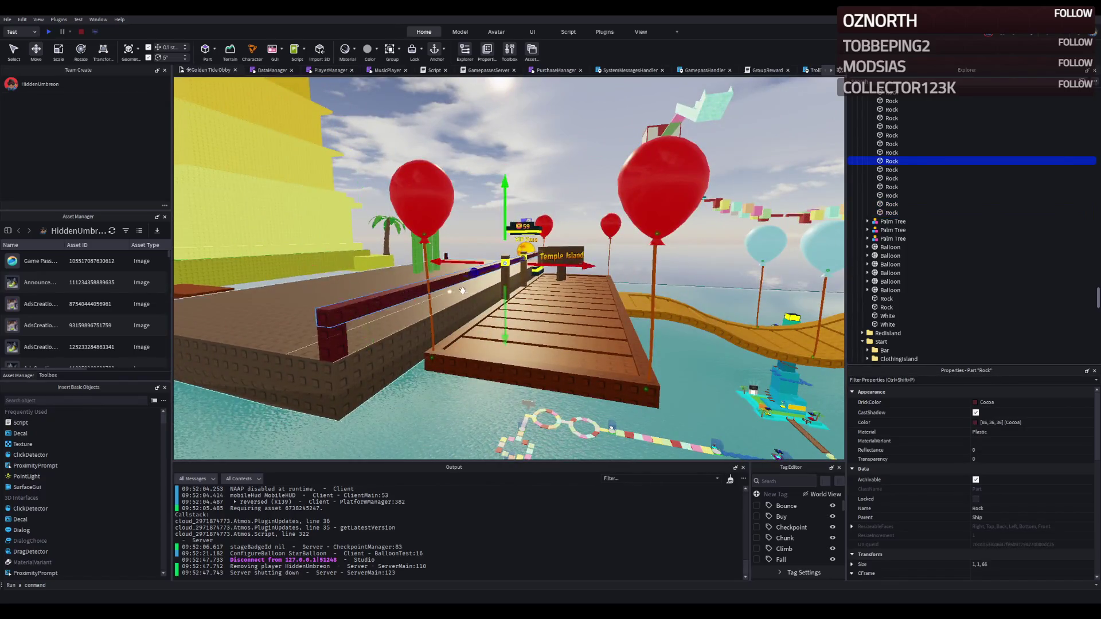
key("a")
mouse_move(469, 271)
left_mouse_down()
mouse_move(465, 261)
mouse_move(431, 270)
left_mouse_up()
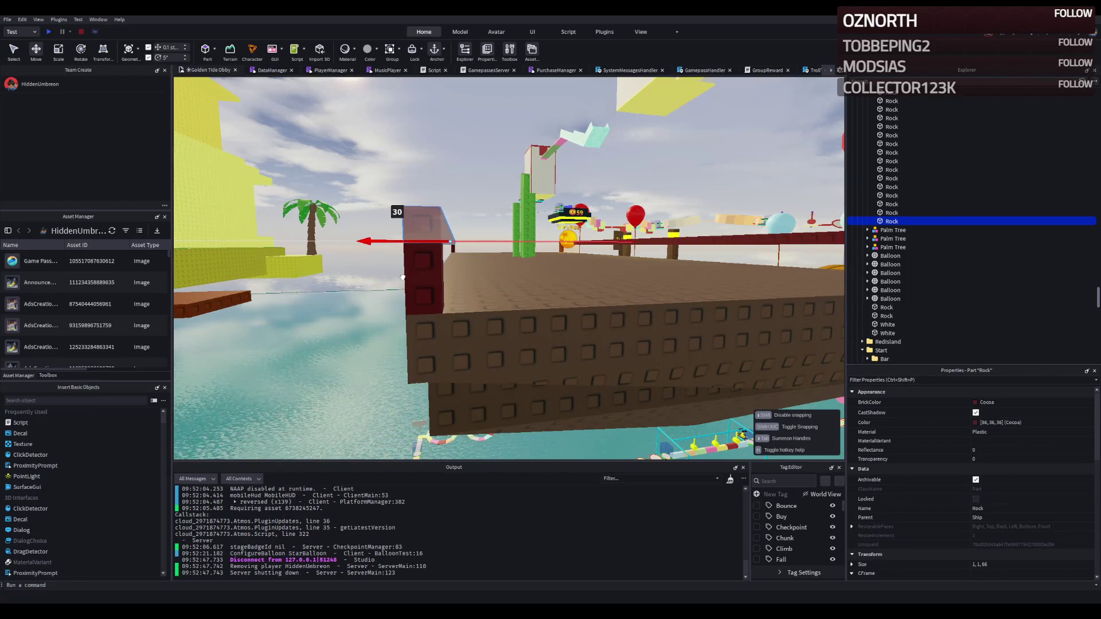
key("d")
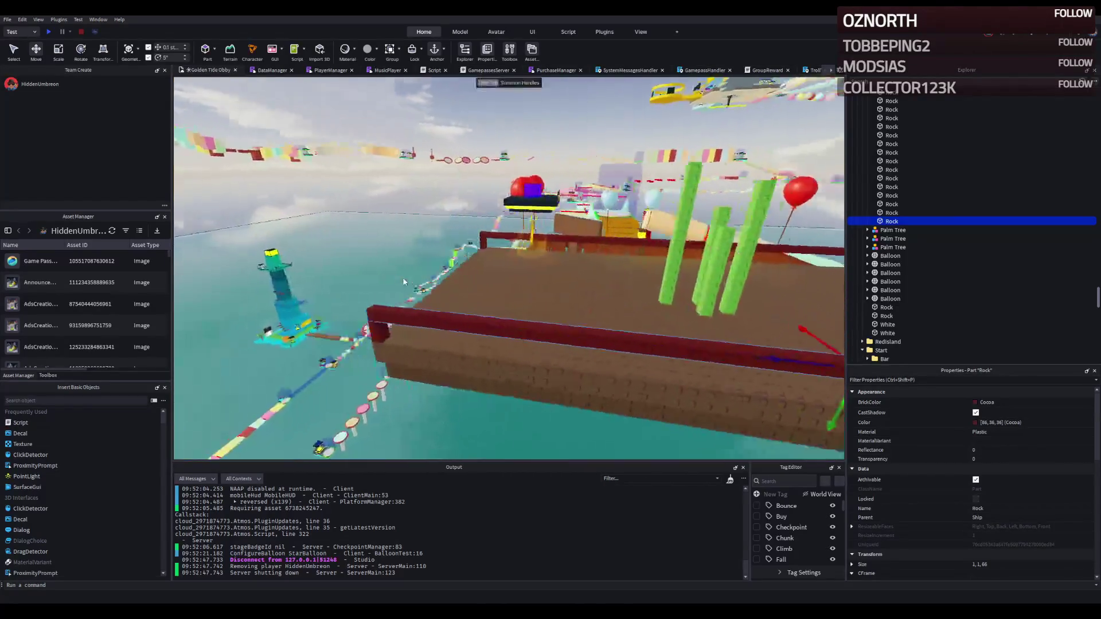
key("w")
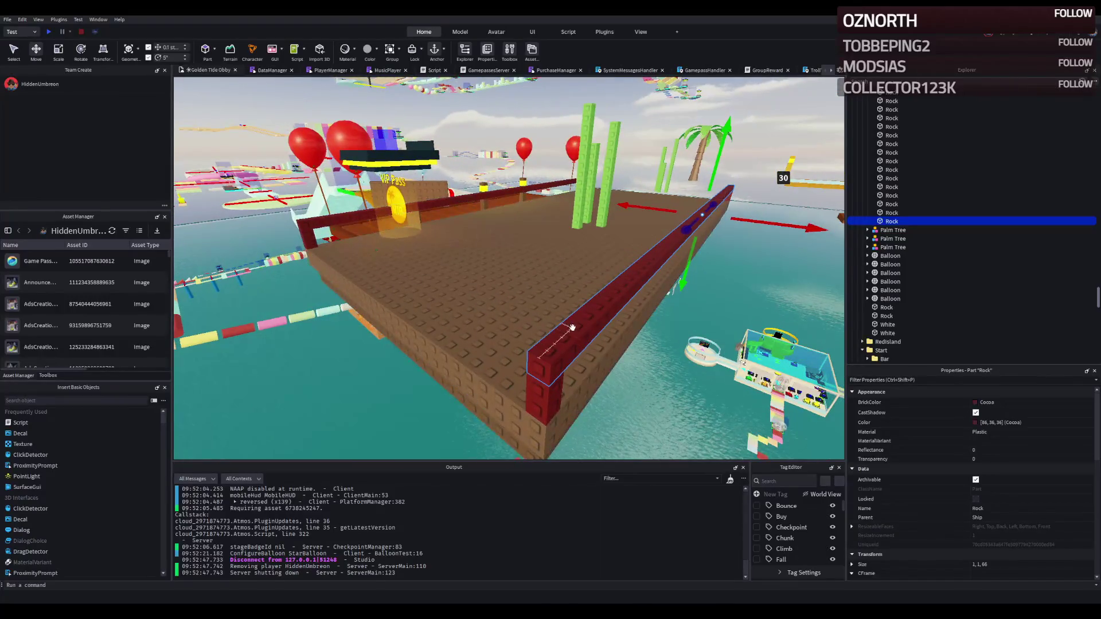
Copy the rail to the opposite deck edge and stretch it to 1, 1, 29
key("ctrl+d")
left_click_drag(686, 228, 493, 346)
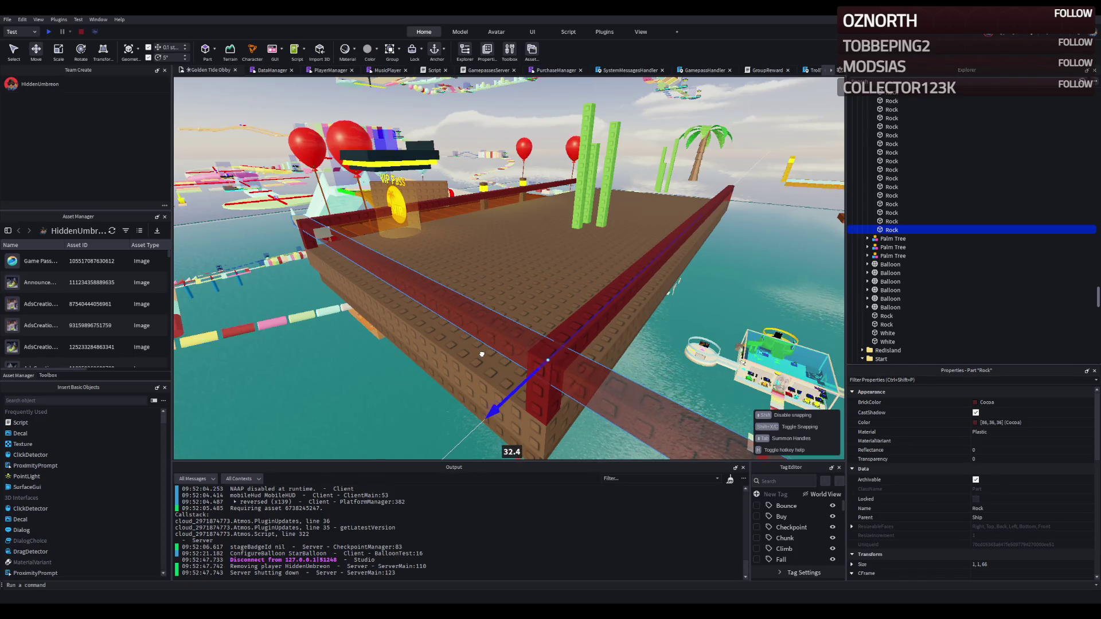
key("ctrl+3")
left_click_drag(467, 270, 791, 184)
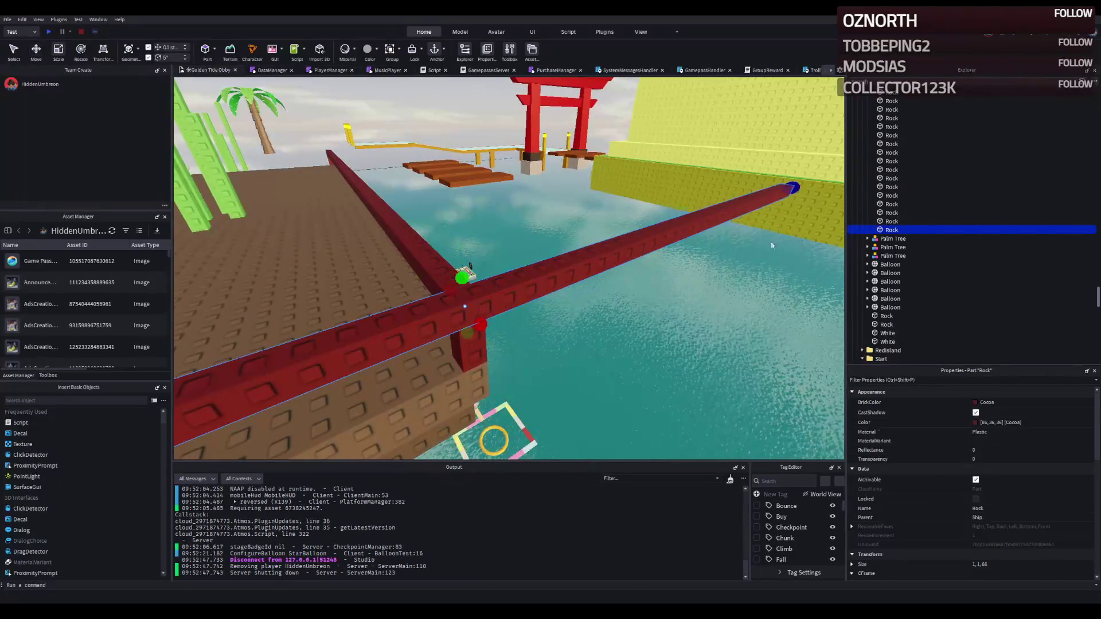
mouse_move(493, 291)
left_mouse_down()
mouse_move(417, 315)
mouse_move(511, 311)
left_mouse_up()
left_click(594, 331)
left_click(591, 333)
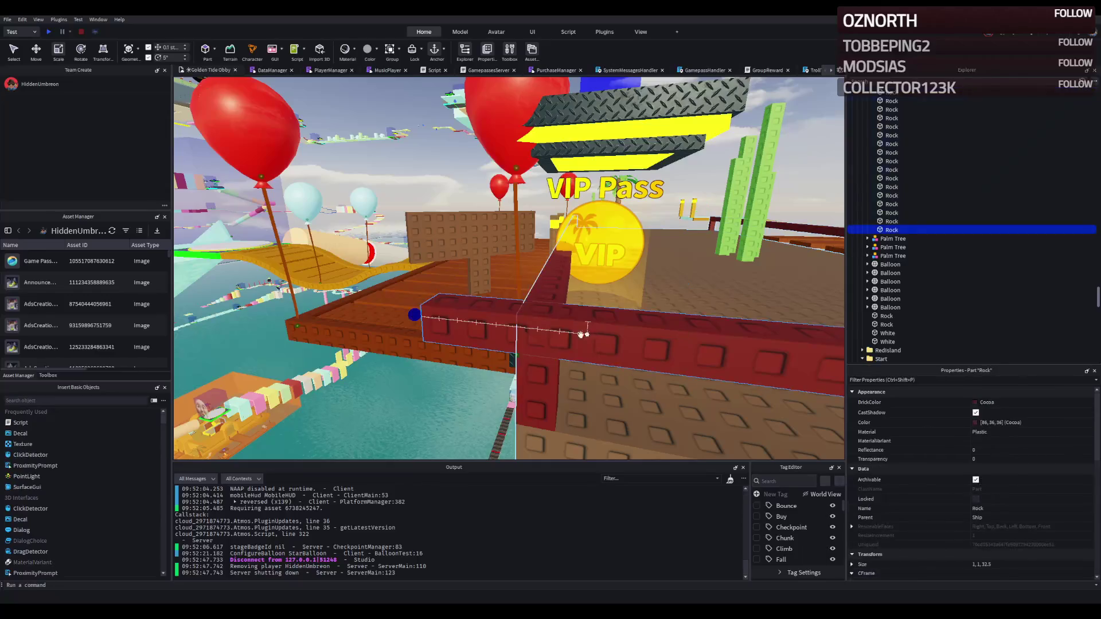
left_click_drag(544, 322, 633, 259)
left_click(545, 323)
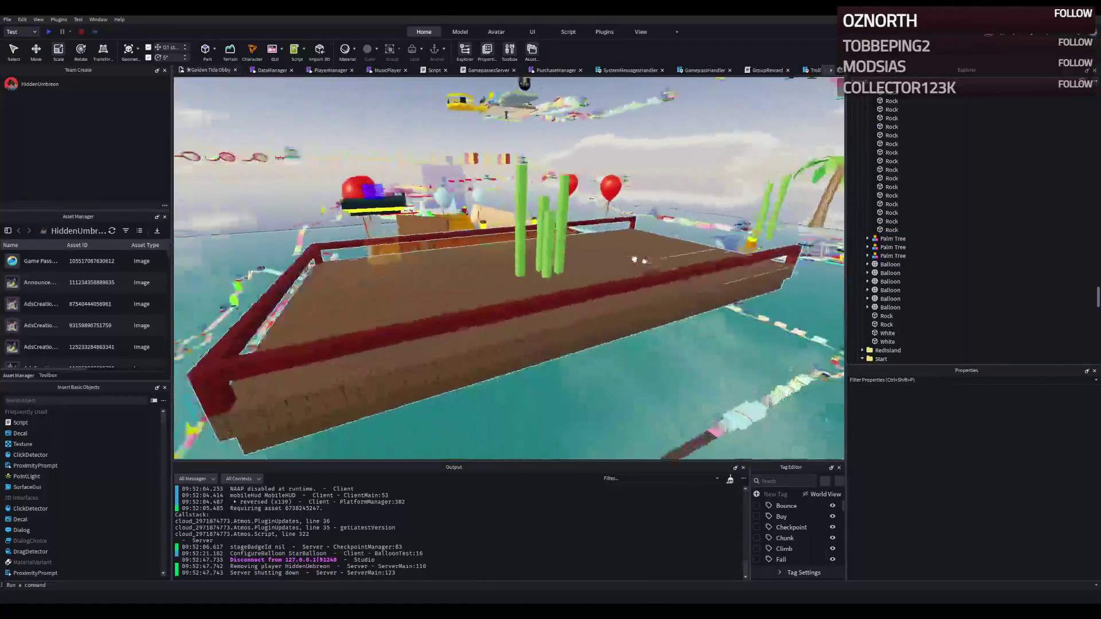
Duplicate a rail piece on the wall top and move the copy along the far deck edge
key("w")
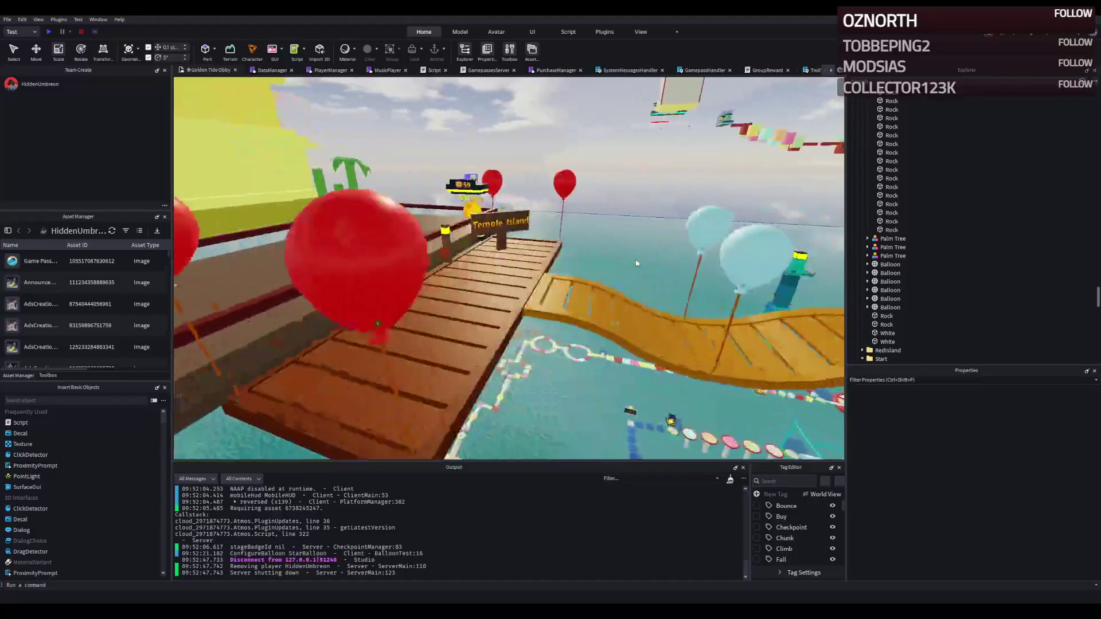
key("a")
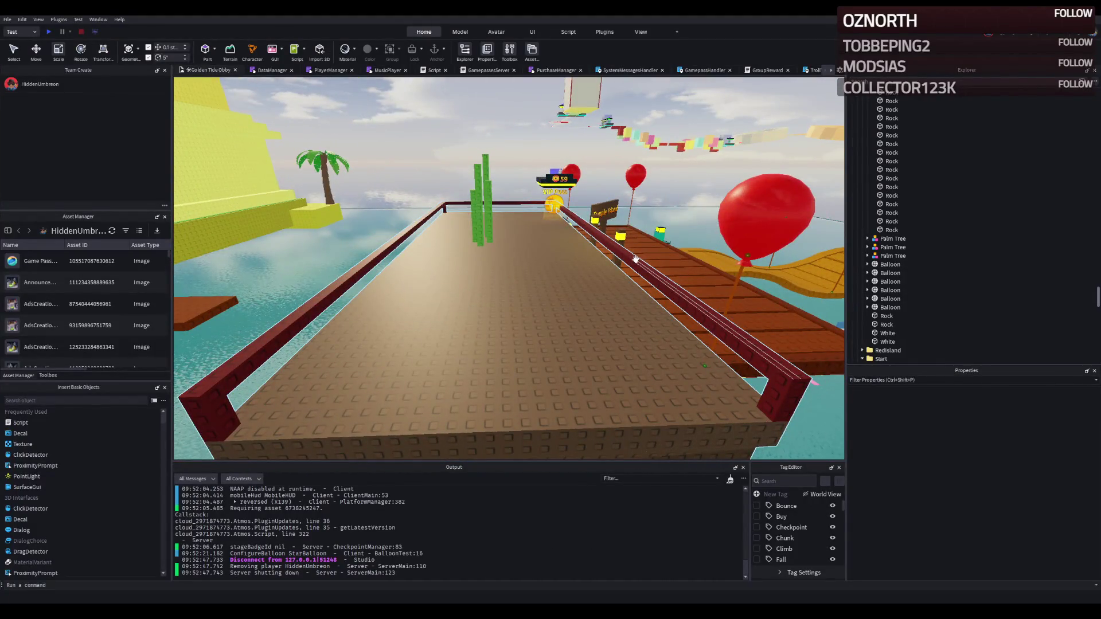
key("w")
key("d")
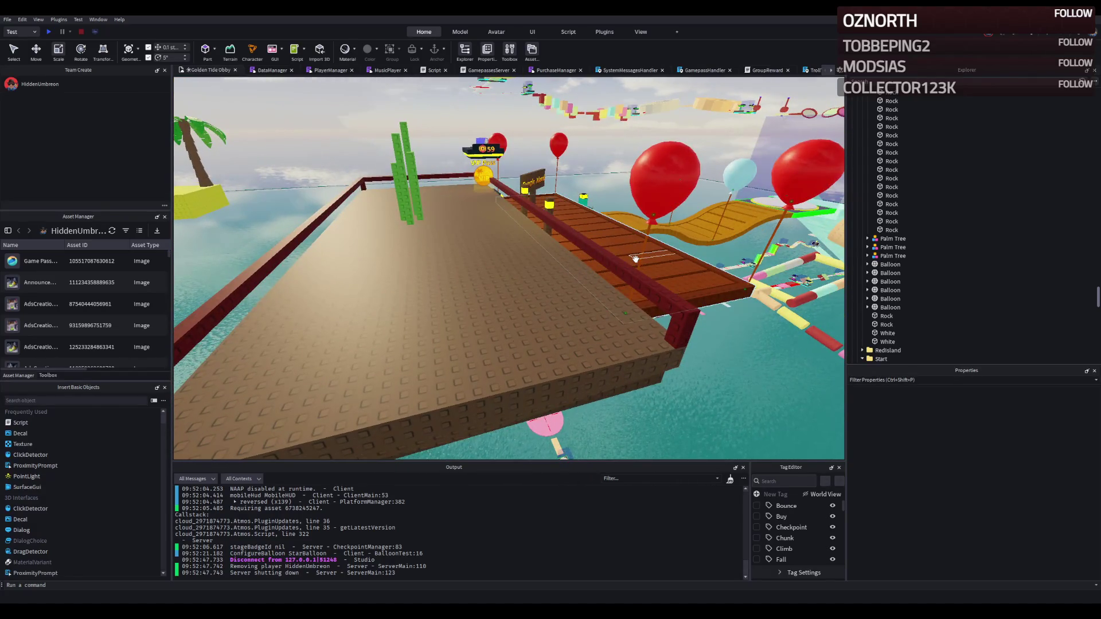
key("Left")
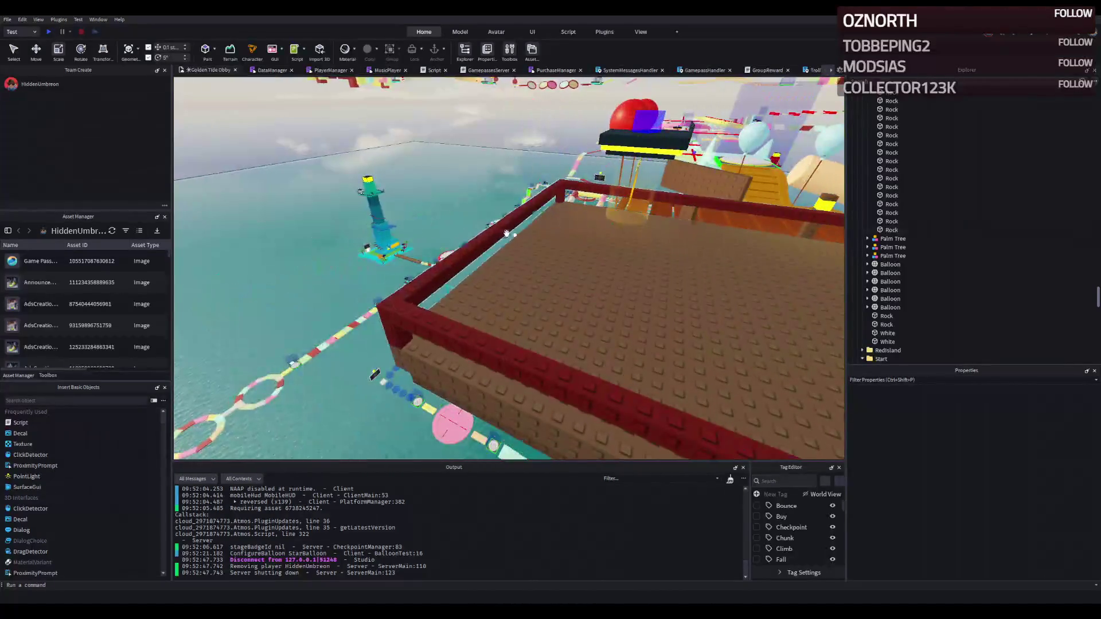
left_click(486, 231)
key("ctrl+d")
mouse_move(550, 226)
left_mouse_down()
mouse_move(539, 292)
mouse_move(583, 194)
mouse_move(604, 279)
mouse_move(637, 235)
mouse_move(661, 241)
left_mouse_up()
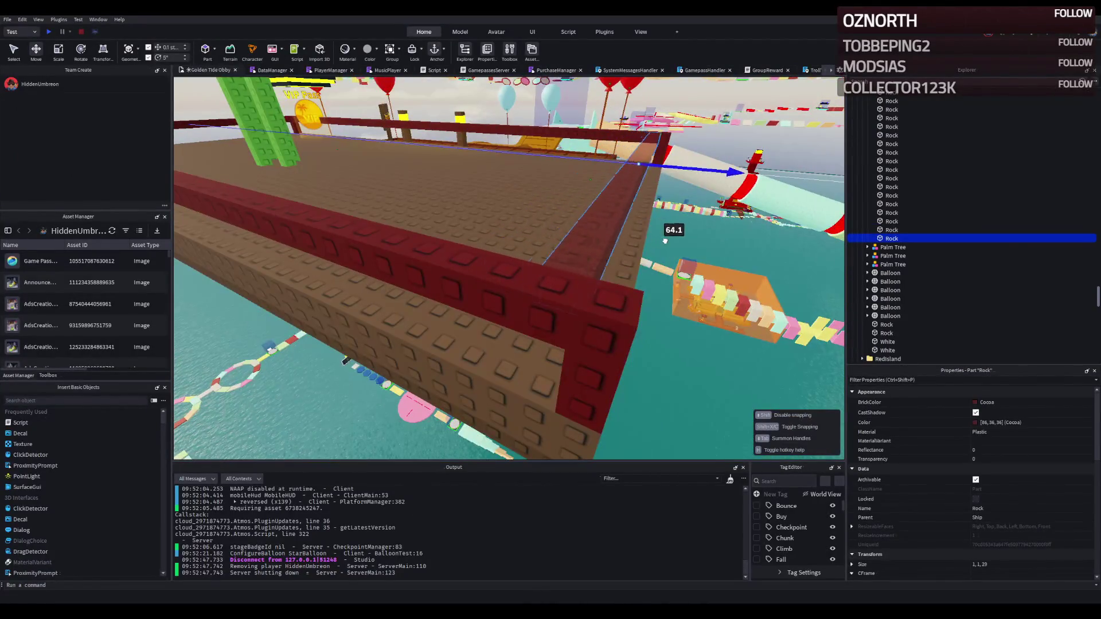
left_click(704, 350)
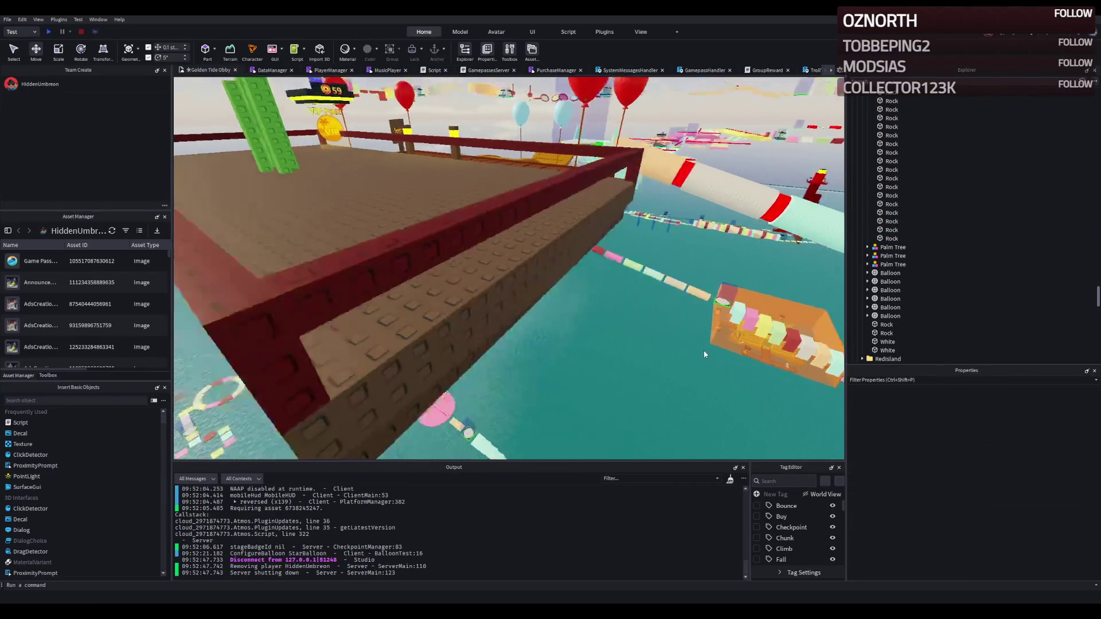
Move a Rock piece beside the Temple Island sign
key("w")
key("d")
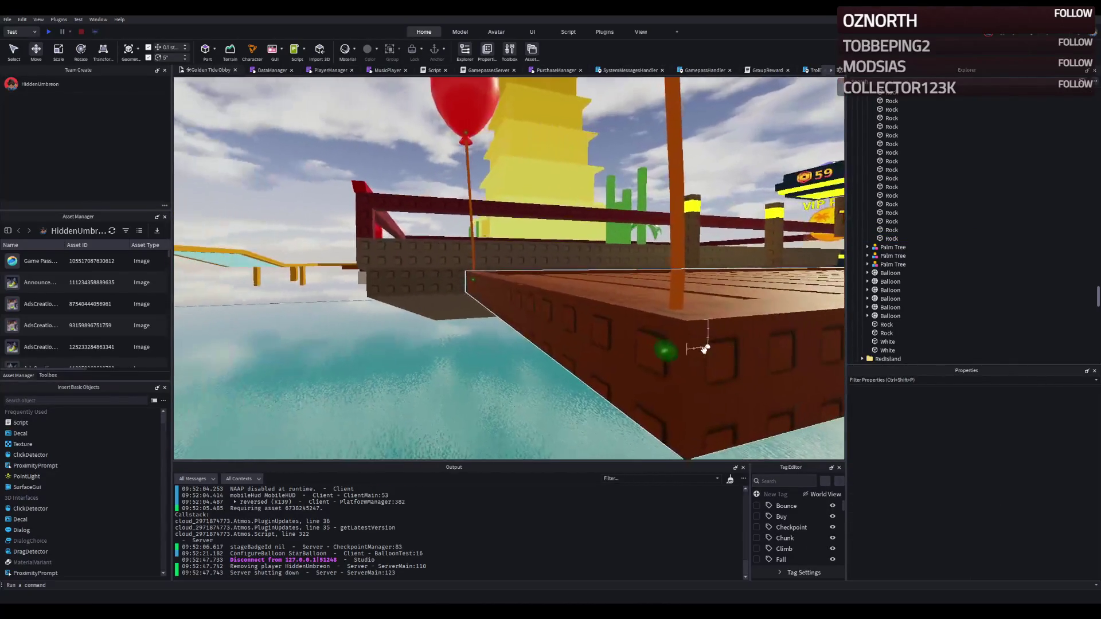
key("w")
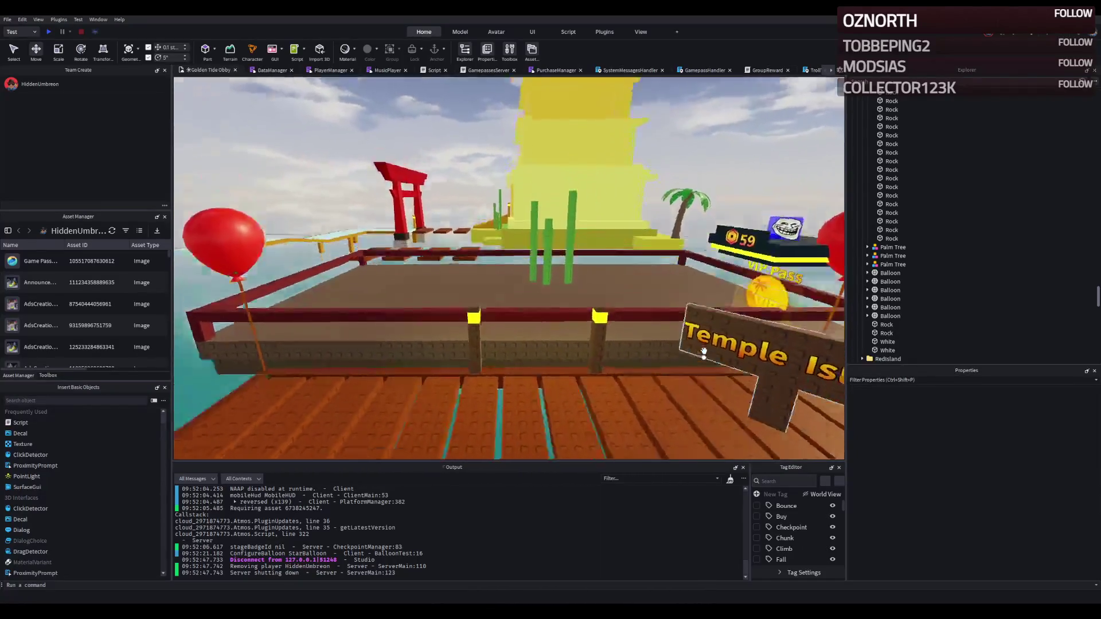
key("a")
key("s")
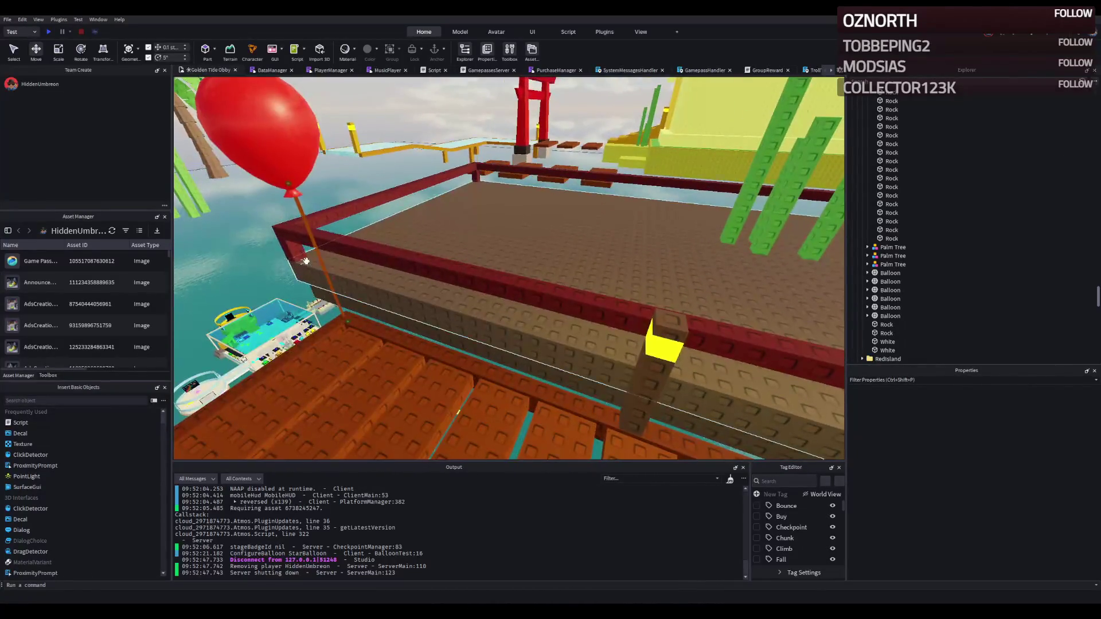
mouse_move(298, 256)
left_mouse_down()
mouse_move(321, 255)
mouse_move(344, 235)
mouse_move(427, 281)
mouse_move(439, 276)
mouse_move(451, 296)
mouse_move(511, 304)
left_mouse_up()
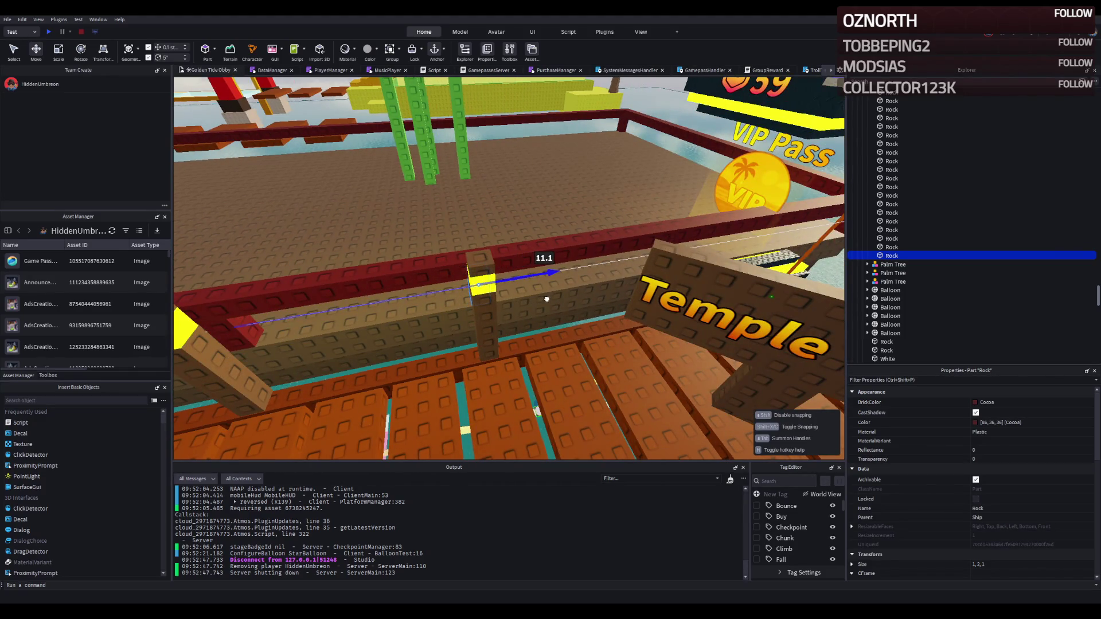
Shift the Rock trim 11 studs and shorten two red railings to about 28 and 29.6
left_click_drag(544, 299, 543, 297)
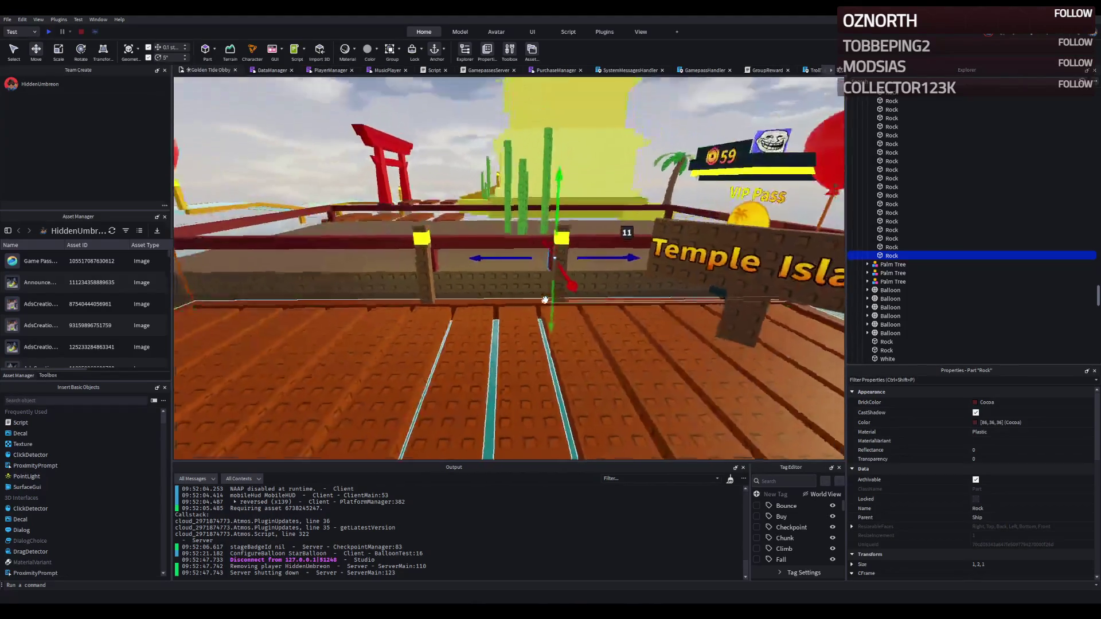
left_click(485, 234)
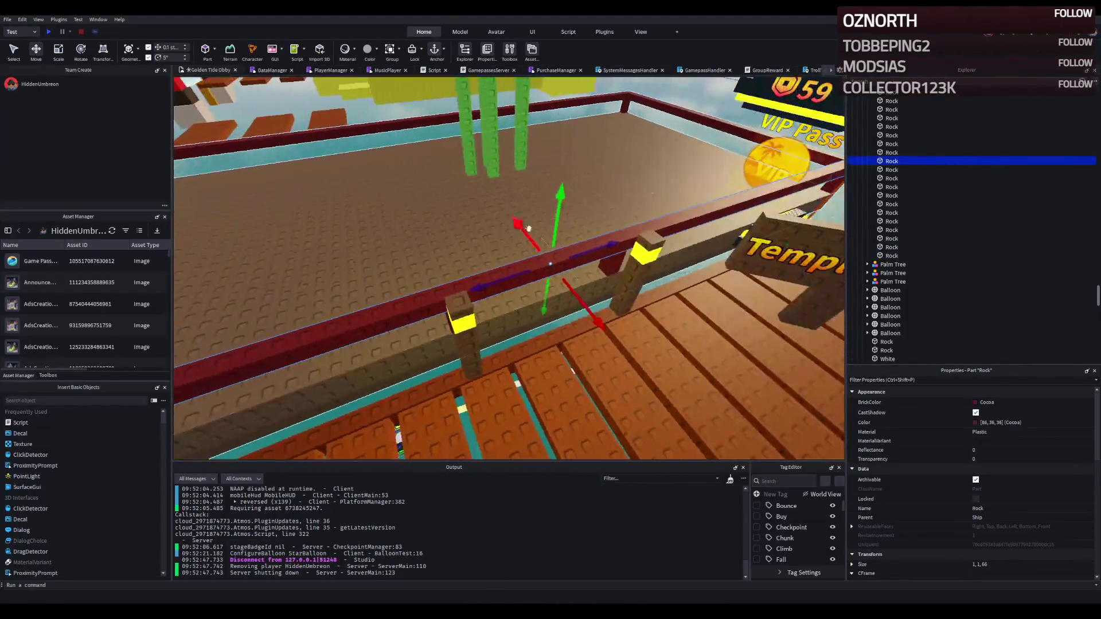
left_click_drag(413, 319, 438, 328)
left_click(438, 328)
left_click_drag(305, 243, 374, 267)
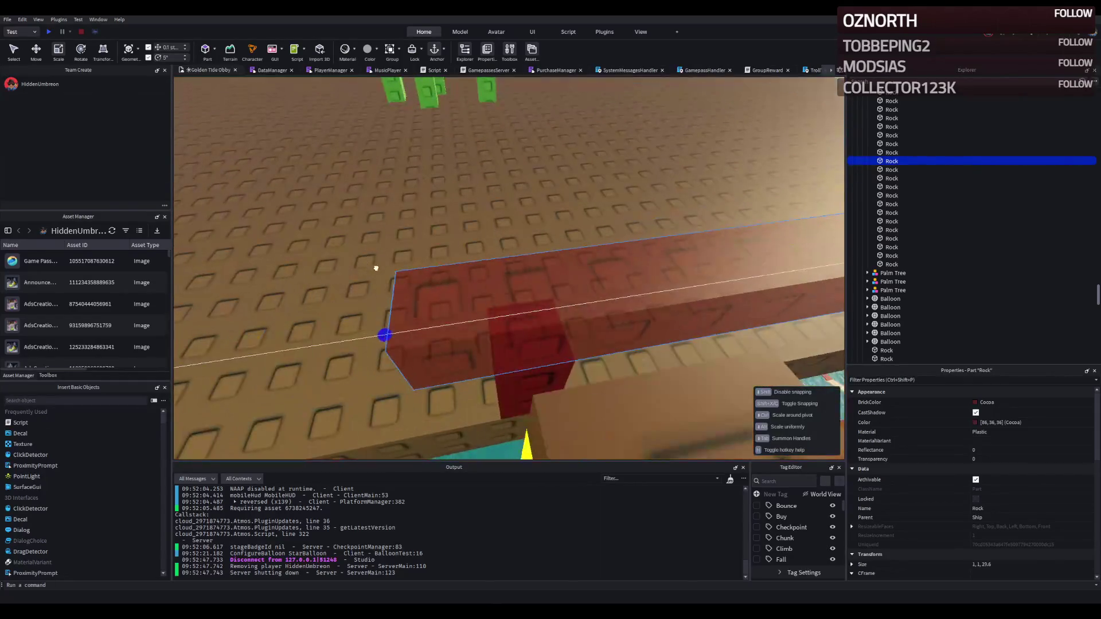
Trim the next railing to 27.5 long and set its width to 0.5
left_click(315, 238)
key("d")
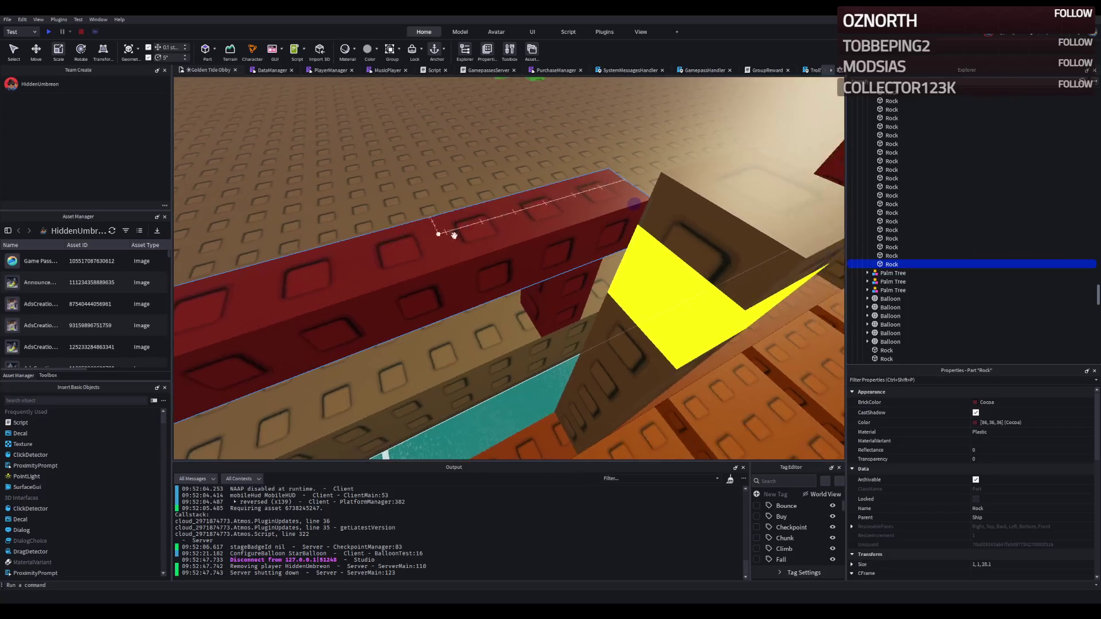
left_click_drag(632, 204, 610, 209)
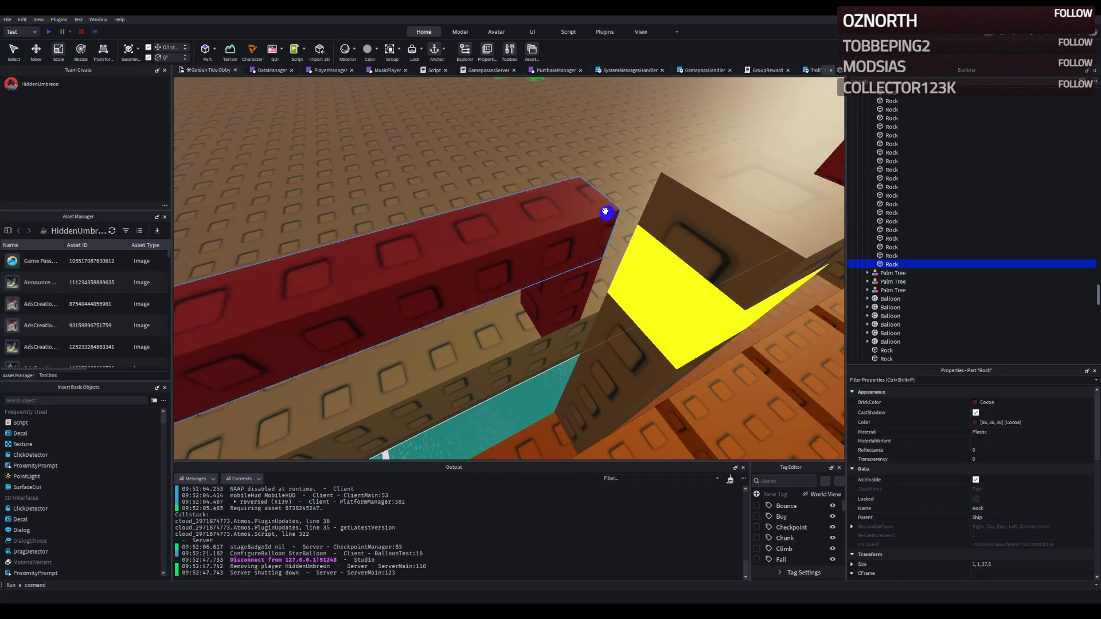
key("w")
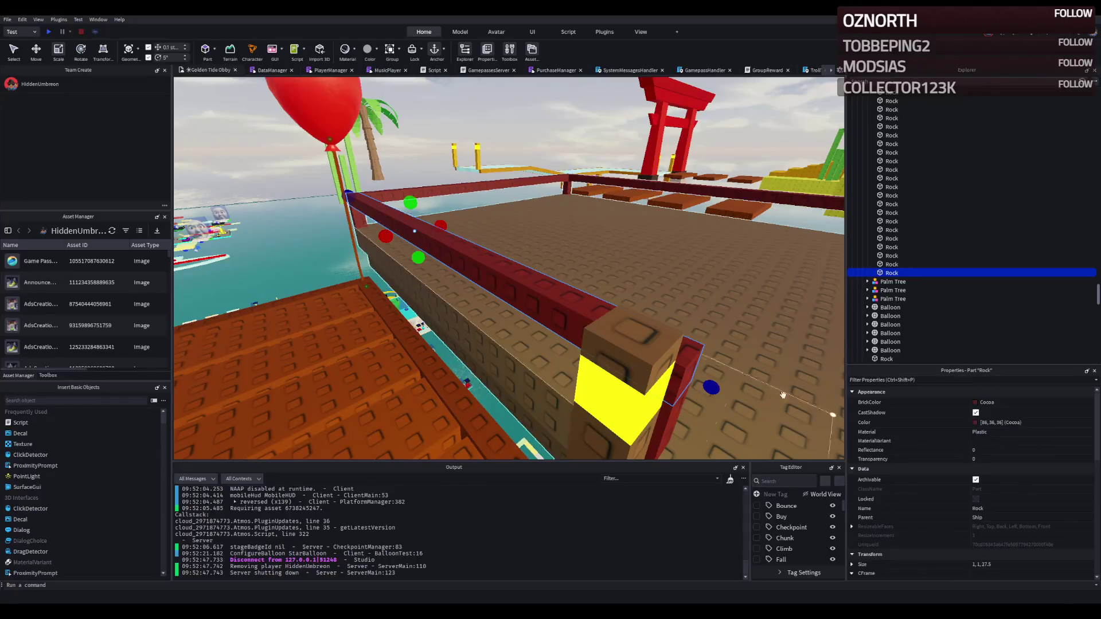
left_click_drag(440, 225, 442, 228)
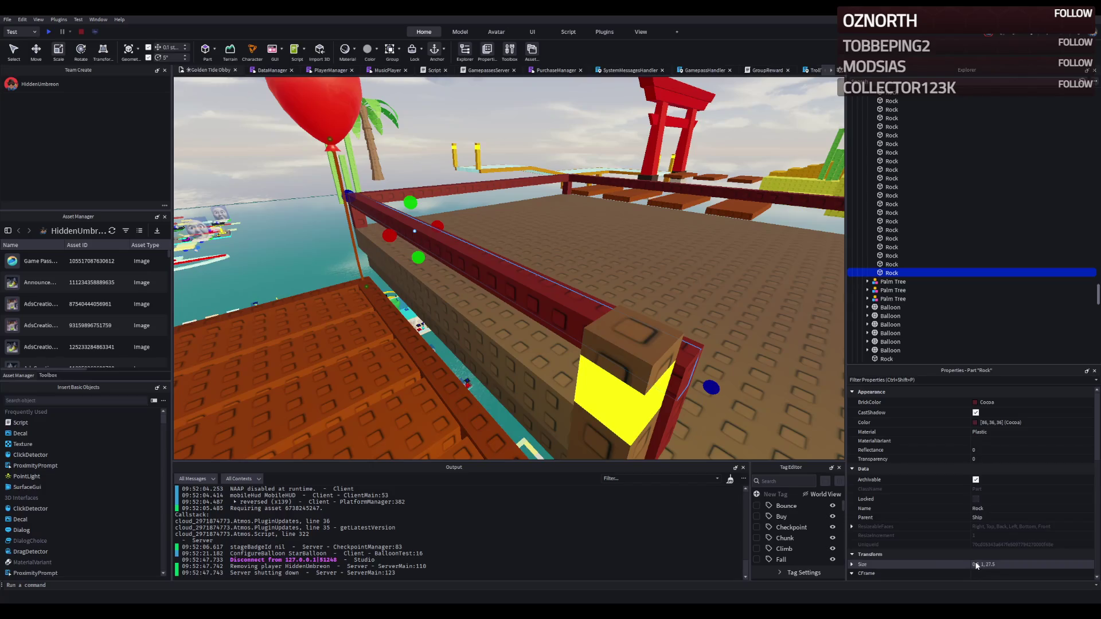
type("5")
key("Return")
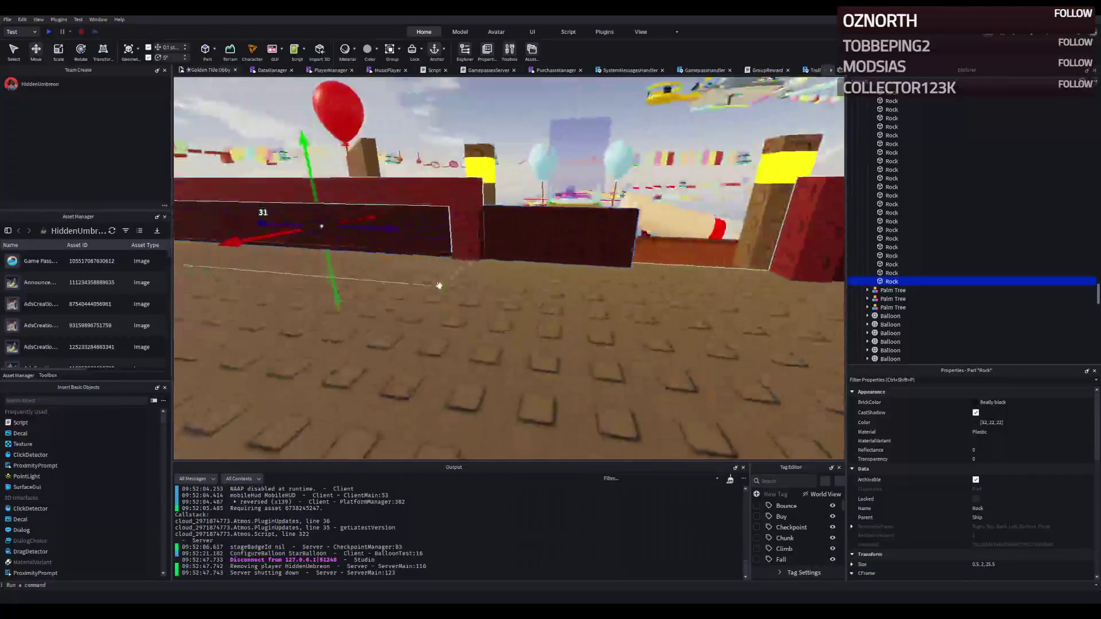
Slide a dark wall piece along the deck and shorten the left wall to 27.8
left_click(443, 280)
mouse_move(402, 264)
left_mouse_down()
mouse_move(247, 267)
mouse_move(344, 286)
mouse_move(395, 278)
mouse_move(327, 283)
mouse_move(474, 270)
left_mouse_up()
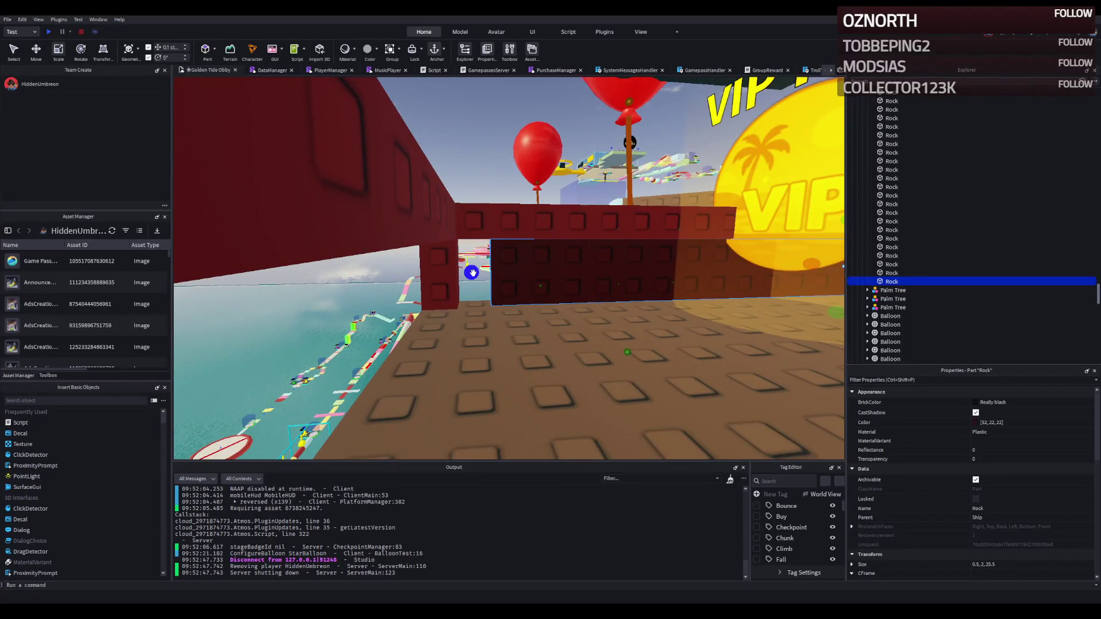
key("w")
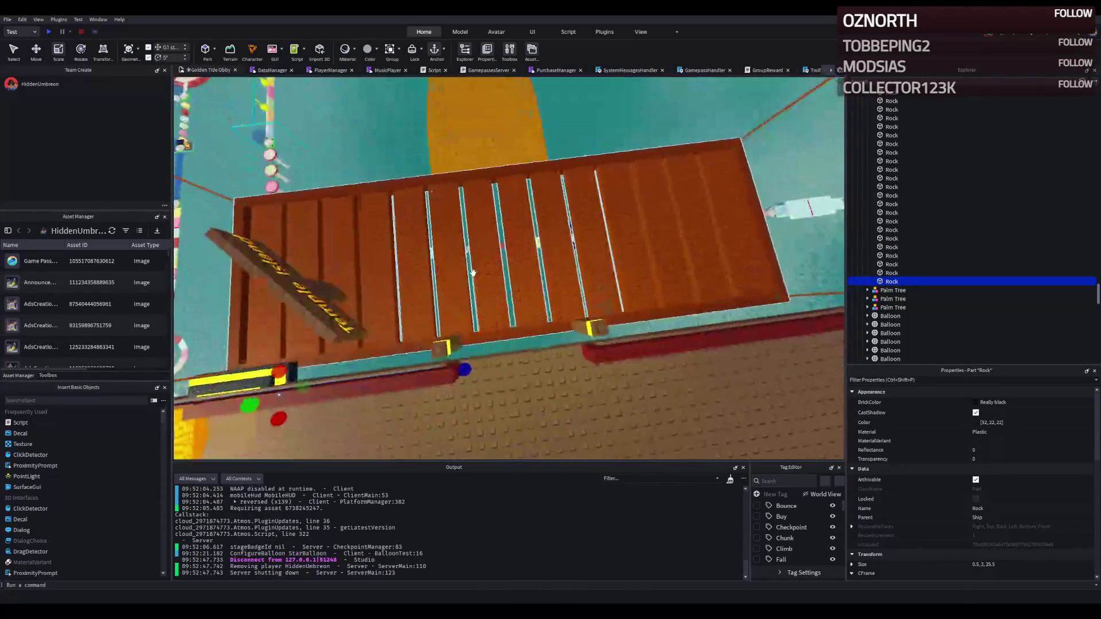
left_click(469, 250)
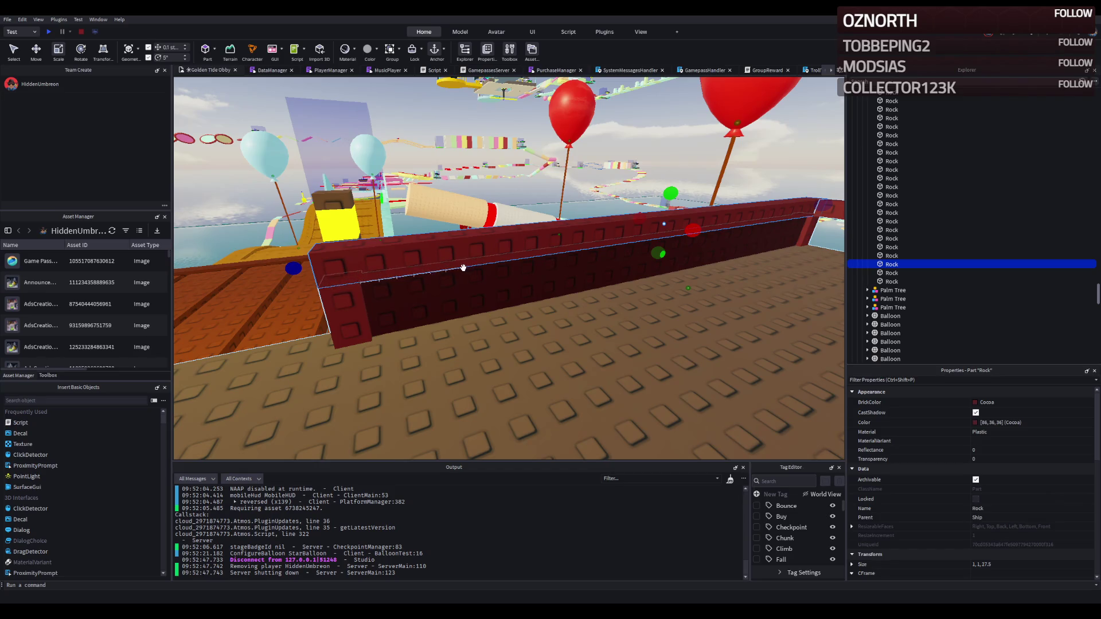
key("a")
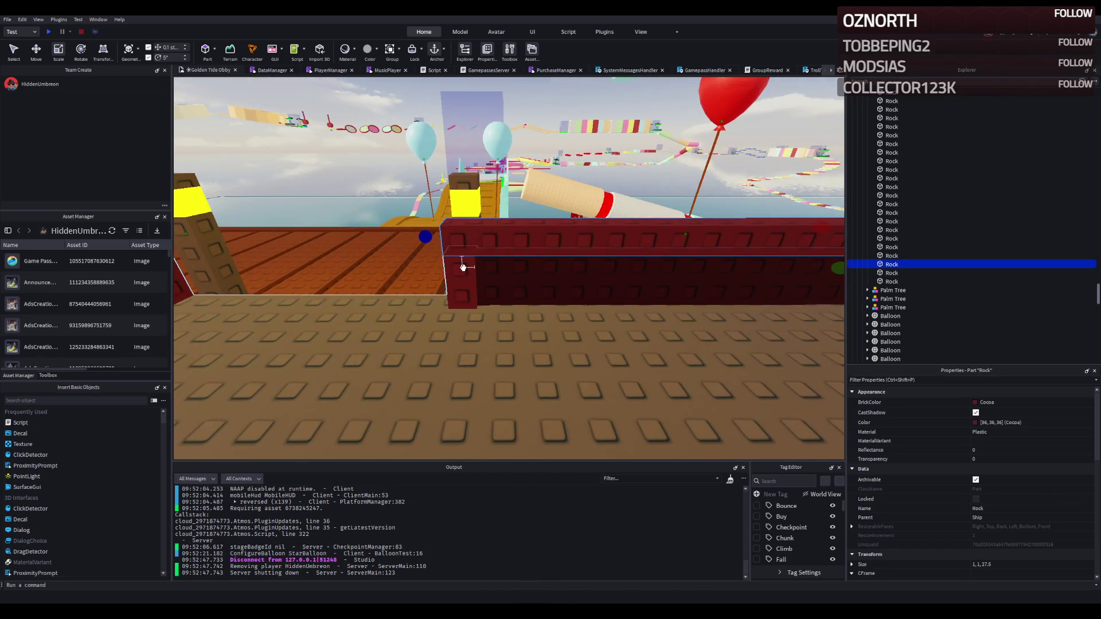
key("a")
left_click(251, 215)
key("f")
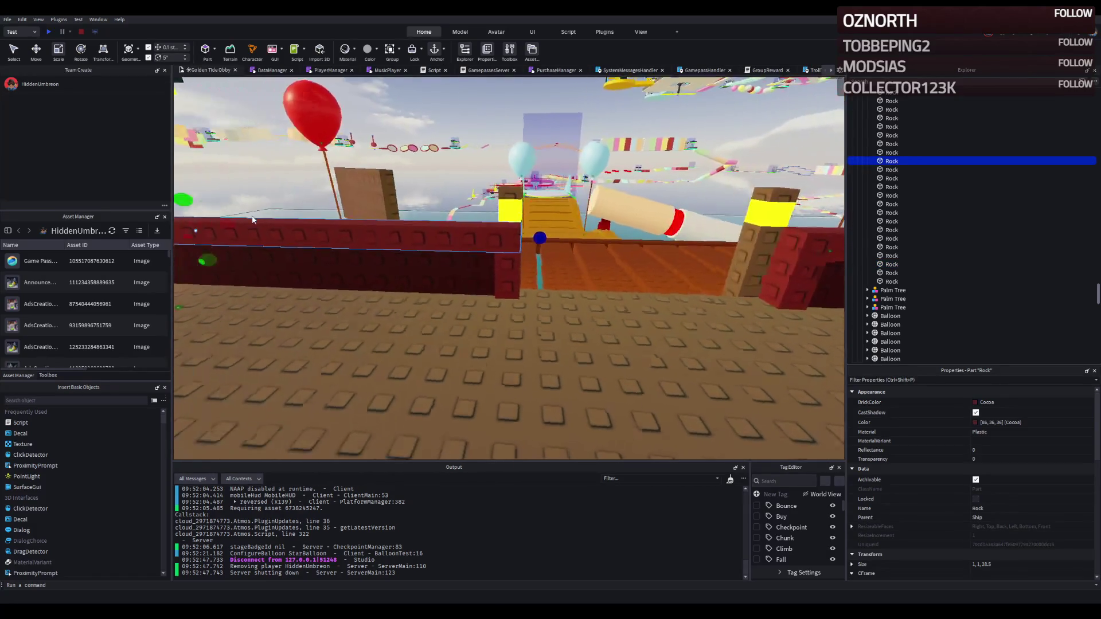
left_click_drag(529, 246, 515, 249)
Move the small pillar piece 1 stud sideways
left_click(723, 250)
scroll(516, 247, "up", 3)
left_click(561, 269)
key("ctrl+2")
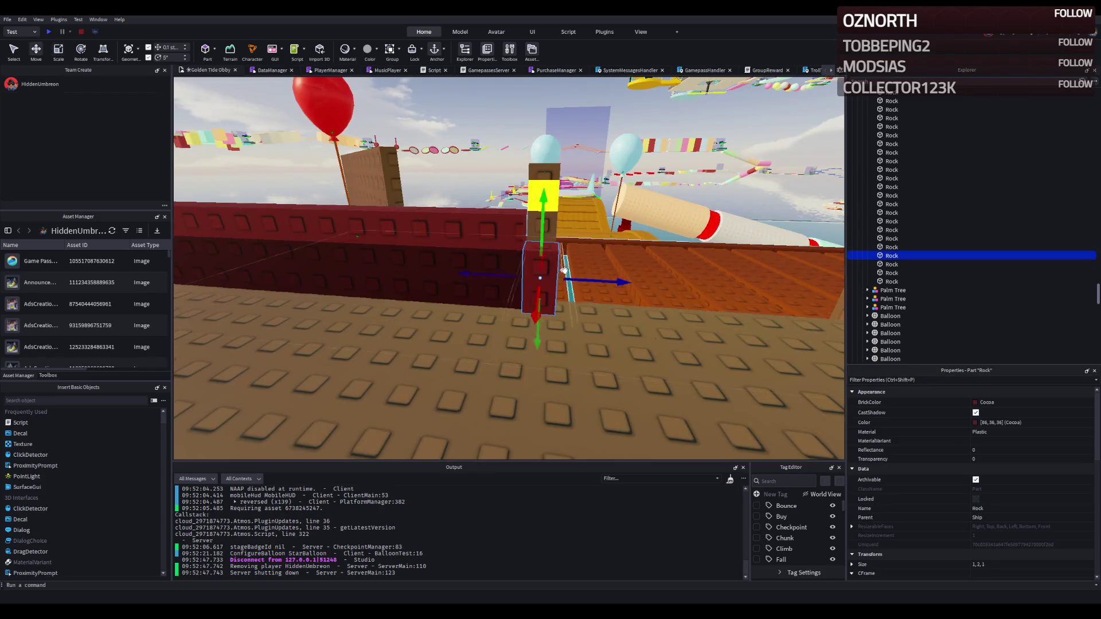
scroll(562, 270, "up", 3)
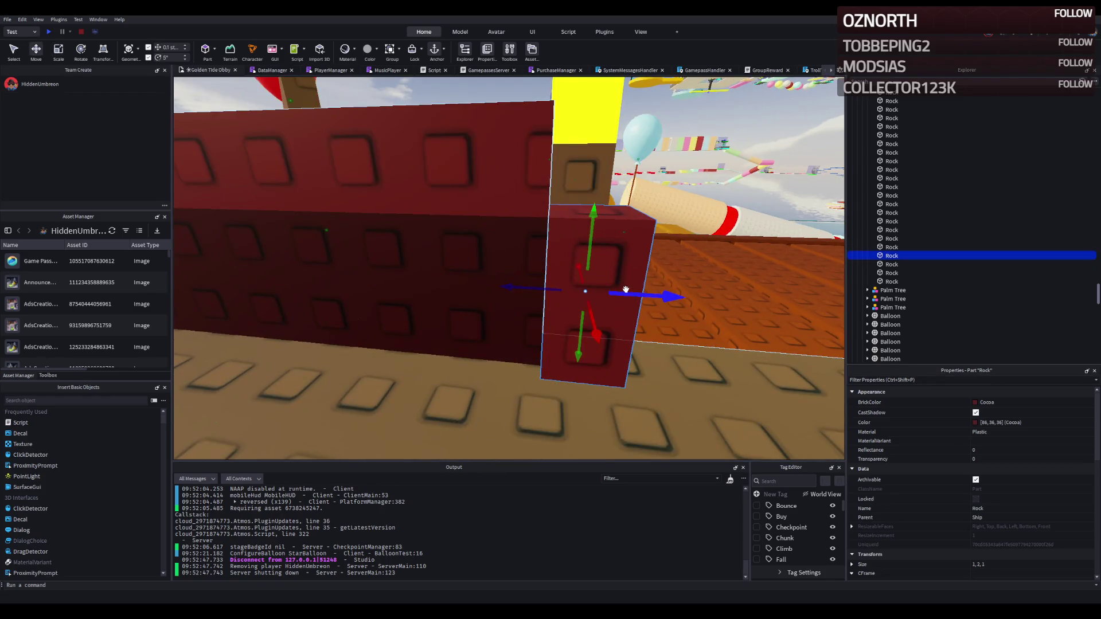
left_click_drag(626, 289, 387, 274)
Reposition the long dark wall trim along the red railing wall
left_click(401, 273)
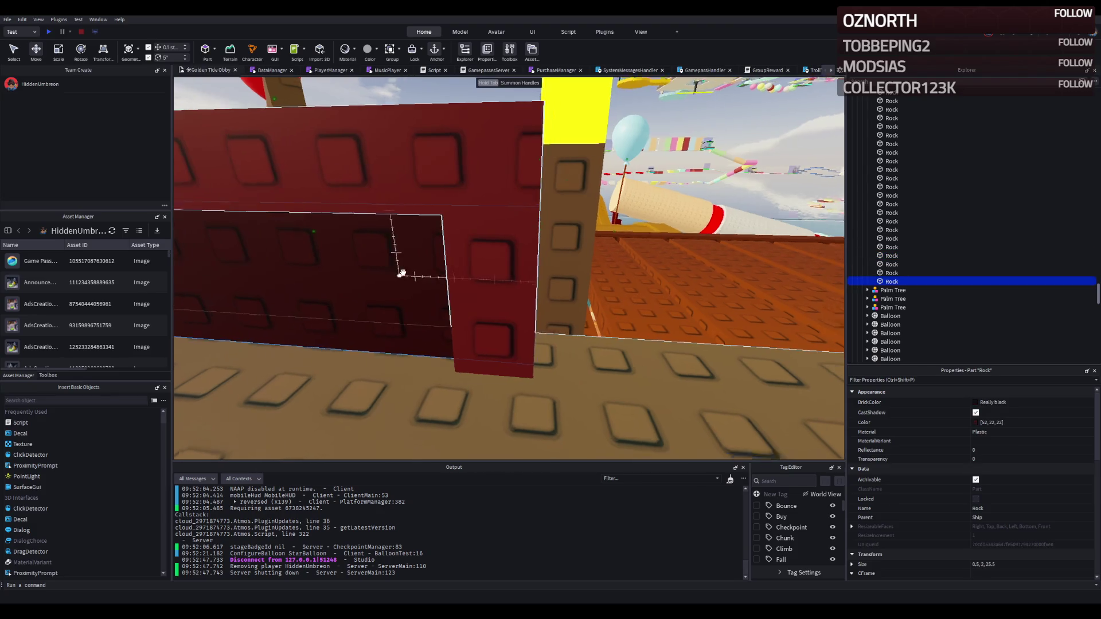
scroll(401, 272, "up", 4)
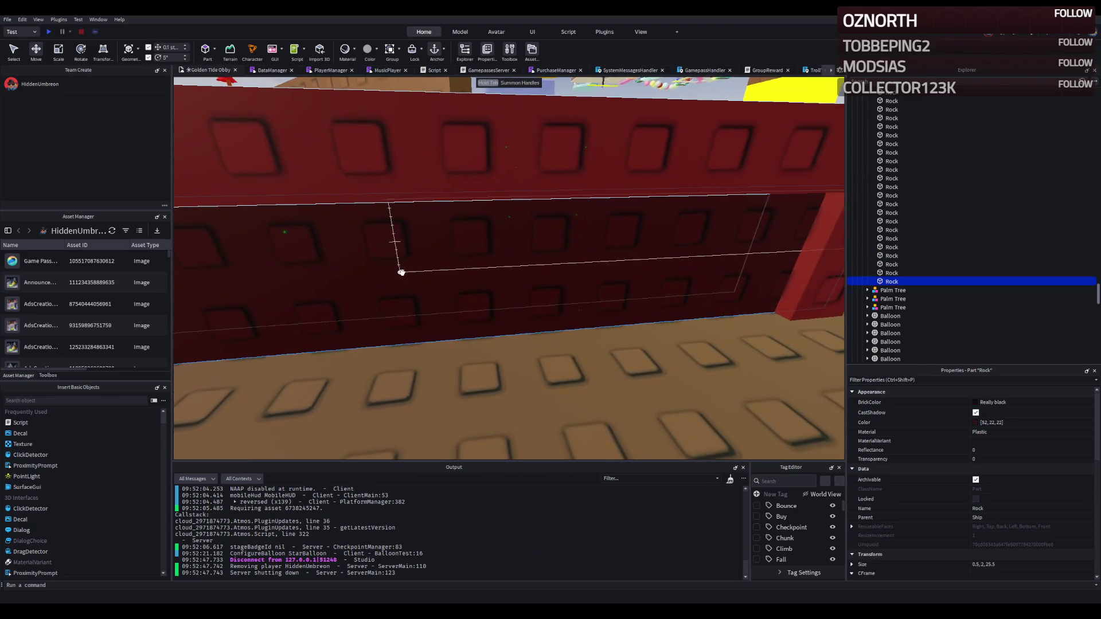
scroll(401, 272, "down", 5)
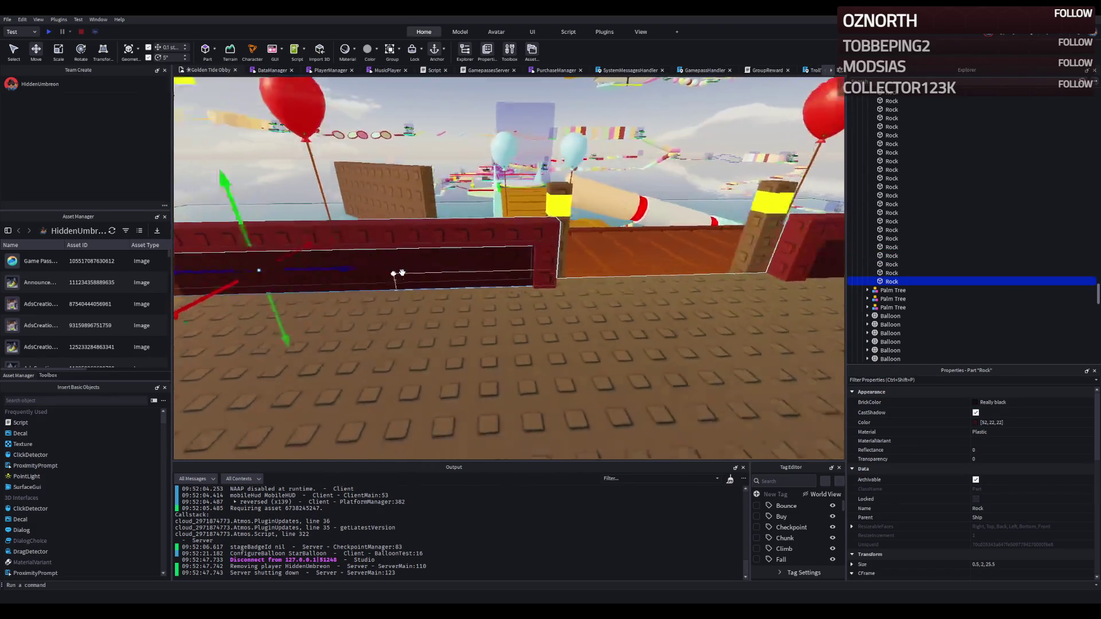
scroll(401, 270, "up", 5)
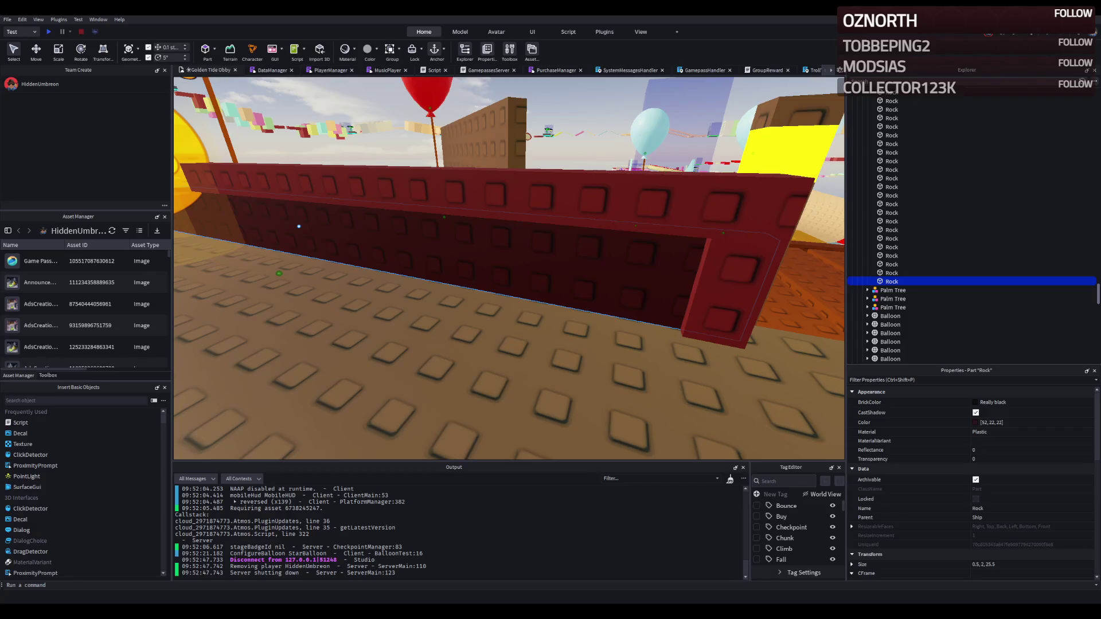
left_click_drag(298, 226, 452, 291)
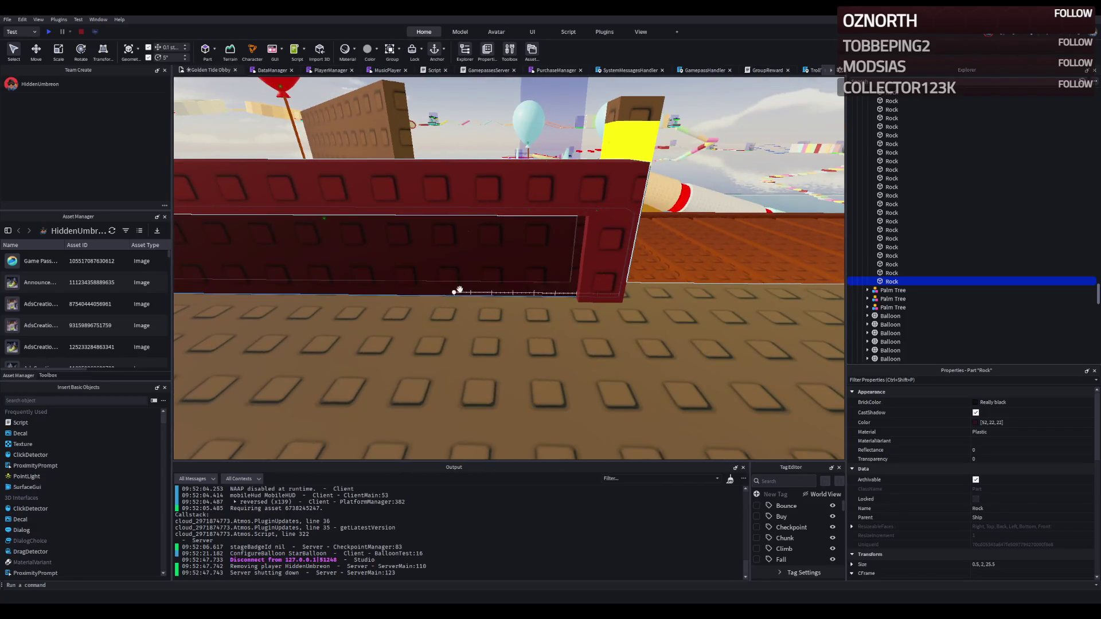
key("a")
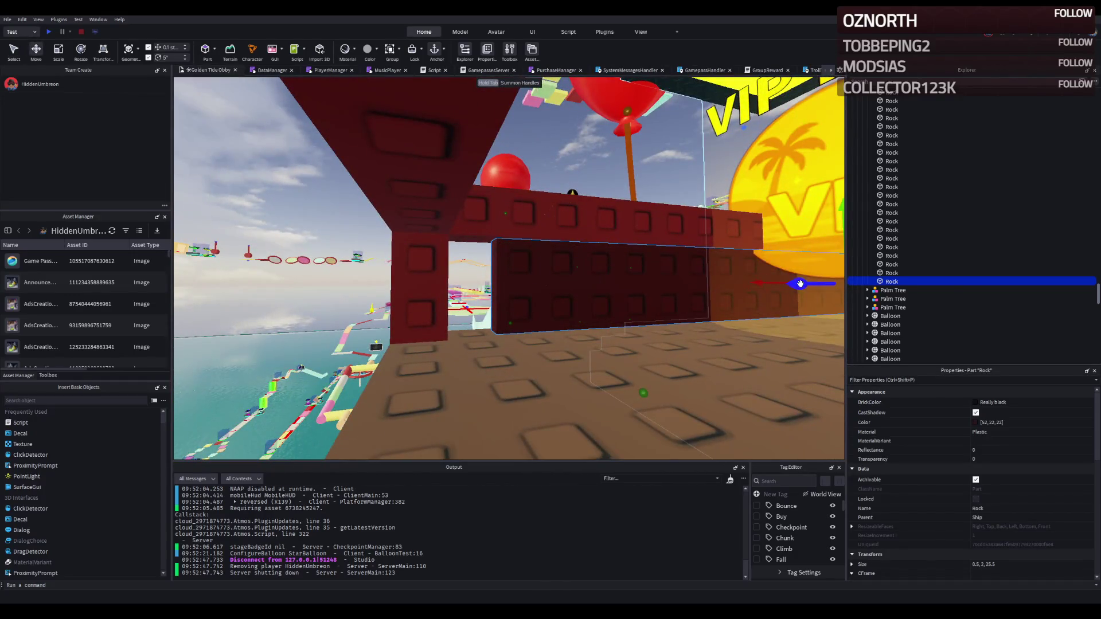
key("f")
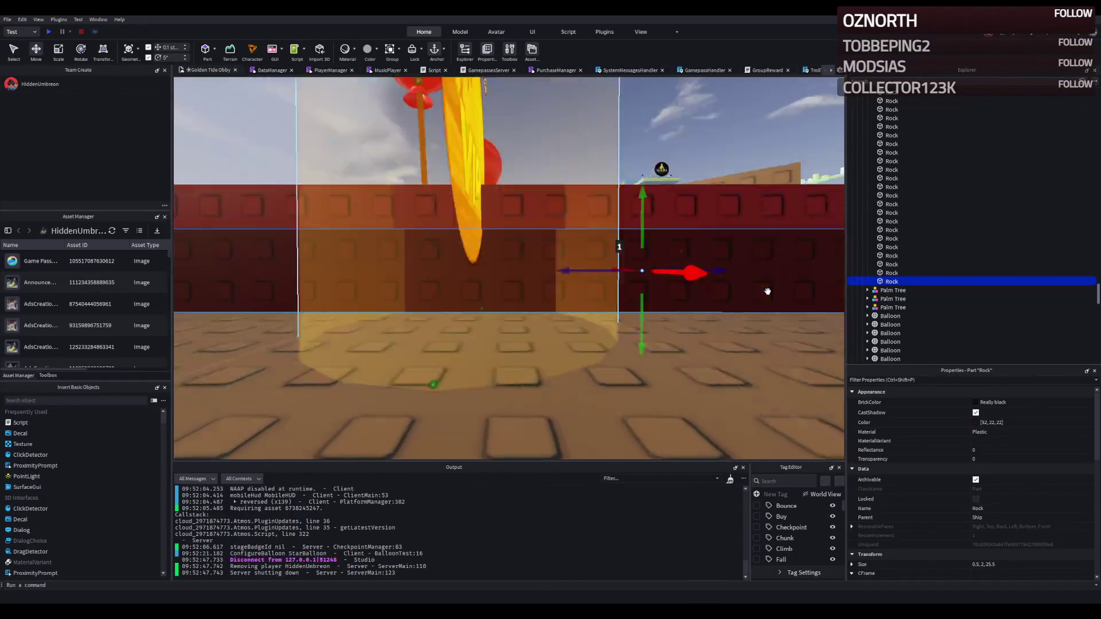
key("d")
left_click(671, 242)
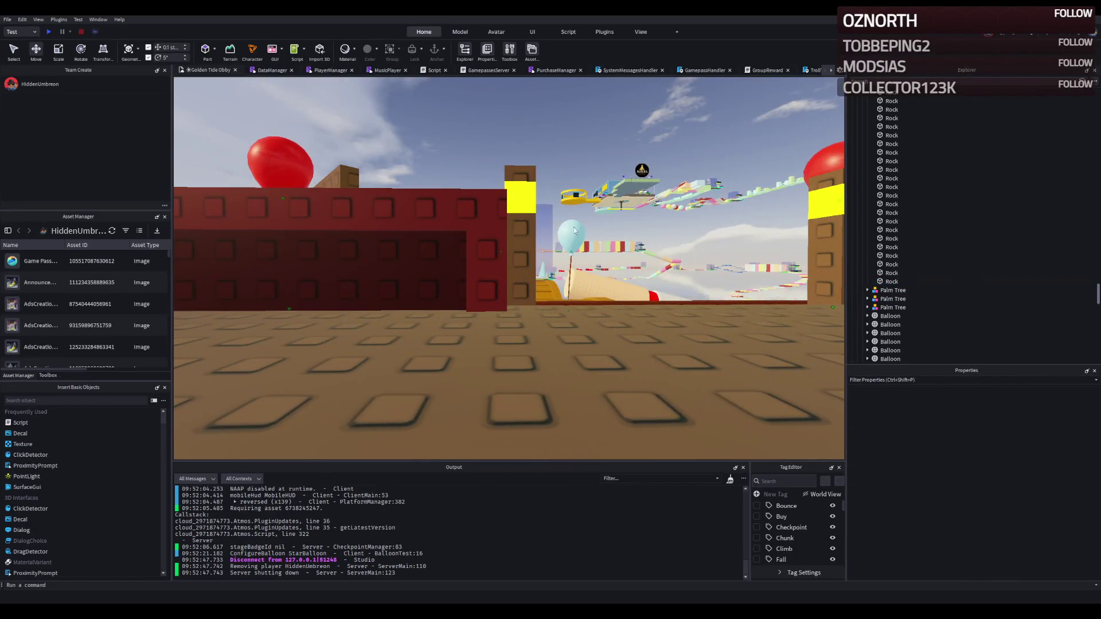
Copy the two 0.5, 2, 28.5 wall trims 30 studs across to the opposite railing
key("e")
key("q")
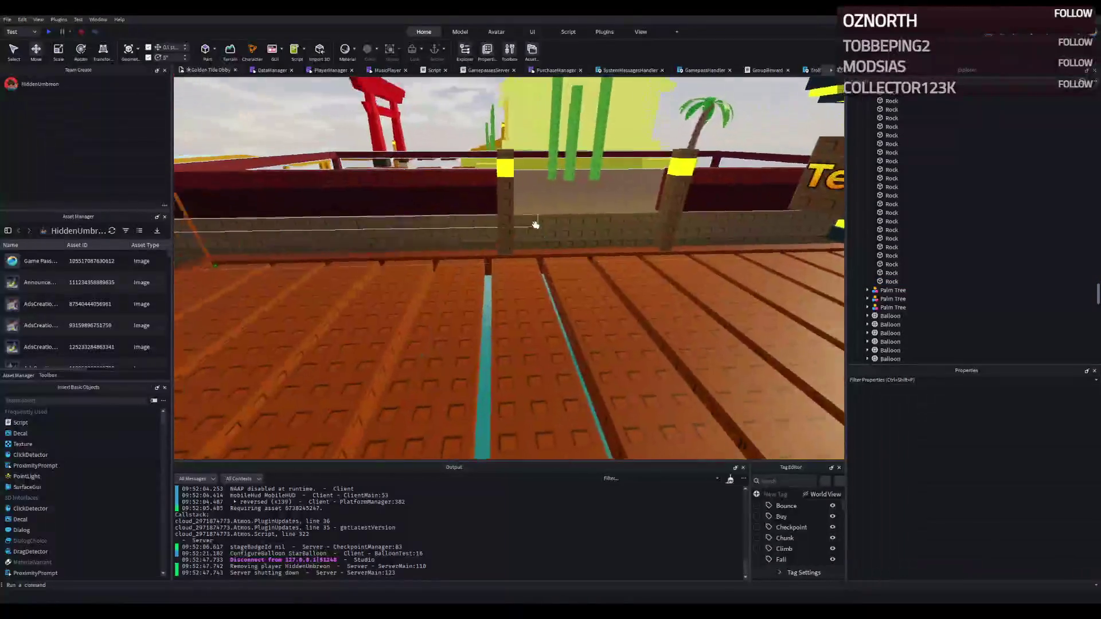
key("a")
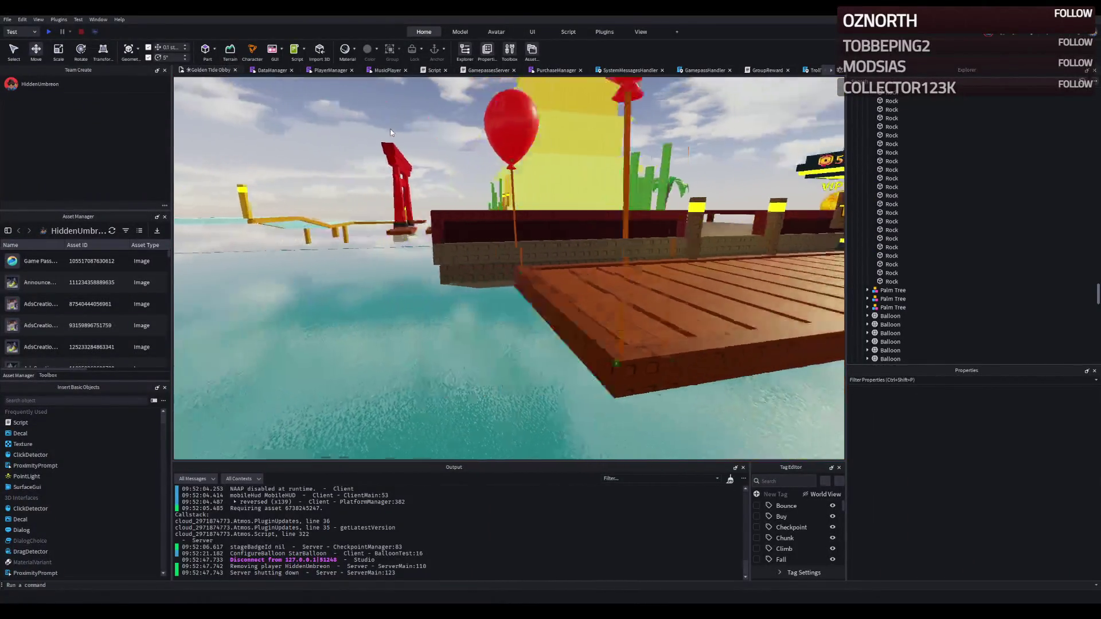
key("s")
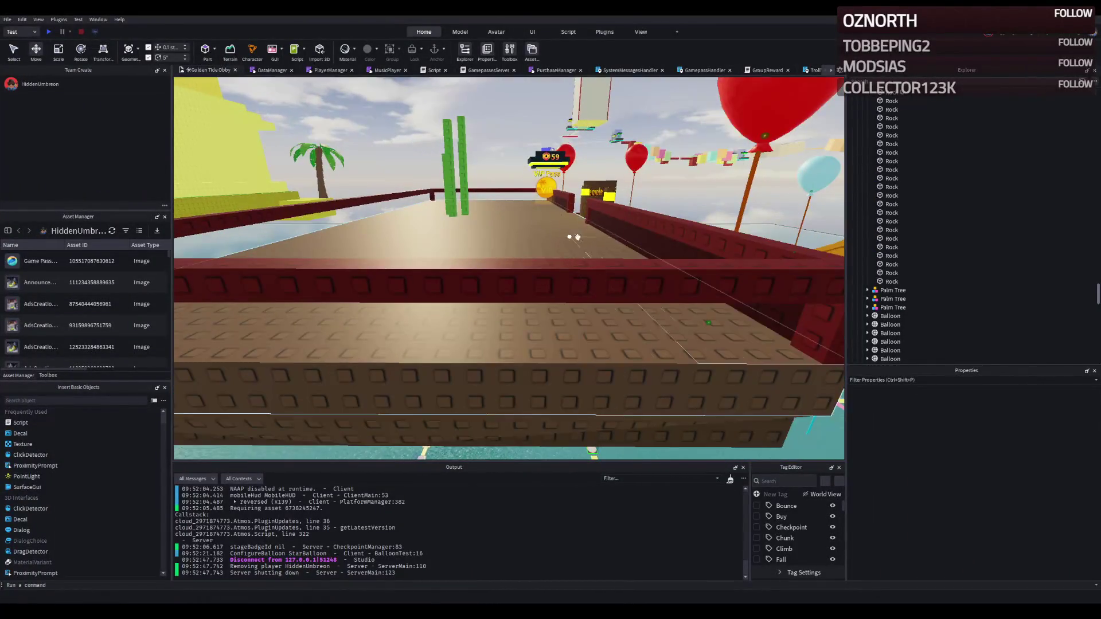
key("ctrl+d")
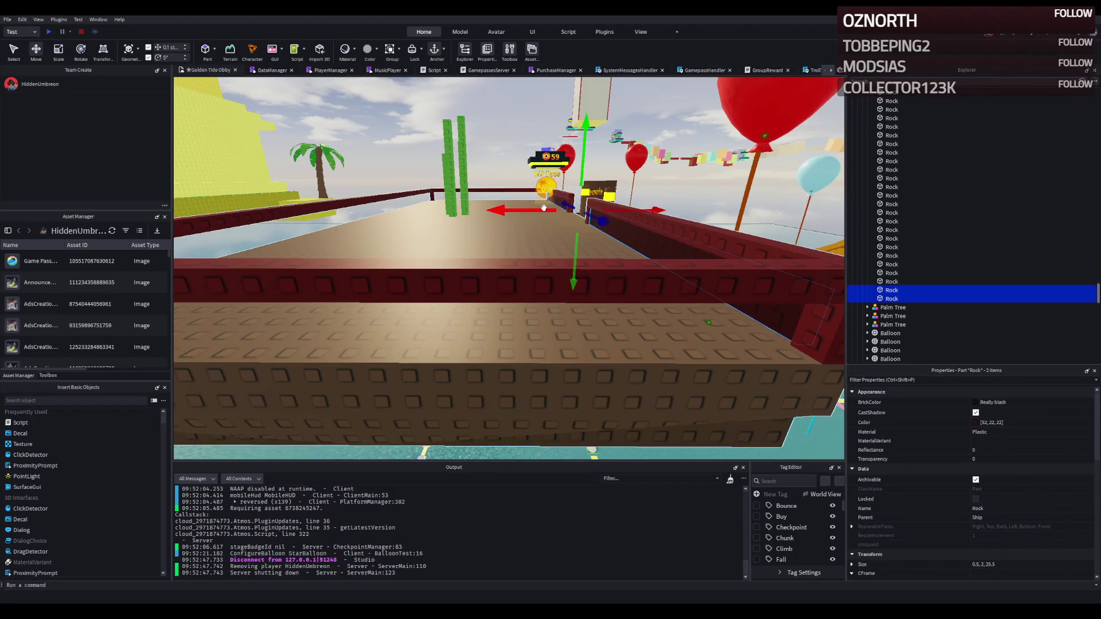
left_click_drag(541, 208, 490, 211)
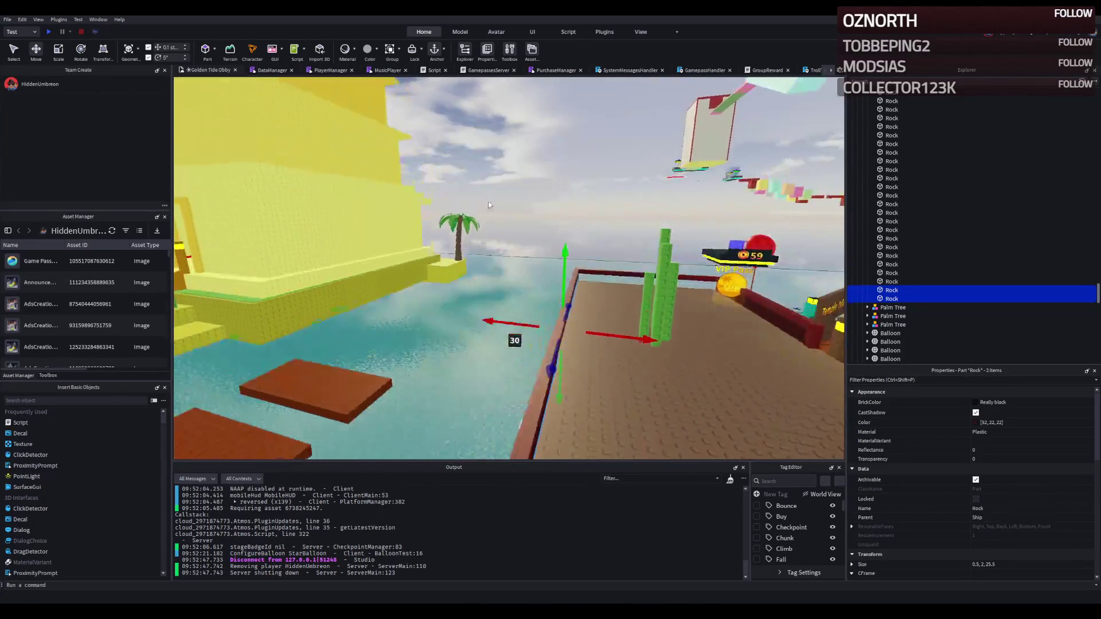
left_click(497, 129)
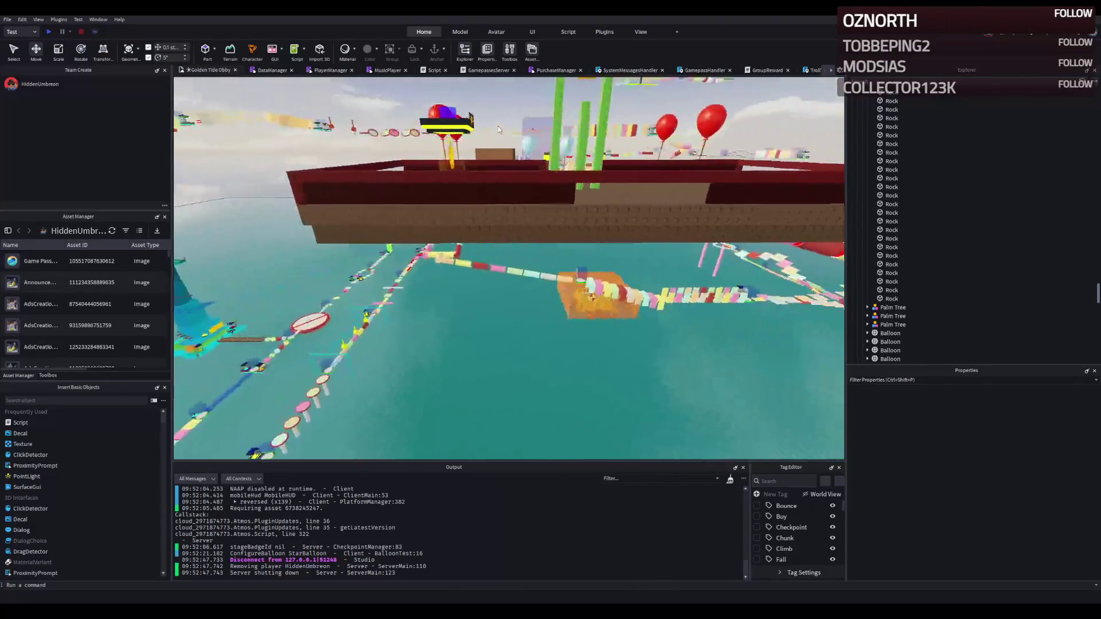
Slide the first deck Rock wall left, nudge it back and shift it along its length
key("w")
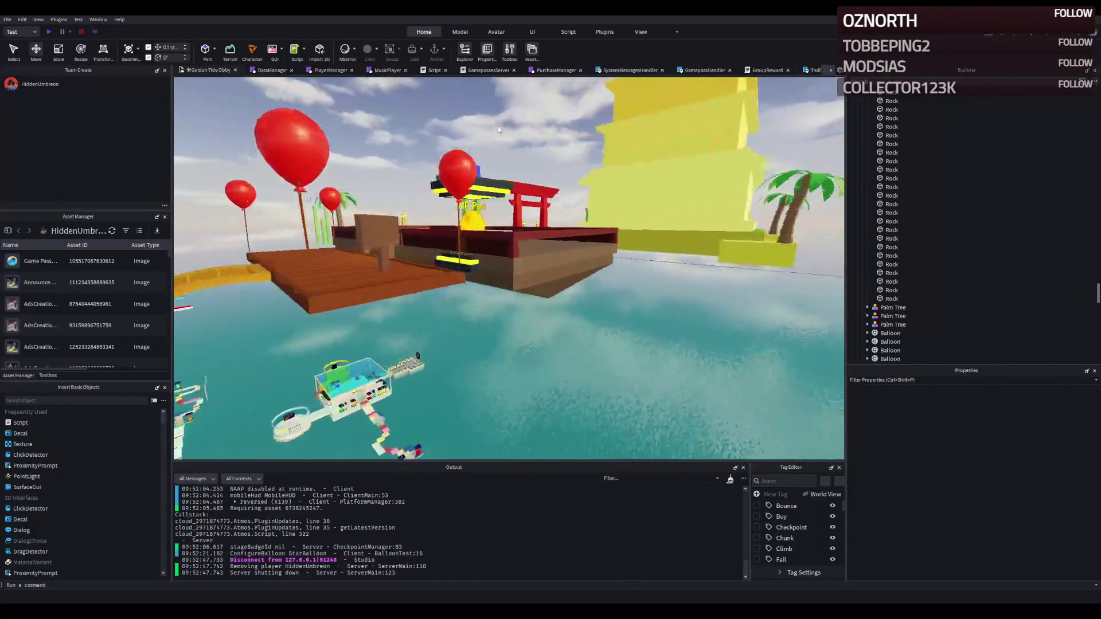
key("w")
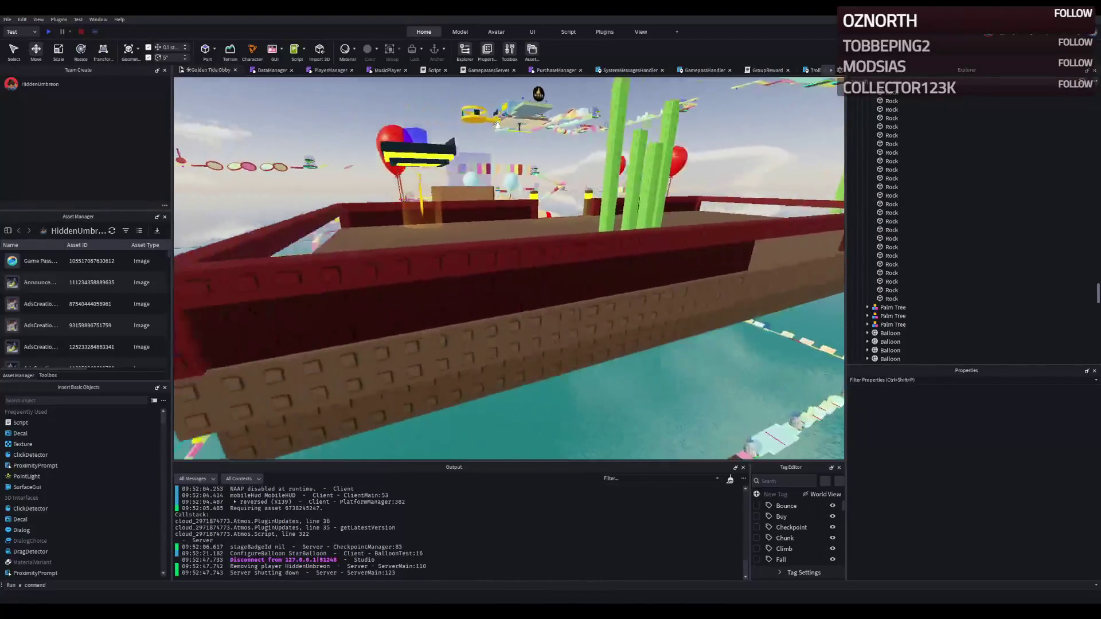
key("a")
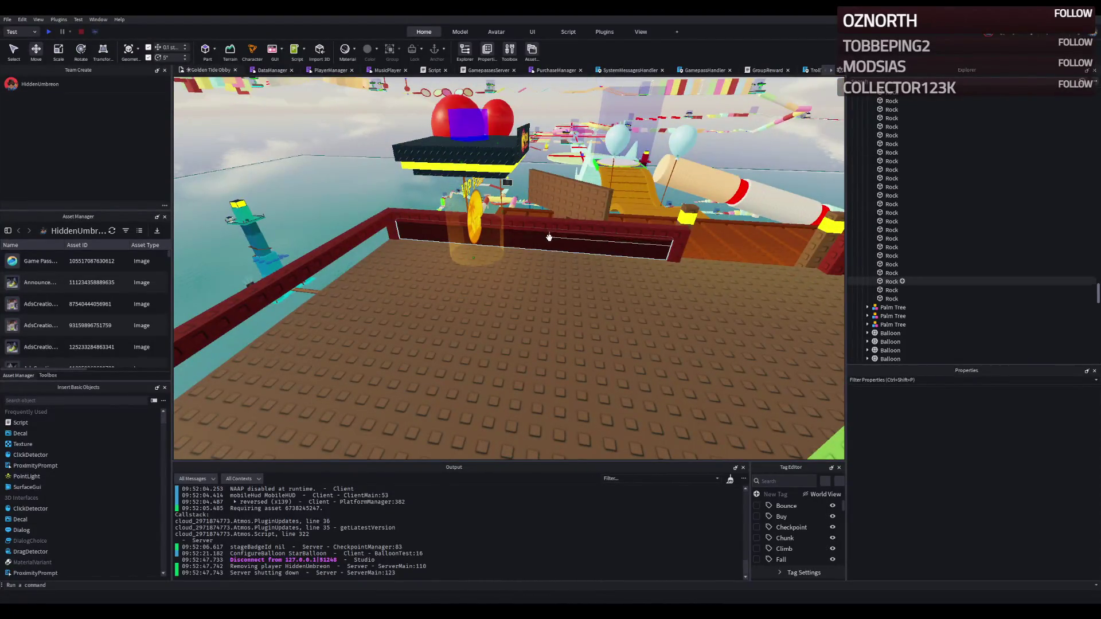
left_click(549, 236)
key("w")
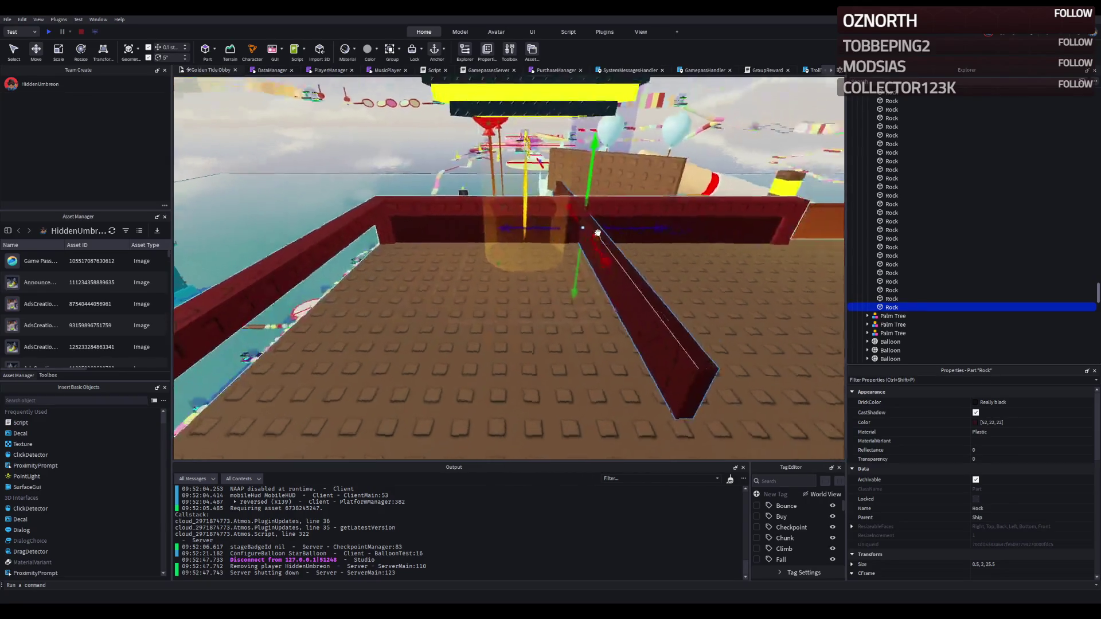
key("s")
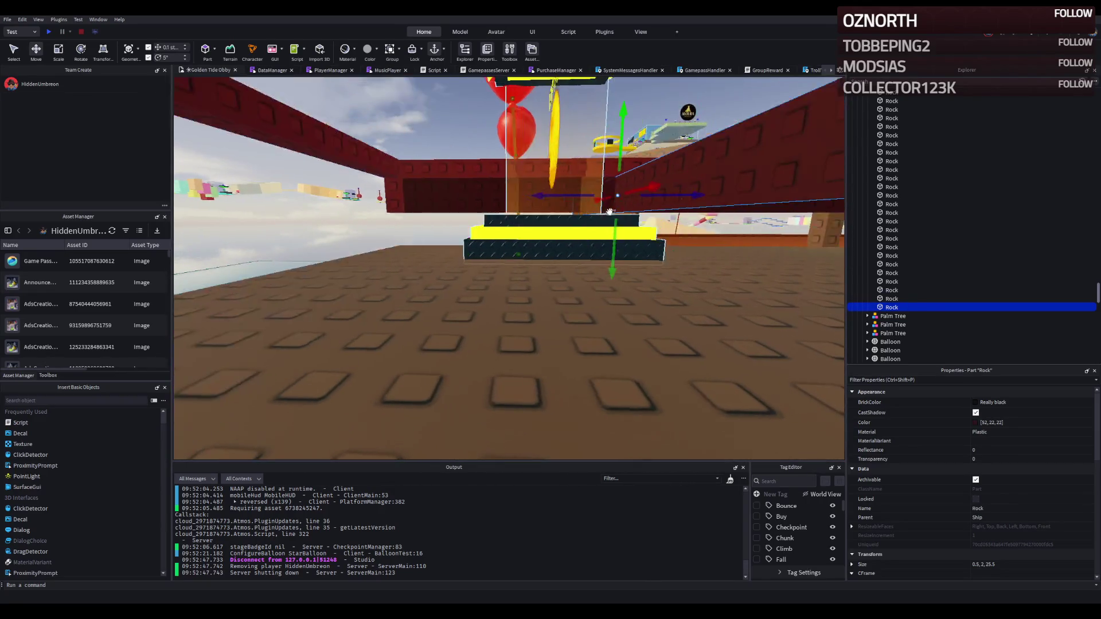
mouse_move(623, 278)
left_mouse_down()
mouse_move(493, 255)
mouse_move(398, 291)
left_mouse_up()
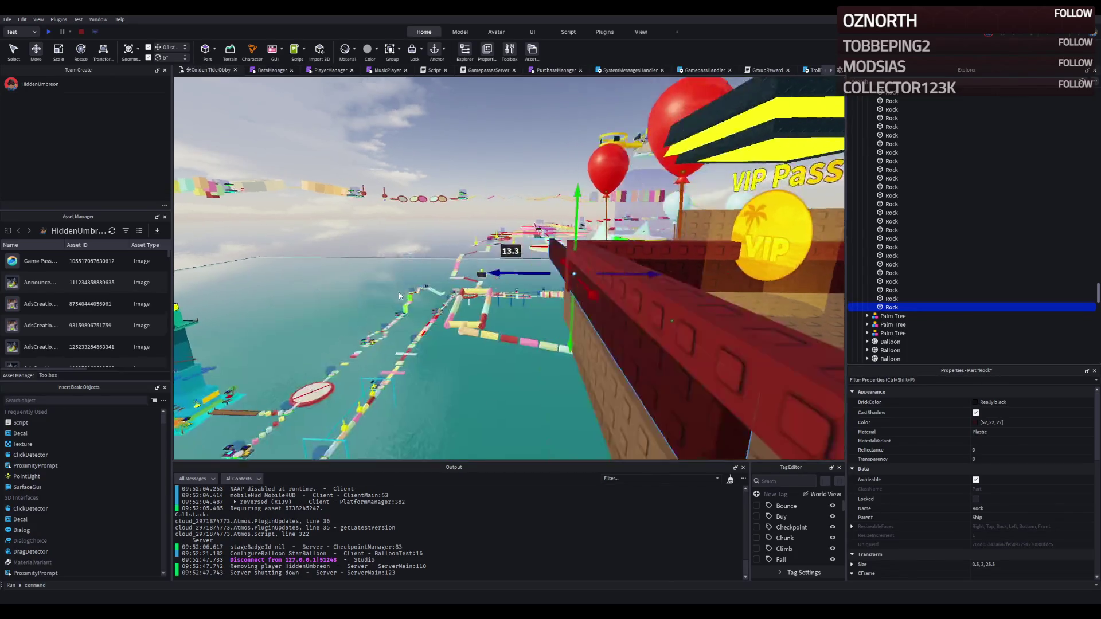
key("a")
left_click_drag(569, 198, 565, 200)
key("d")
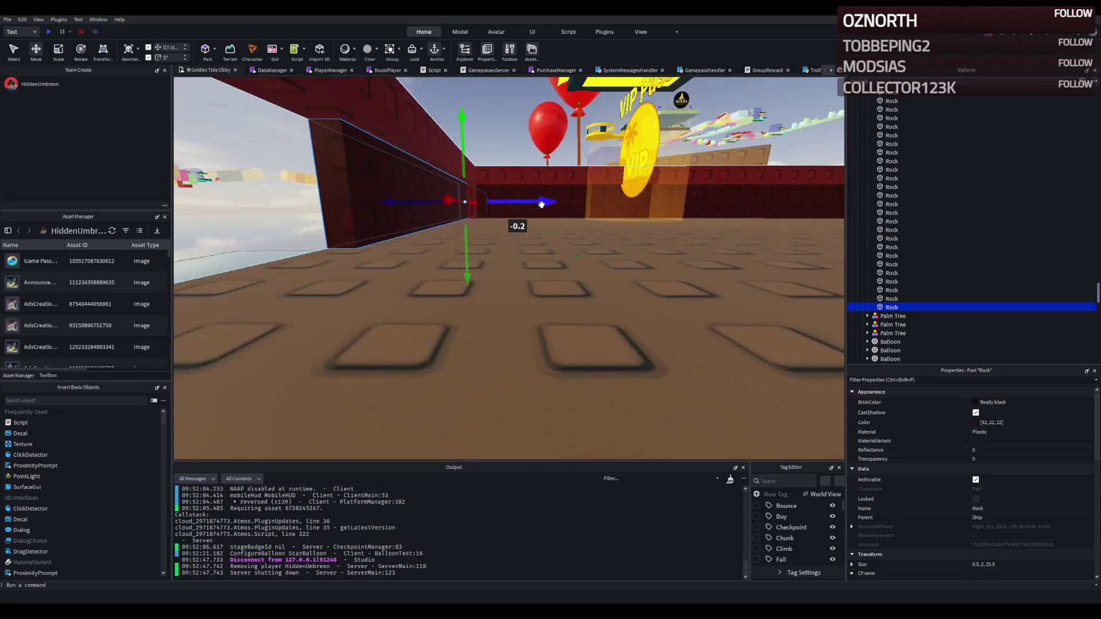
left_click_drag(501, 201, 559, 203)
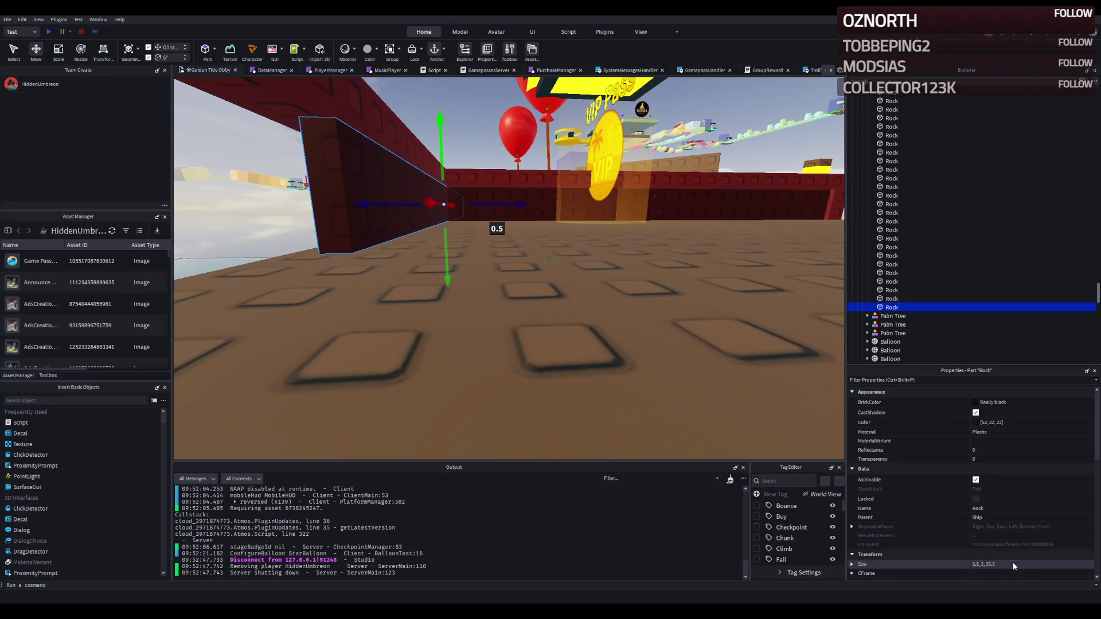
Give another red Rock wall size 0.5, 2, 25.5 and colour 52, 22, 22, then lower it 1.5 studs
left_click(492, 184)
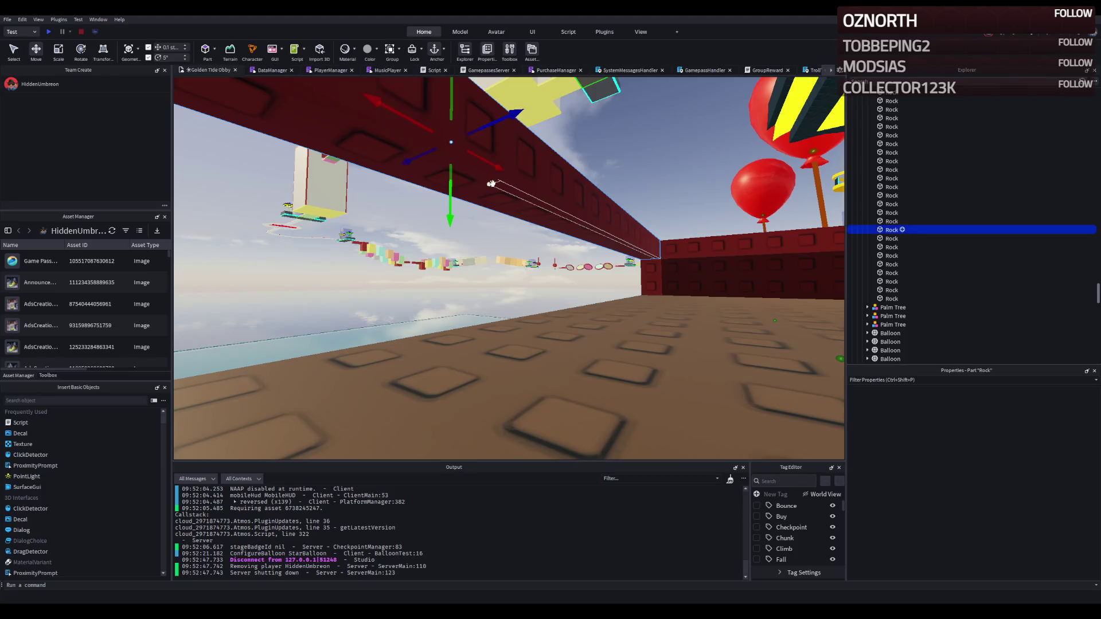
left_click(1047, 564)
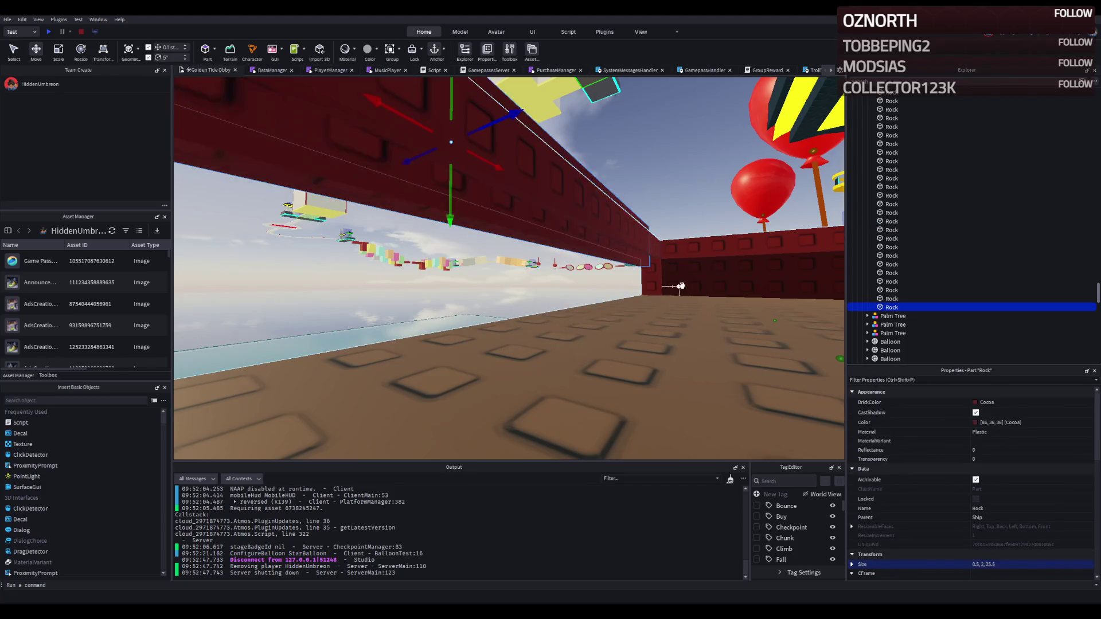
left_click(659, 281)
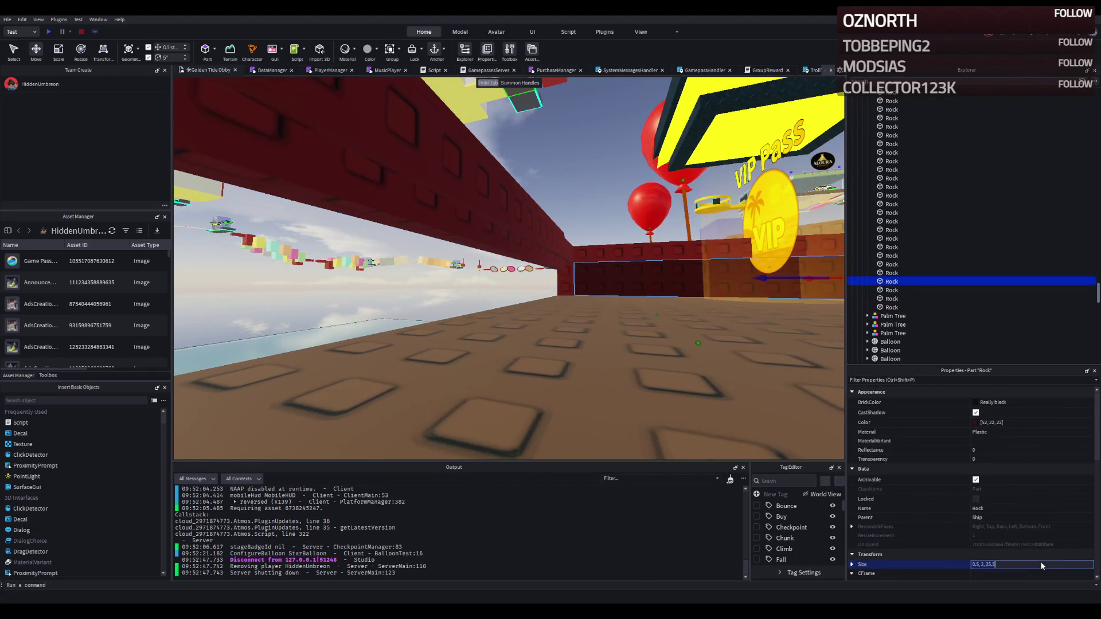
left_click(1029, 422)
left_click(464, 221)
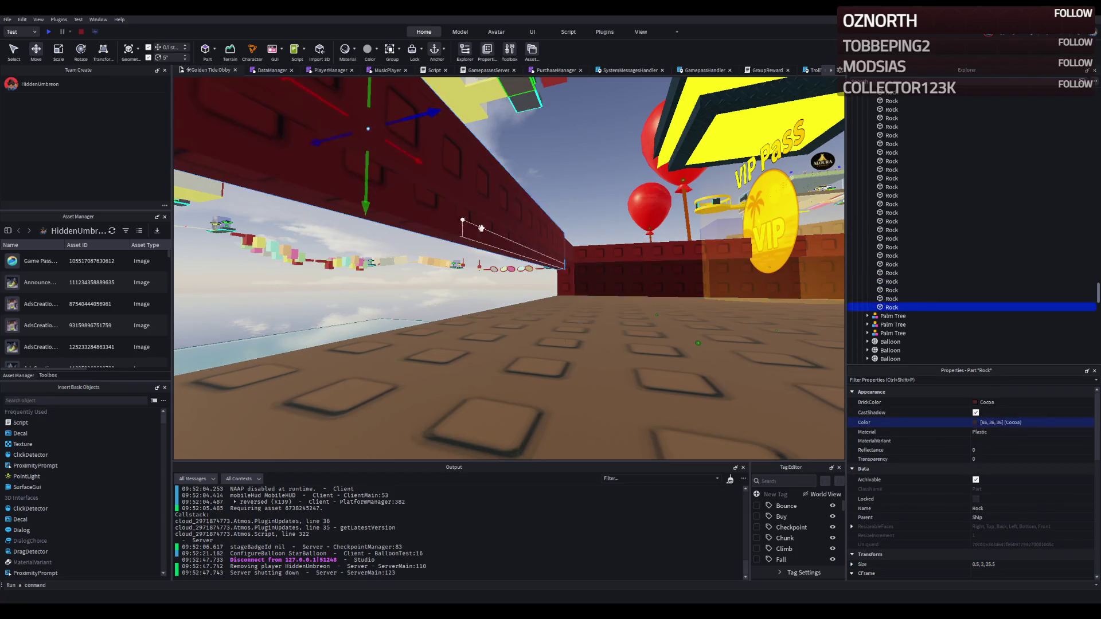
key("Return")
left_click_drag(363, 184, 358, 315)
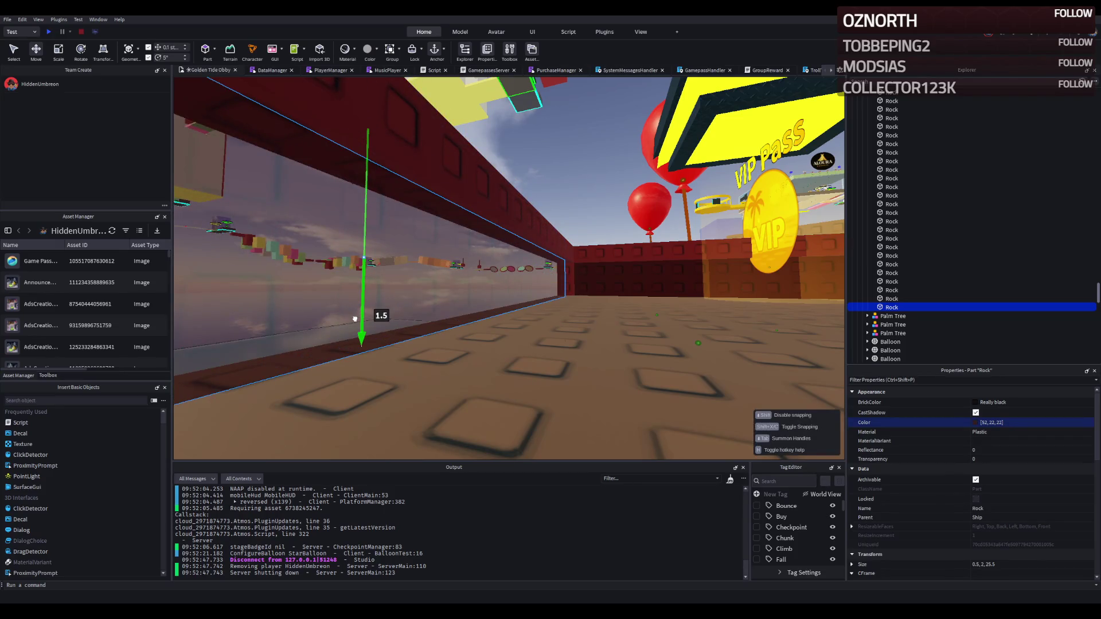
Stretch the red wall to close the gap in the railing
key("w")
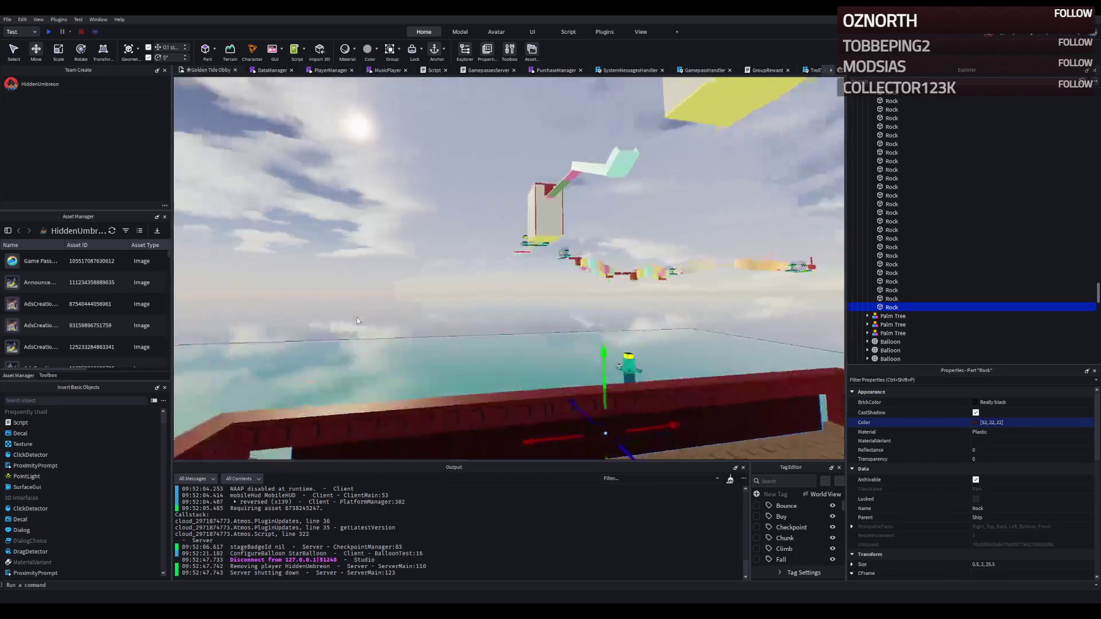
key("q")
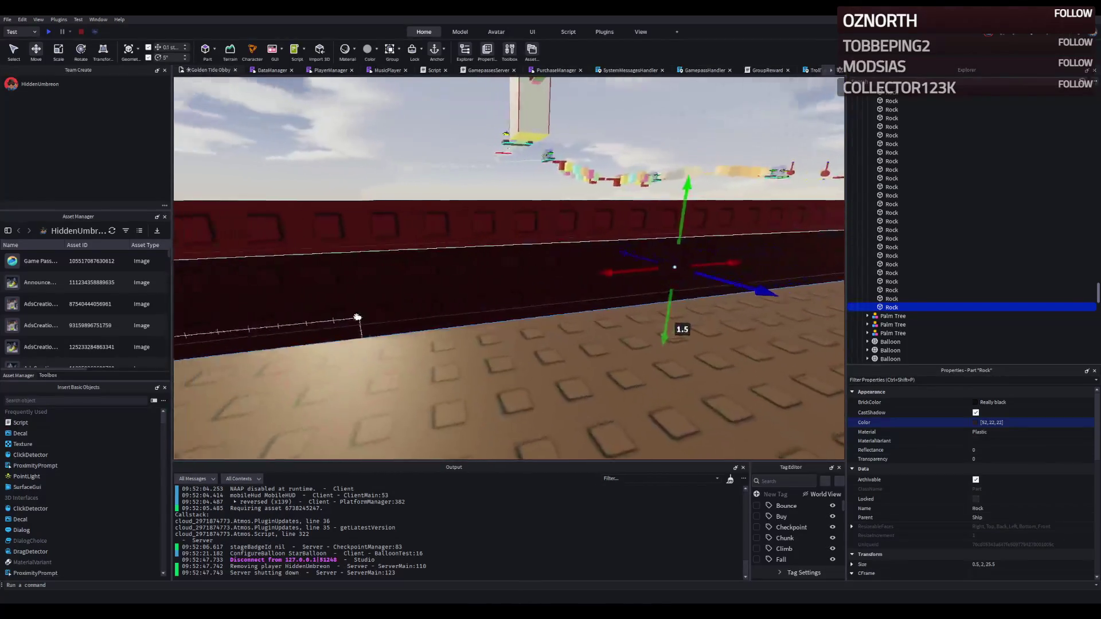
key("w")
left_click_drag(418, 293, 368, 297)
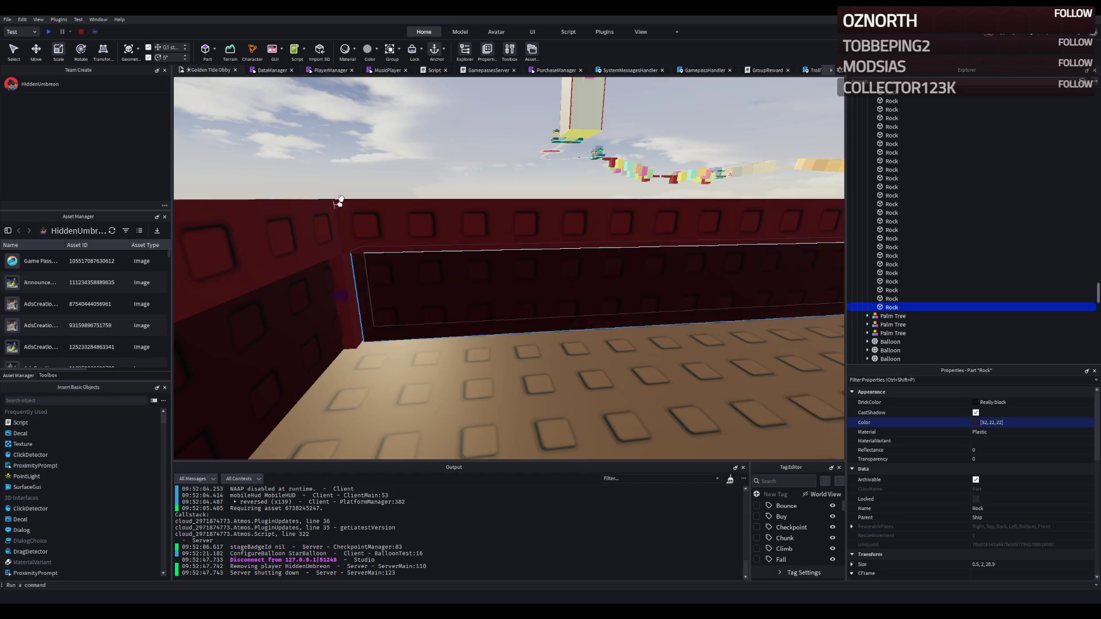
left_click(348, 163)
Nudge the transparent Rock inside the wall and resize it along its length
key("w")
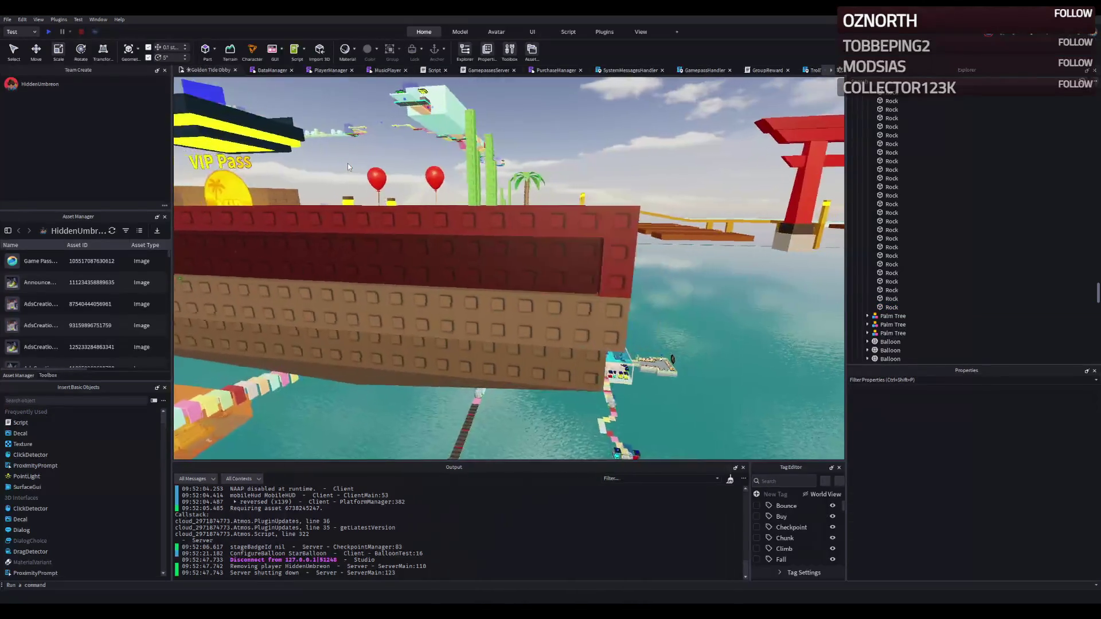
key("d")
key("a")
left_click(368, 204)
key("ctrl+2")
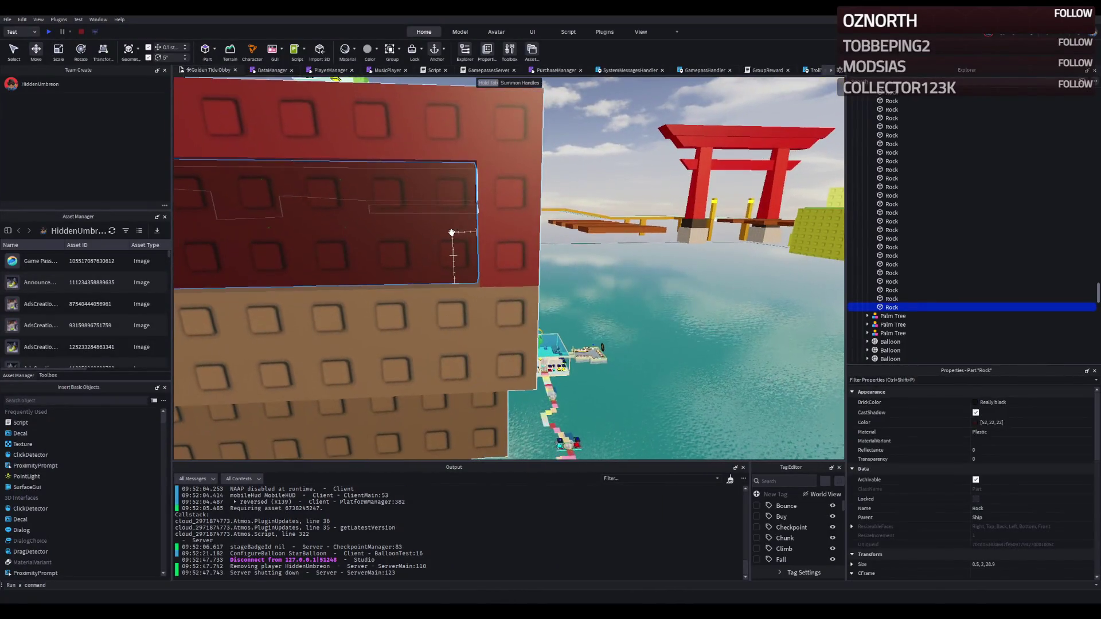
key("s")
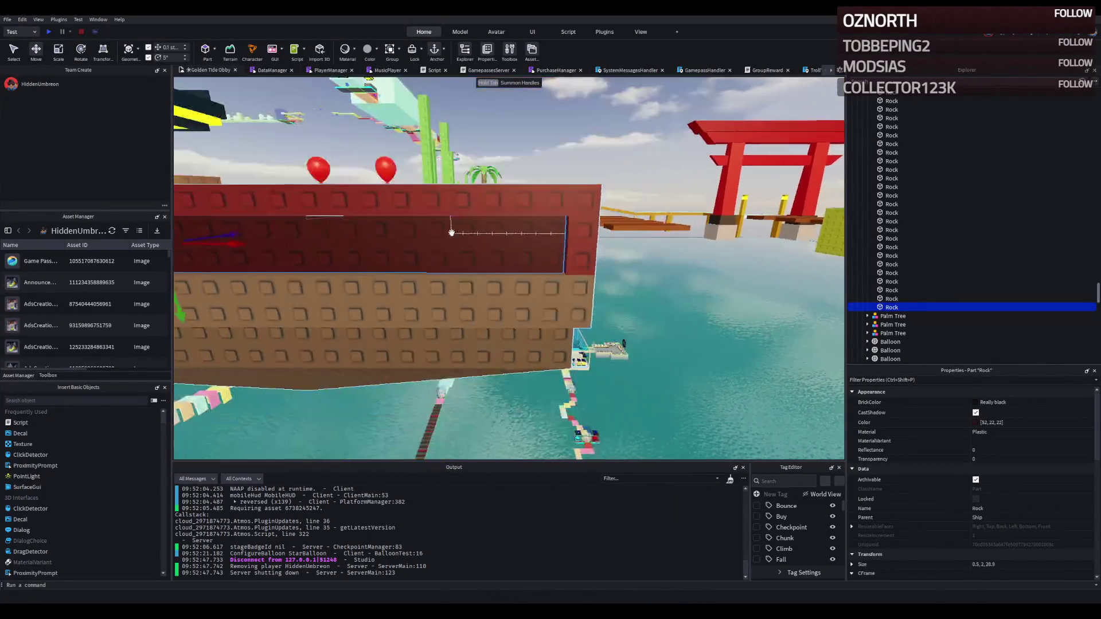
left_click_drag(344, 234, 347, 237)
key("w")
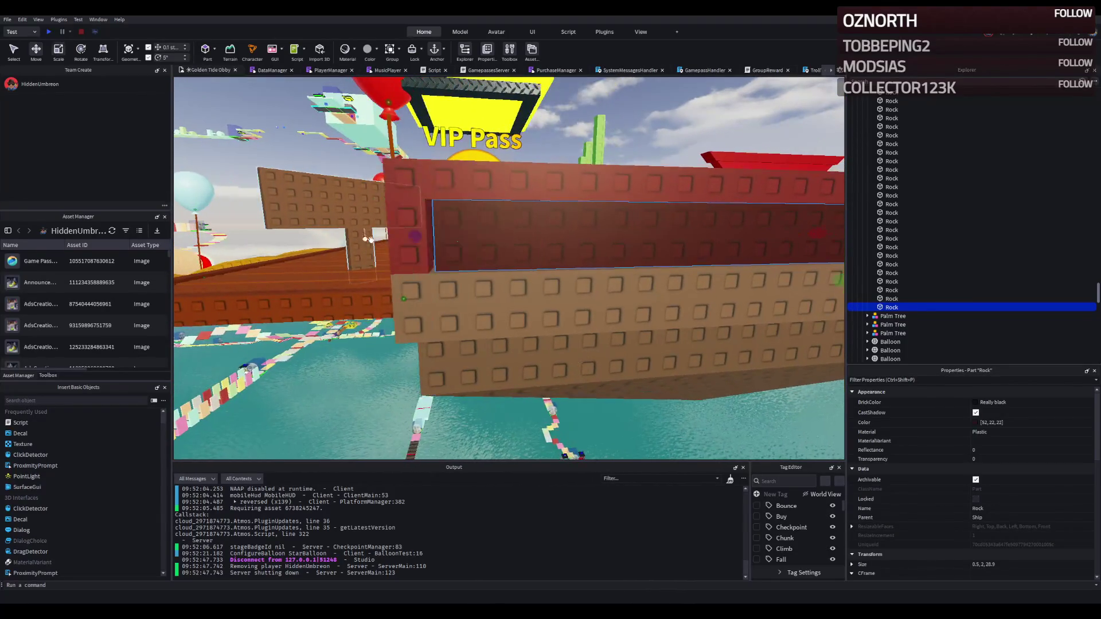
left_click_drag(423, 236, 417, 233)
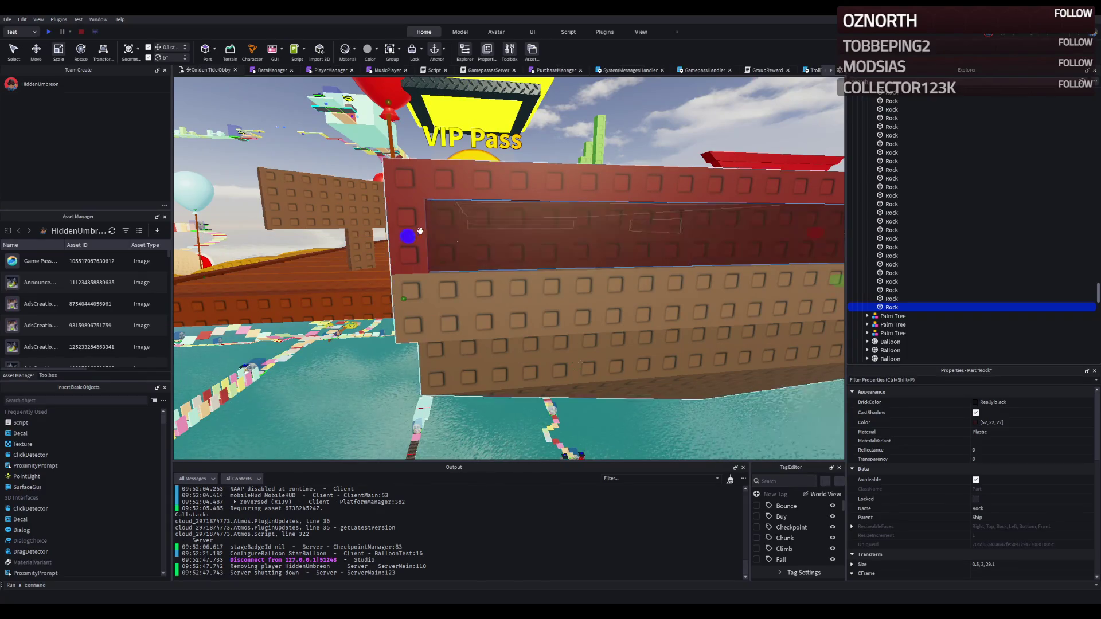
Select two more wall Rocks and frame them in view
left_click(469, 184)
key("f")
left_click(570, 292, "ctrl")
key("f")
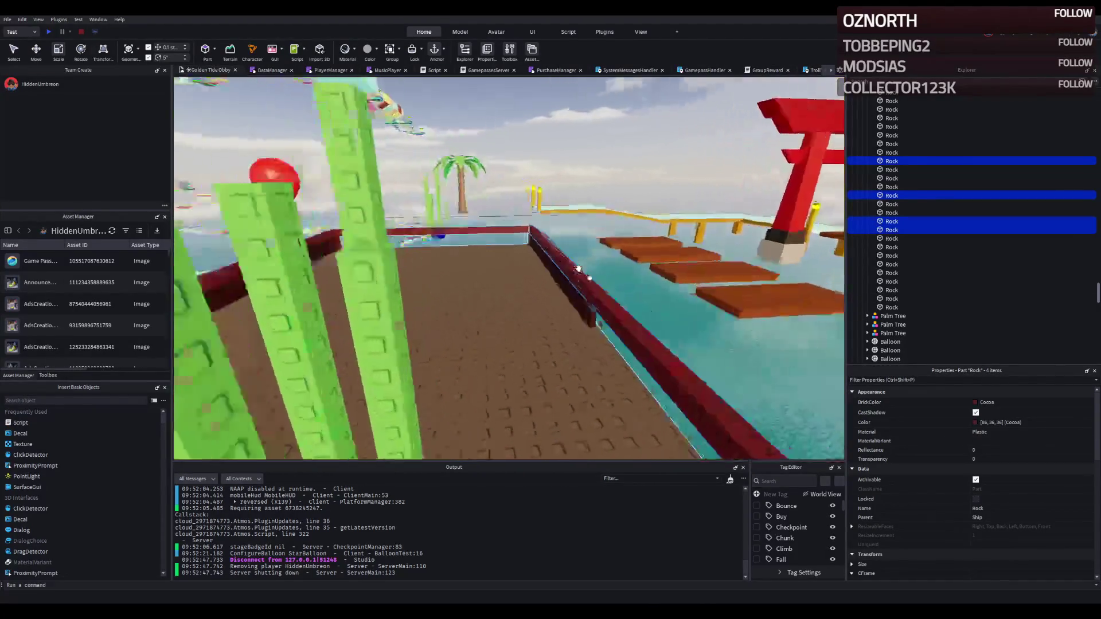
Select the wall Rocks and try several browns for their colour, undoing each
left_click(556, 295, "ctrl")
left_click(366, 297, "ctrl")
left_click(359, 299, "ctrl")
left_click(447, 267, "ctrl")
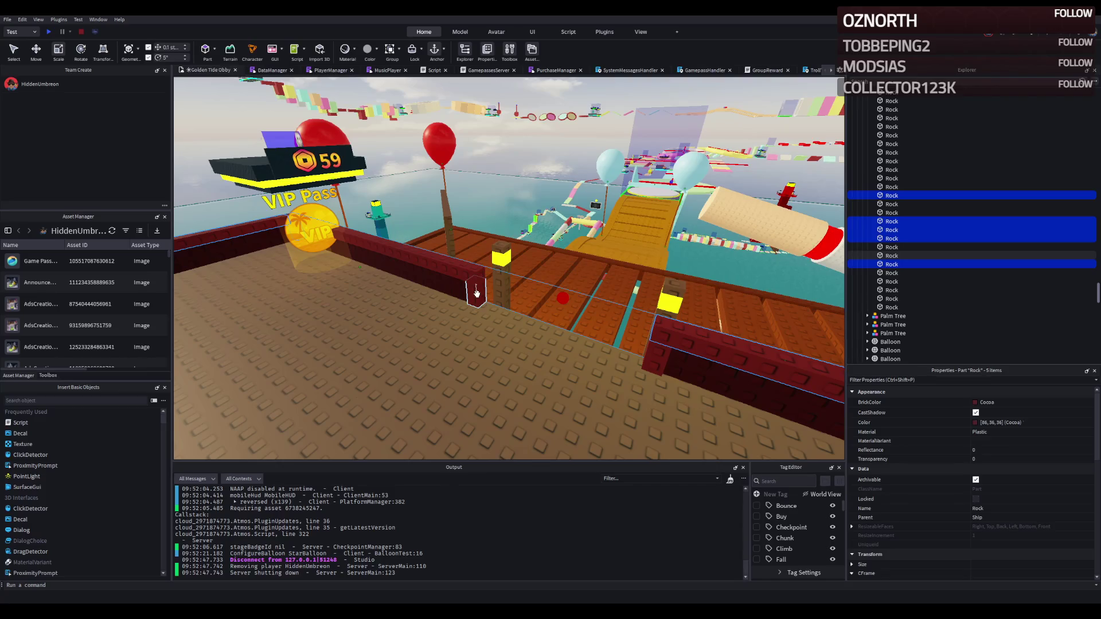
left_click(991, 402)
type("Lavender")
key("Return")
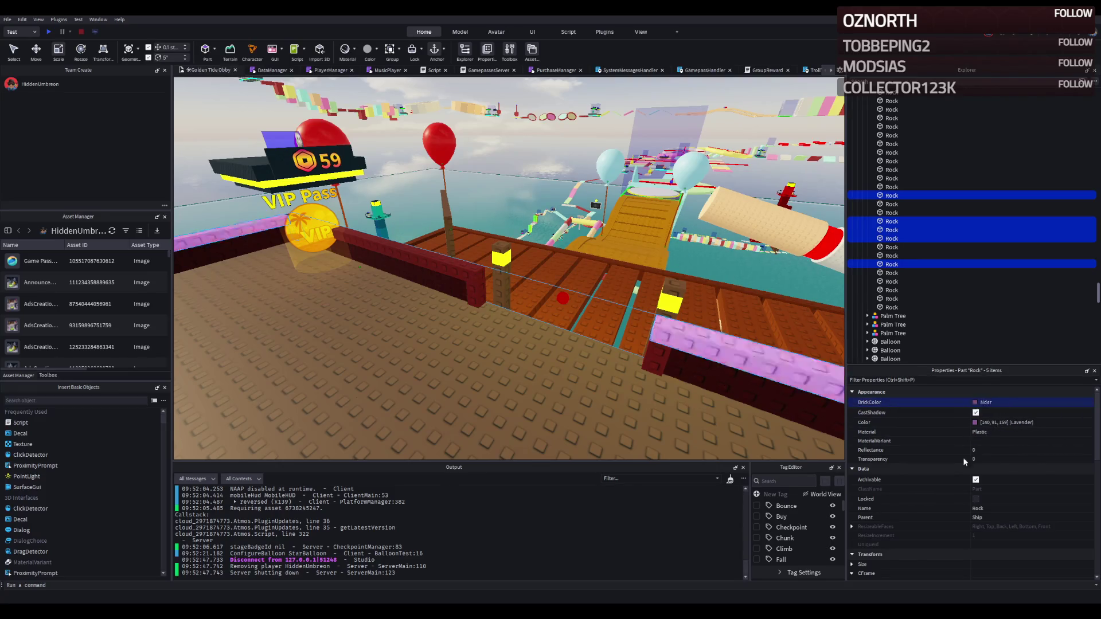
key("ctrl+z")
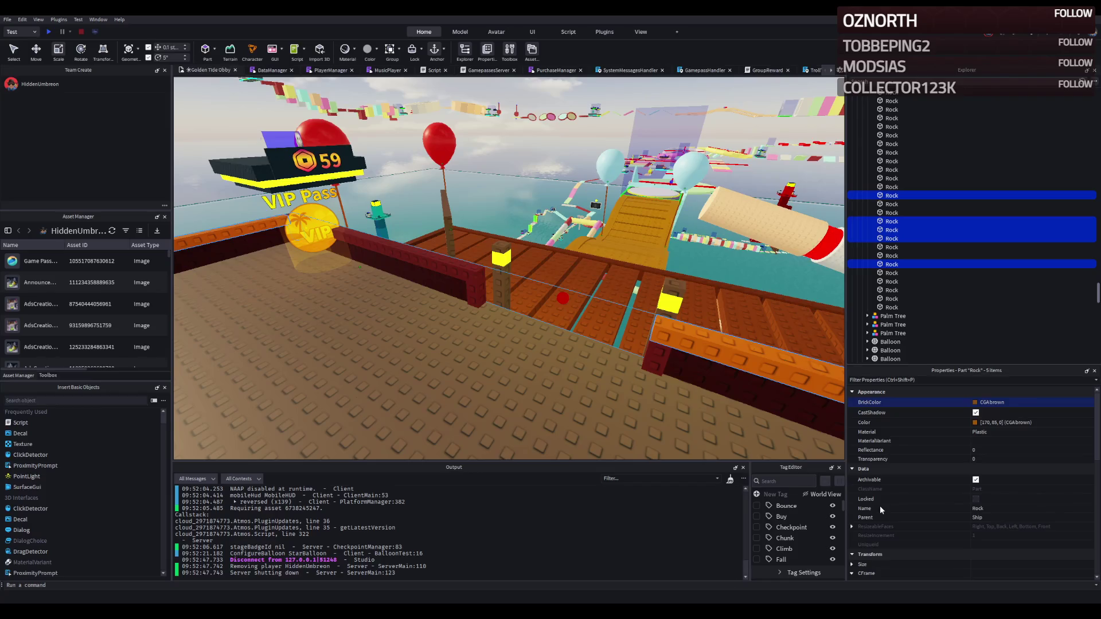
key("ctrl+z")
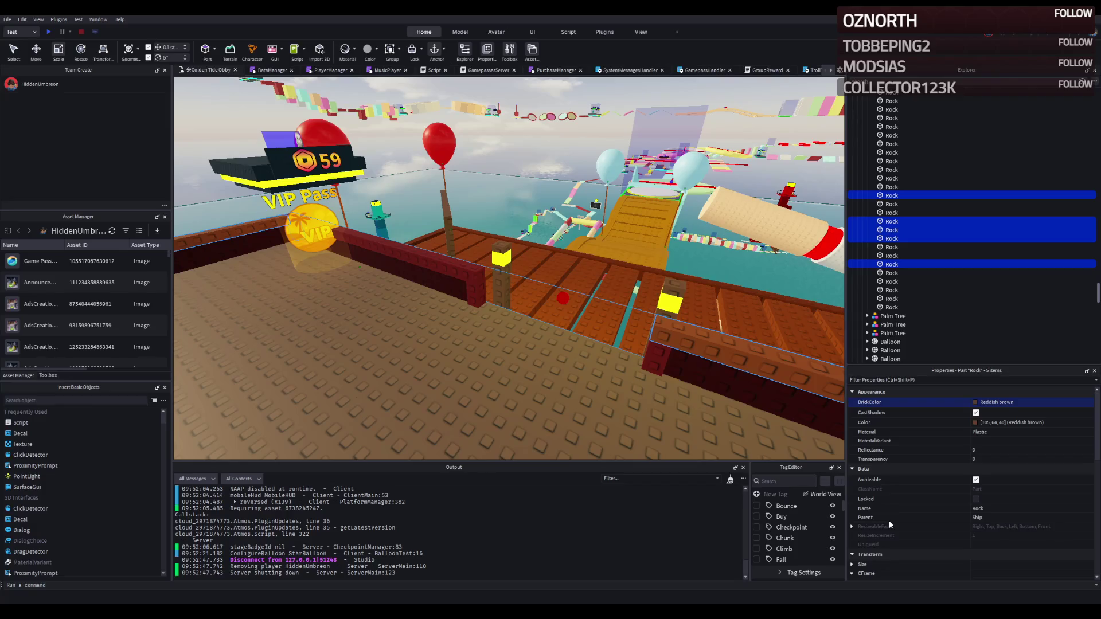
key("ctrl+z")
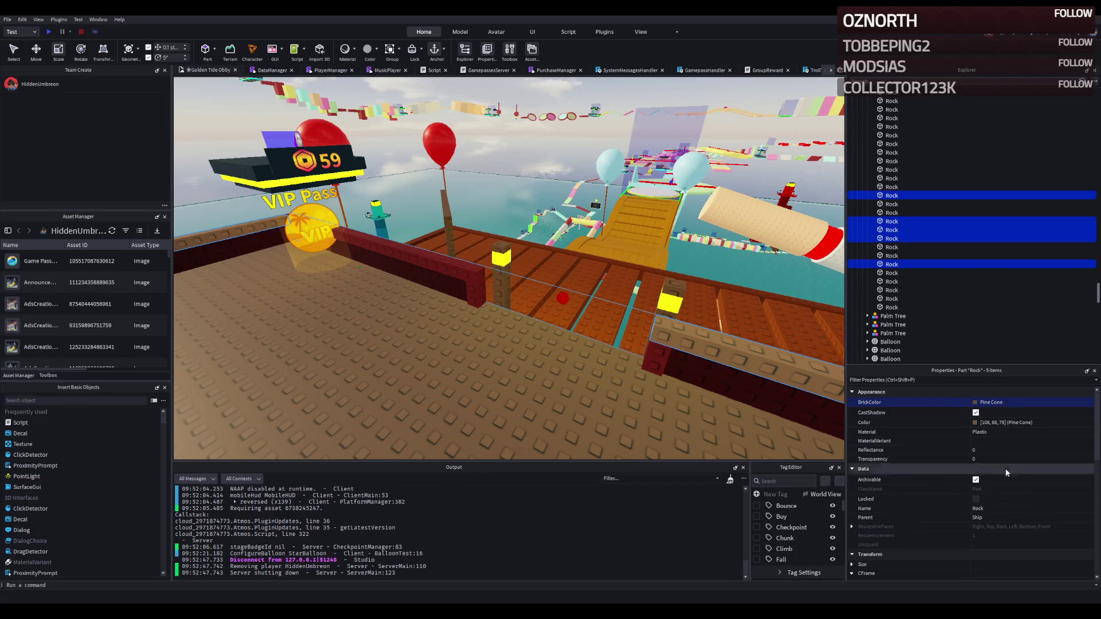
Apply Pine Cone colour 108, 88, 75 to the dark-red blocks
left_click(1033, 422)
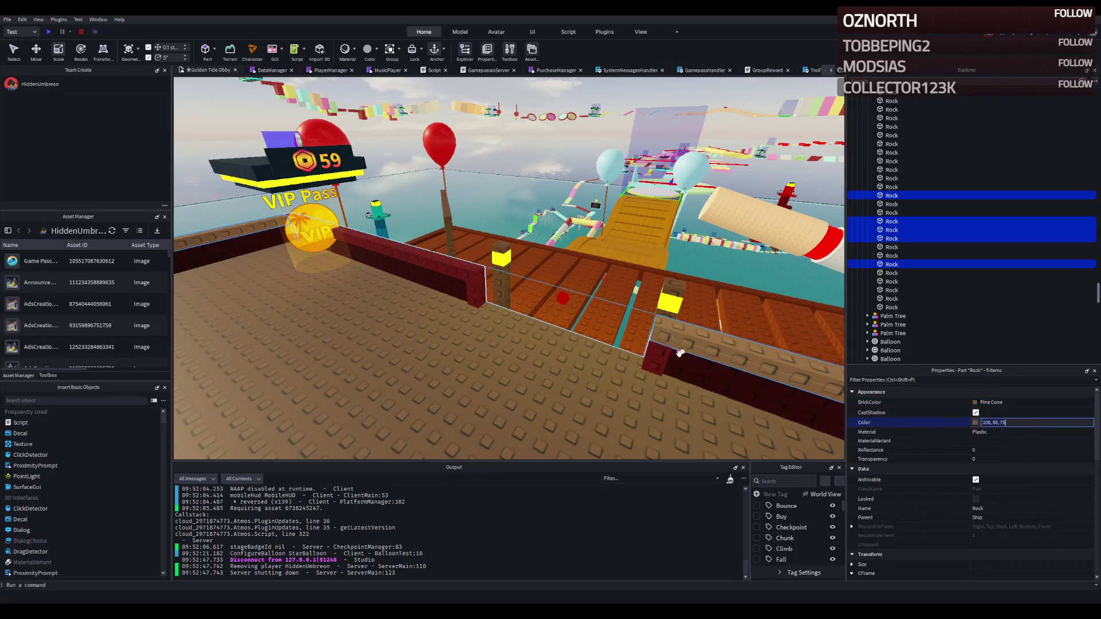
left_click(659, 362)
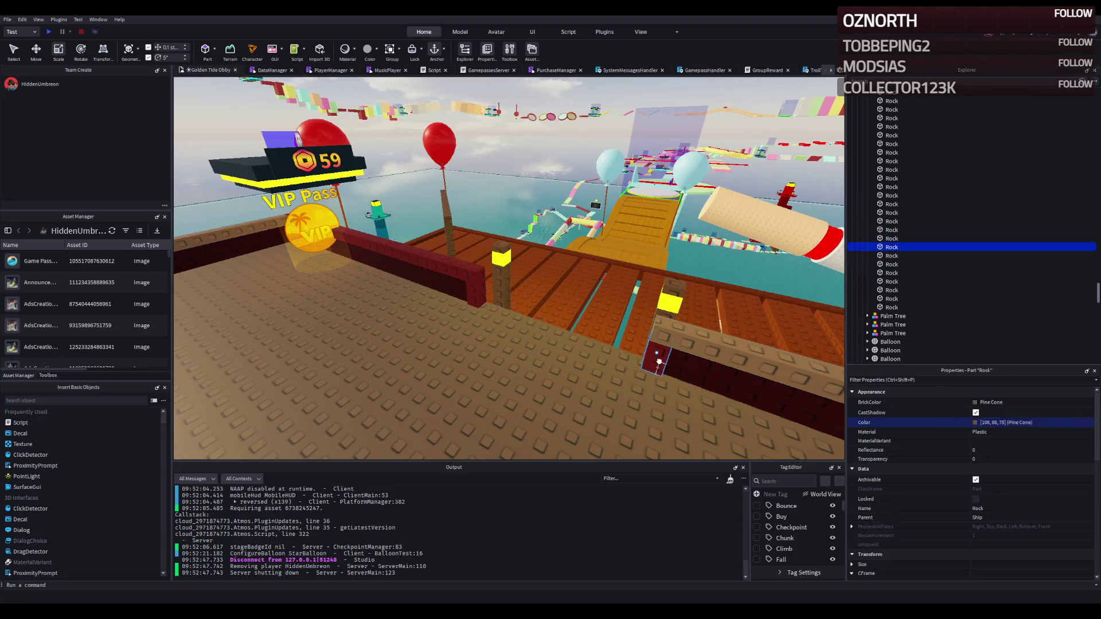
left_click(467, 265, "shift")
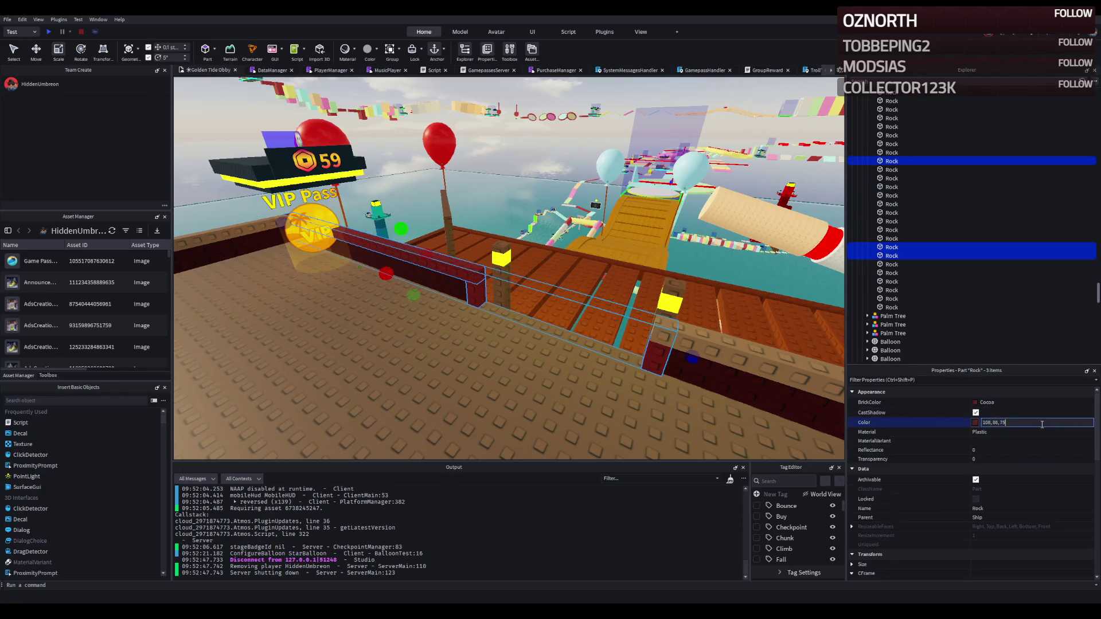
key("Return")
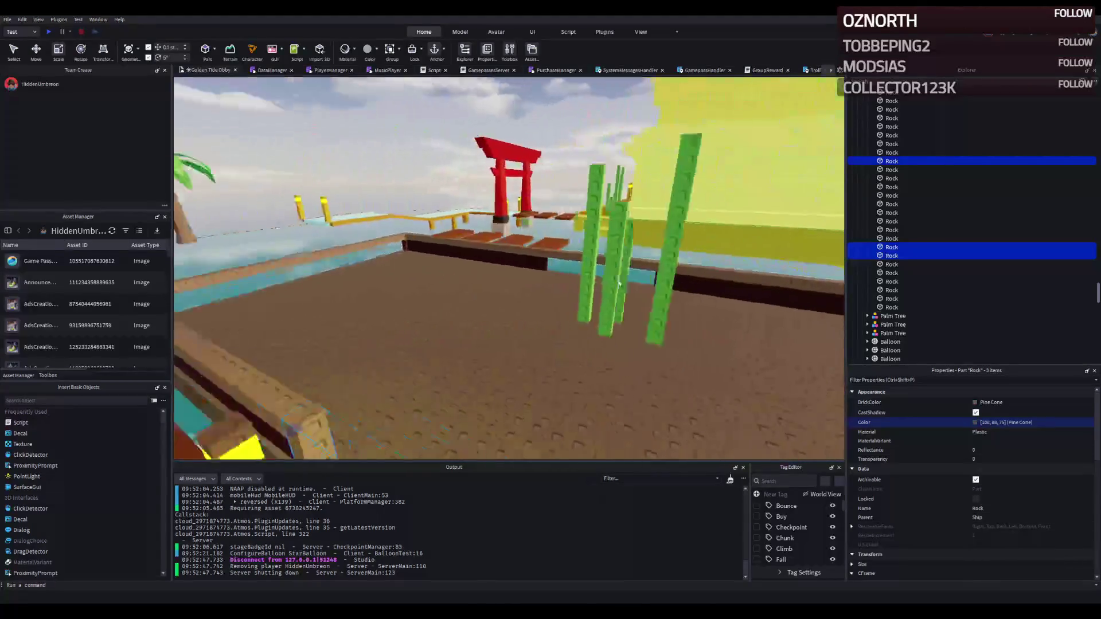
Select three rail Rocks on the ship wall
scroll(618, 283, "down", 10)
scroll(620, 280, "up", 10)
scroll(620, 280, "up", 3)
left_click(547, 270)
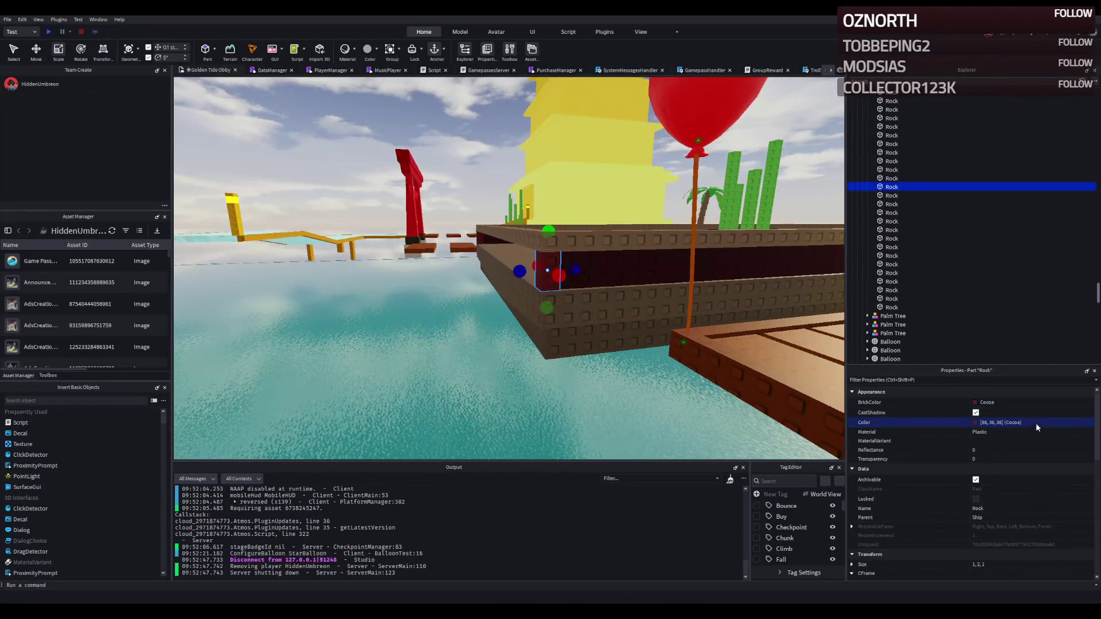
left_click(827, 387)
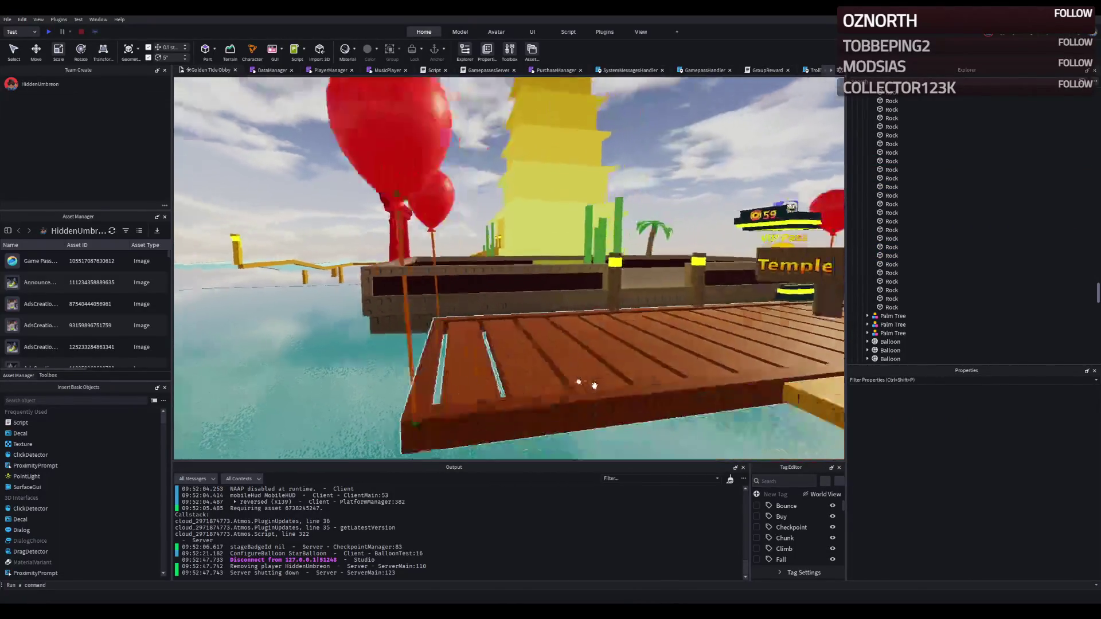
scroll(594, 386, "up", 10)
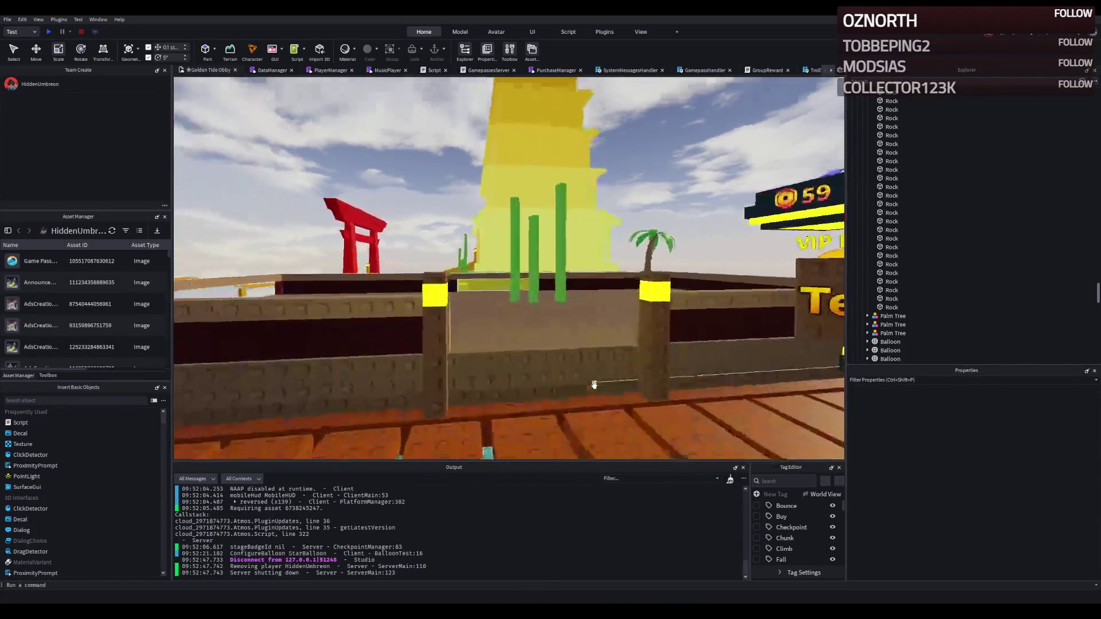
scroll(504, 315, "down", 5)
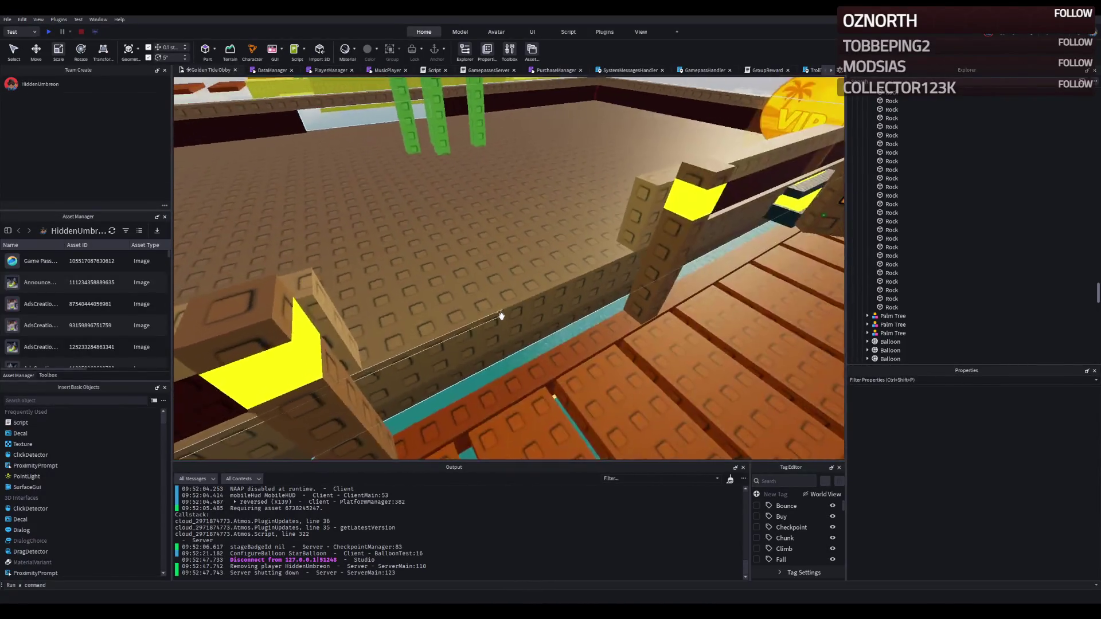
left_click(502, 325)
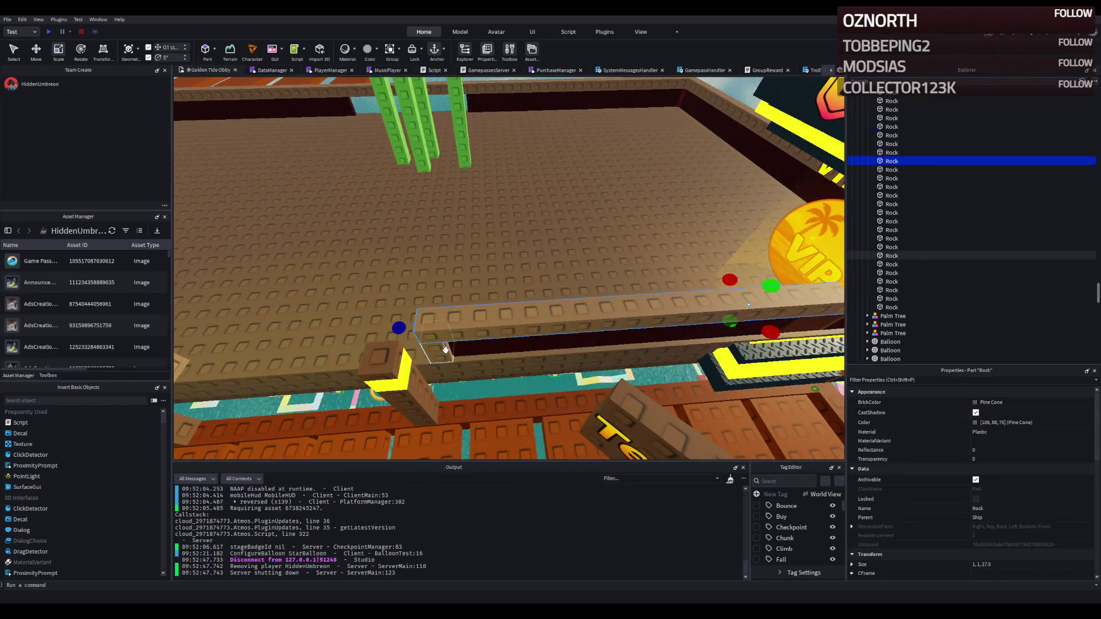
left_click(447, 344, "ctrl")
key("f")
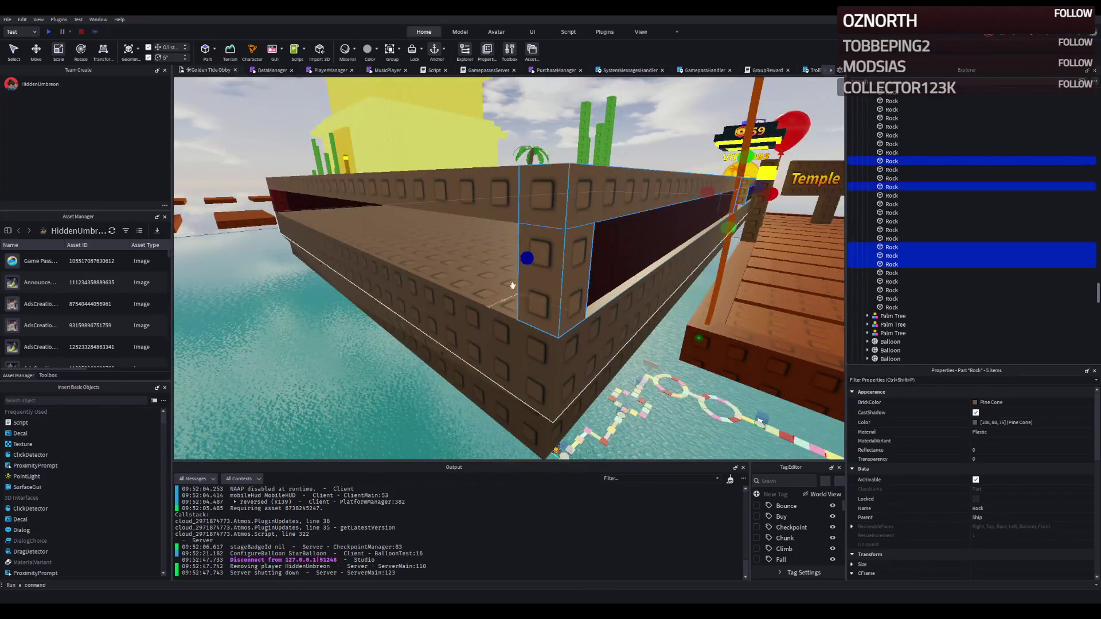
left_click(512, 285, "ctrl")
key("f")
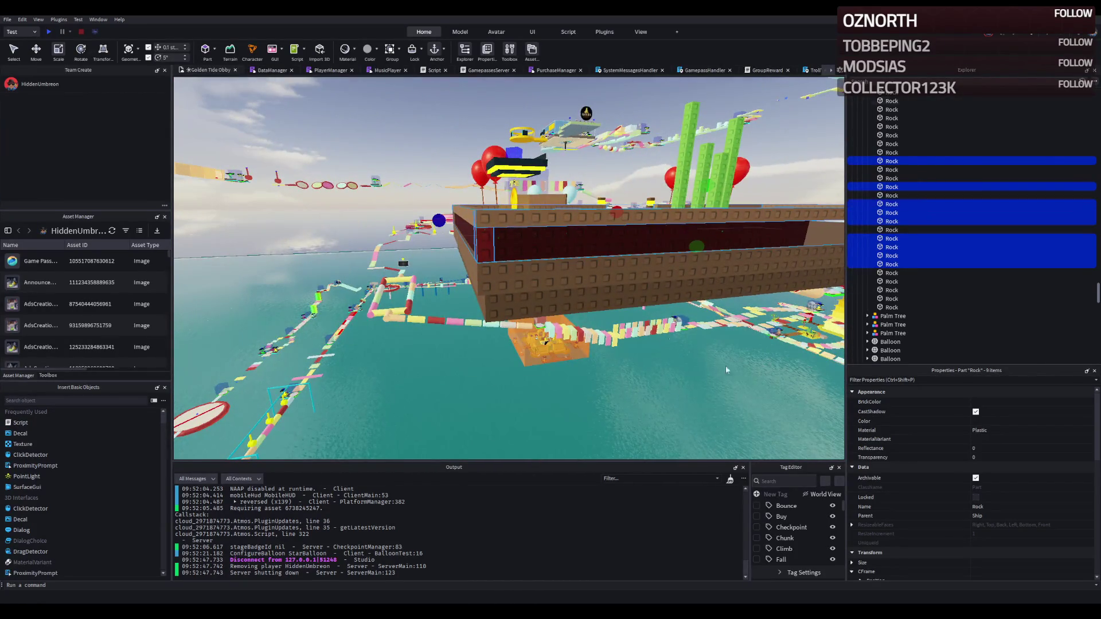
Paste the Pine Cone brown onto the selected rails and lower them 0.9 studs
left_click(1031, 421)
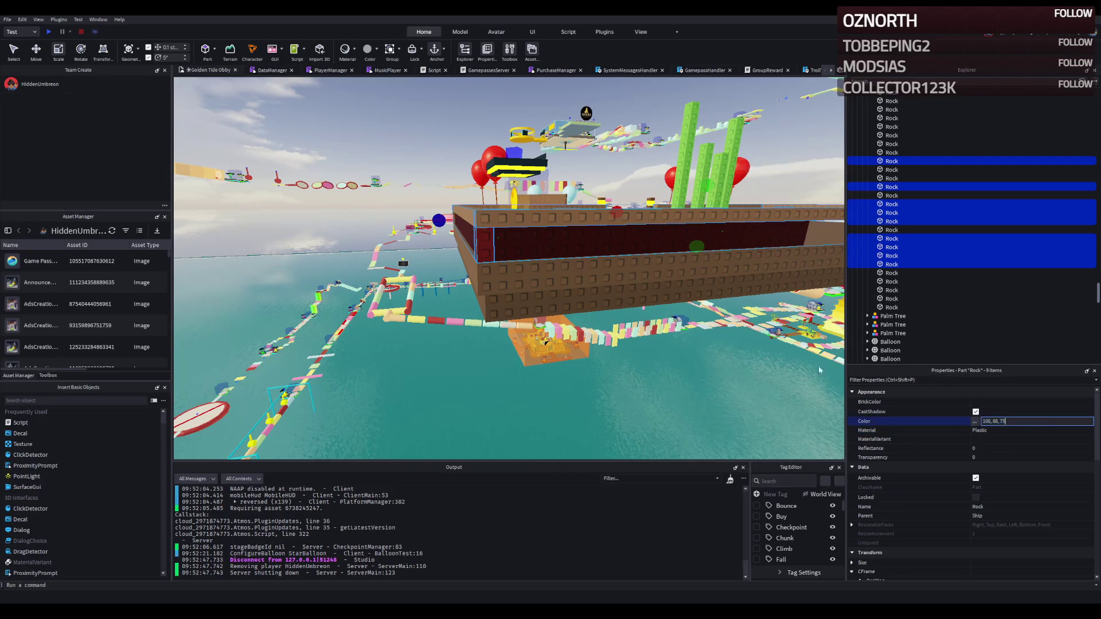
key("ctrl+v")
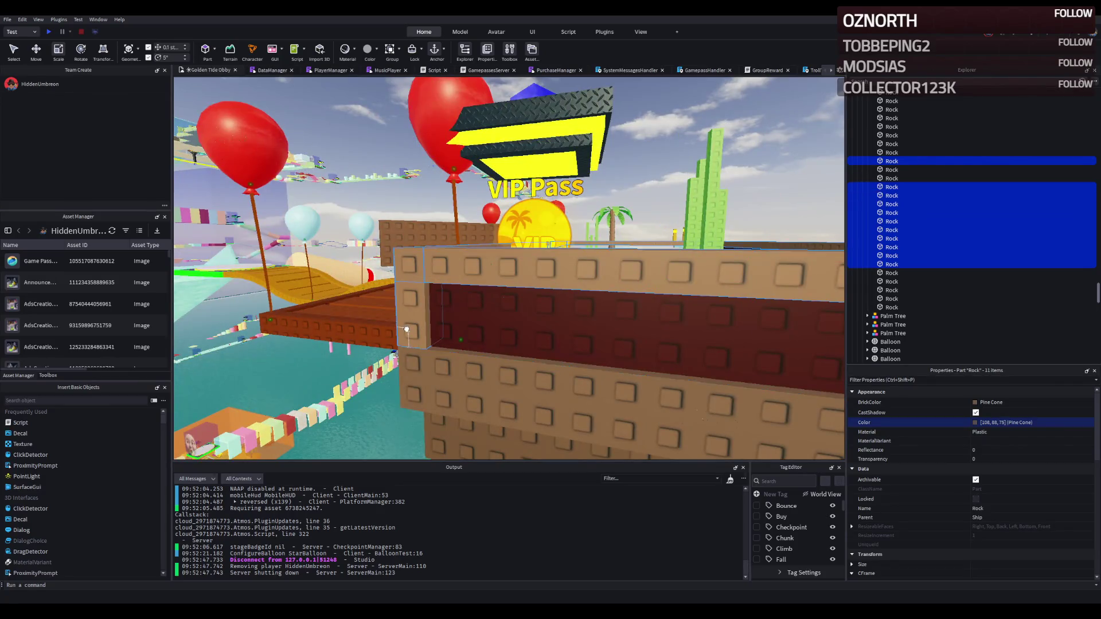
key("ctrl+2")
mouse_move(469, 269)
left_mouse_down()
mouse_move(468, 284)
mouse_move(466, 265)
left_mouse_up()
left_click(503, 278)
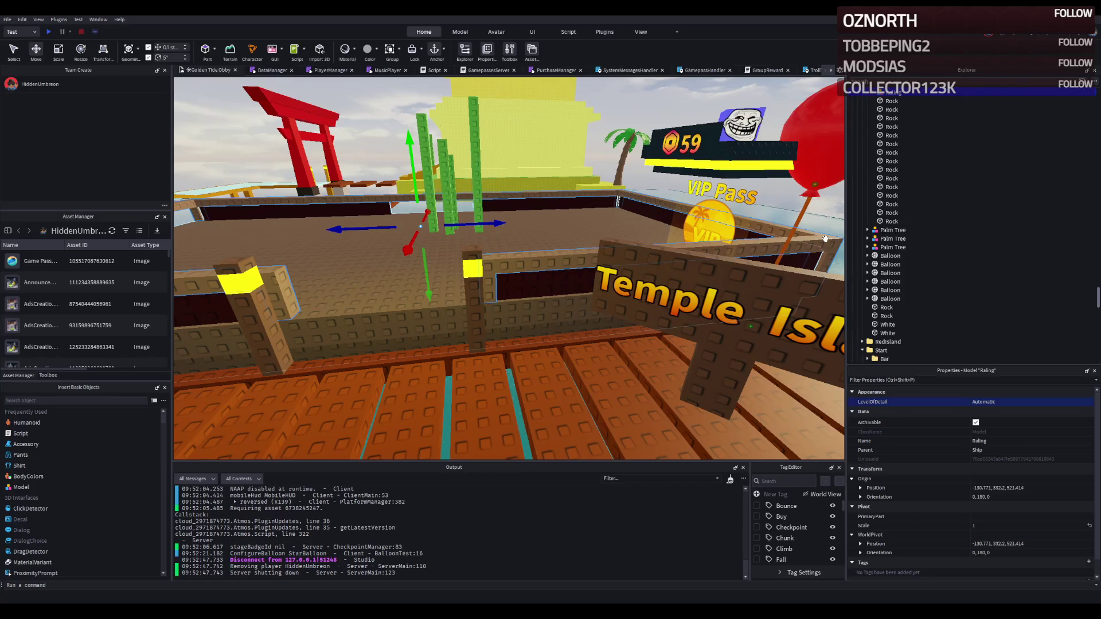
Turn the selected dark window strips in the ship walls Medium brown
left_click(558, 285)
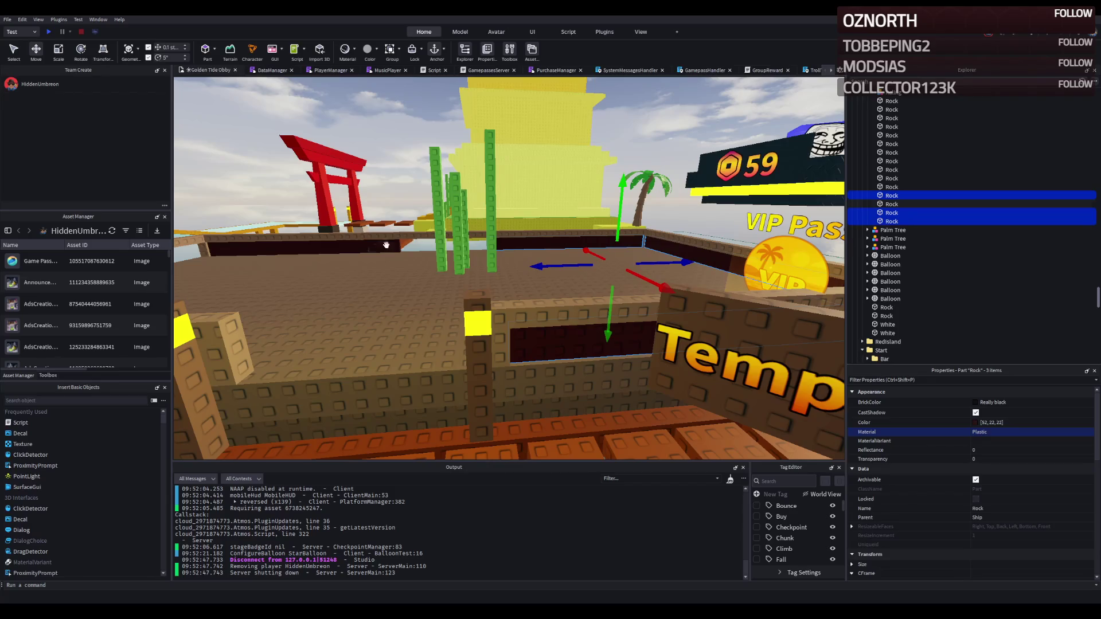
left_click(424, 321, "ctrl")
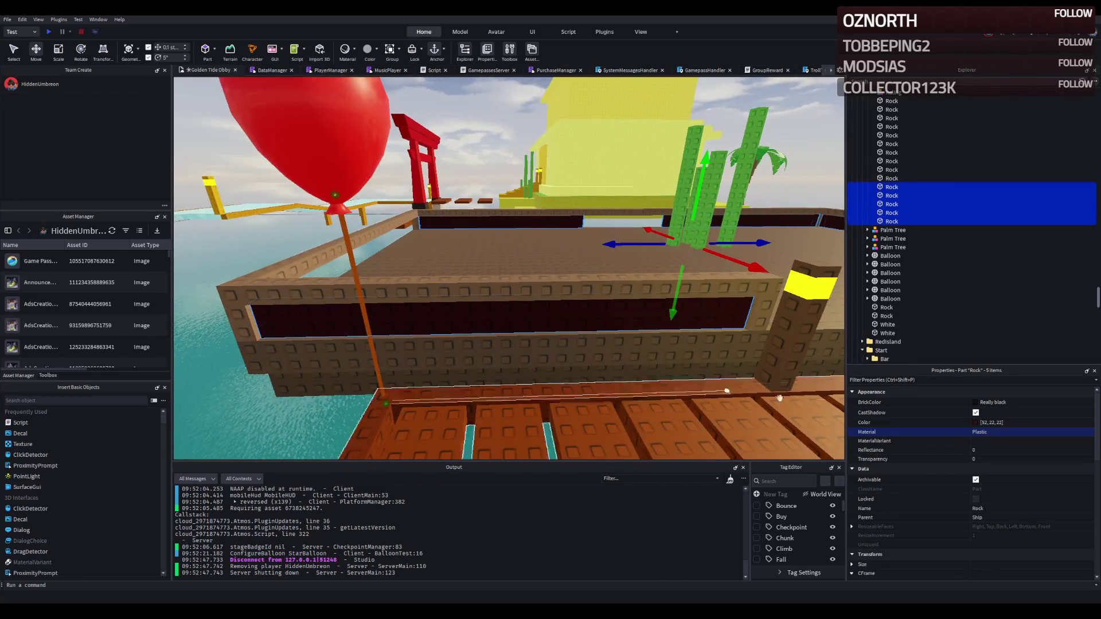
key("Return")
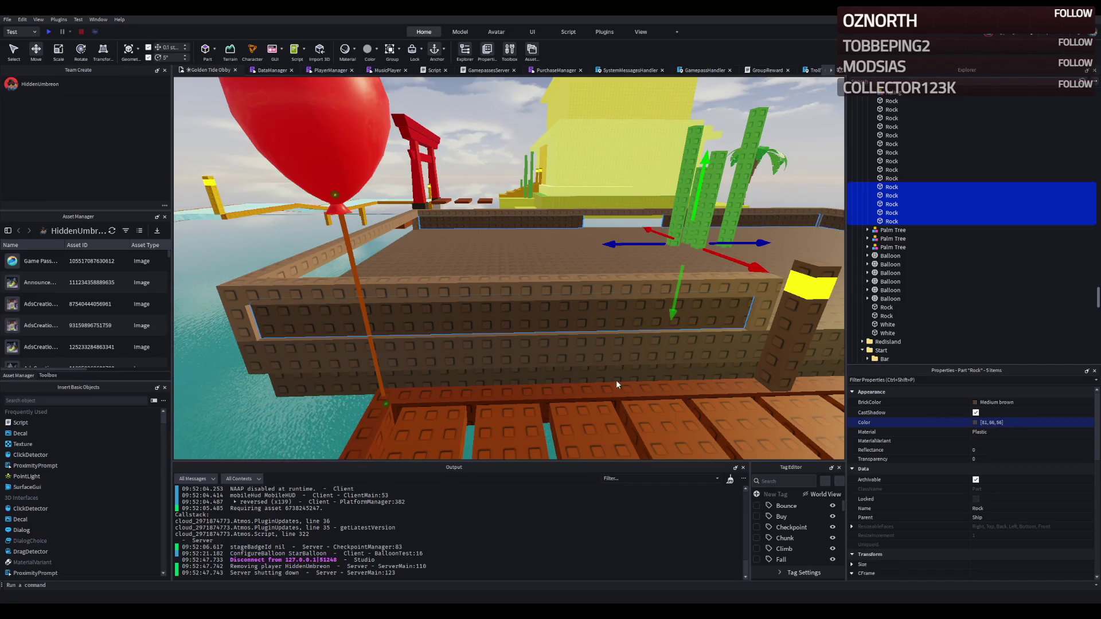
key("s")
key("s")
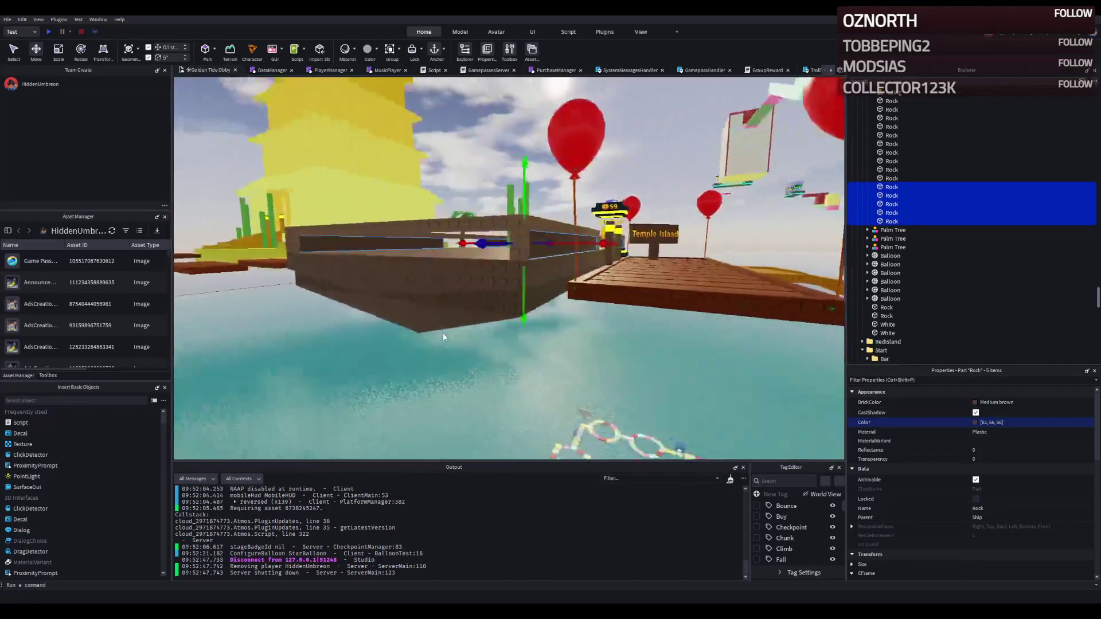
key("w")
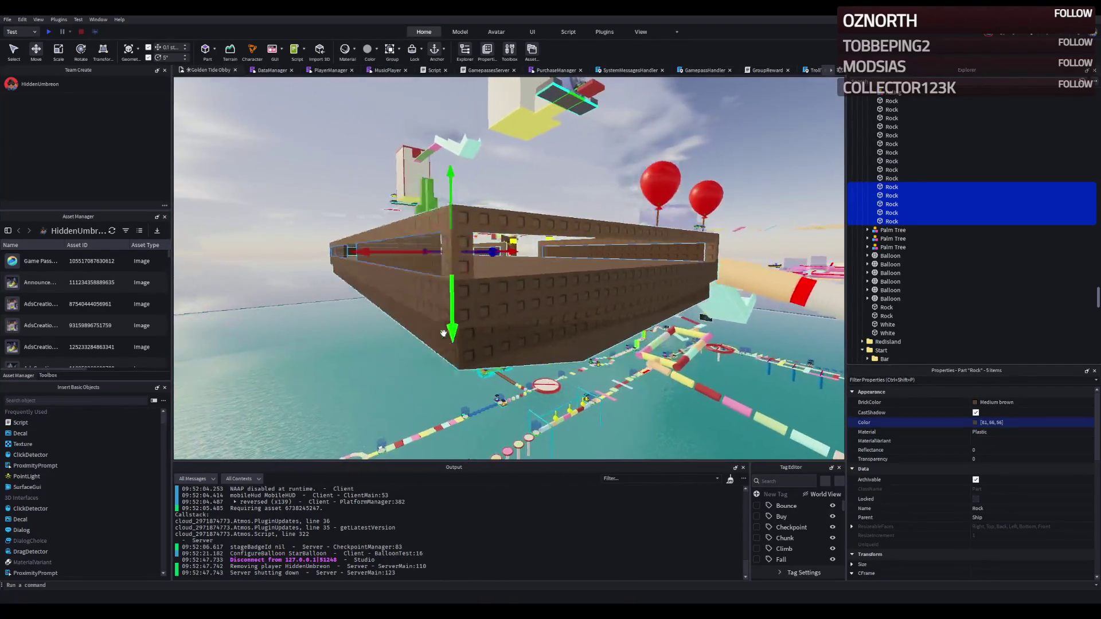
left_click(424, 273)
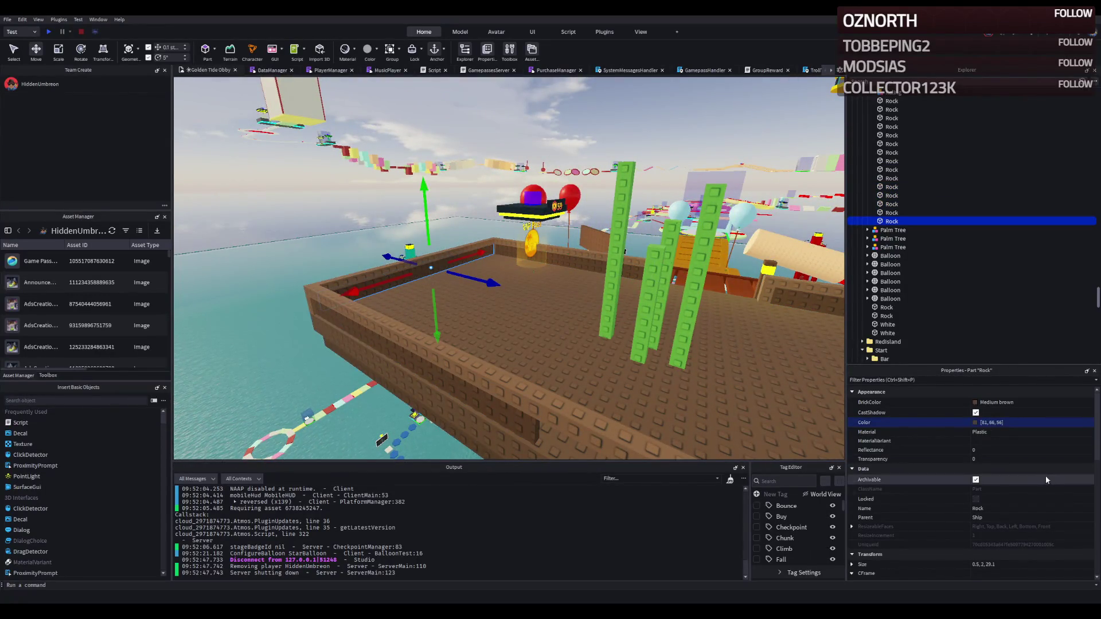
Duplicate the brown deck wall trim and slide the copy 34.1 studs along the wall
left_click(995, 564)
key("Return")
right_click(641, 290)
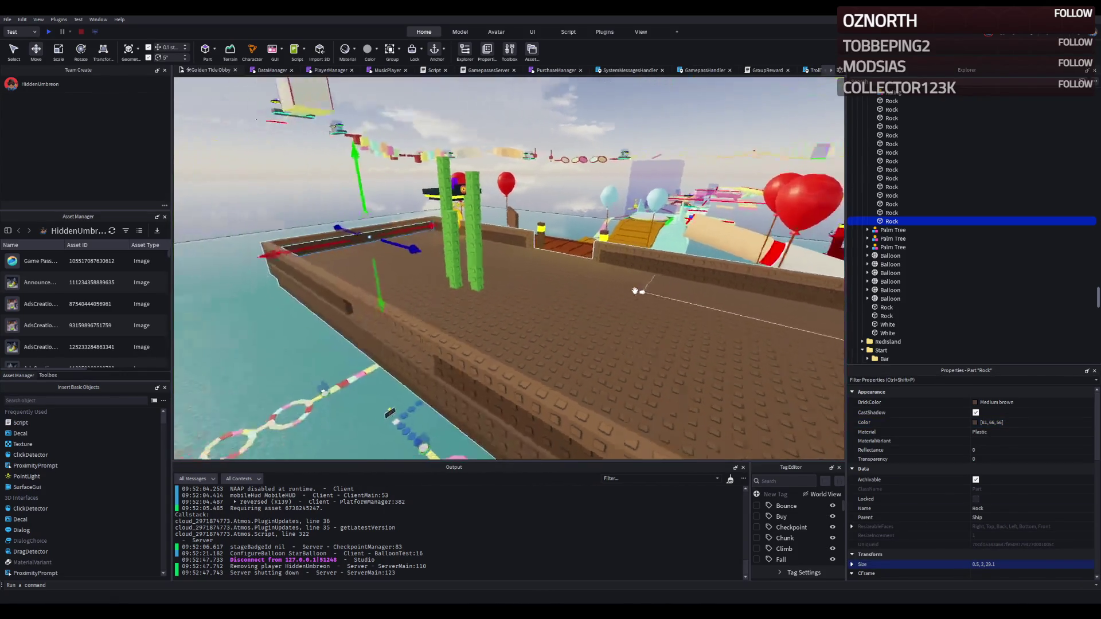
key("ctrl+d")
mouse_move(427, 252)
left_mouse_down()
mouse_move(525, 281)
mouse_move(536, 268)
left_mouse_up()
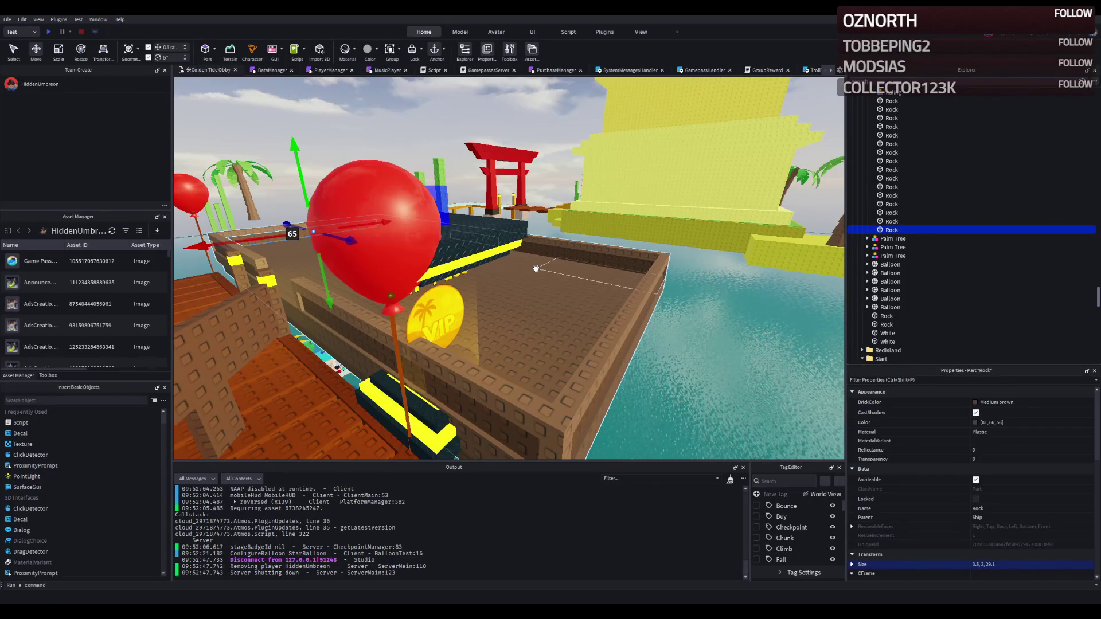
Lengthen the left deck wall trim to 0.5, 2, 63.4 studs
key("a")
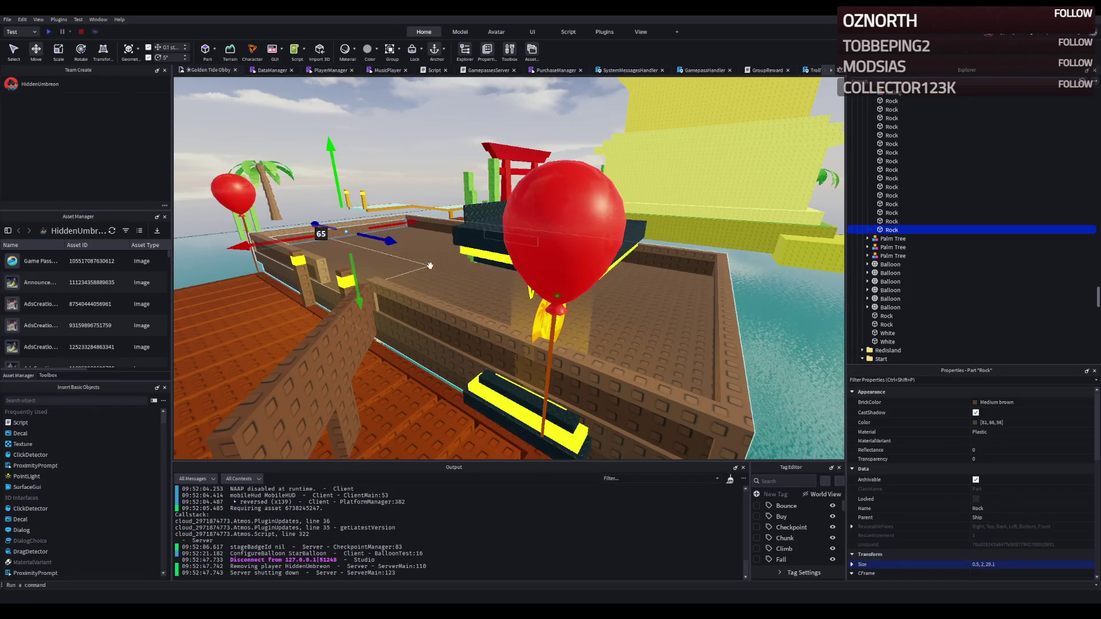
key("w")
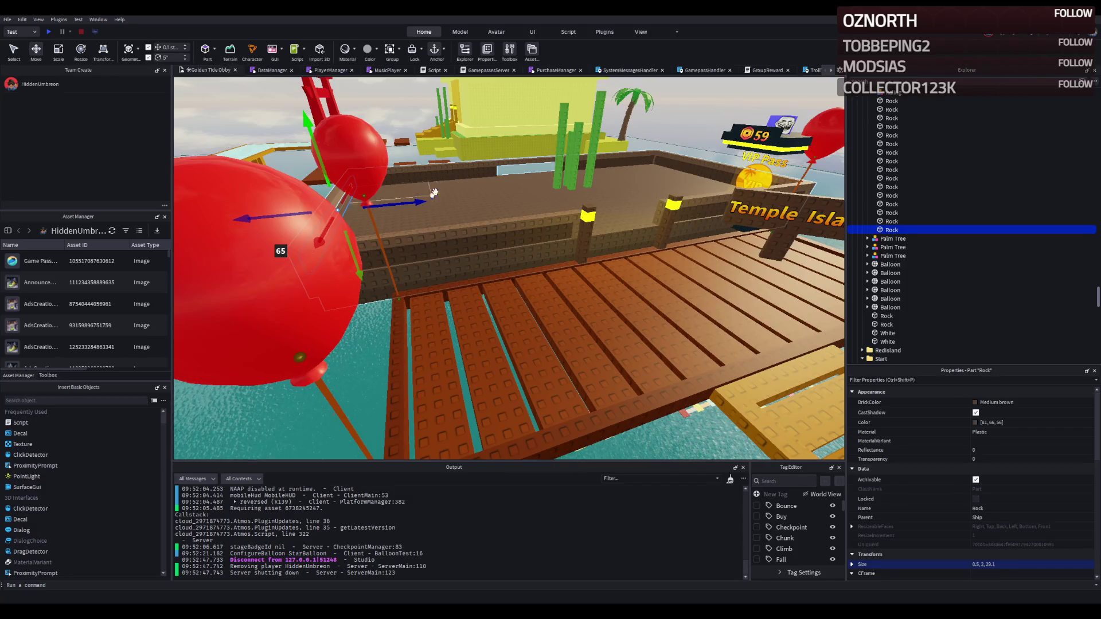
scroll(461, 192, "up", 5)
key("w")
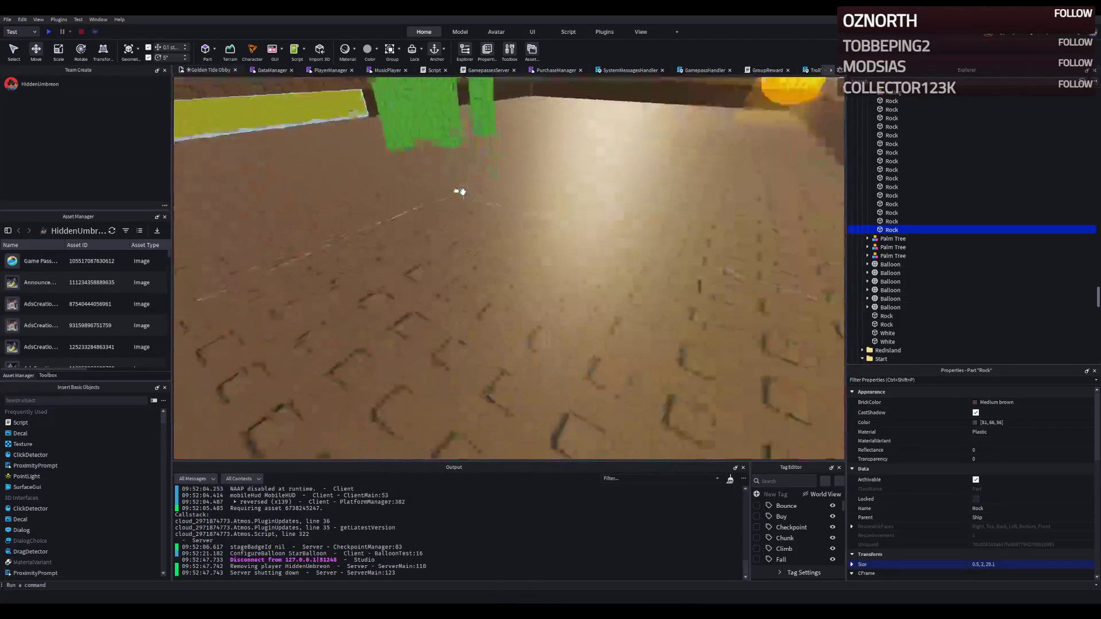
scroll(464, 192, "down", 5)
left_click(568, 275)
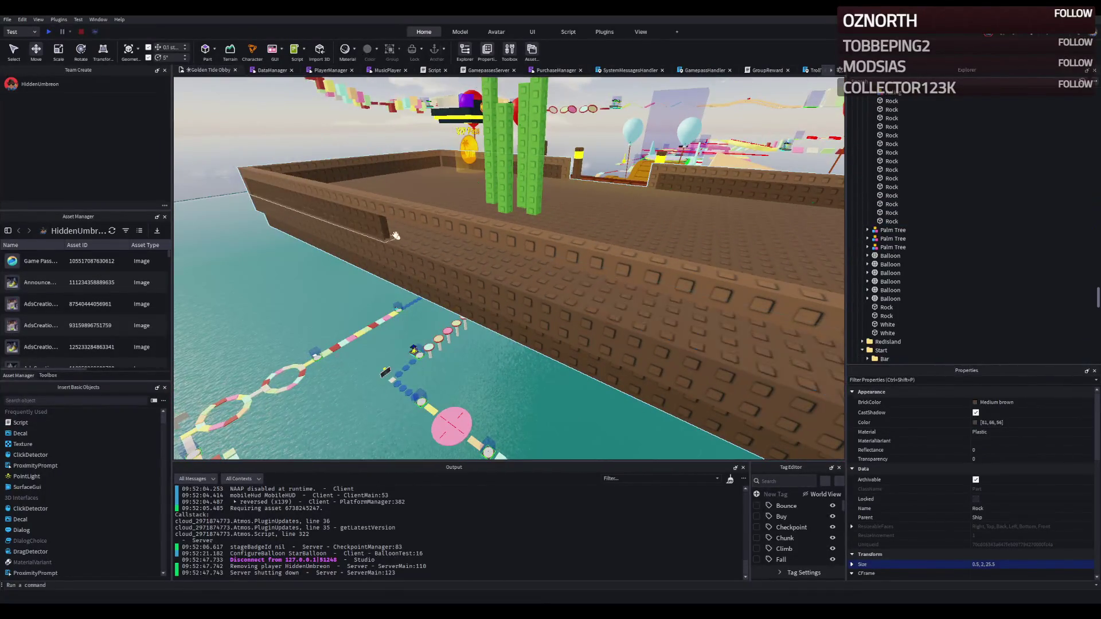
left_click(396, 229)
key("ctrl+3")
left_click_drag(410, 235, 505, 255)
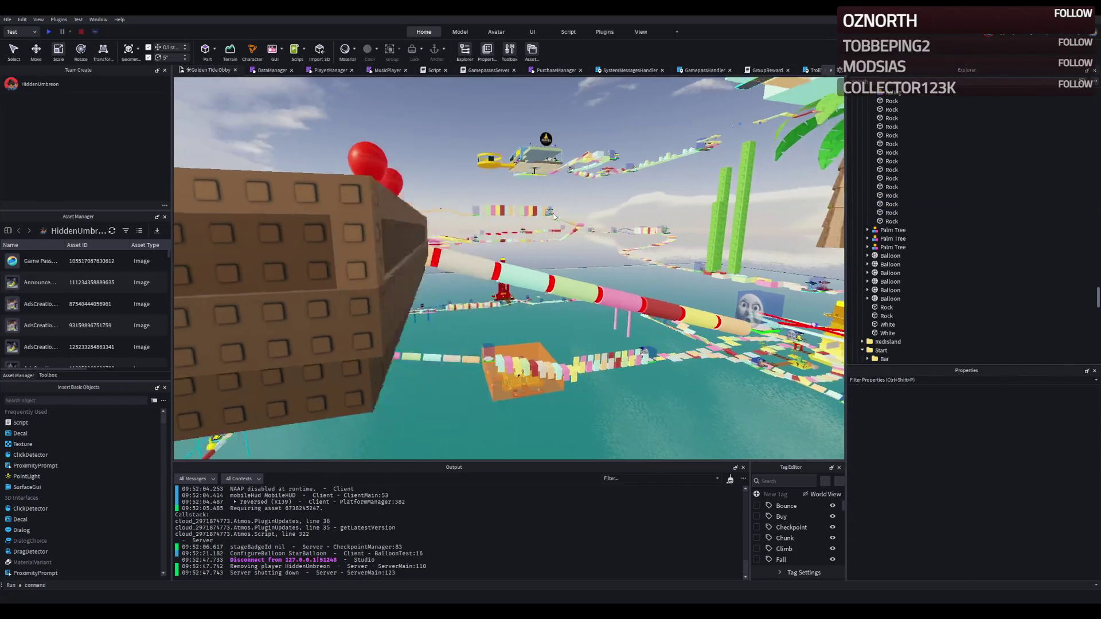
left_click(554, 217)
key("s")
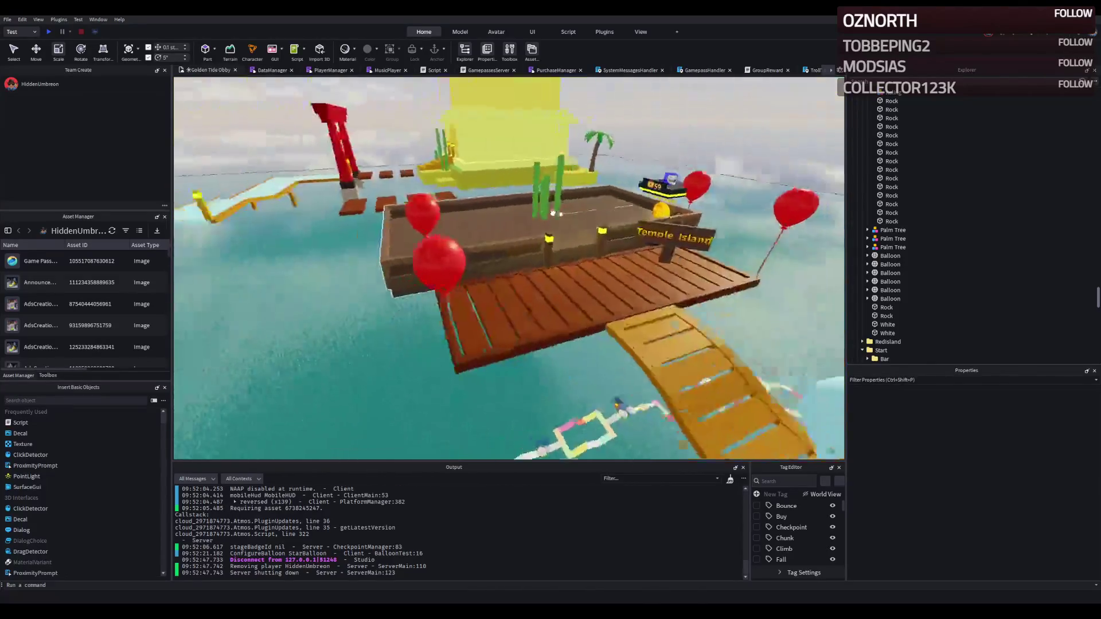
left_click(553, 214)
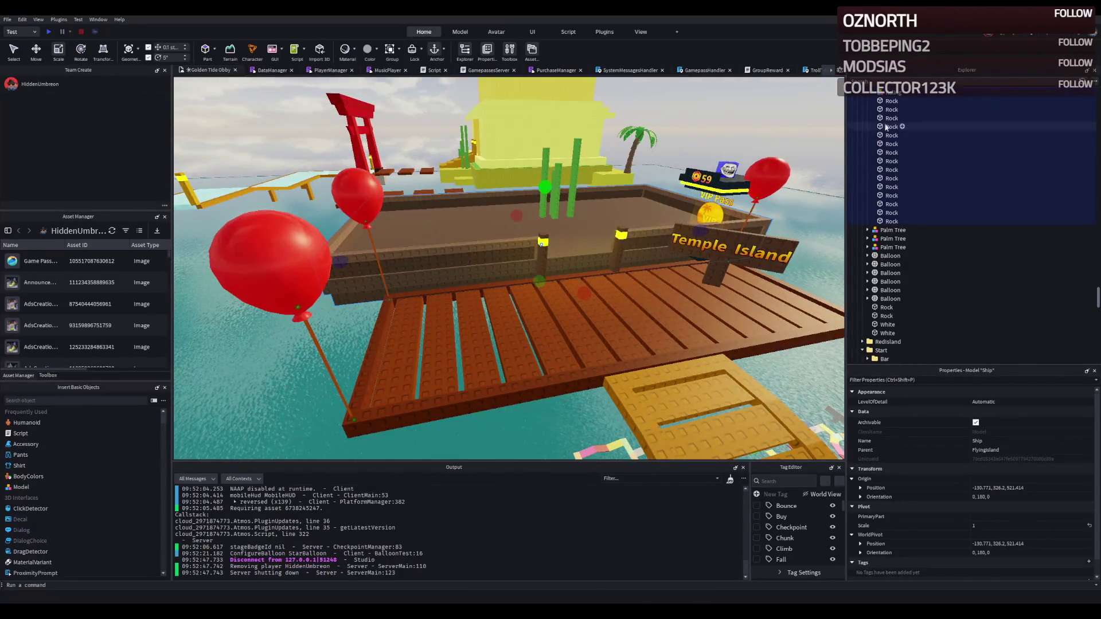
Move the Ship model -0.5 studs along the blue axis
left_click(868, 156)
scroll(680, 178, "down", 10)
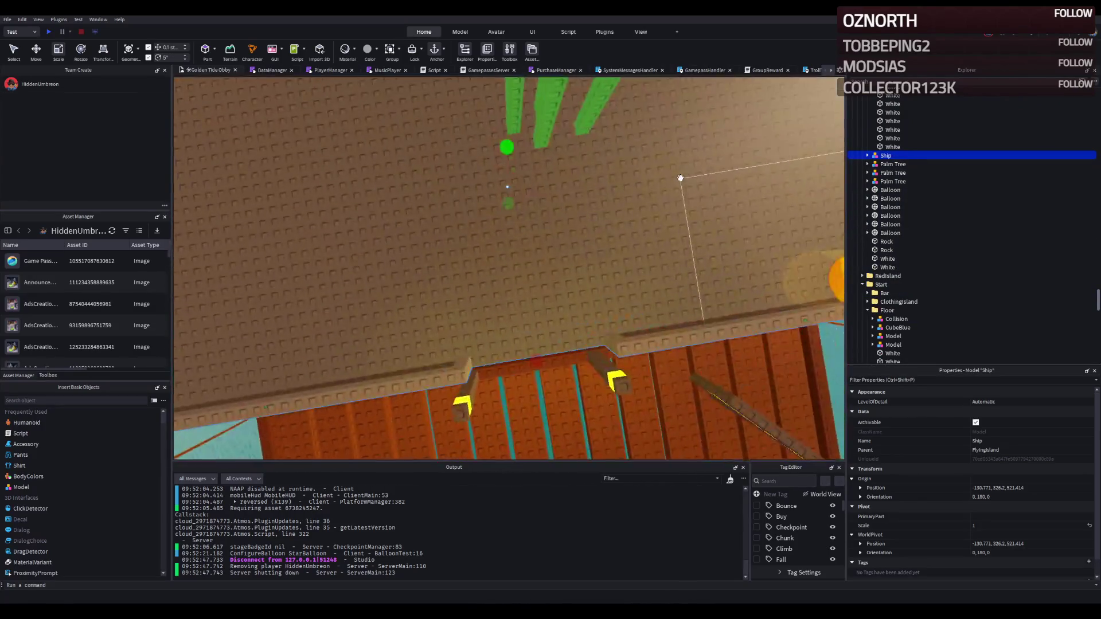
scroll(680, 177, "up", 8)
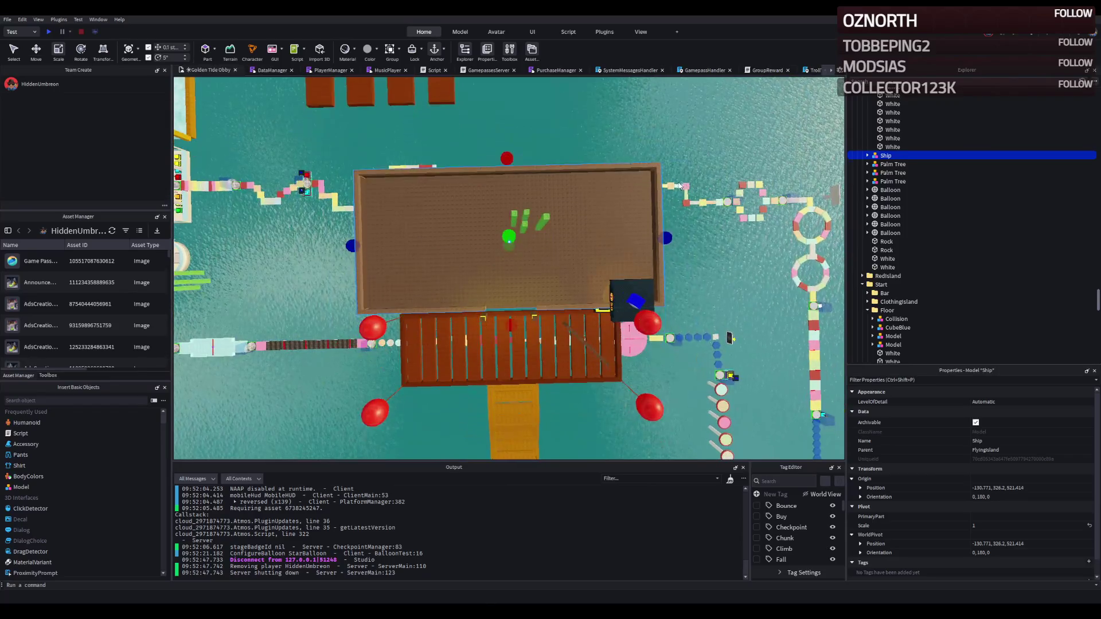
key("ctrl+2")
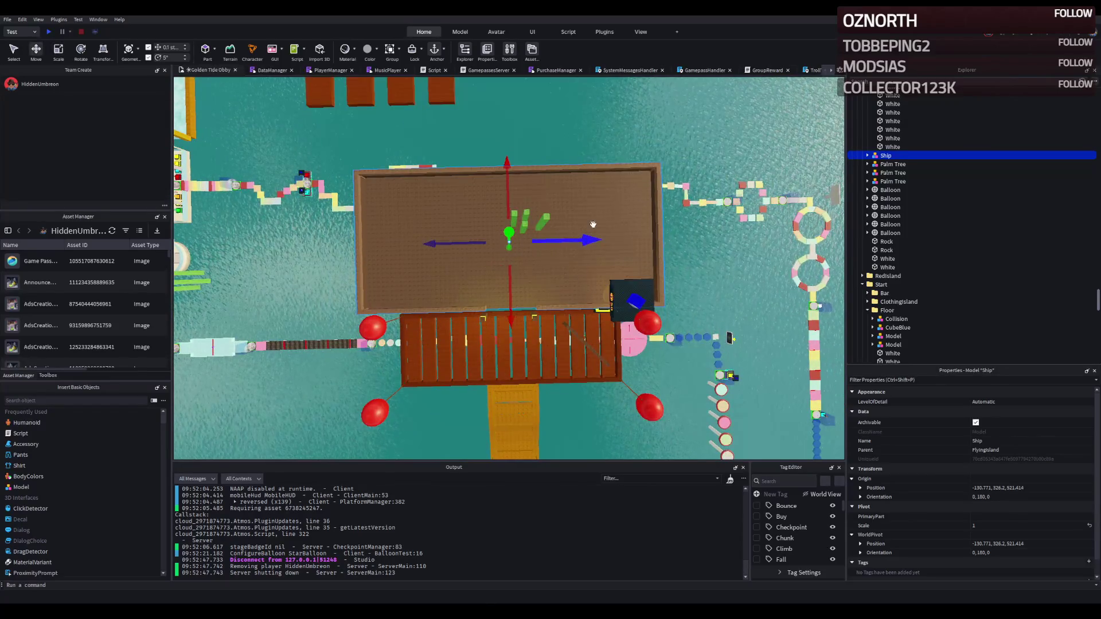
scroll(564, 192, "down", 3)
left_click_drag(564, 191, 561, 193)
scroll(561, 197, "down", 5)
scroll(561, 197, "up", 5)
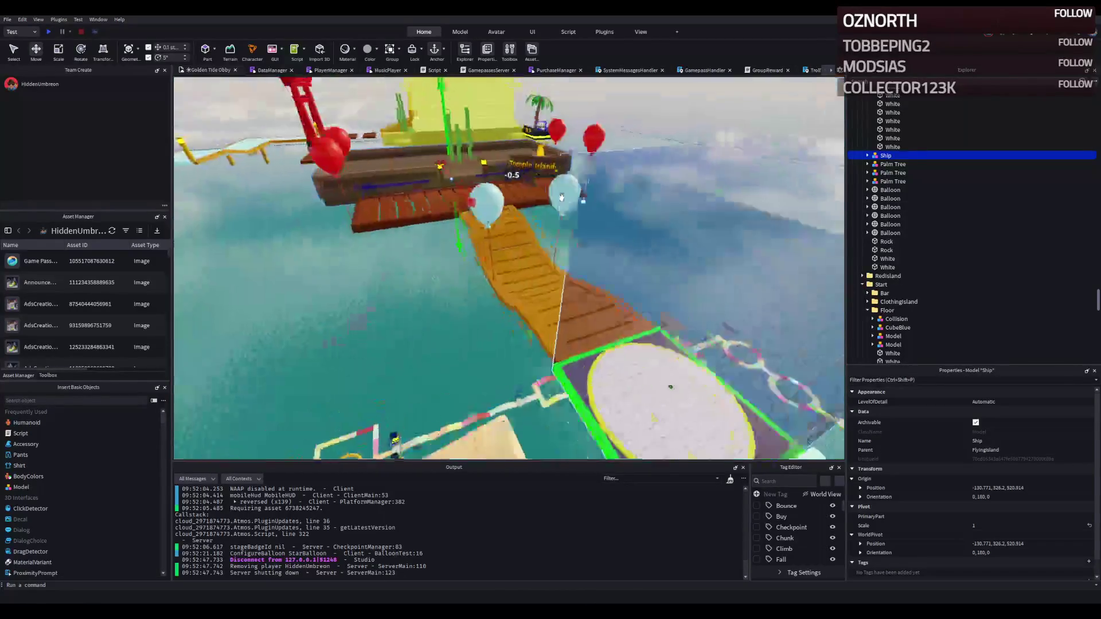
Fly the camera around and over the ship deck to inspect the result
key("q")
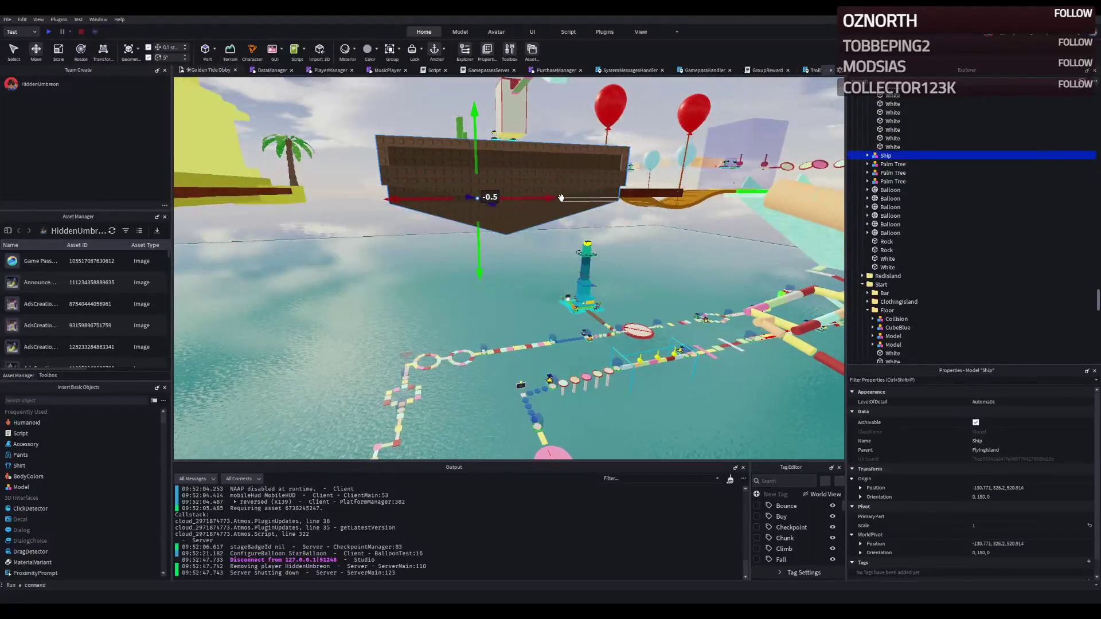
key("q")
key("e")
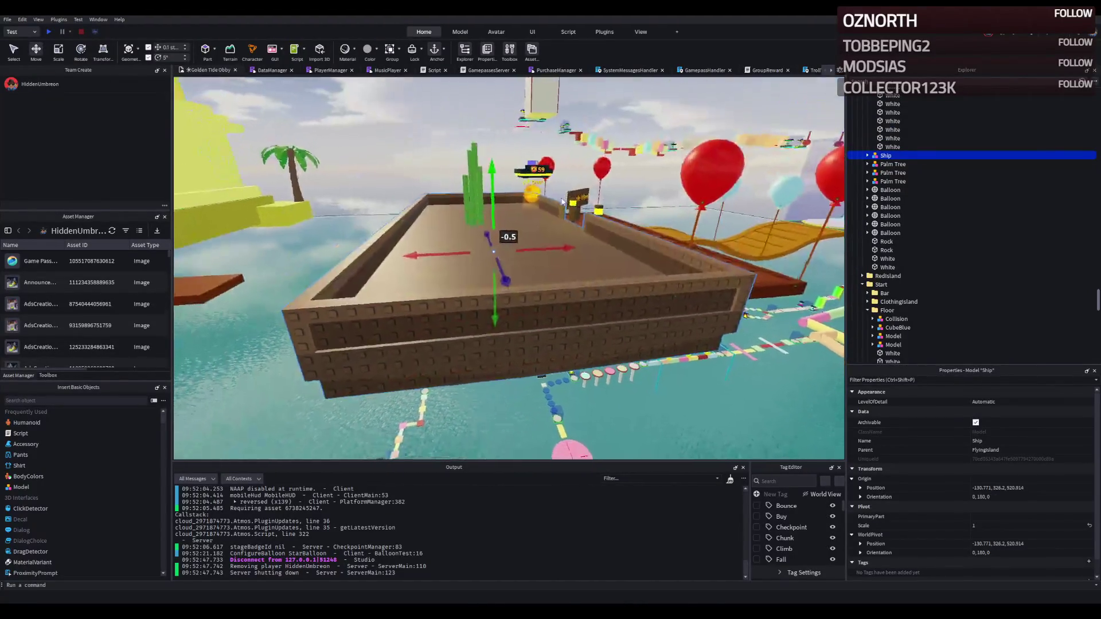
key("w")
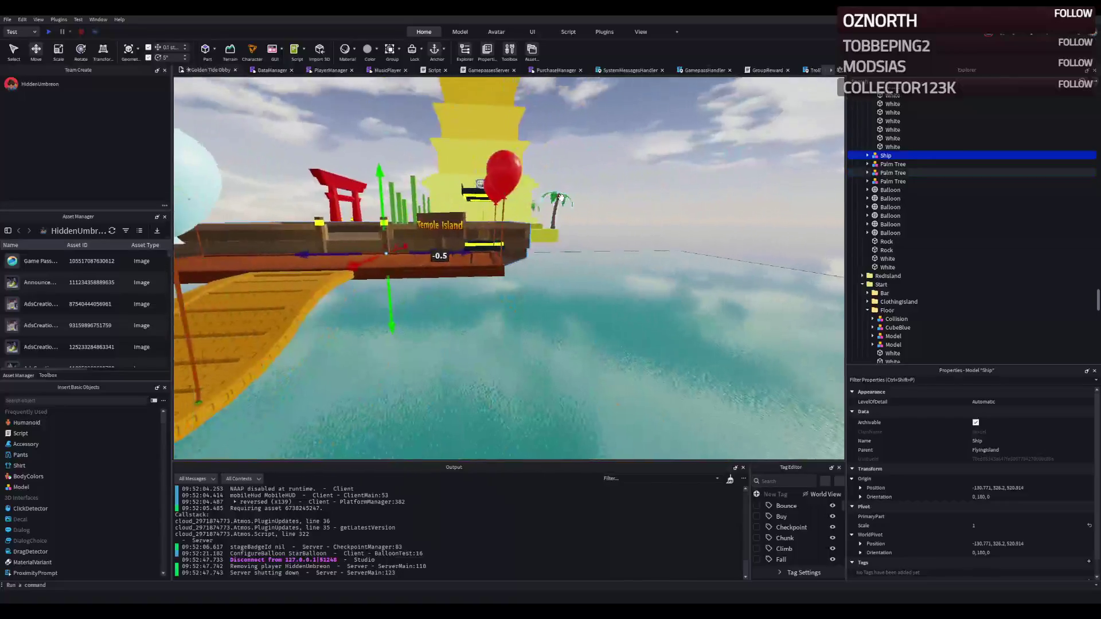
key("d")
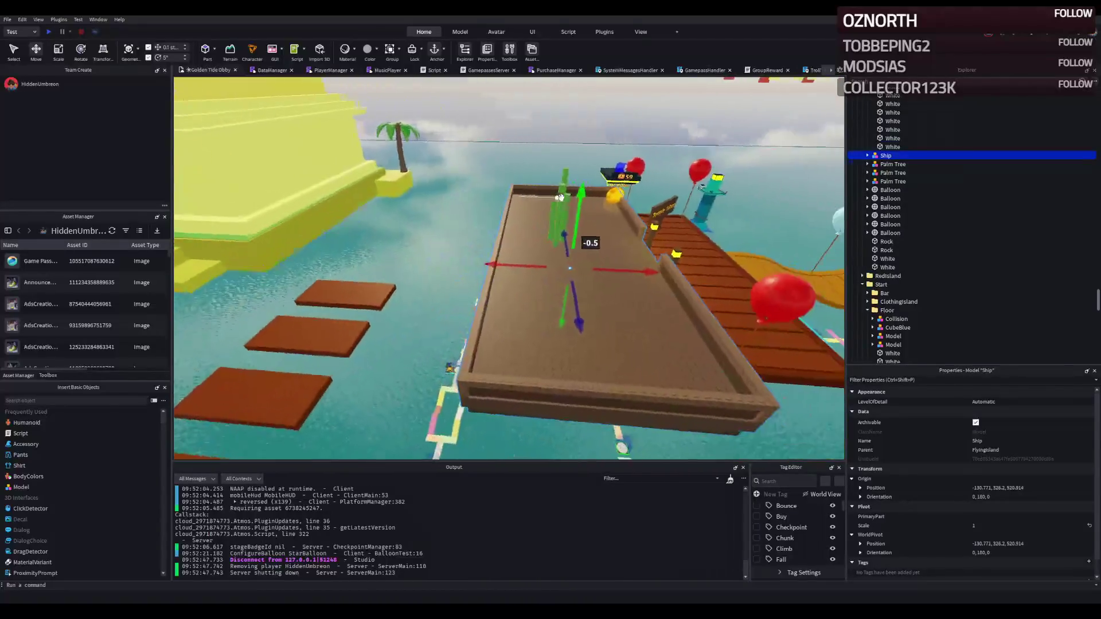
key("d")
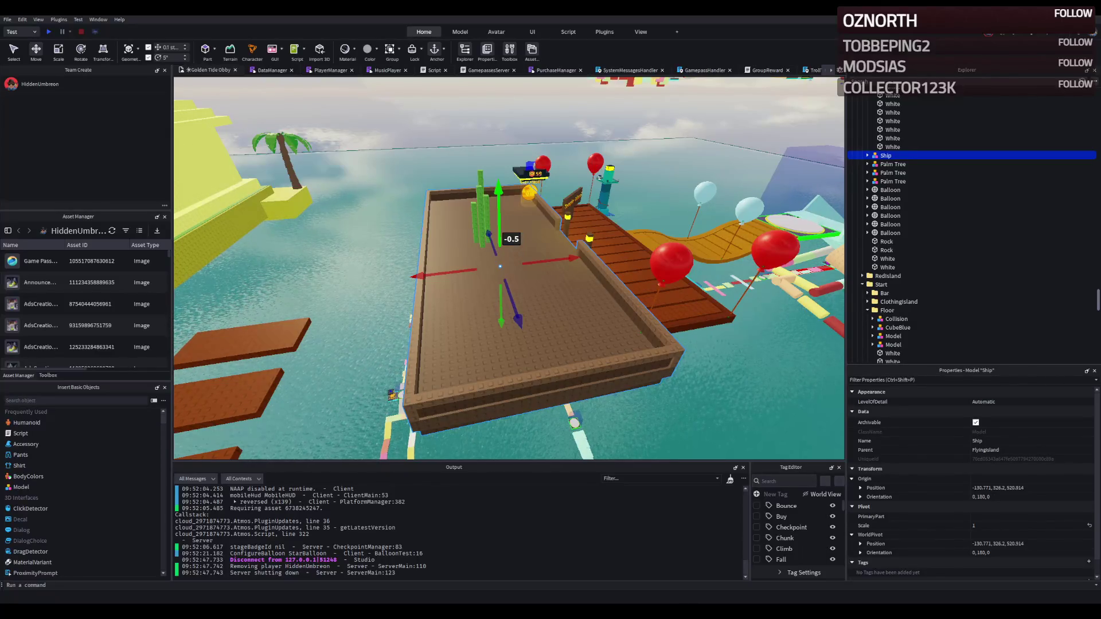
key("w")
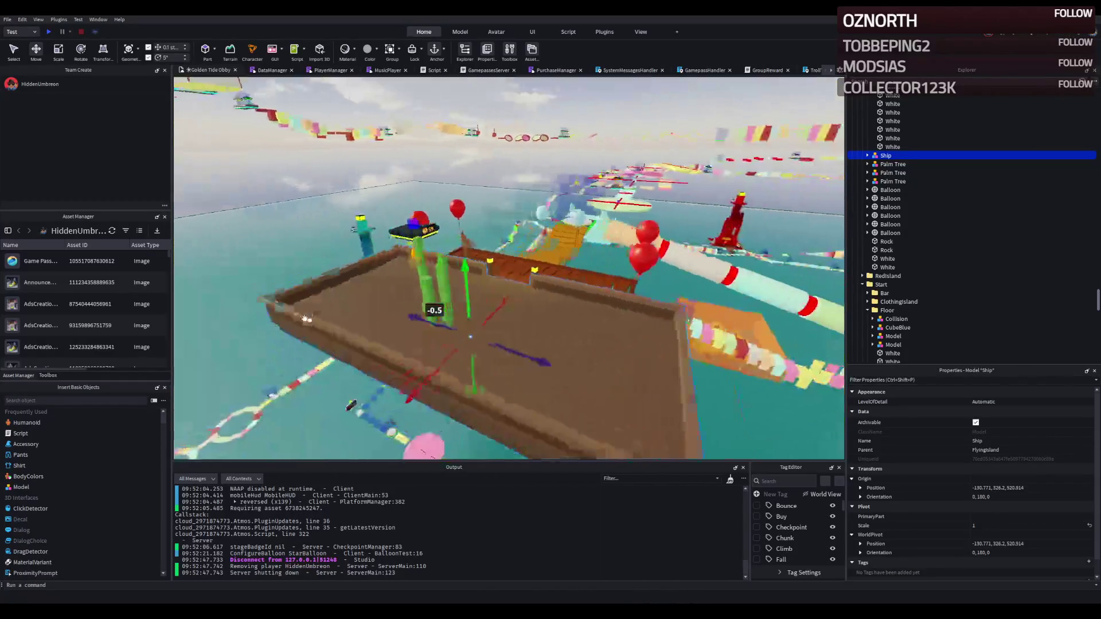
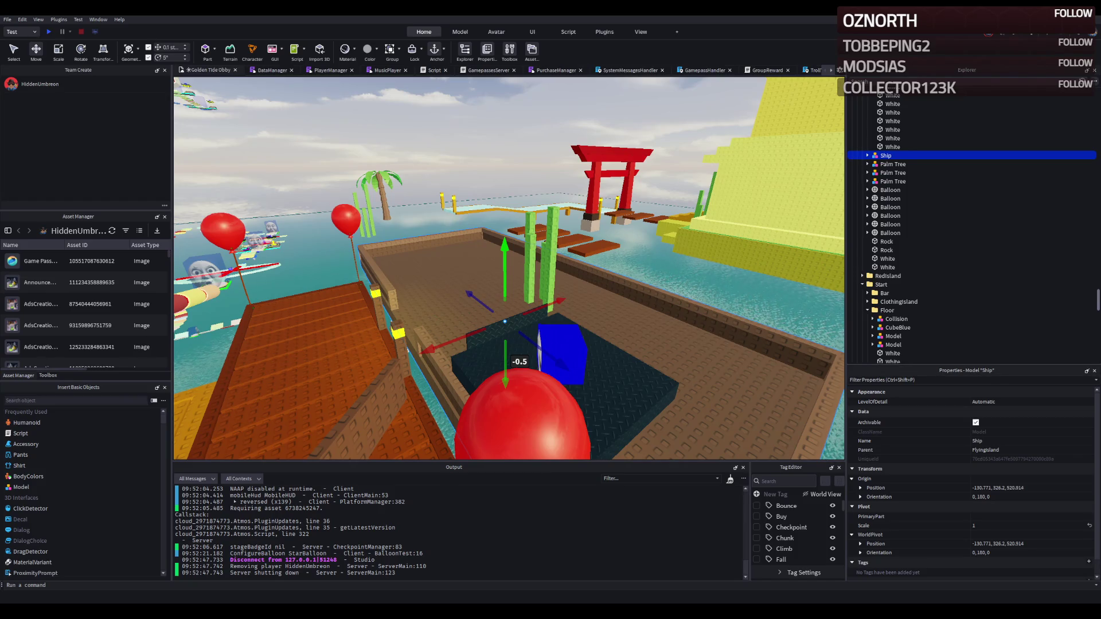
Fly the view around the ship and dock, then focus on the Ship model
key("w")
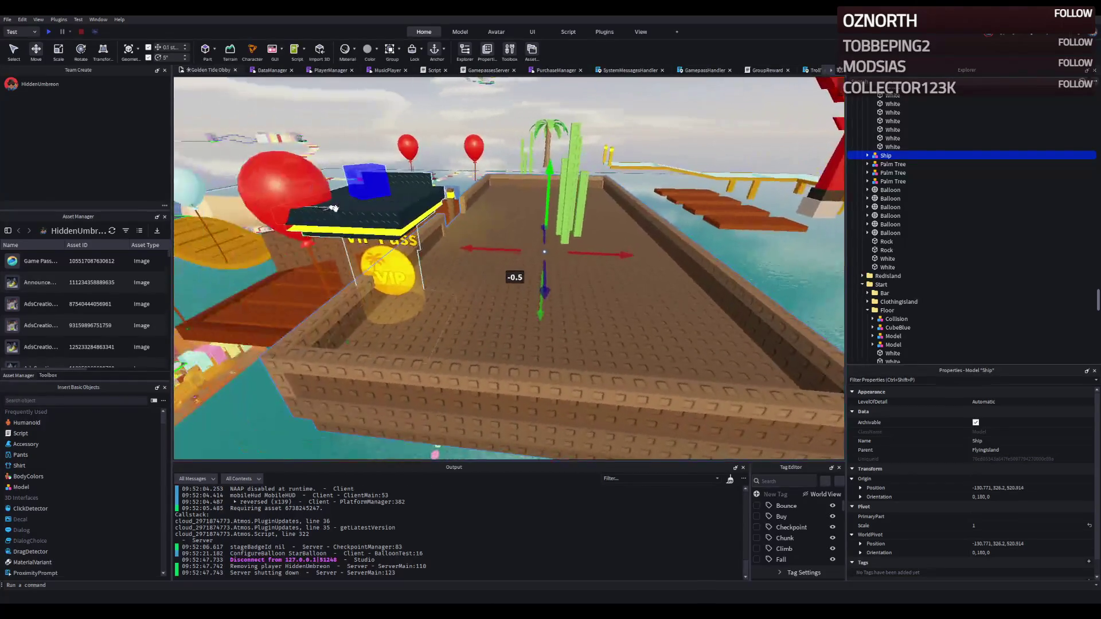
key("Left")
key("Left")
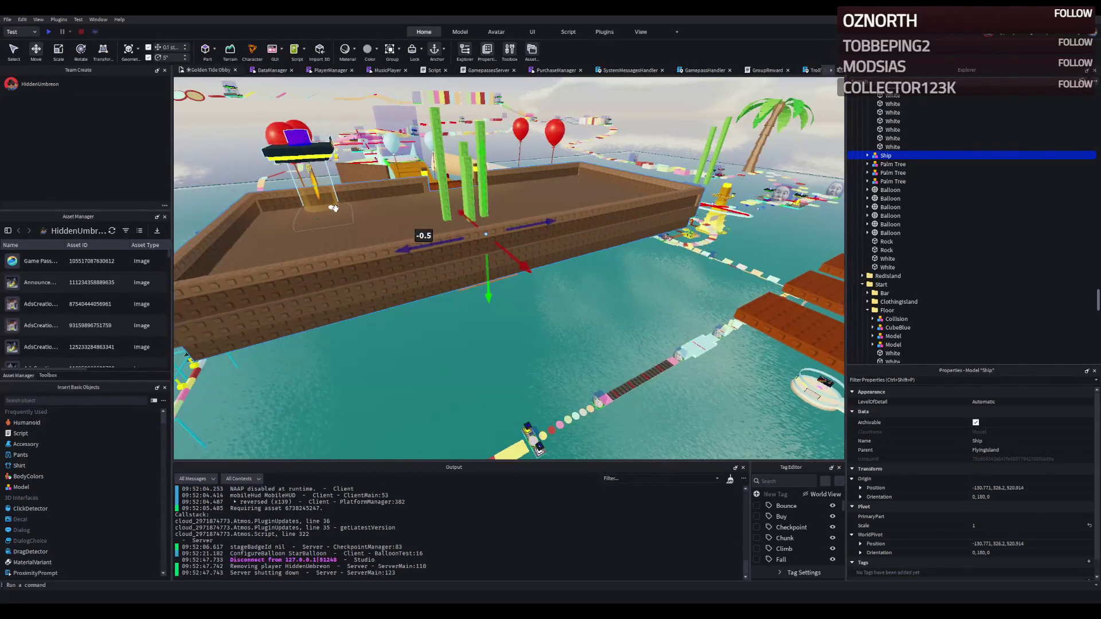
key("Left")
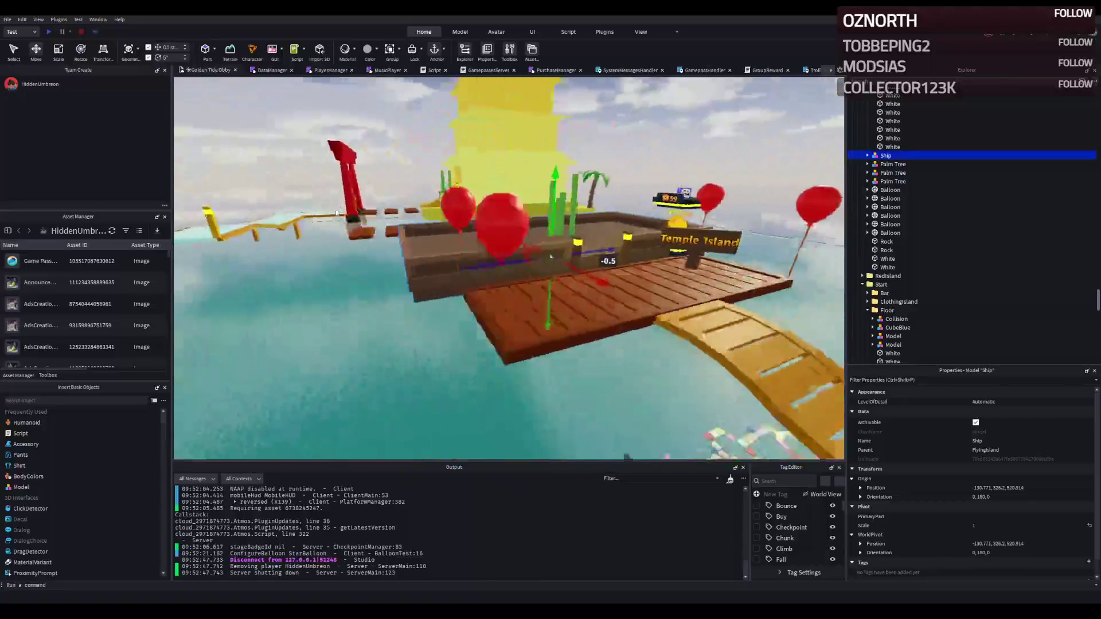
key("Left")
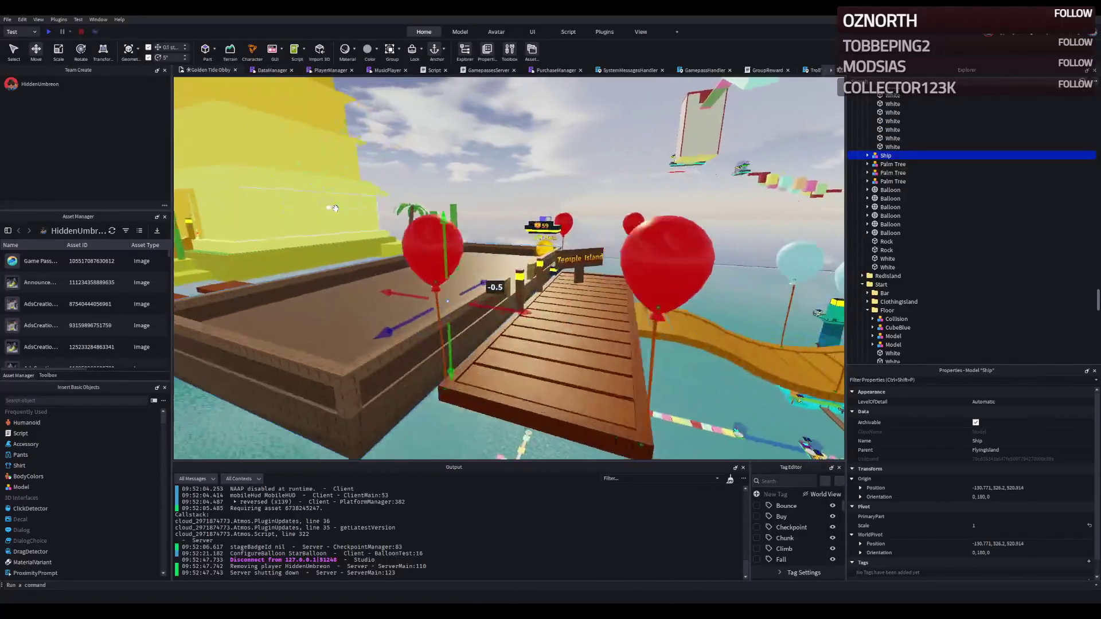
key("Left")
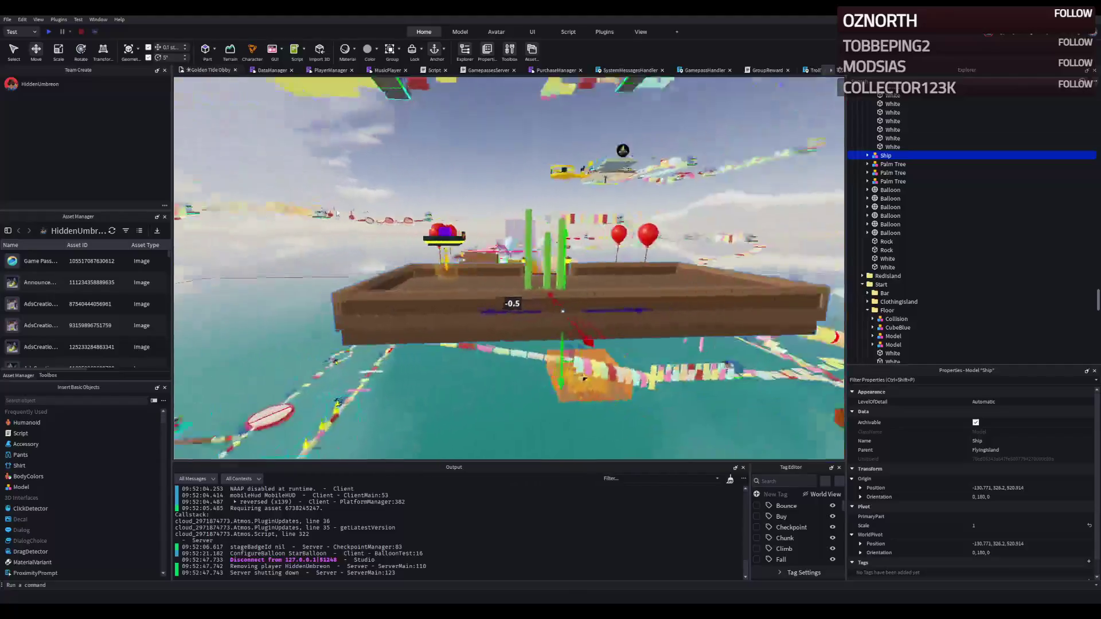
key("w")
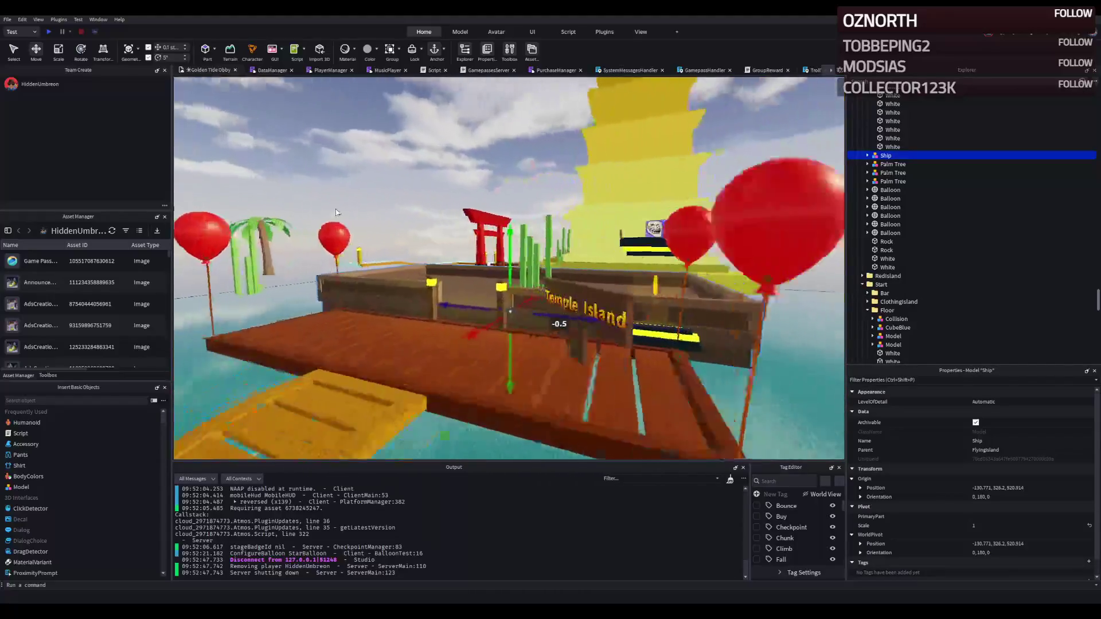
key("s")
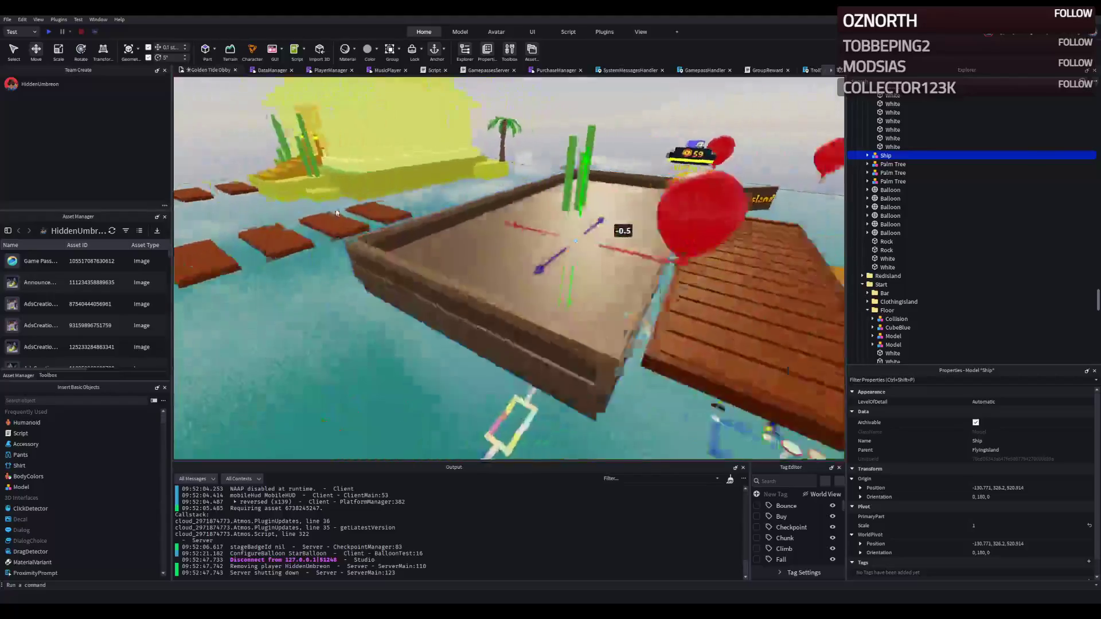
key("Left")
key("Right")
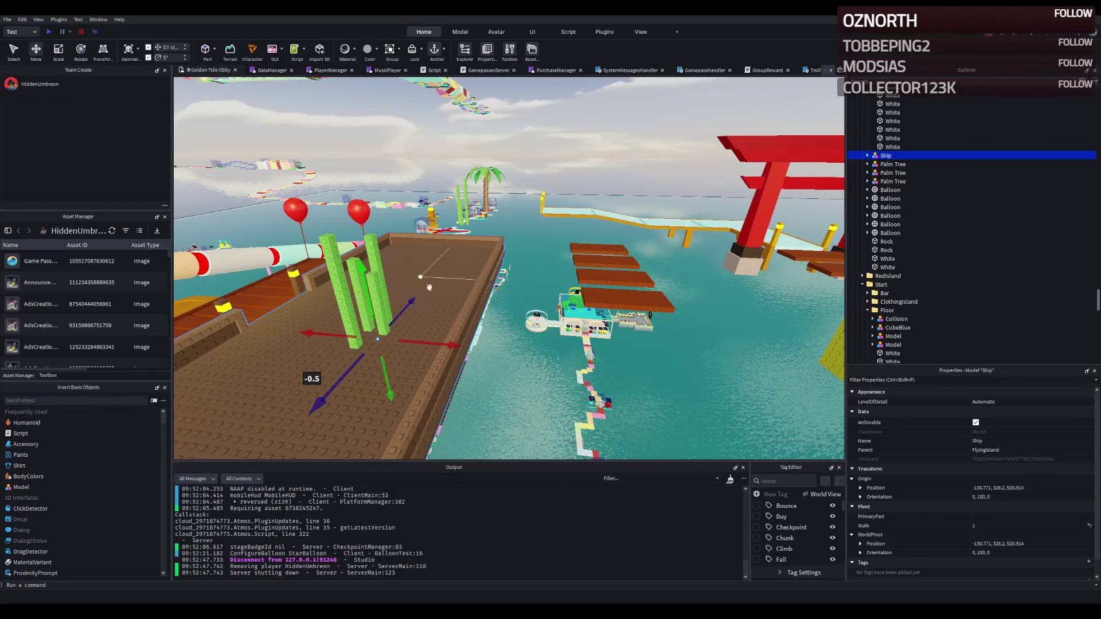
key("f")
Delete the front and remaining green bamboo columns from the ship deck
scroll(401, 365, "down", 10)
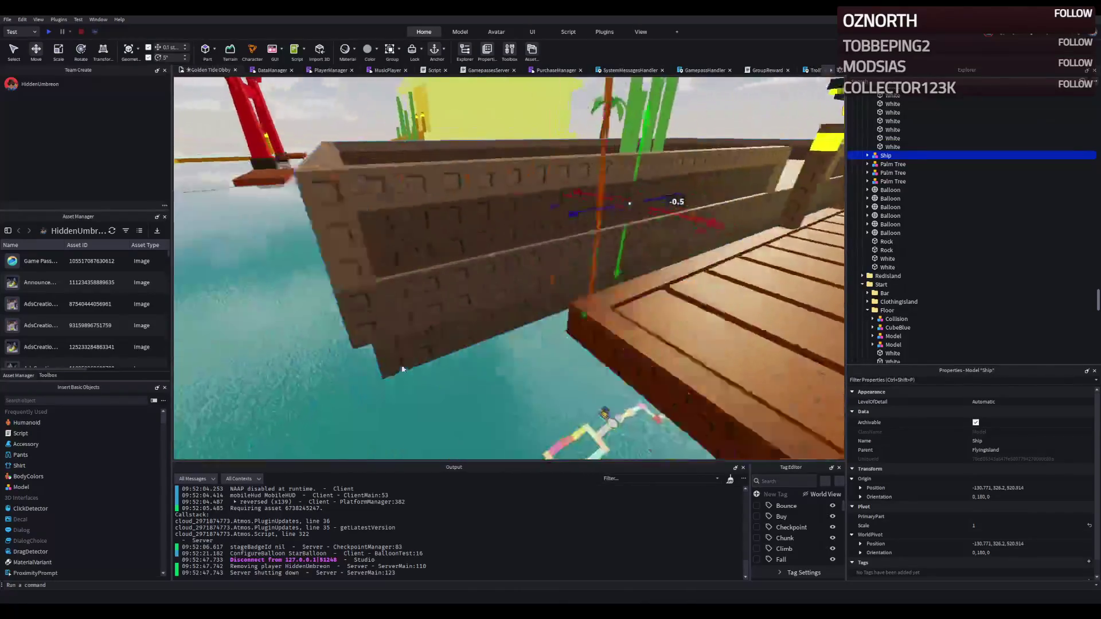
left_click(410, 344)
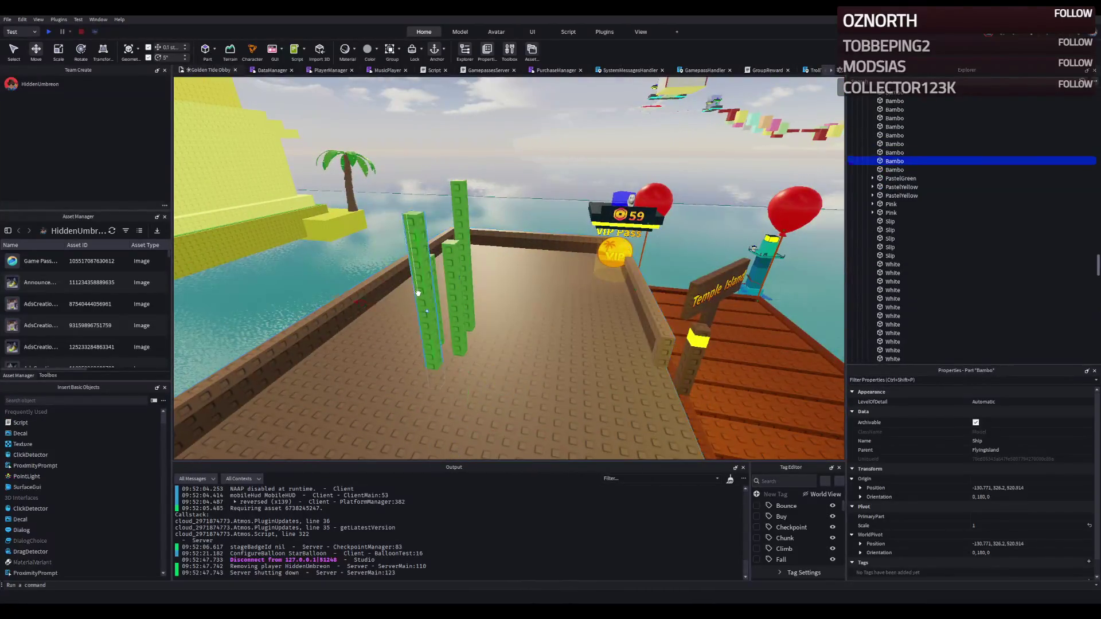
key("Delete")
left_click(469, 290)
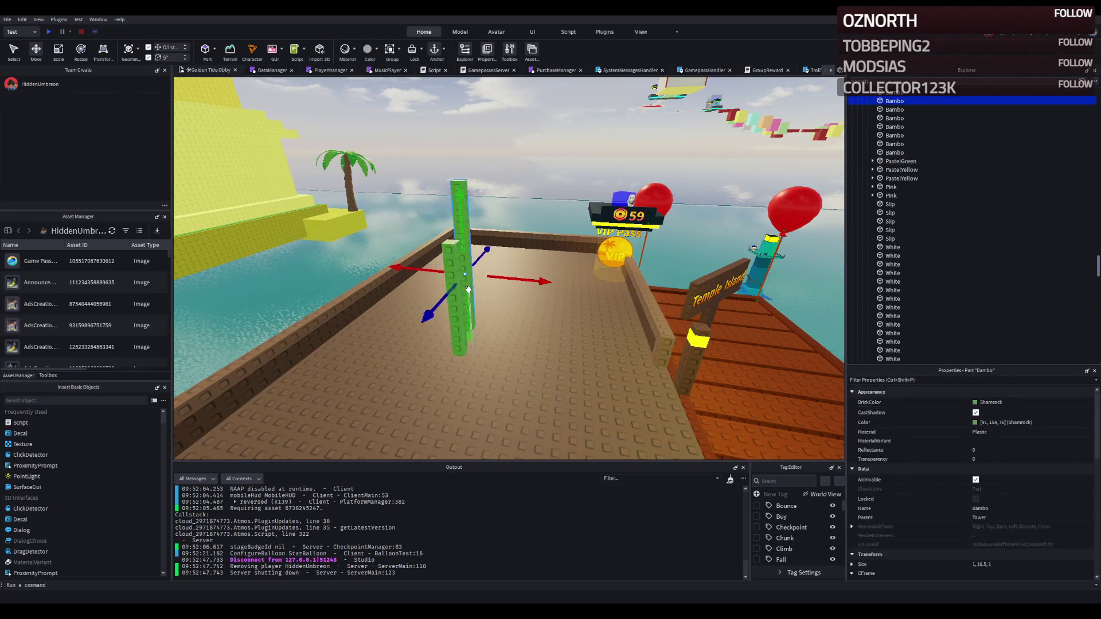
left_click(454, 298)
key("Delete")
scroll(449, 297, "down", 10)
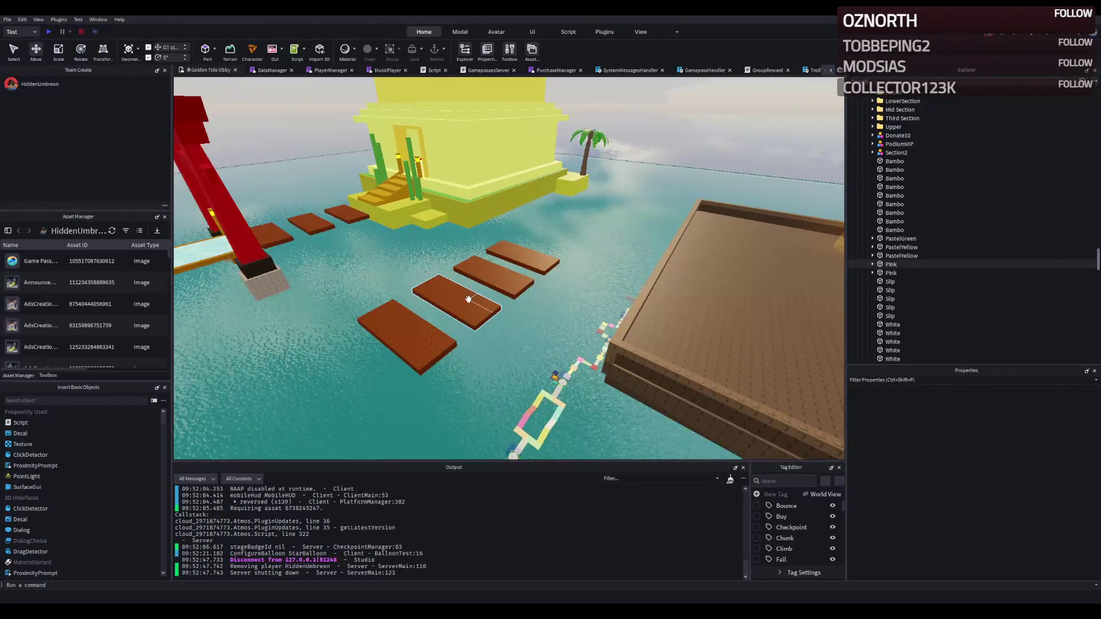
key("d")
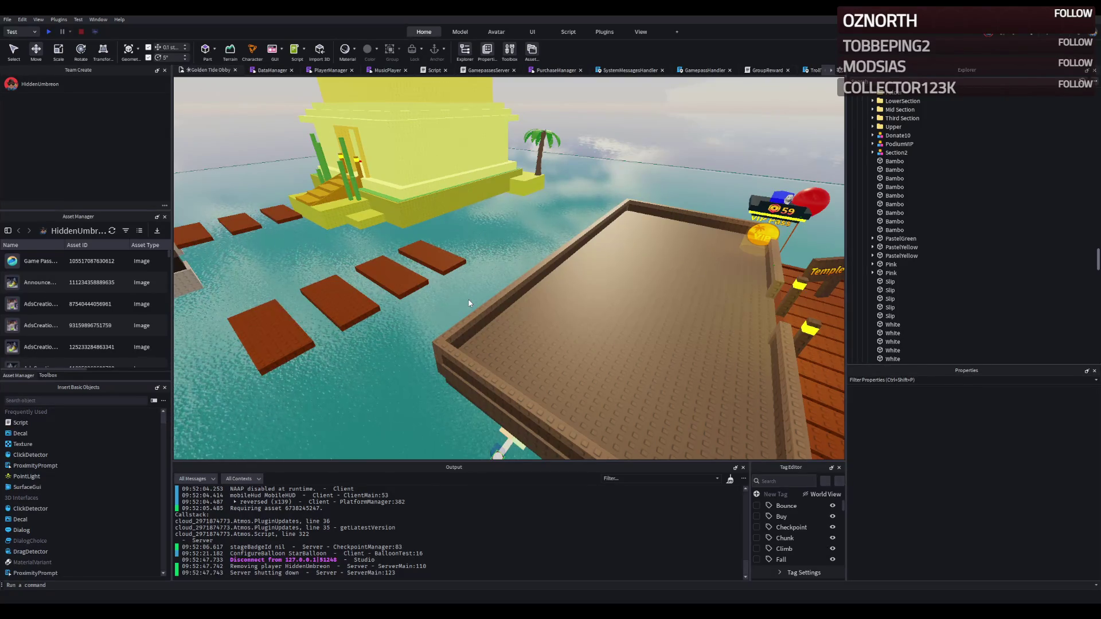
scroll(469, 304, "up", 3)
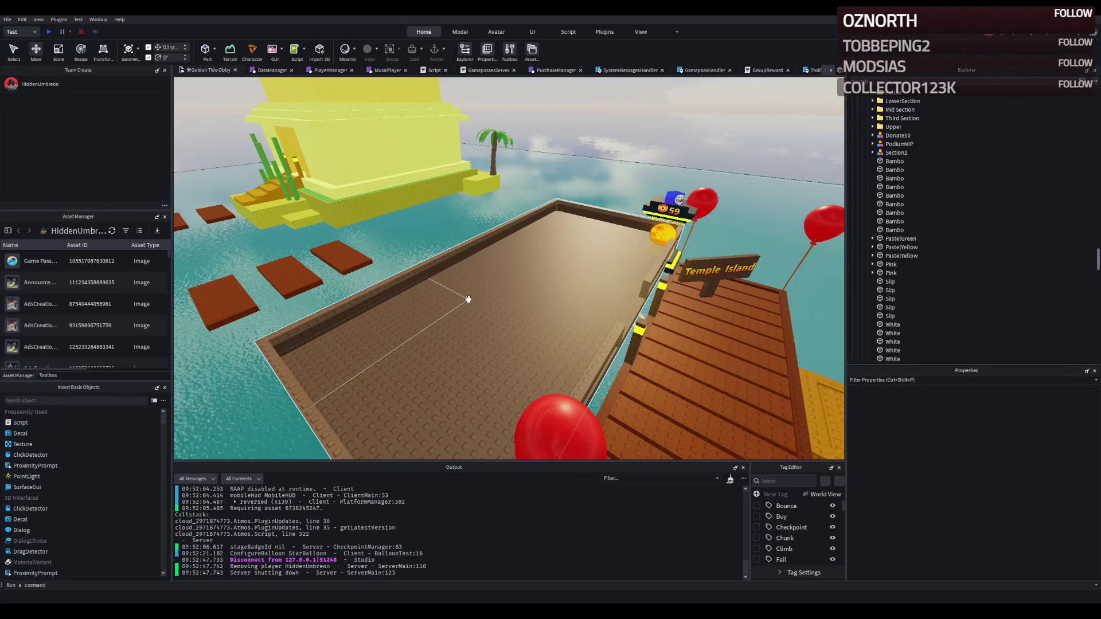
key("d")
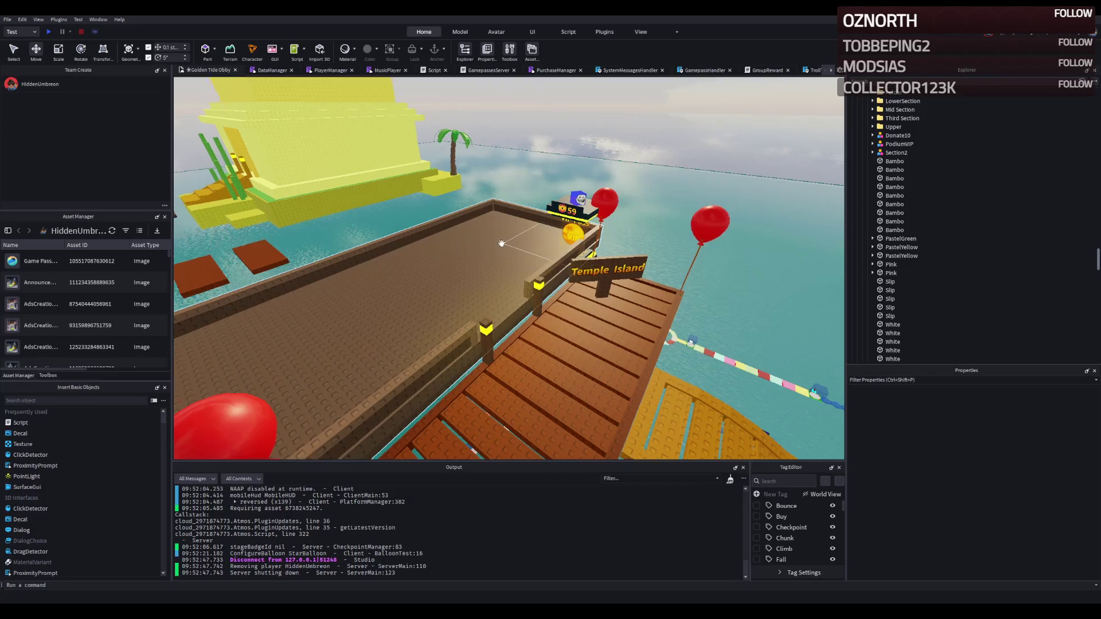
scroll(468, 299, "down", 10)
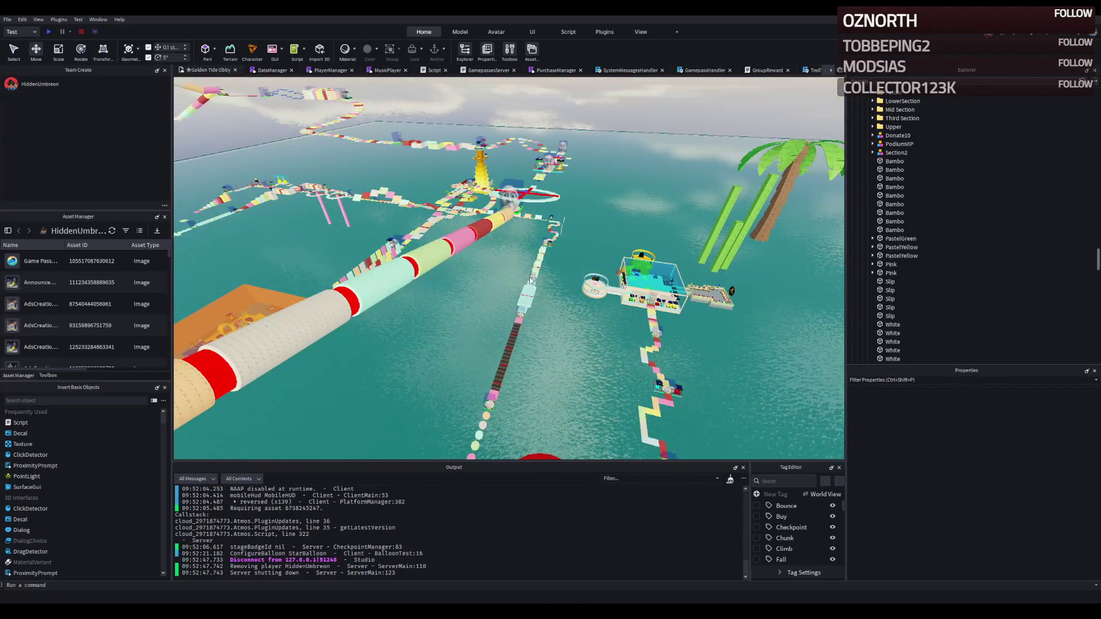
scroll(573, 264, "up", 2)
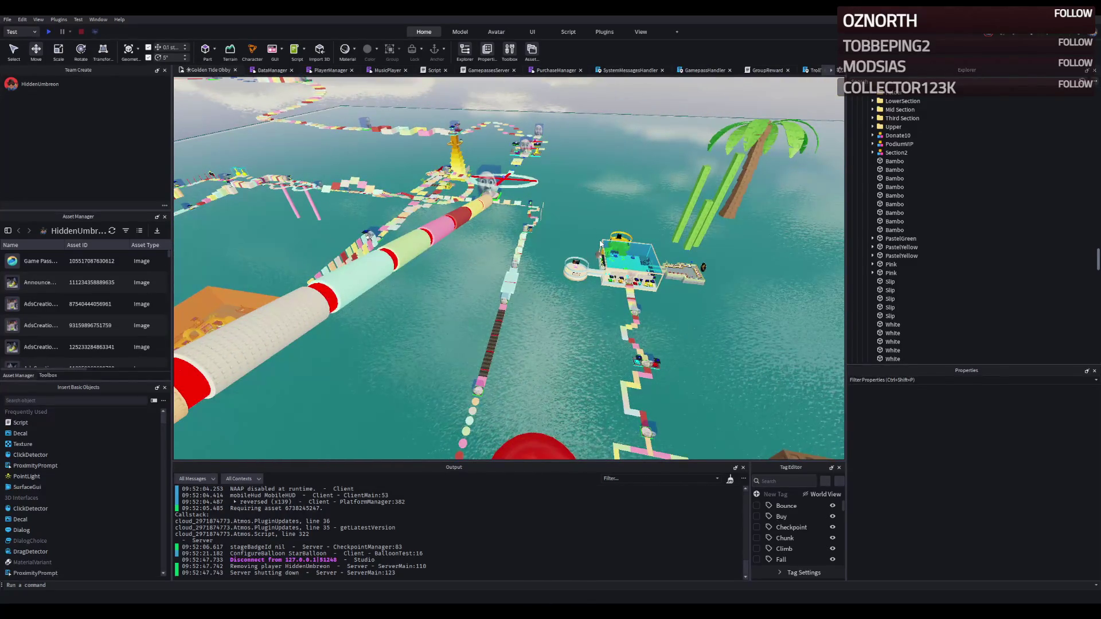
left_click_drag(578, 261, 601, 234)
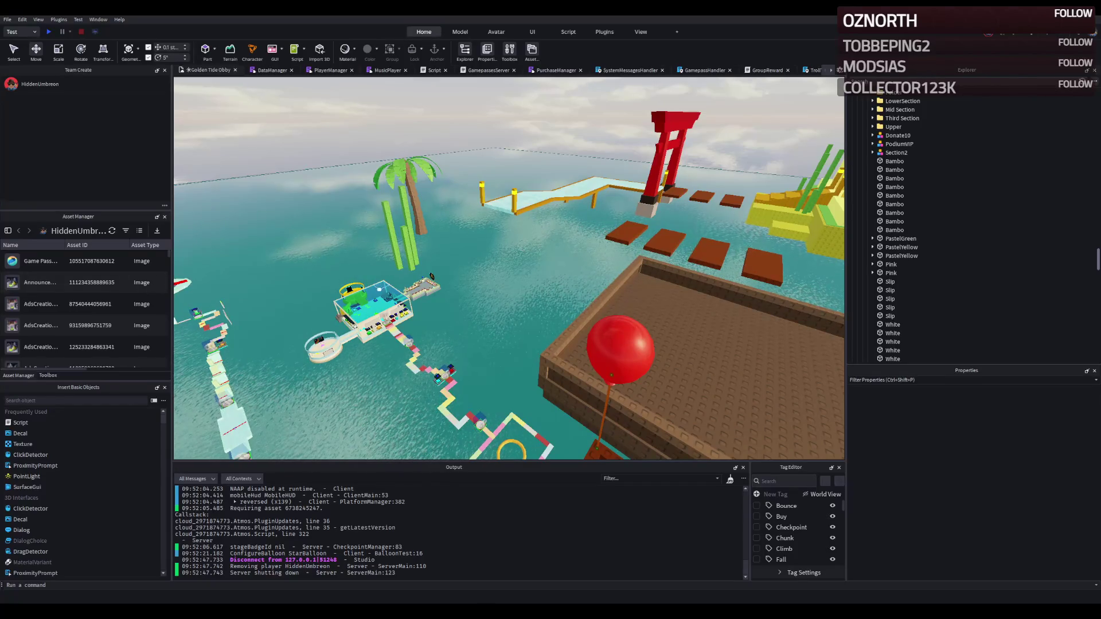
key("w")
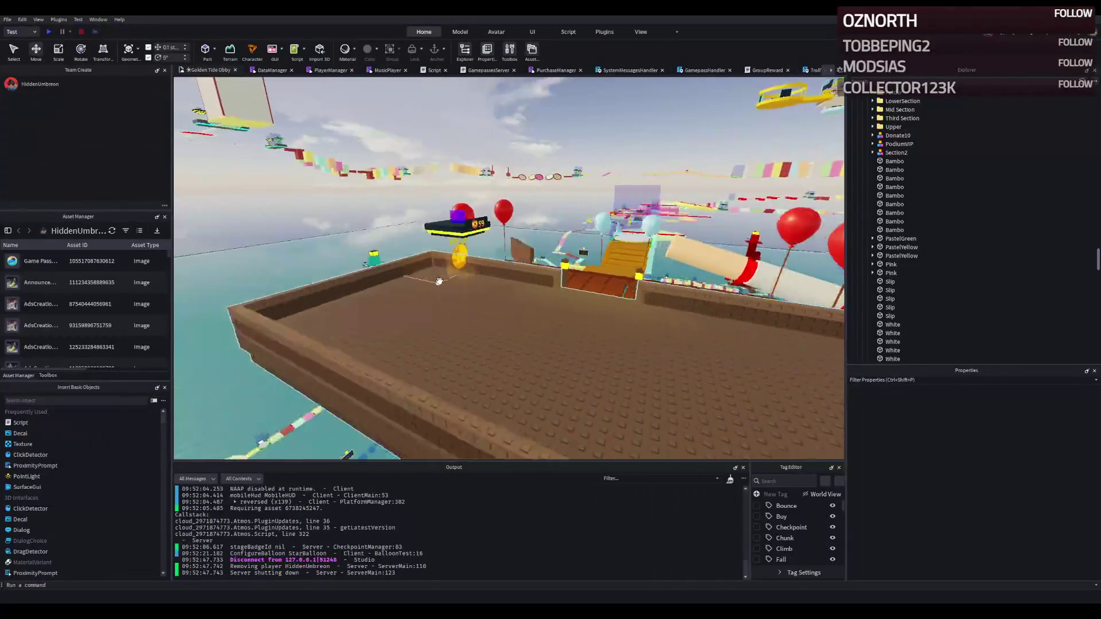
key("w")
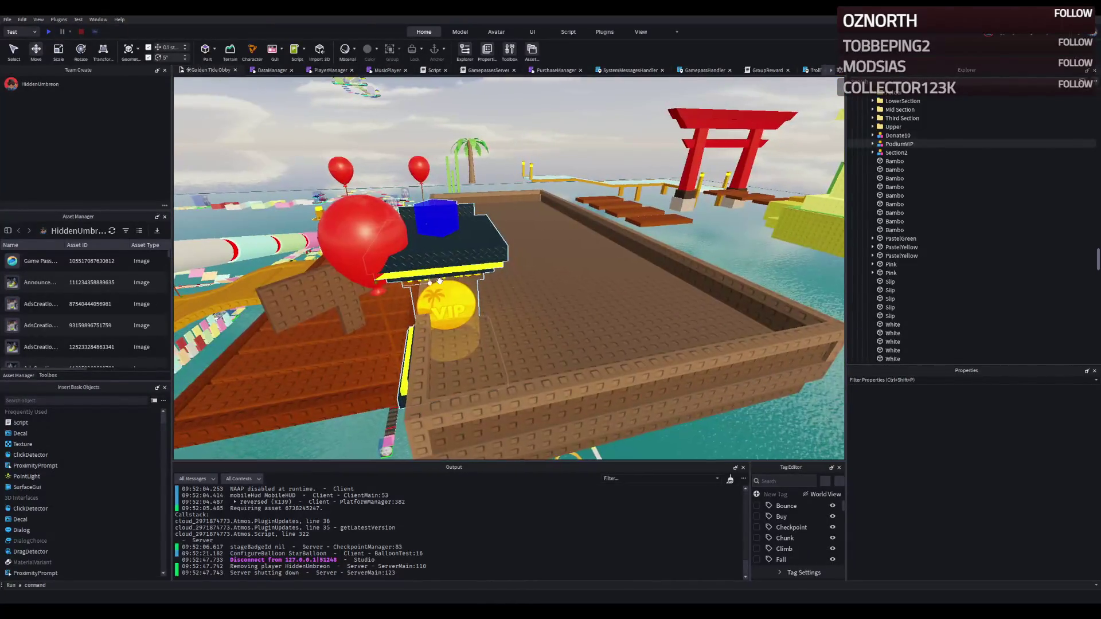
Lower the Ship model by 0.5 studs
left_click(445, 277)
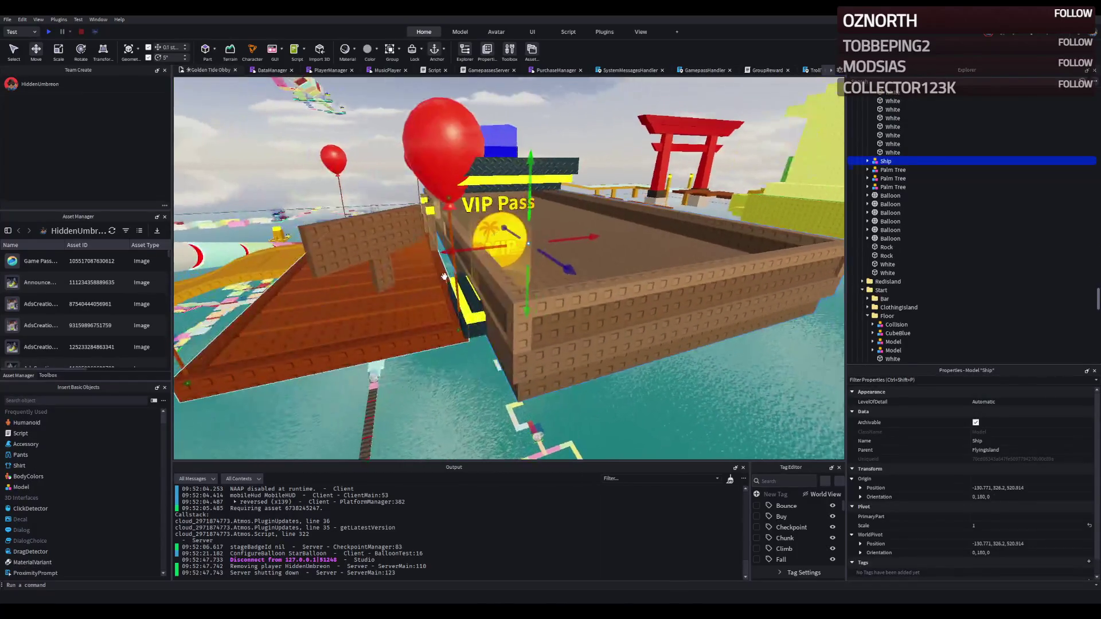
key("f")
key("s")
left_click_drag(499, 281, 505, 284)
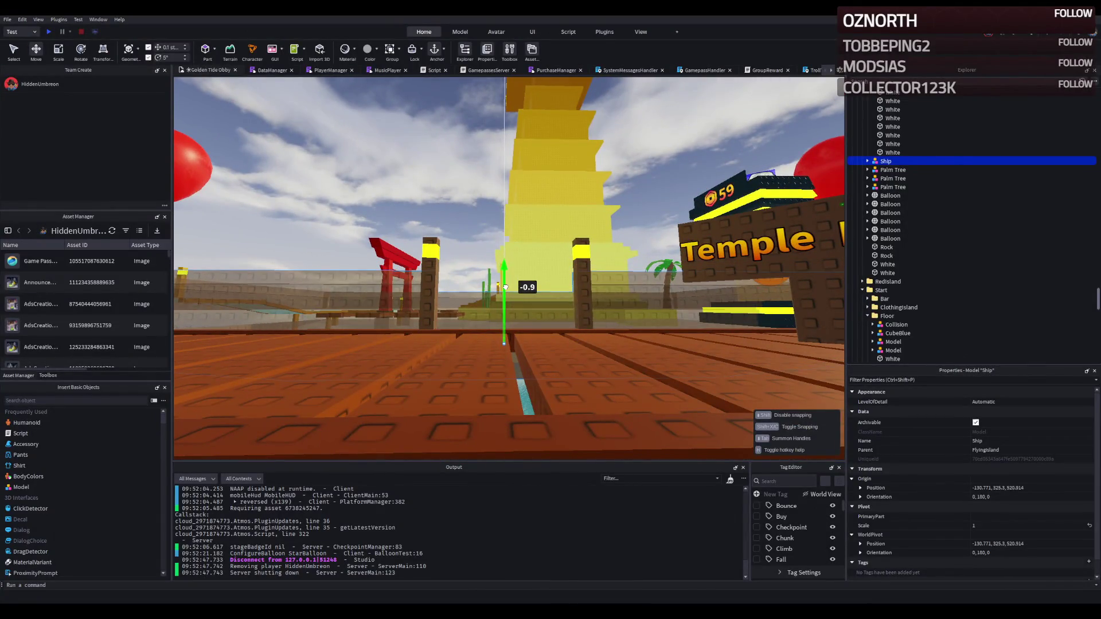
key("f")
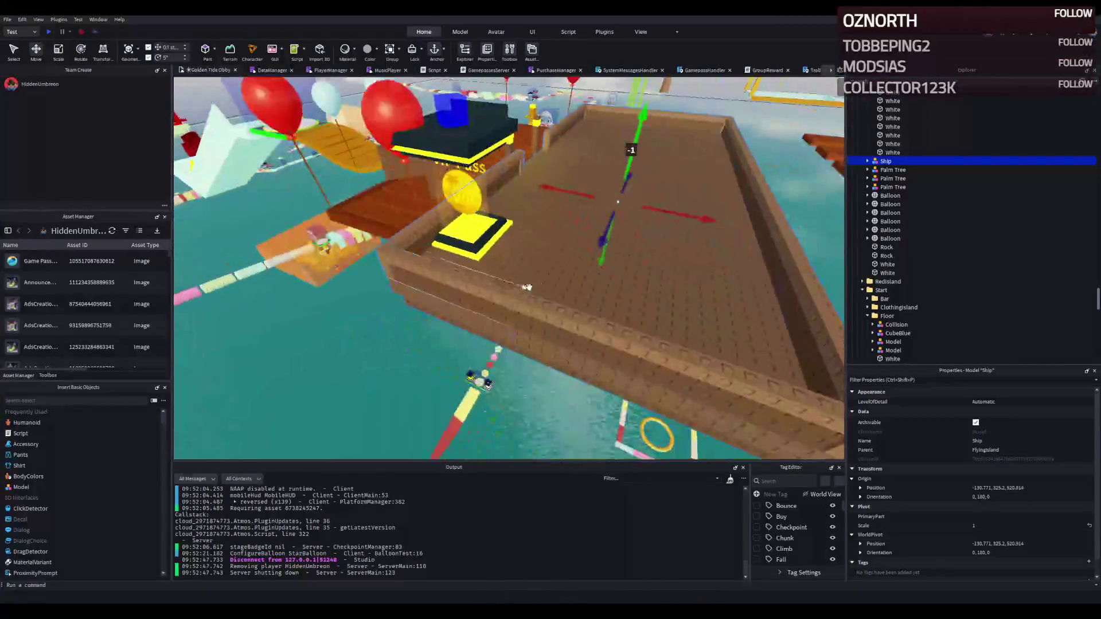
Duplicate one of the ship's Rock parts and shrink the copy's length with Scale
left_click(577, 288, "alt")
key("f")
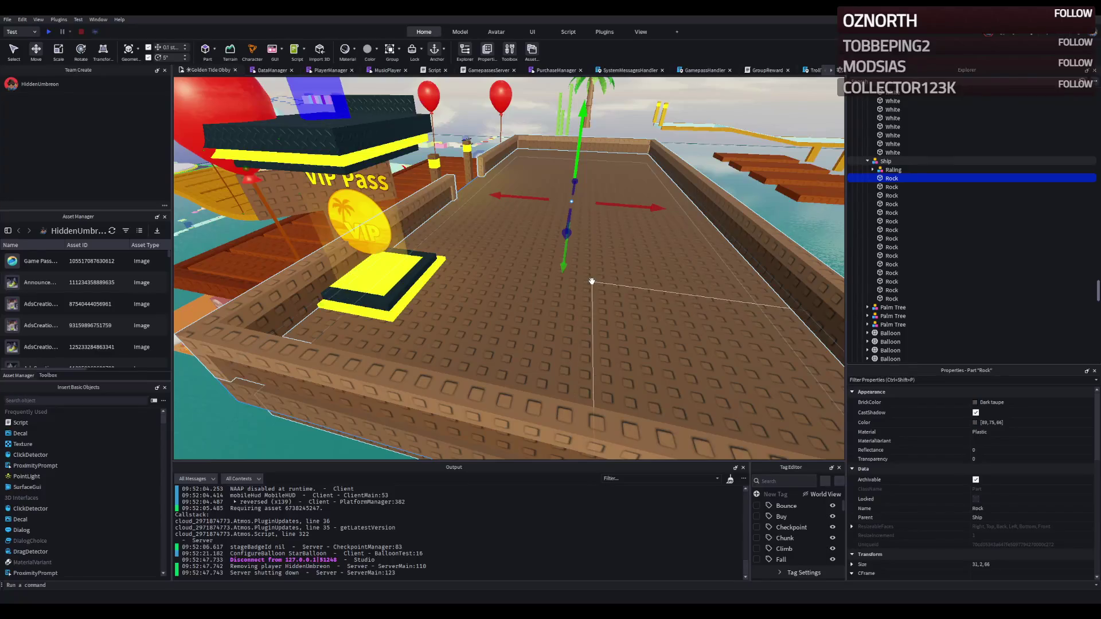
left_click(590, 275, "alt")
key("ctrl+3")
mouse_move(739, 179)
left_mouse_down()
mouse_move(609, 231)
mouse_move(449, 245)
mouse_move(462, 245)
left_mouse_up()
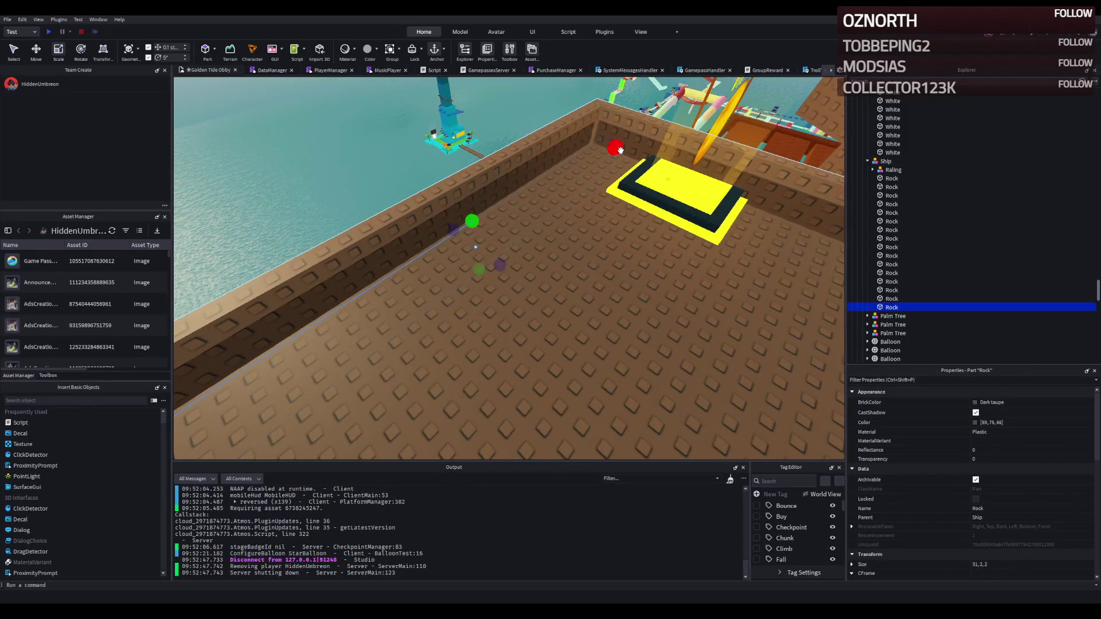
Resize the Rock block into a 10 × 10 × 2 wall panel
left_click_drag(613, 150, 524, 196)
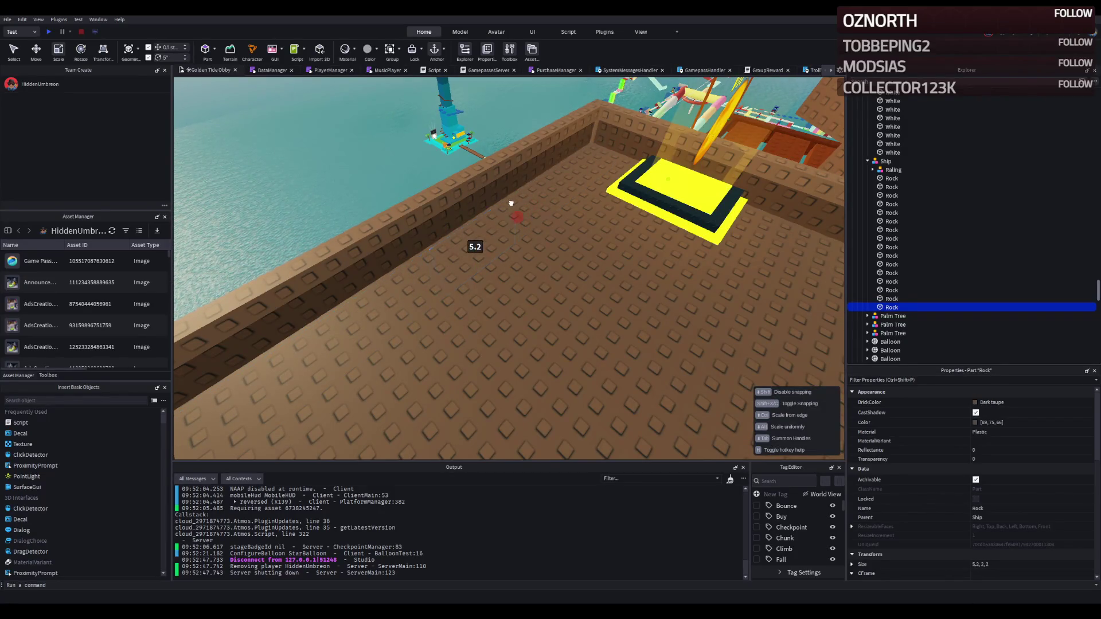
mouse_move(510, 204)
left_mouse_down()
mouse_move(474, 220)
mouse_move(470, 202)
left_mouse_up()
key("ctrl+2")
key("ctrl+3")
left_click_drag(567, 224, 569, 176)
key("f")
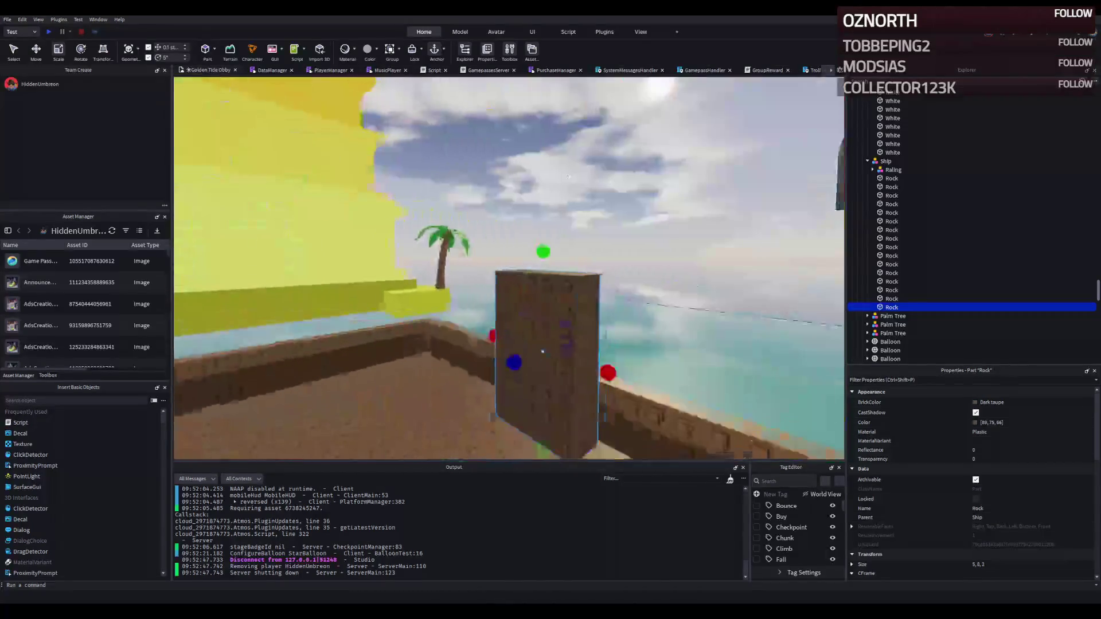
key("s")
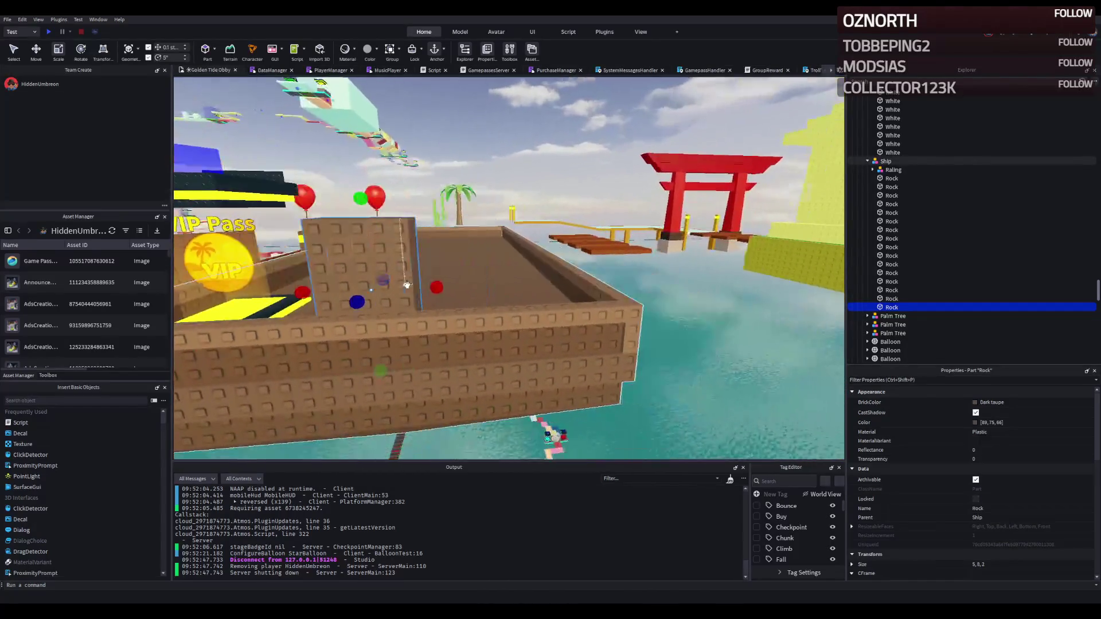
left_click_drag(437, 286, 480, 285)
key("f")
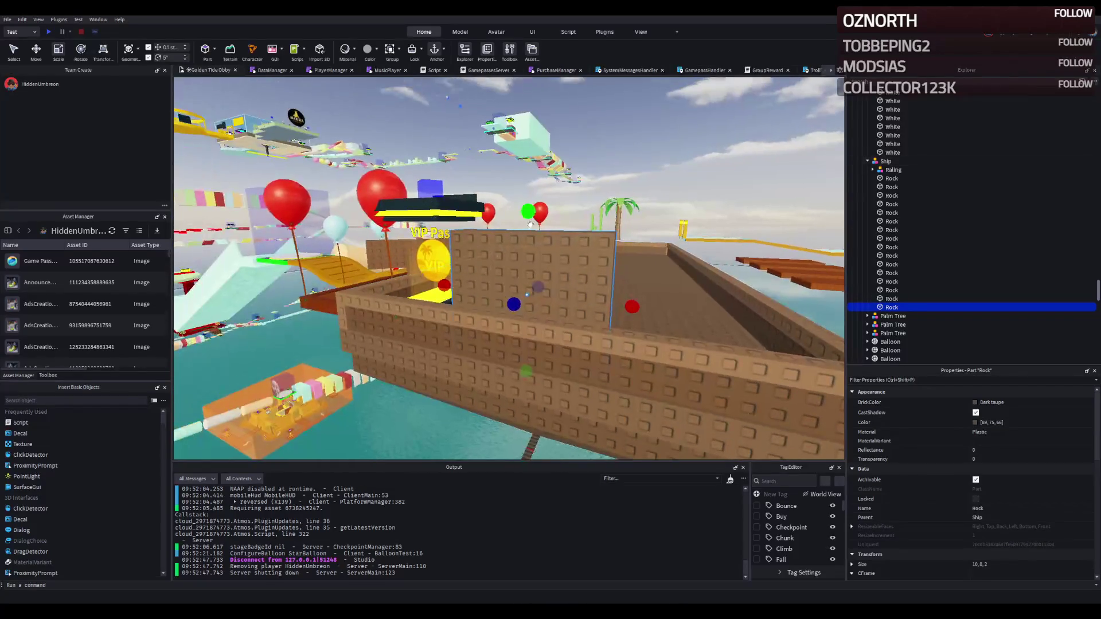
left_click_drag(528, 215, 530, 179)
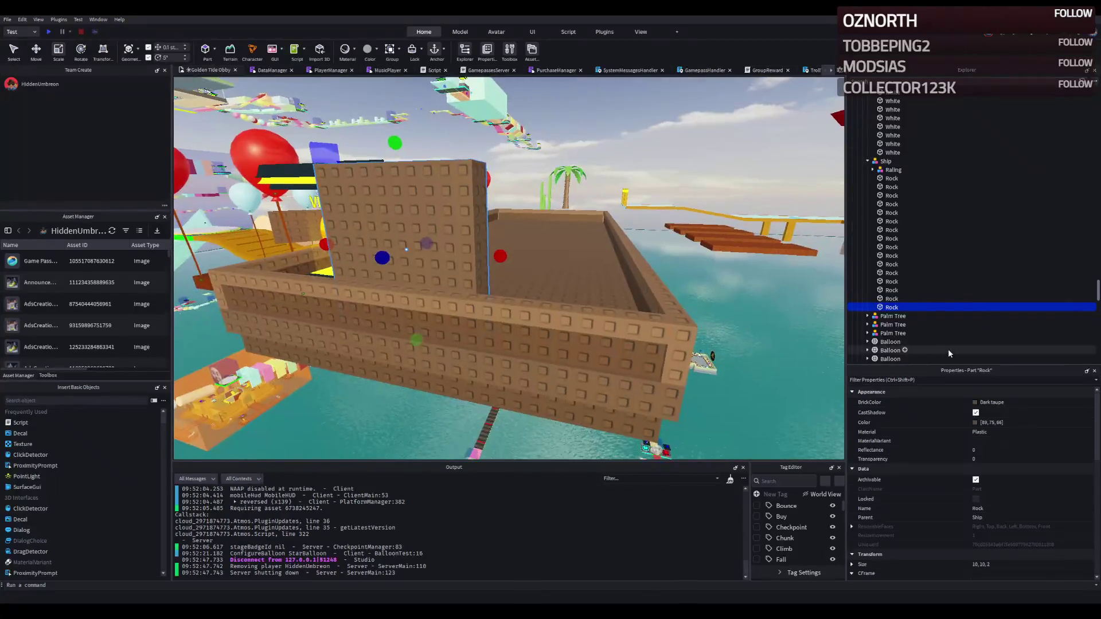
Set the wall panel's colour to Cocoa brown
left_click(984, 403)
left_click(969, 543)
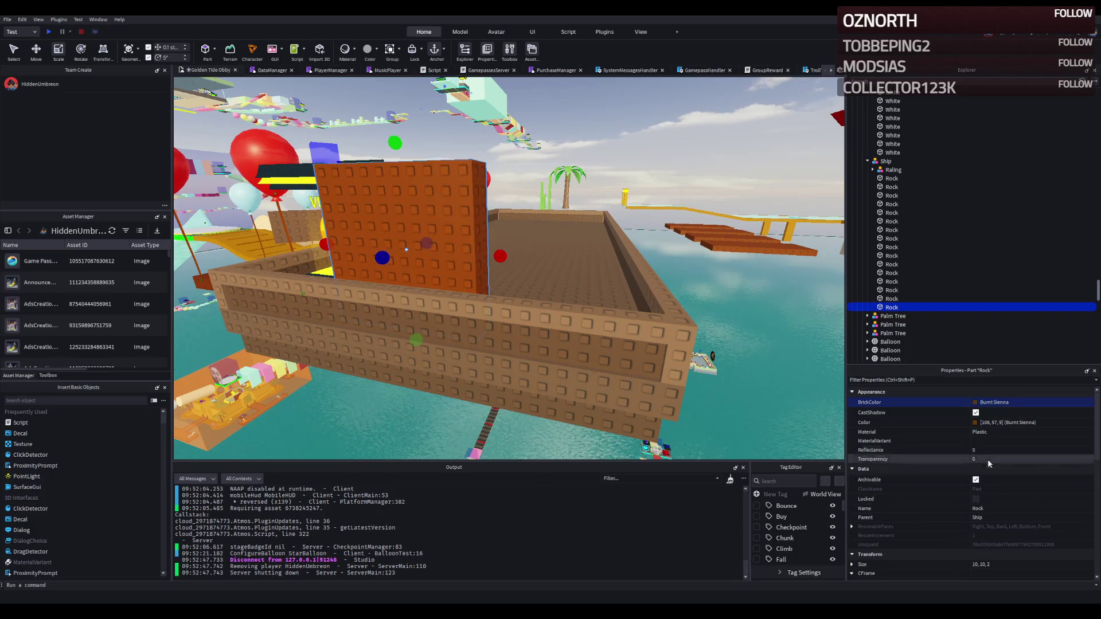
left_click(975, 425)
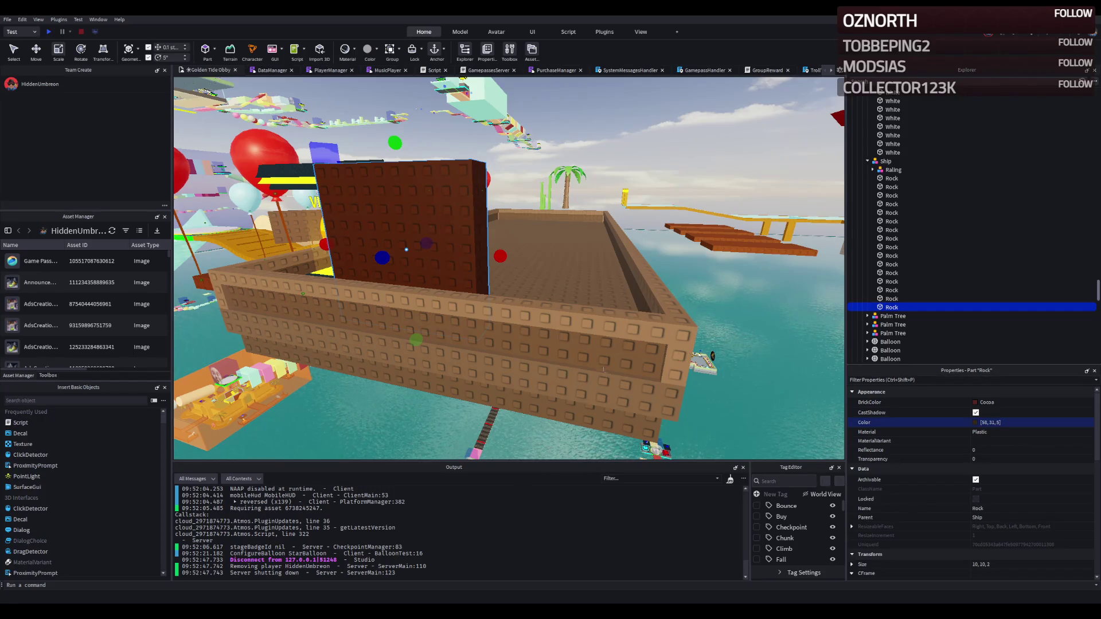
Duplicate the wall and shrink the copy to 8 × 8 × 2
key("f")
key("ctrl+d")
left_click_drag(572, 300, 562, 303)
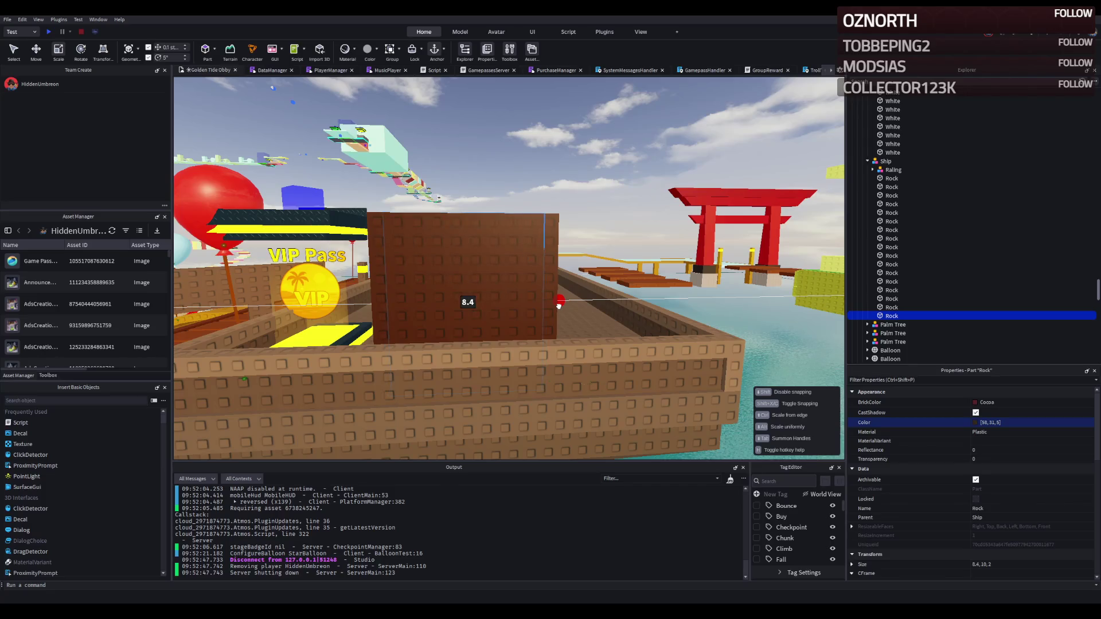
left_click_drag(467, 193, 470, 208)
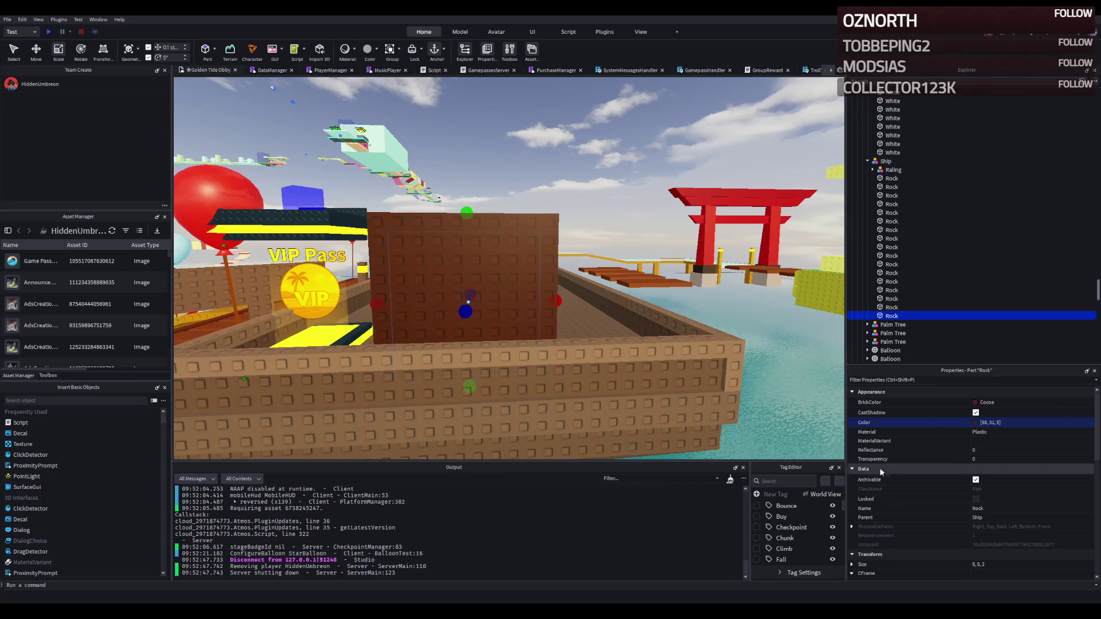
scroll(969, 464, "down", 5)
Make the copy a Cylinder and set its size to 8, 8, 8
scroll(1007, 473, "down", 5)
left_click(993, 480)
left_click(993, 481)
key("a")
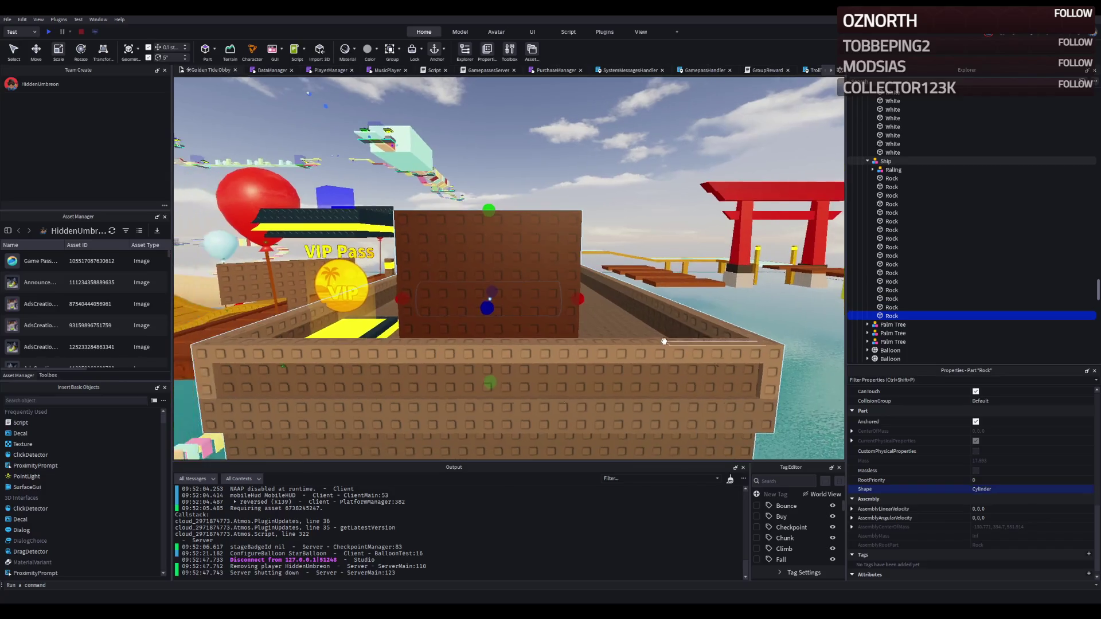
scroll(1016, 446, "up", 6)
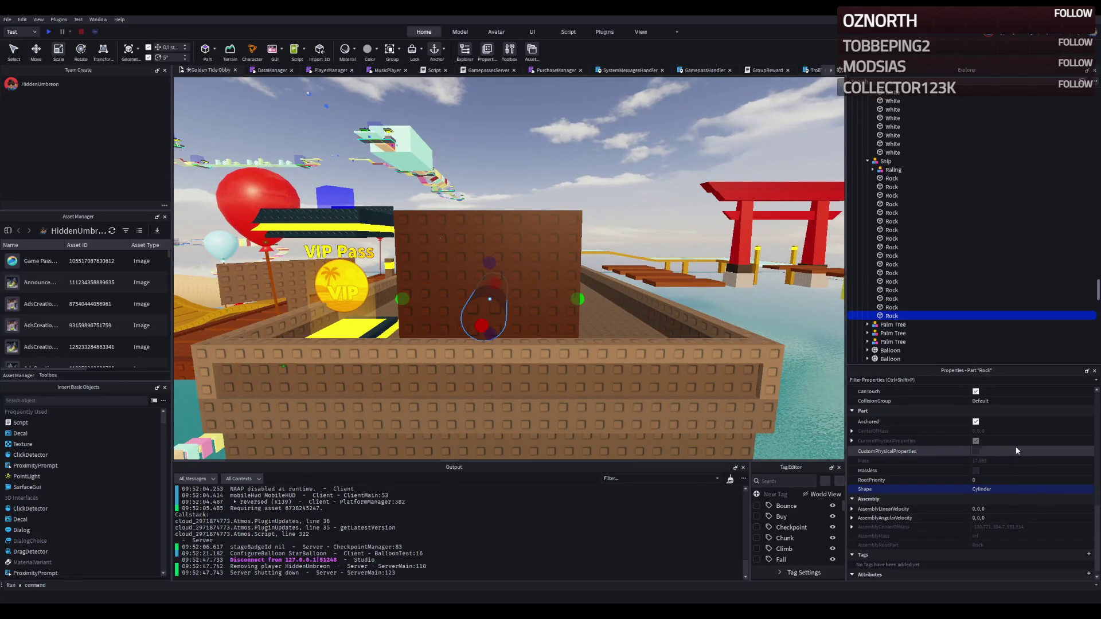
scroll(1006, 436, "up", 3)
left_click(1002, 482)
key("Return")
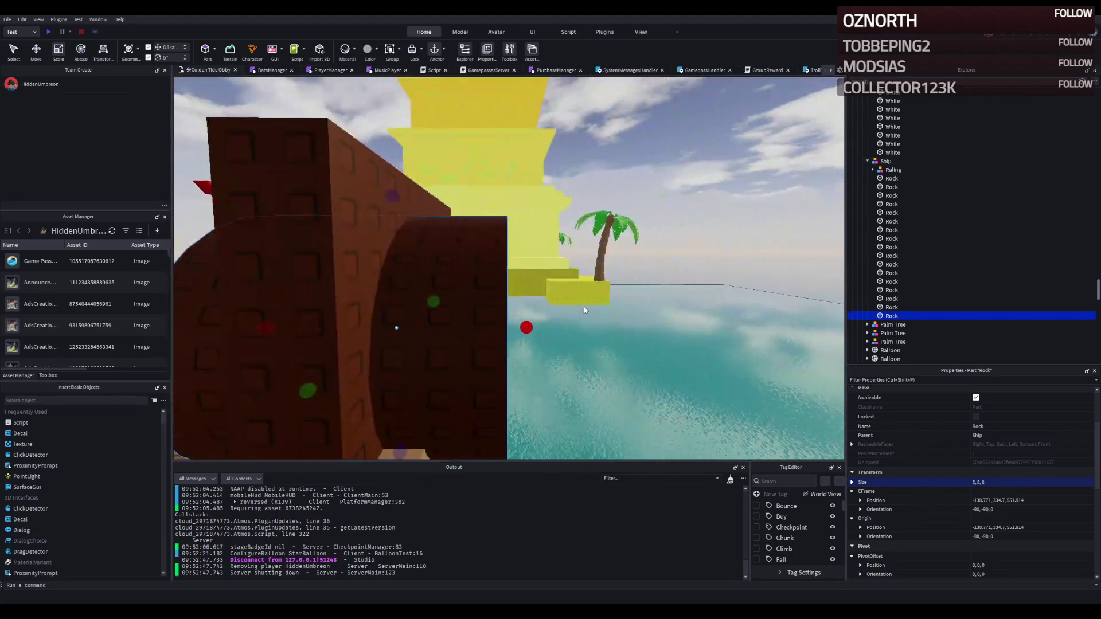
Flatten the cylinder to about 3 studs thick against the wall
scroll(584, 310, "down", 5)
left_click_drag(364, 302, 442, 300)
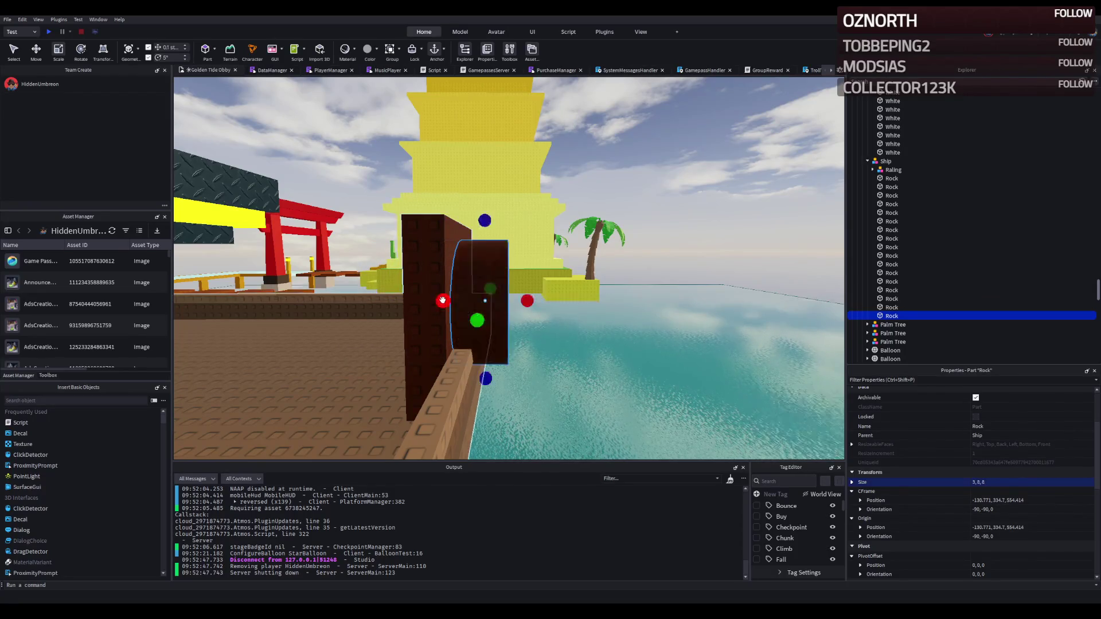
scroll(504, 298, "up", 3)
right_click(504, 298)
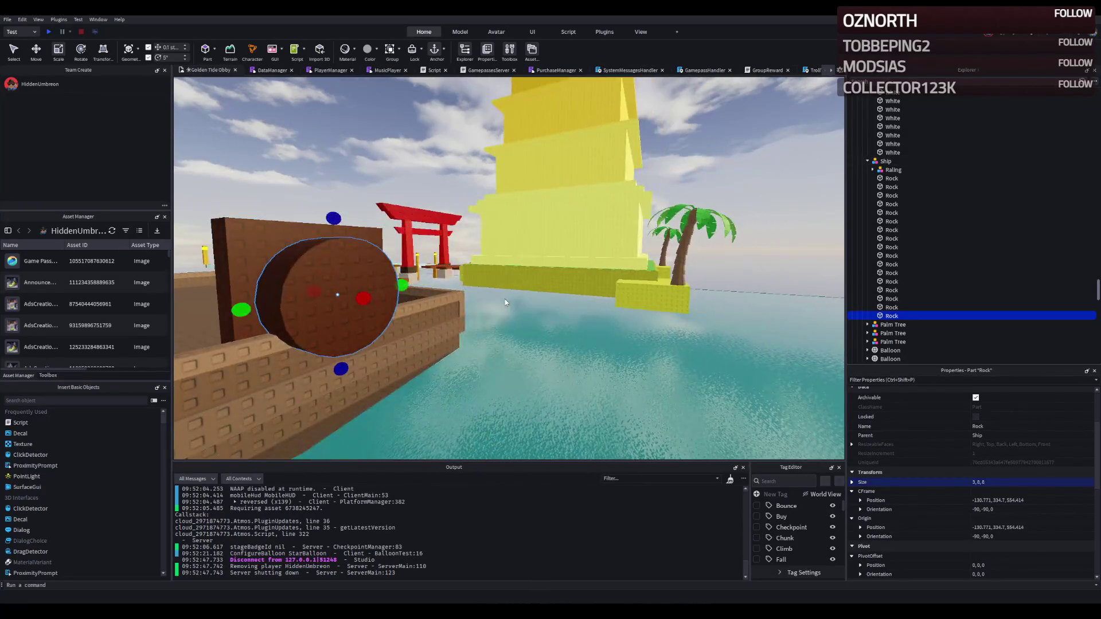
right_click(497, 306)
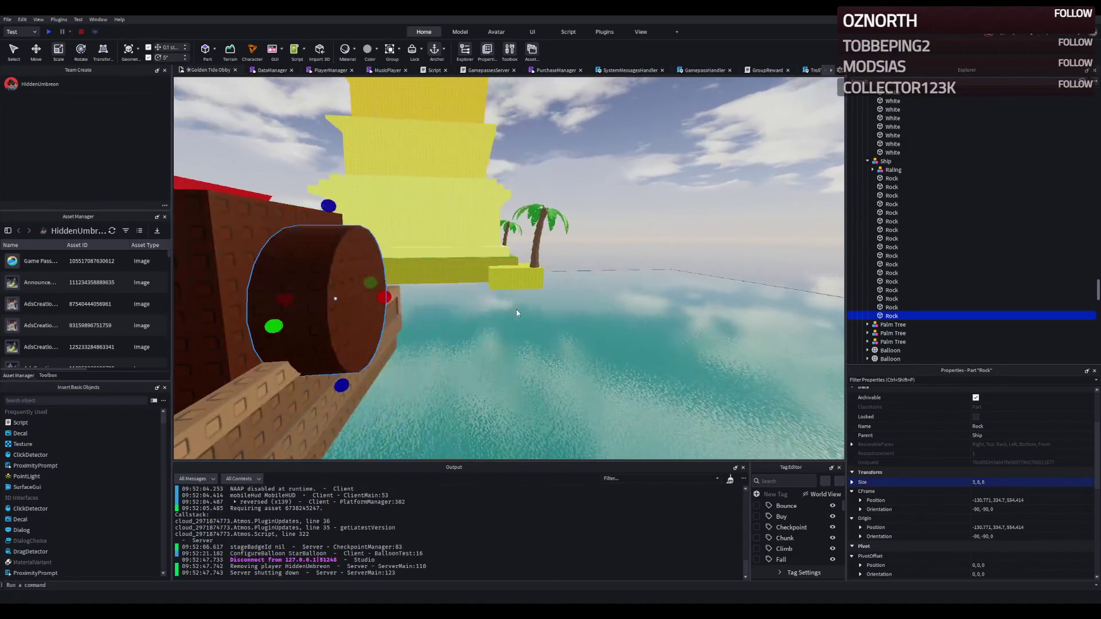
right_click(386, 295)
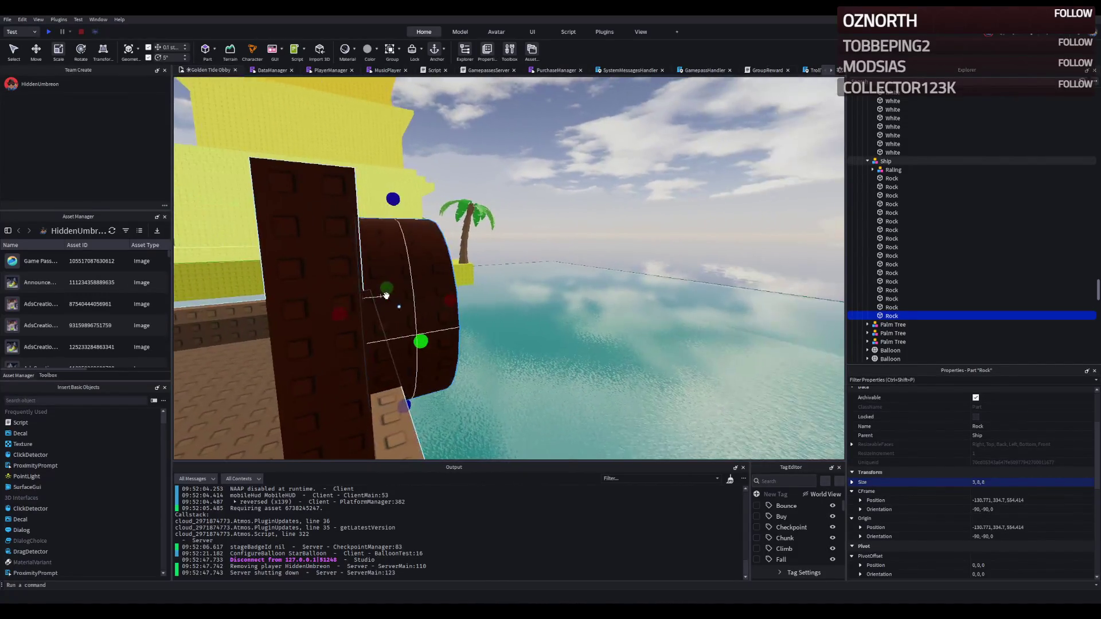
mouse_move(426, 286)
left_mouse_down()
mouse_move(442, 284)
mouse_move(408, 289)
left_mouse_up()
Add progressively smaller cylinder copies outward, ending in a 1×4×4 disc at the barrel's end
key("ctrl+d")
right_click(408, 289)
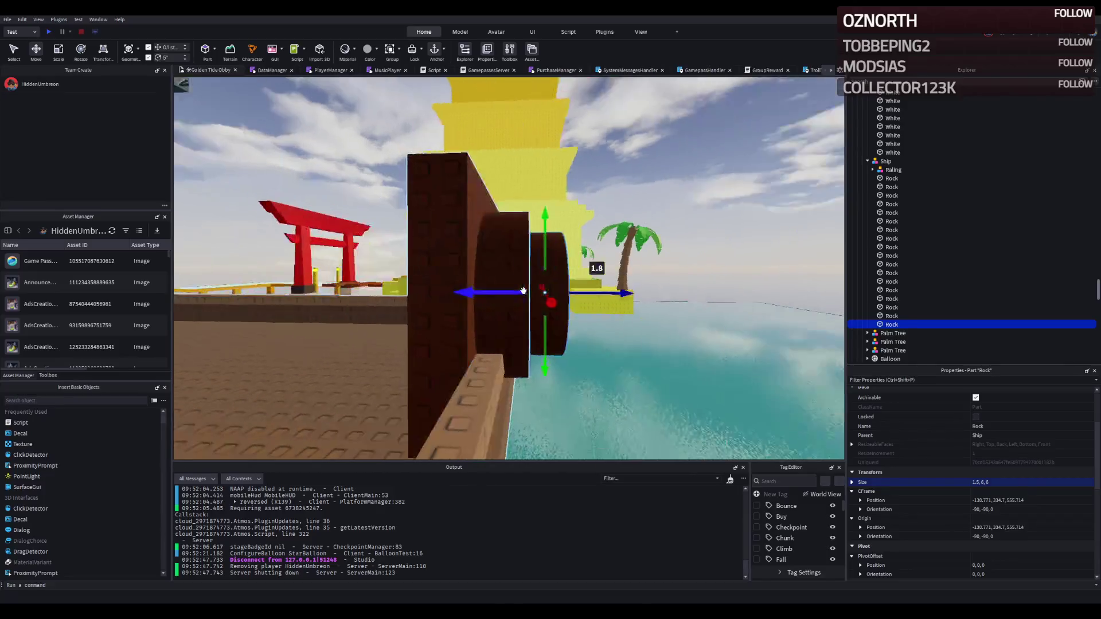
right_click(591, 287)
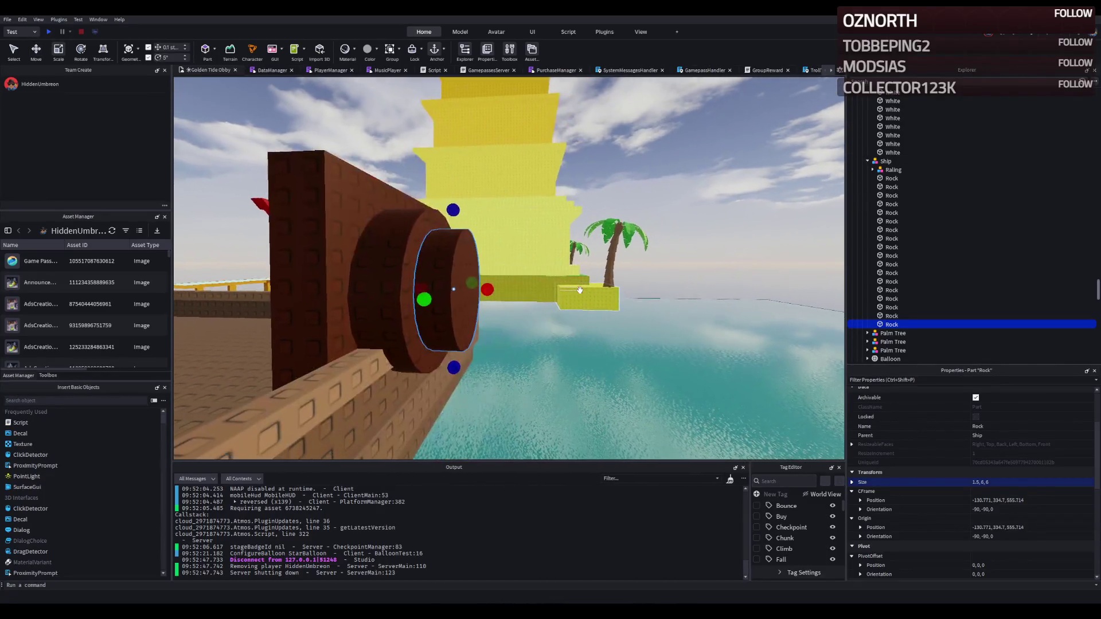
right_click(580, 291)
key("ctrl+d")
left_click_drag(504, 279, 495, 283)
key("ctrl+2")
right_click(503, 284)
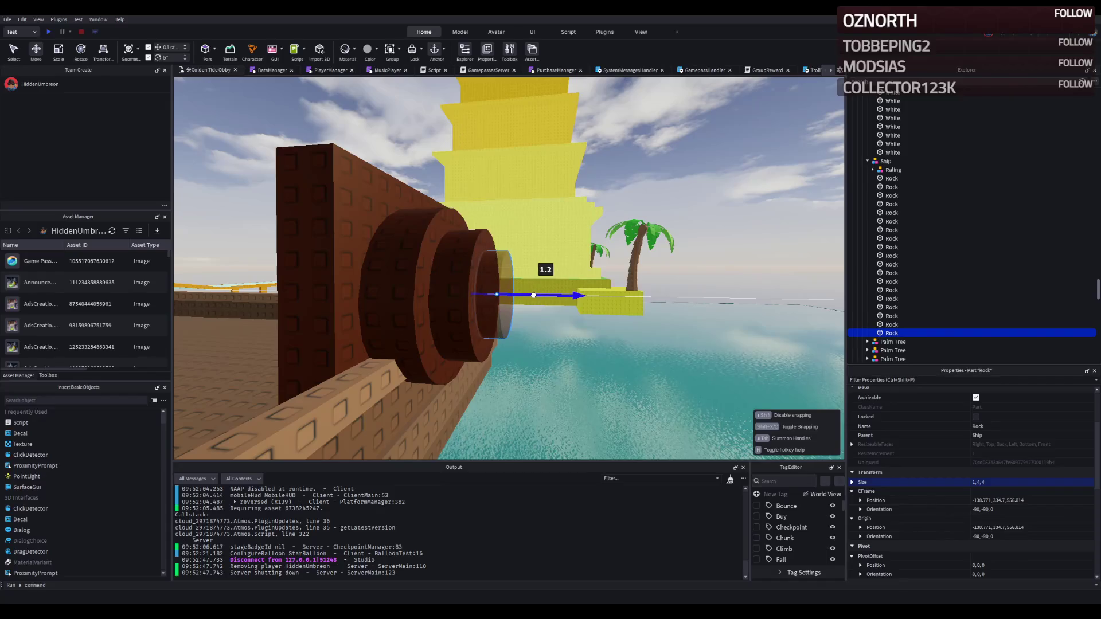
left_click_drag(533, 296, 534, 295)
right_click(533, 295)
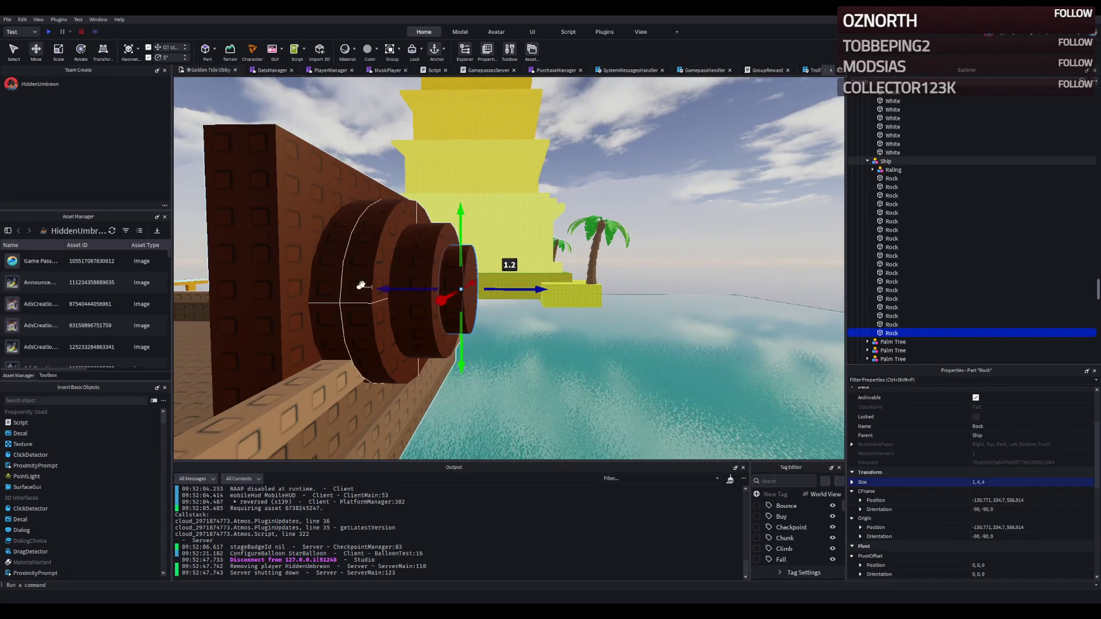
right_click(373, 277)
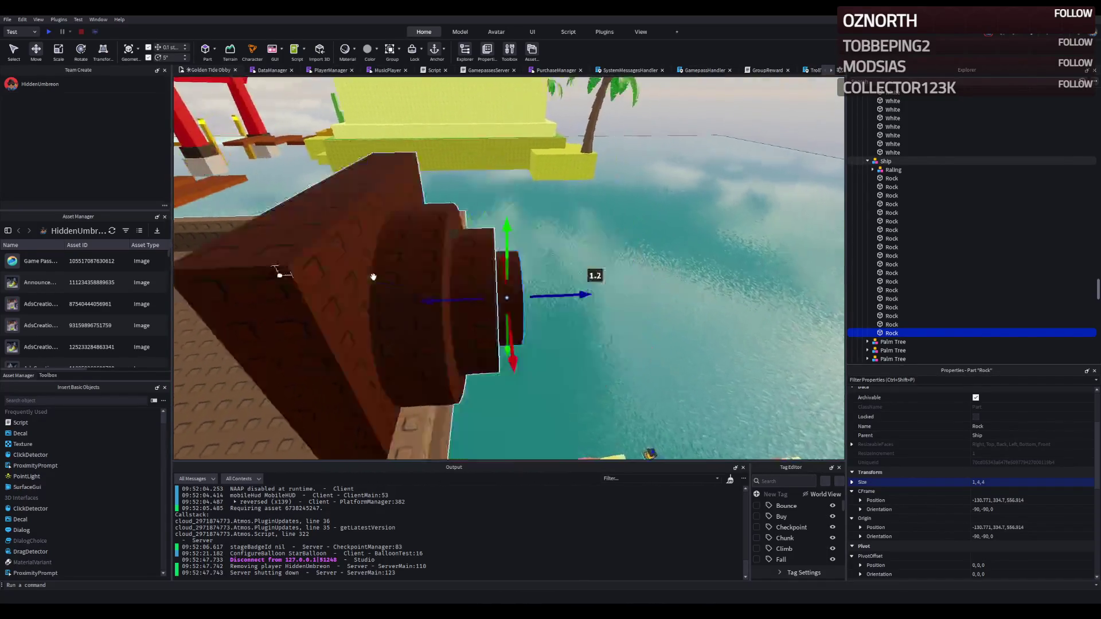
left_click(343, 278)
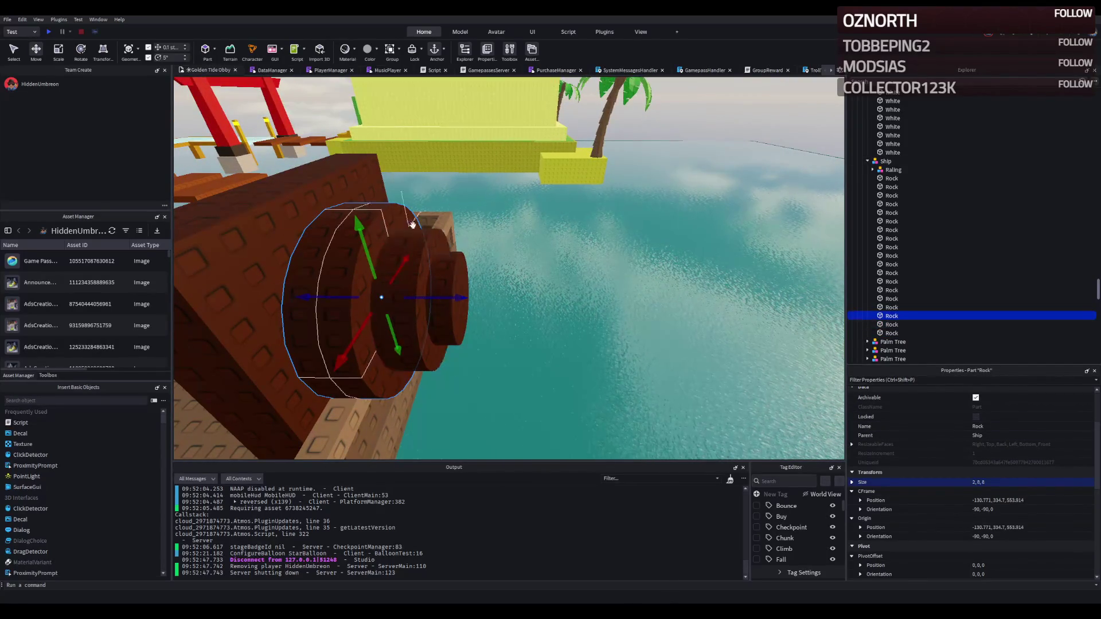
Colour the back wall Smoky grey and copy its Color value
left_click(241, 246)
scroll(1019, 427, "up", 3)
left_click(986, 402)
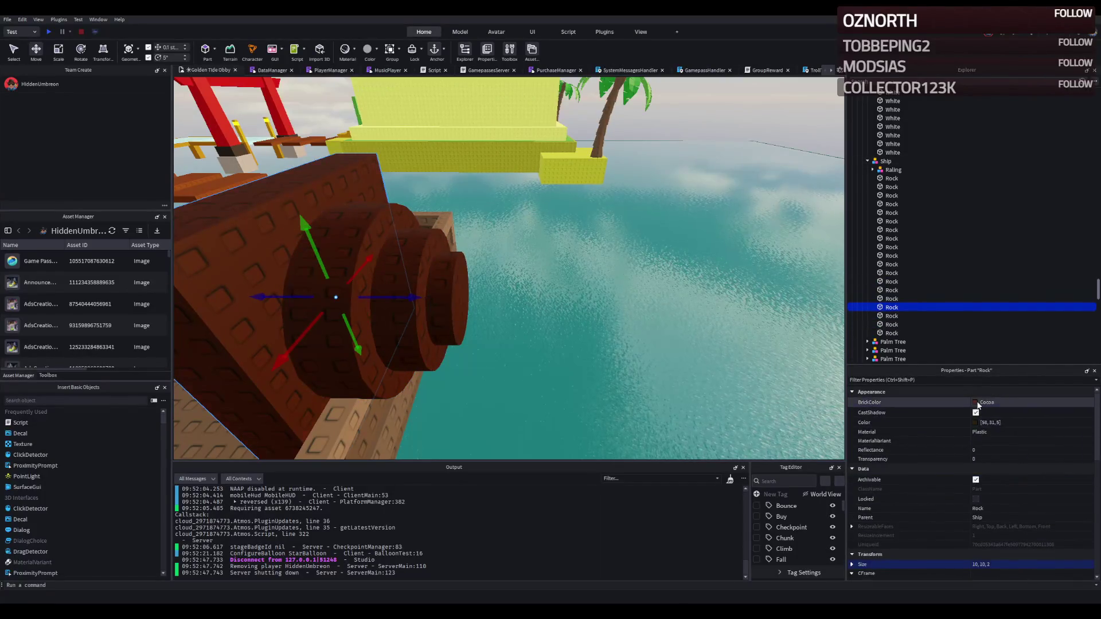
left_click(959, 541)
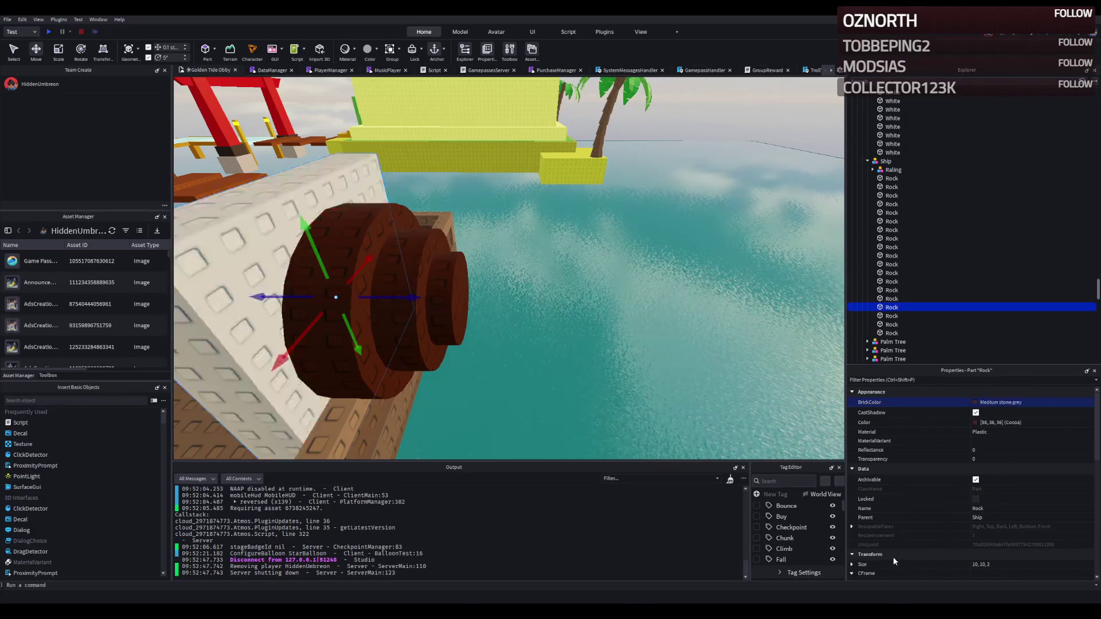
left_click(954, 553)
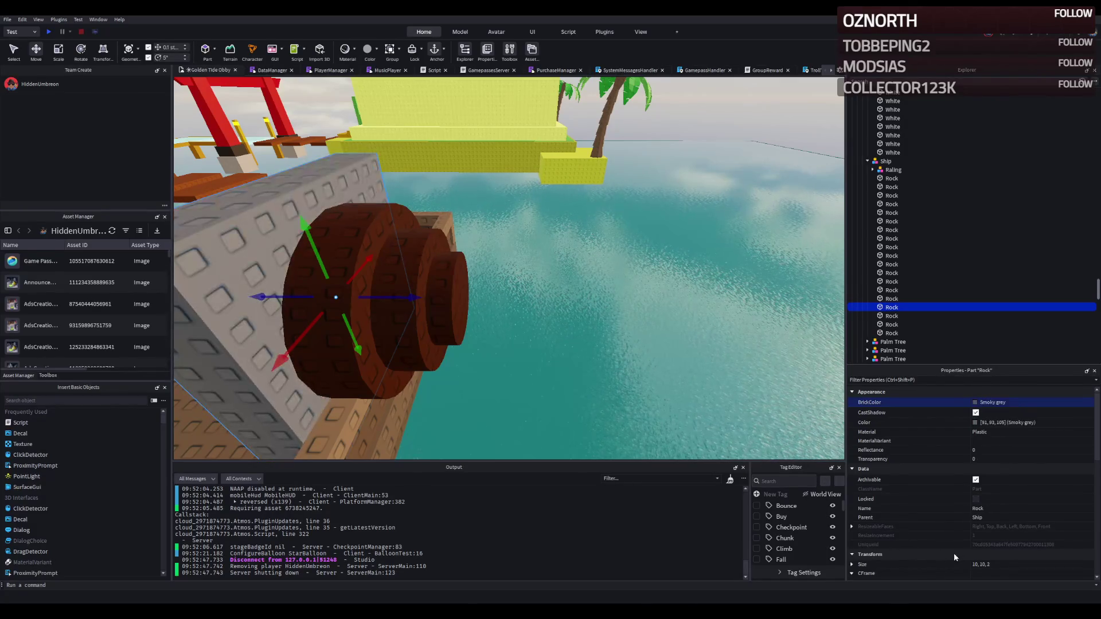
left_click(1026, 421)
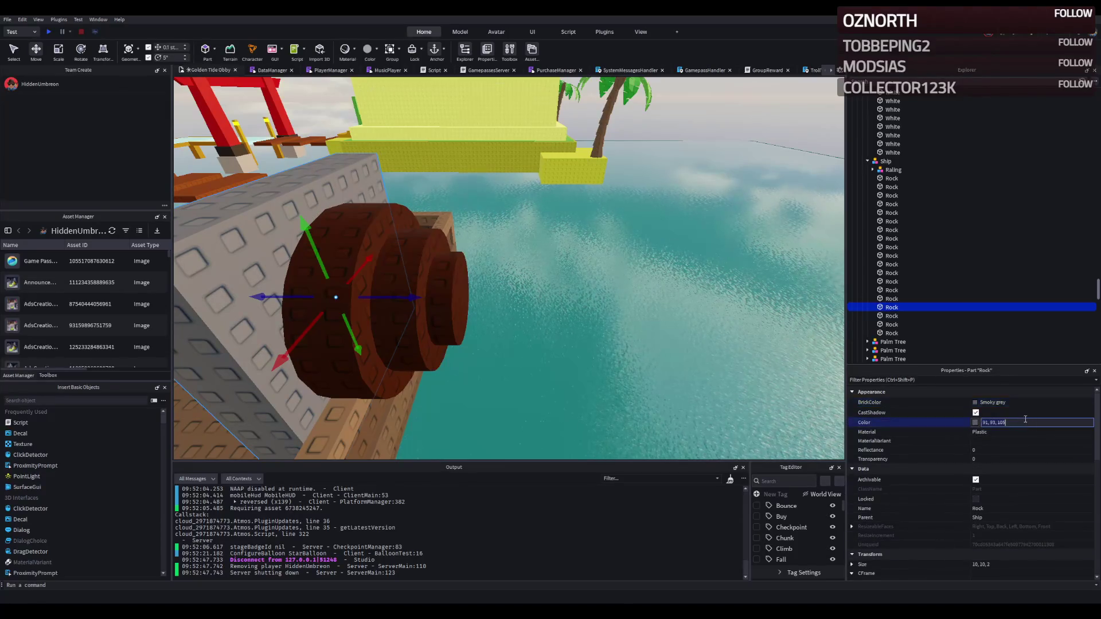
Paste the Smoky grey colour value into the three barrel cylinders
left_click(892, 316)
left_click(892, 333, "shift")
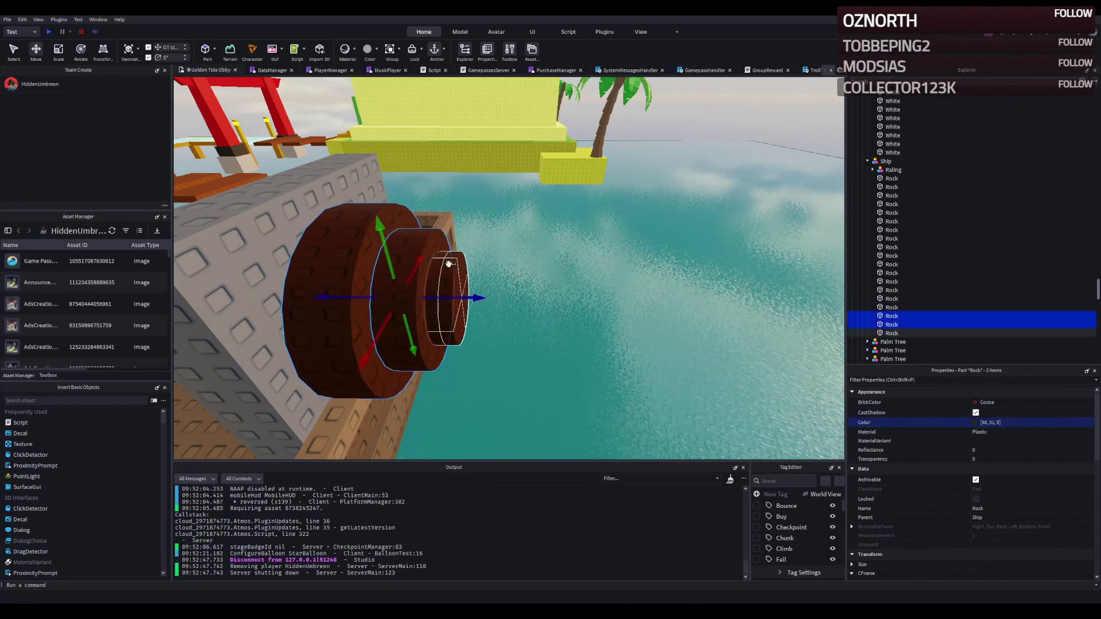
left_click(1050, 422)
key("ctrl+v")
key("Return")
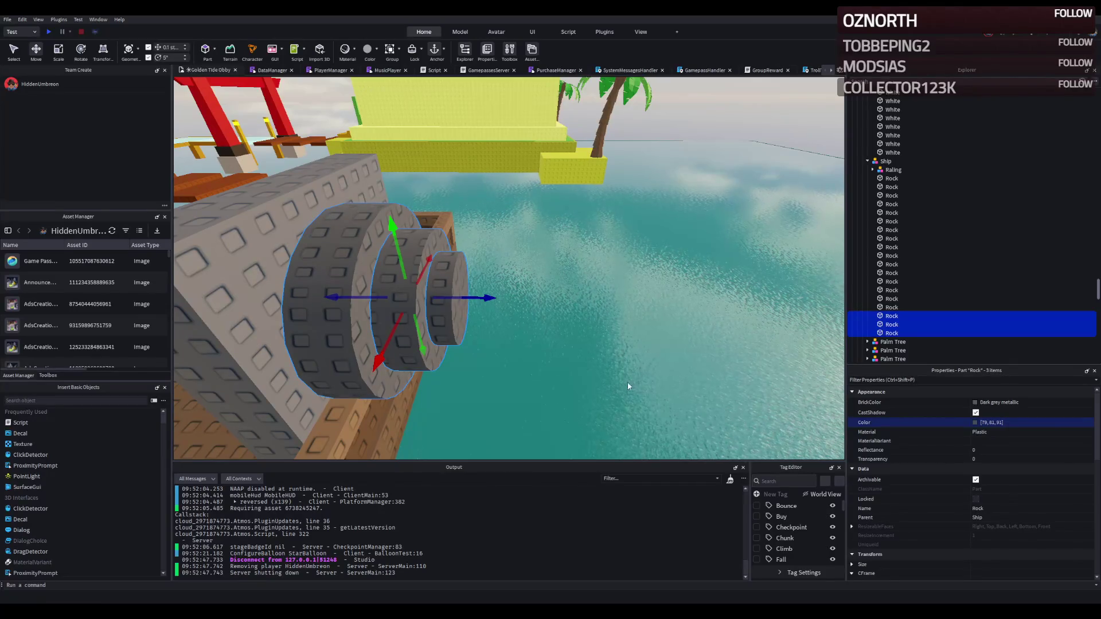
left_click(346, 338, "ctrl")
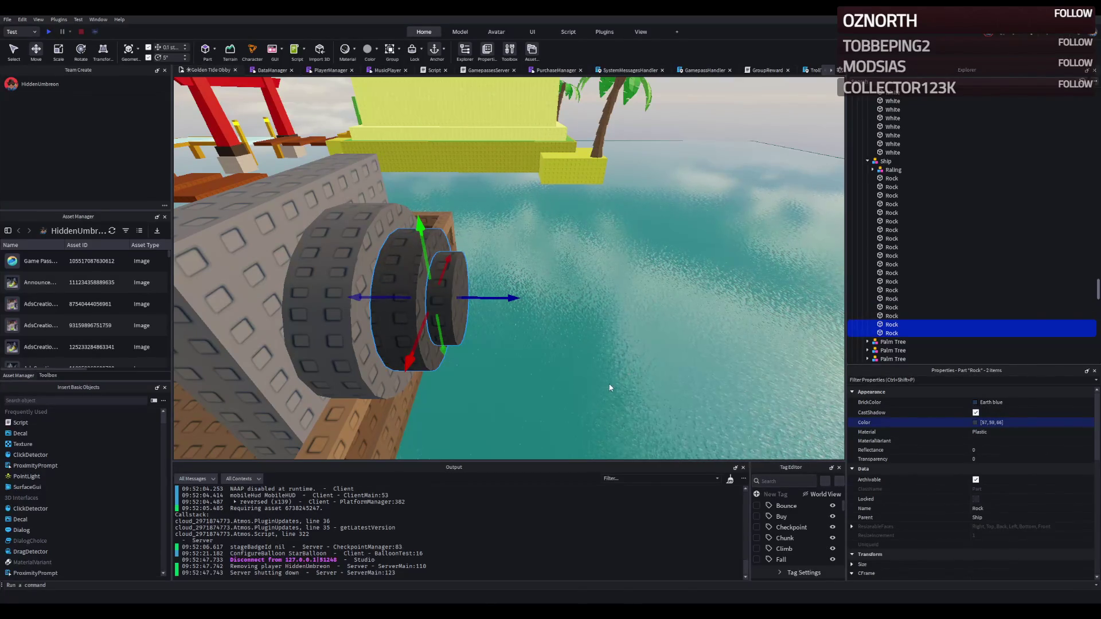
left_click(411, 304, "ctrl")
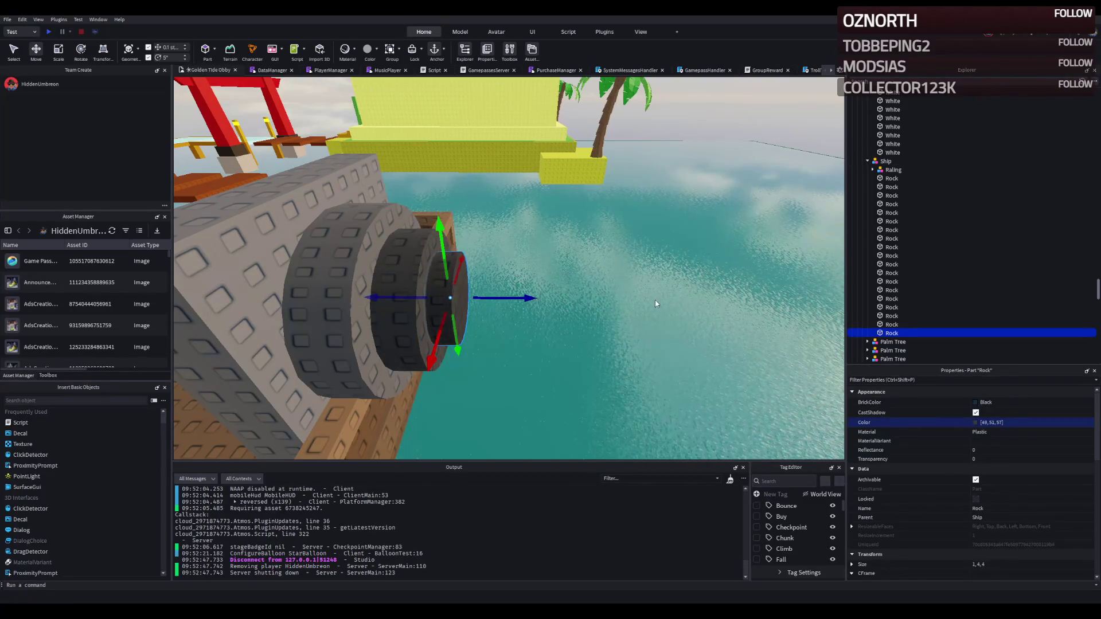
left_click(613, 383)
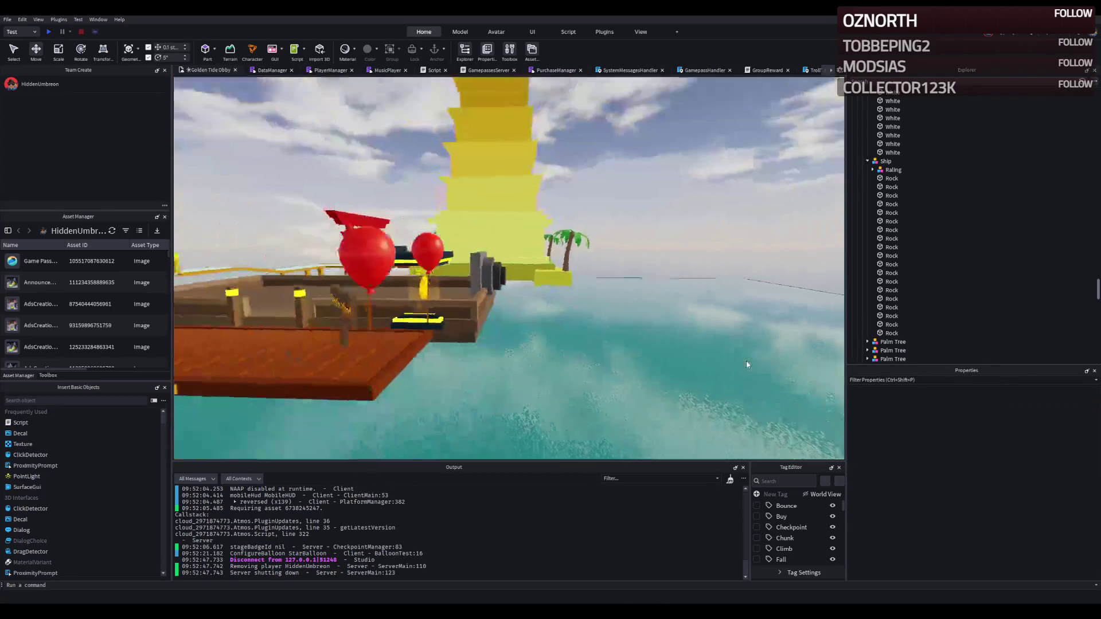
Narrow a Rock part to width 7 and delete the previously edited rock
key("w")
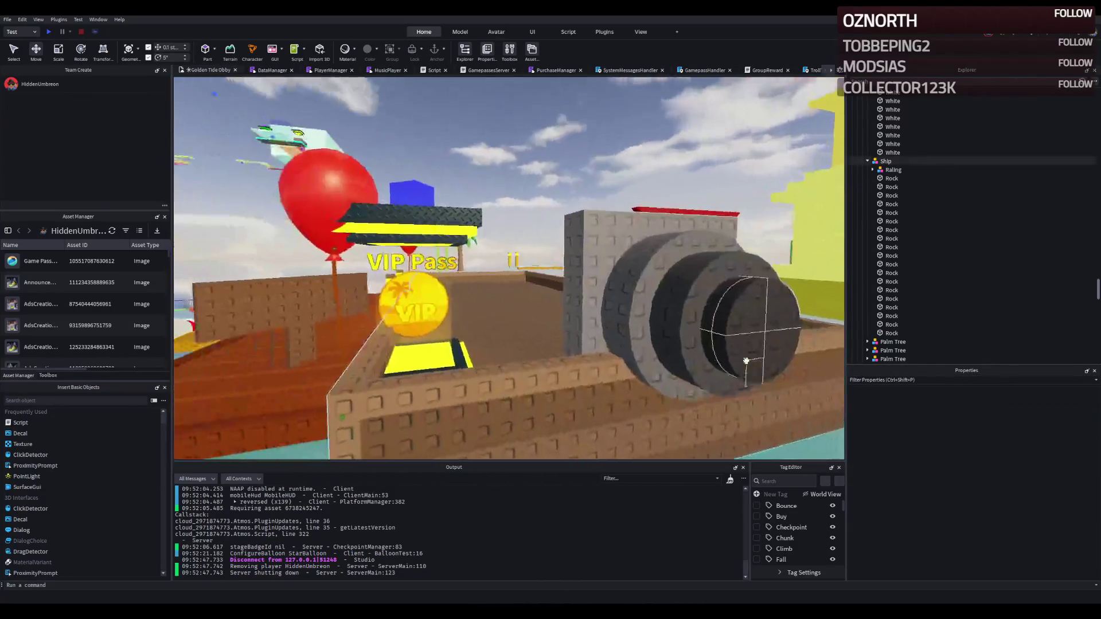
key("w")
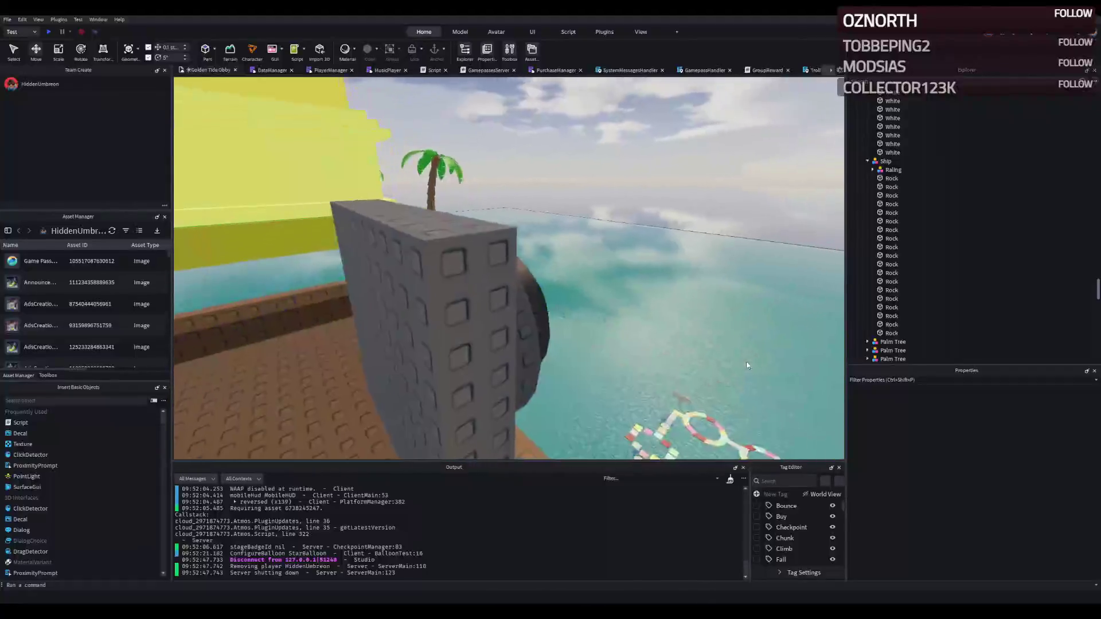
key("a")
key("d")
left_click(440, 322)
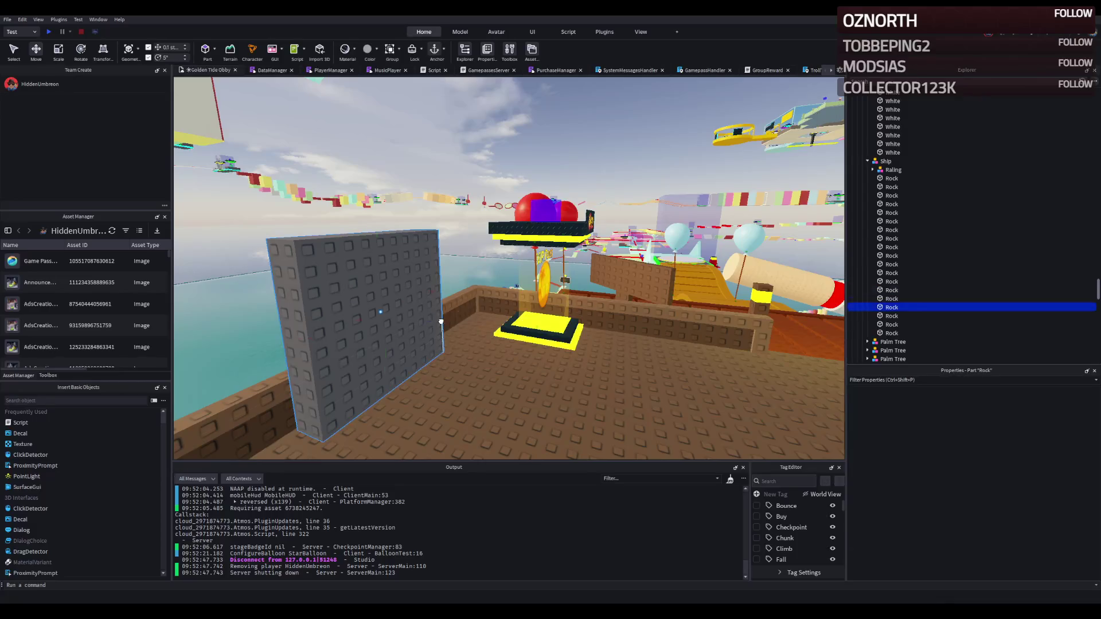
key("a")
left_click(535, 286)
left_click_drag(560, 260, 554, 259)
left_click_drag(499, 171, 497, 194)
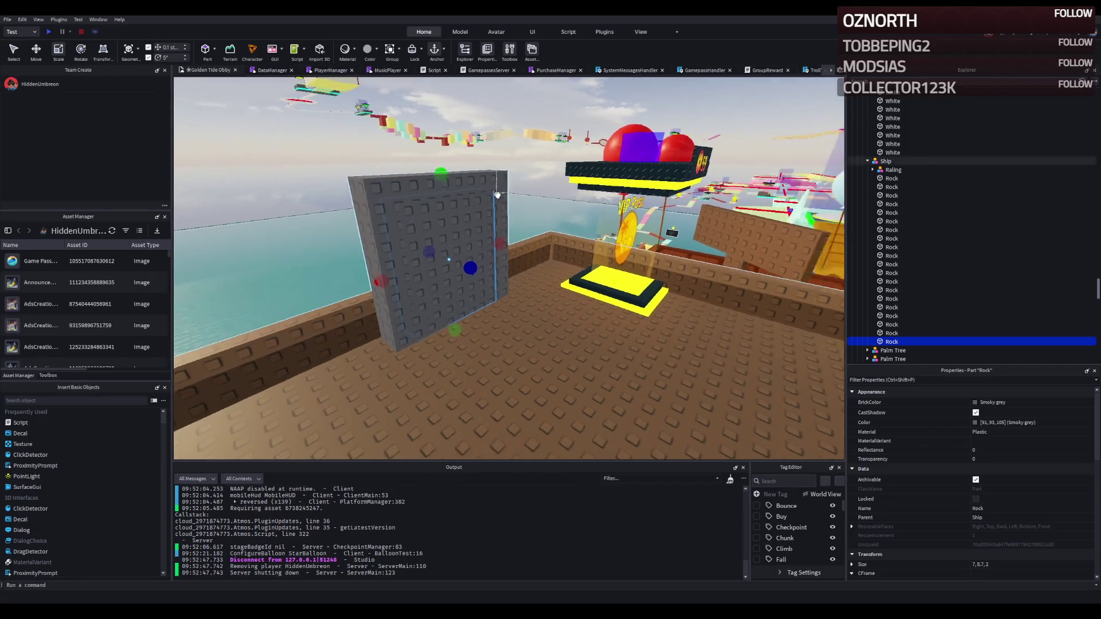
key("Delete")
Shrink the 10 × 10 rock slab to 8 × 8 × 2 and nudge it along its depth
left_click(401, 241)
left_click_drag(512, 232, 502, 232)
left_click_drag(440, 156, 442, 160)
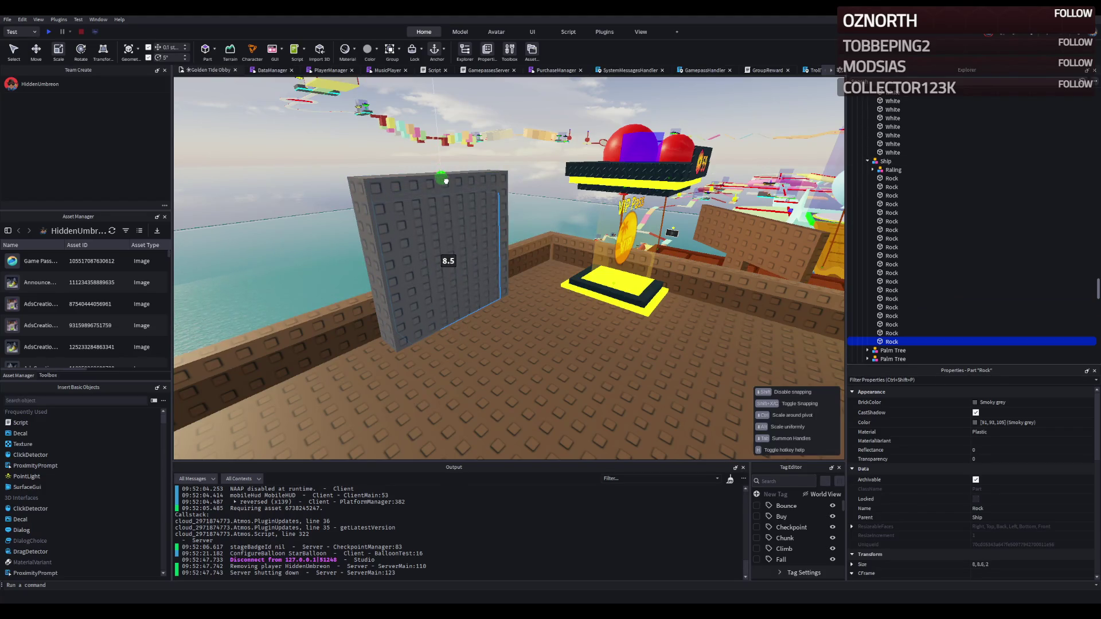
left_click_drag(446, 188, 445, 189)
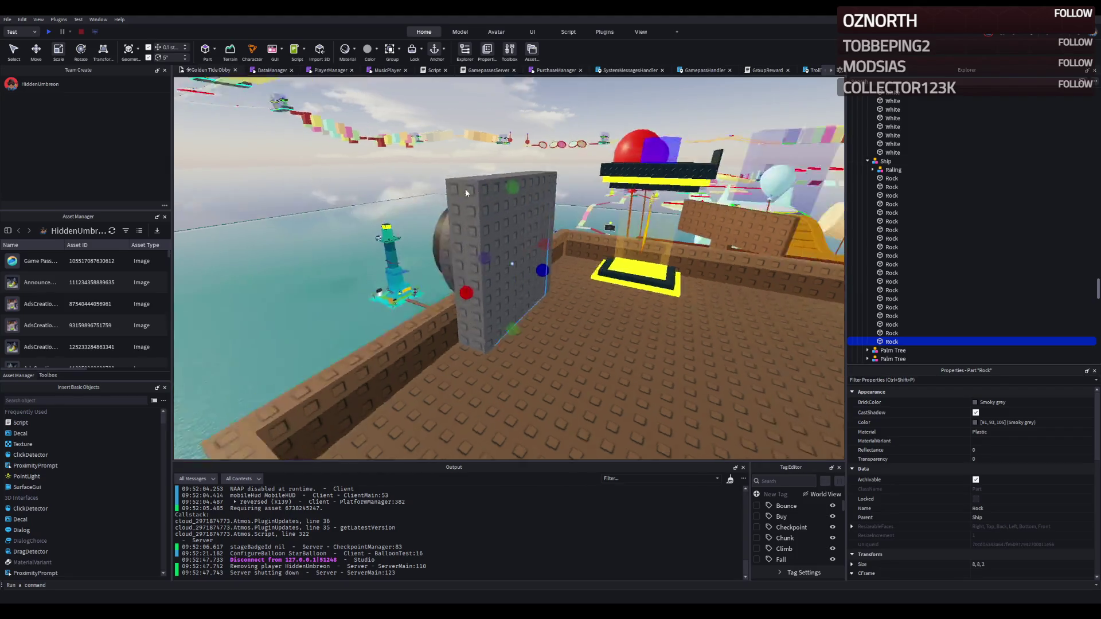
key("ctrl+2")
mouse_move(494, 267)
left_mouse_down()
mouse_move(523, 276)
mouse_move(500, 275)
mouse_move(509, 277)
left_mouse_up()
key("ctrl+3")
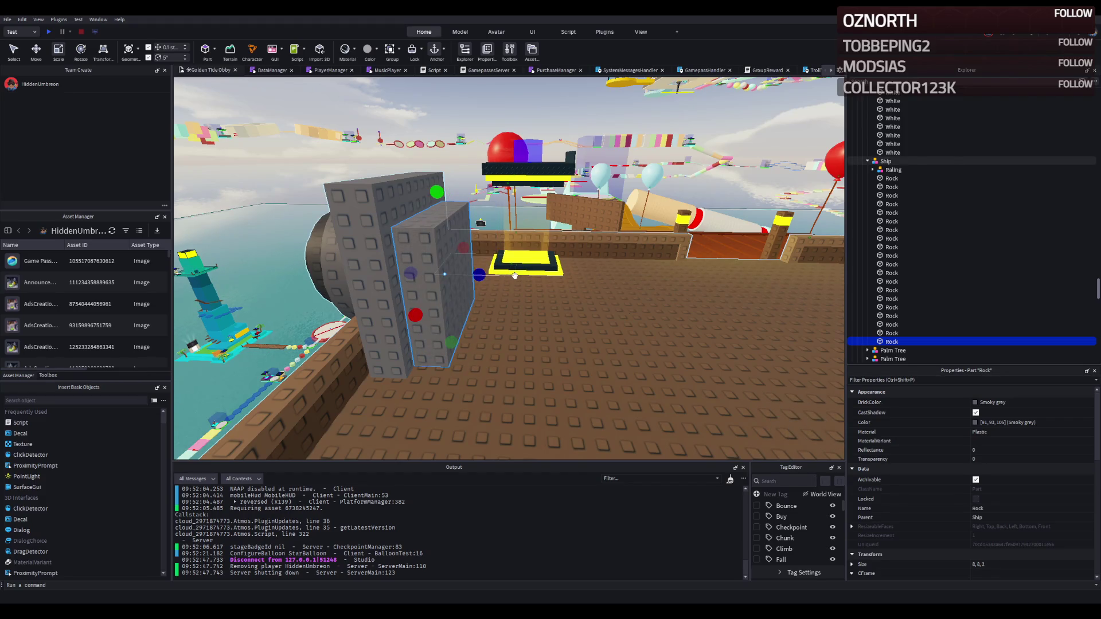
Duplicate the 8 × 8 slab and frame the view on the copy
key("a")
right_click(514, 276)
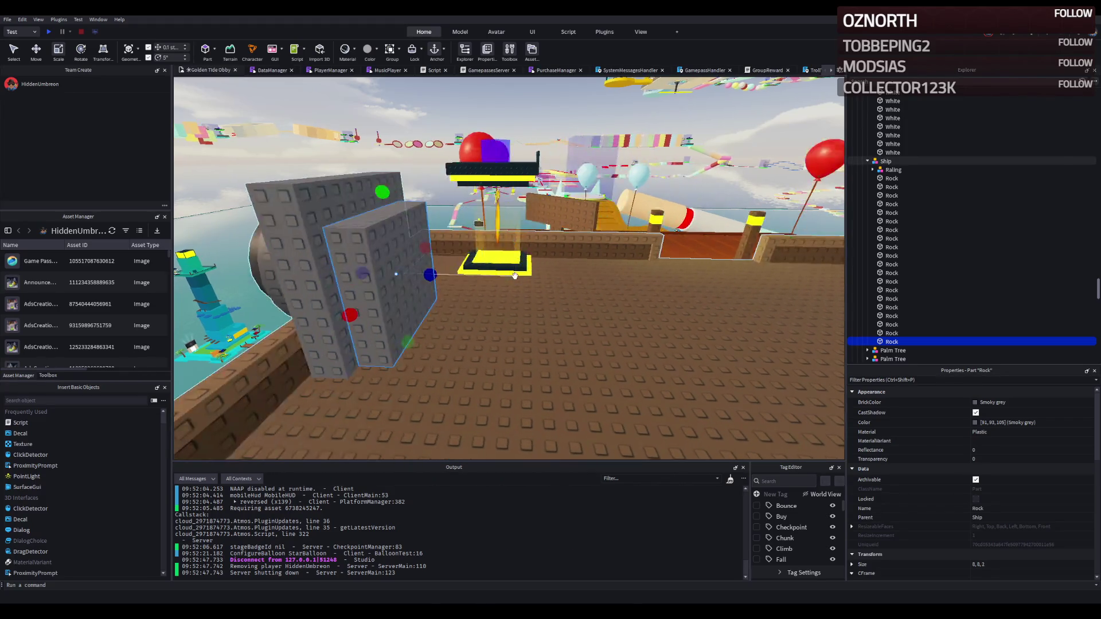
right_click(513, 265)
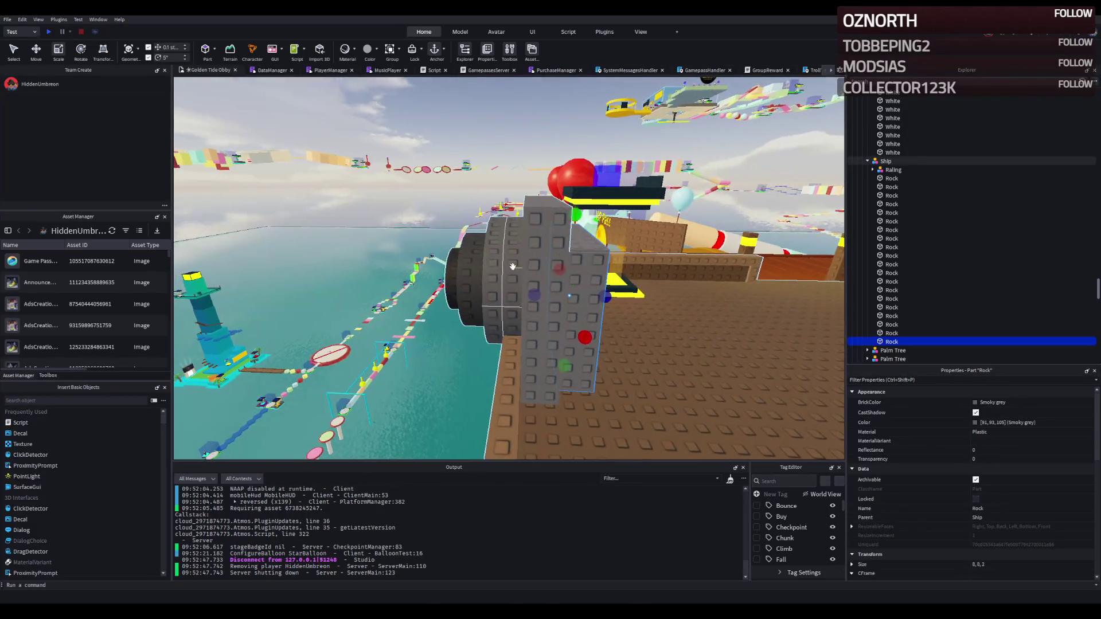
scroll(512, 267, "up", 3)
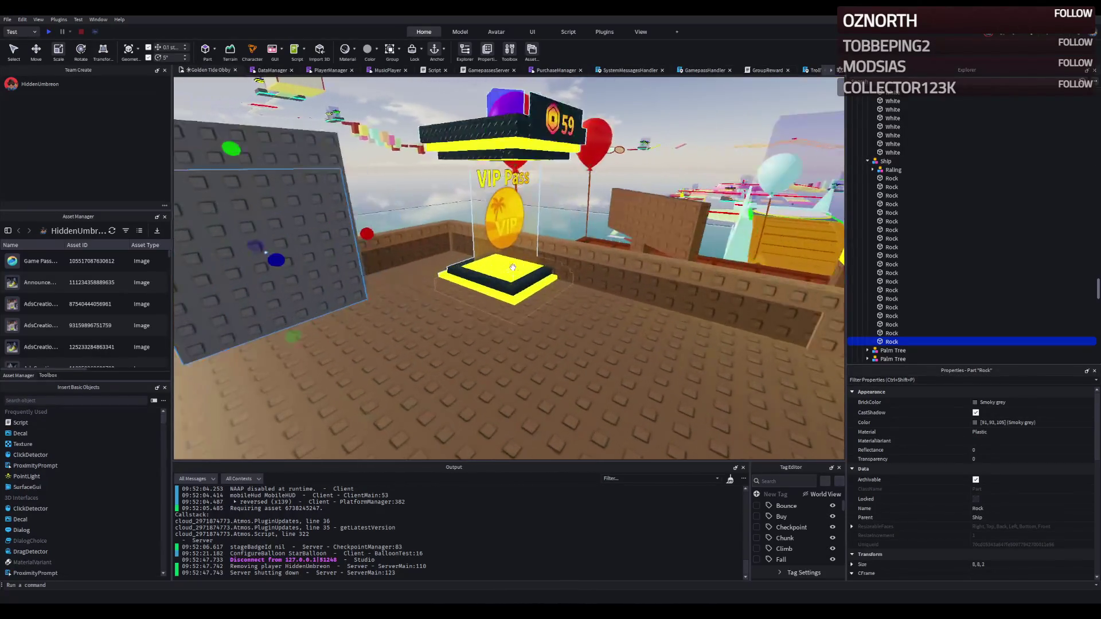
key("ctrl+d")
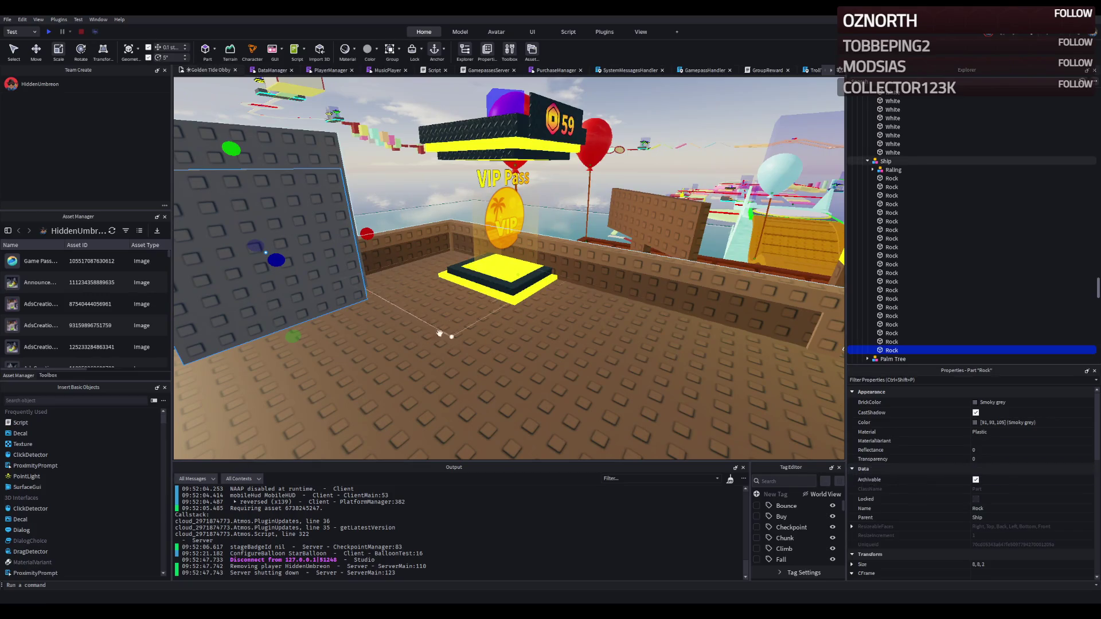
key("f")
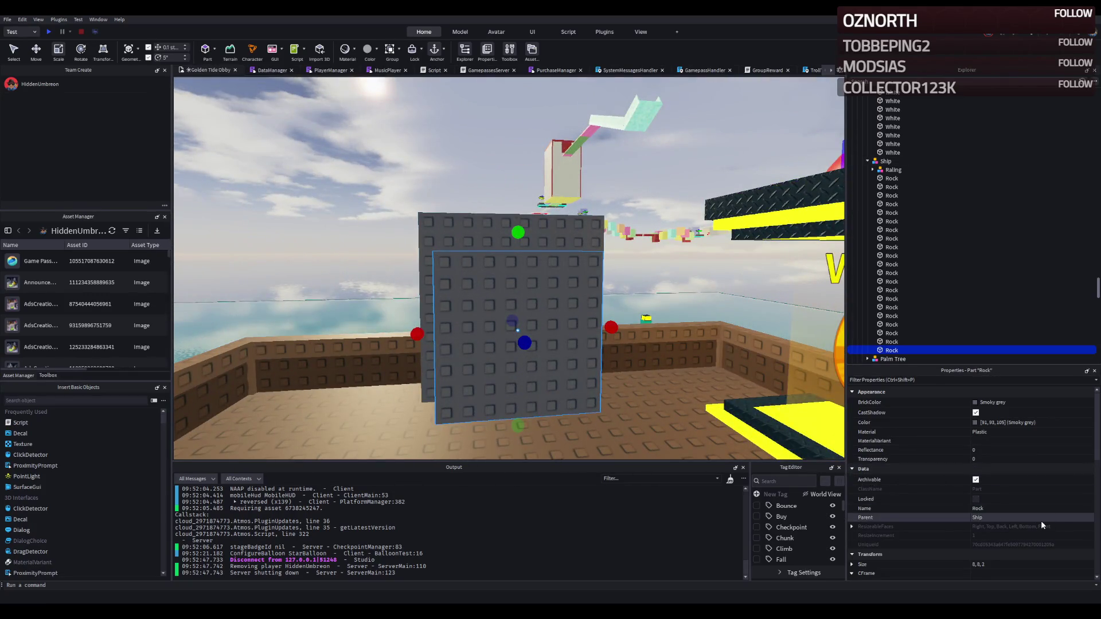
scroll(1041, 521, "down", 4)
scroll(1037, 464, "down", 5)
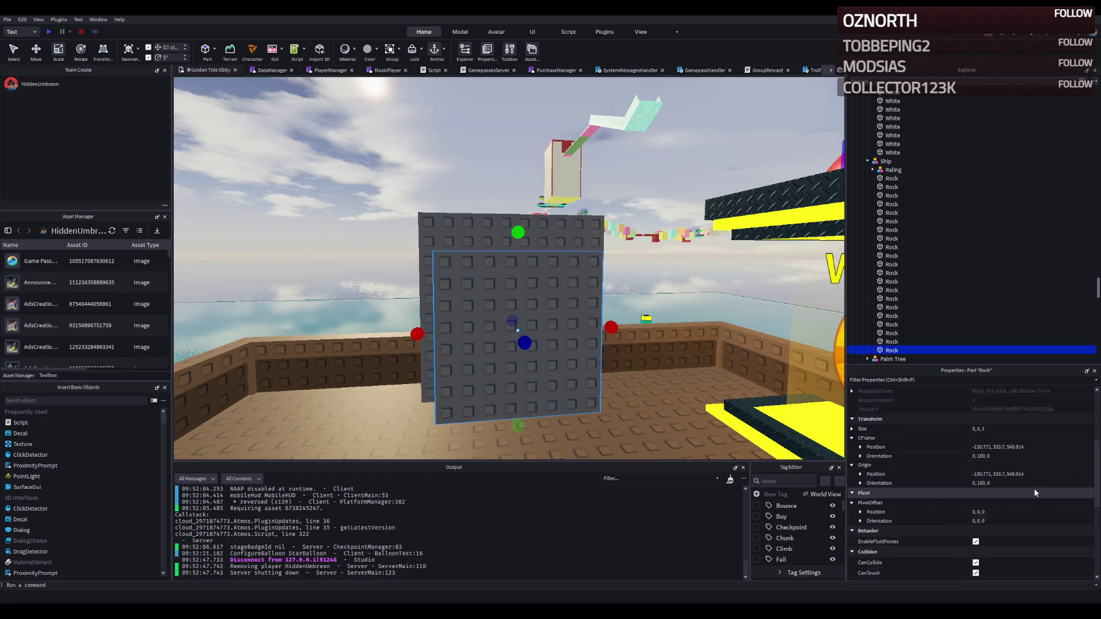
Change the new rock's Shape to Cylinder
left_click(998, 562)
left_click(1002, 555)
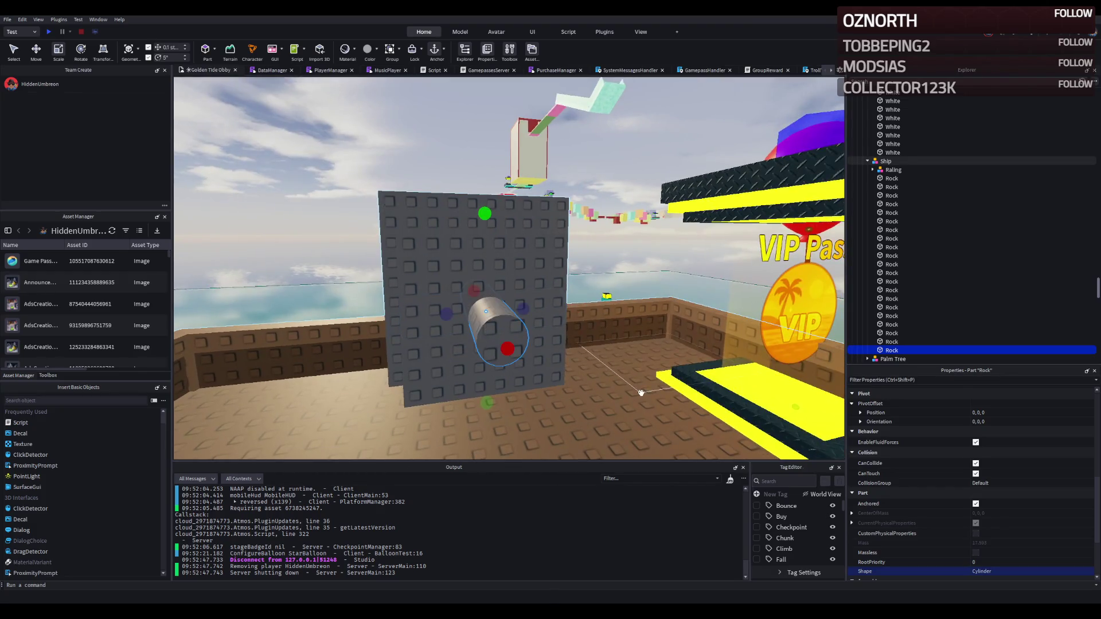
key("a")
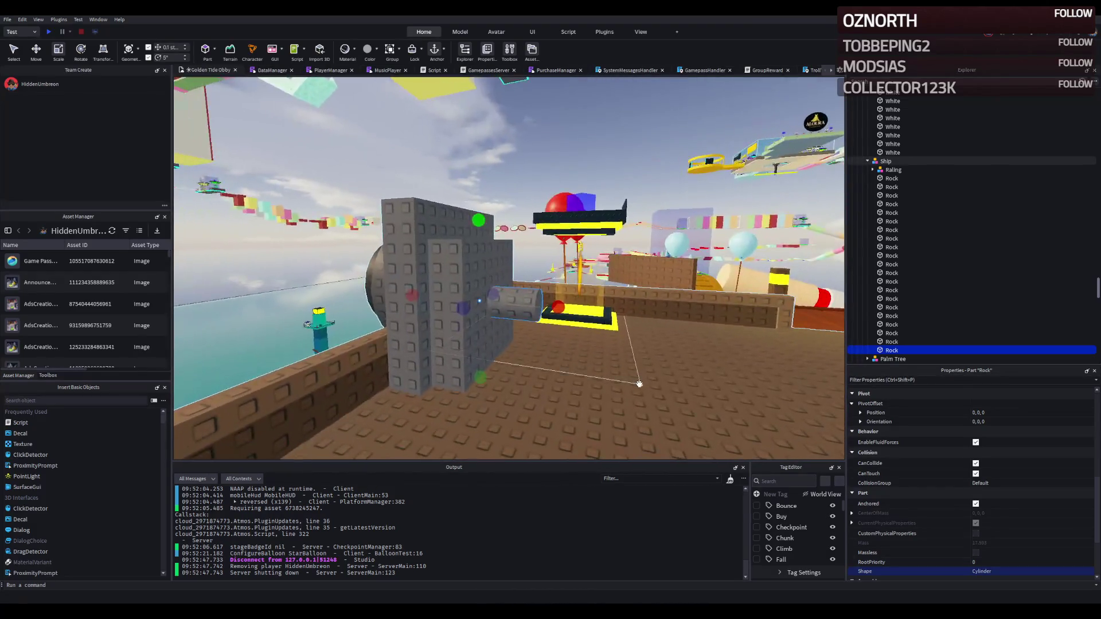
key("a")
scroll(980, 404, "up", 10)
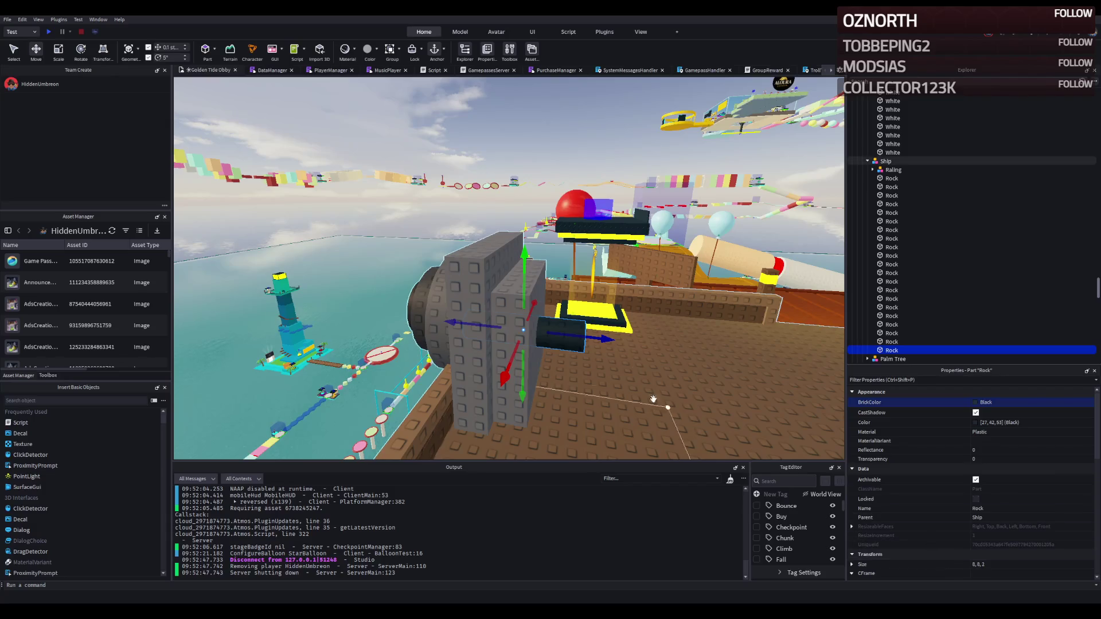
scroll(562, 369, "up", 3)
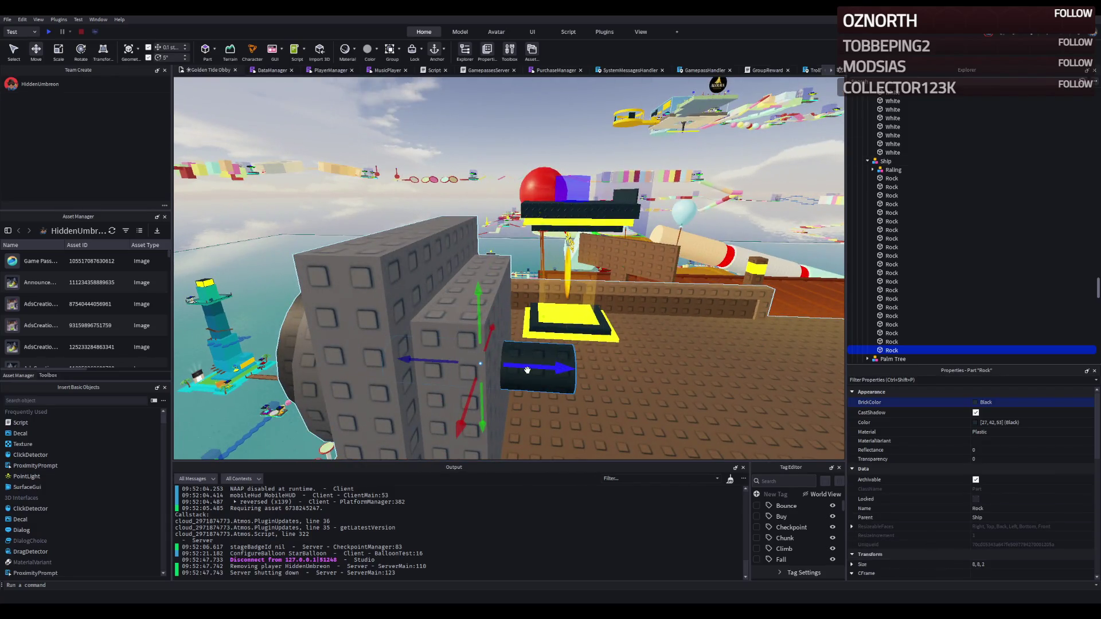
Slide the cylinder out from the slabs and lengthen the barrel to 7 studs
left_click_drag(527, 371, 658, 365)
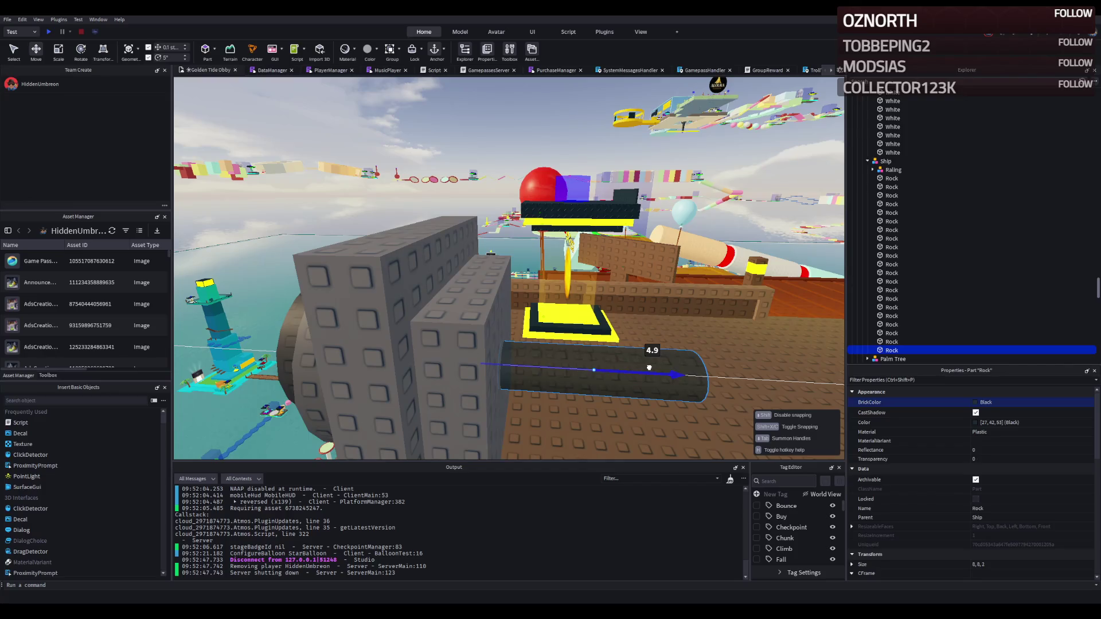
key("ctrl+3")
left_click_drag(716, 376, 716, 377)
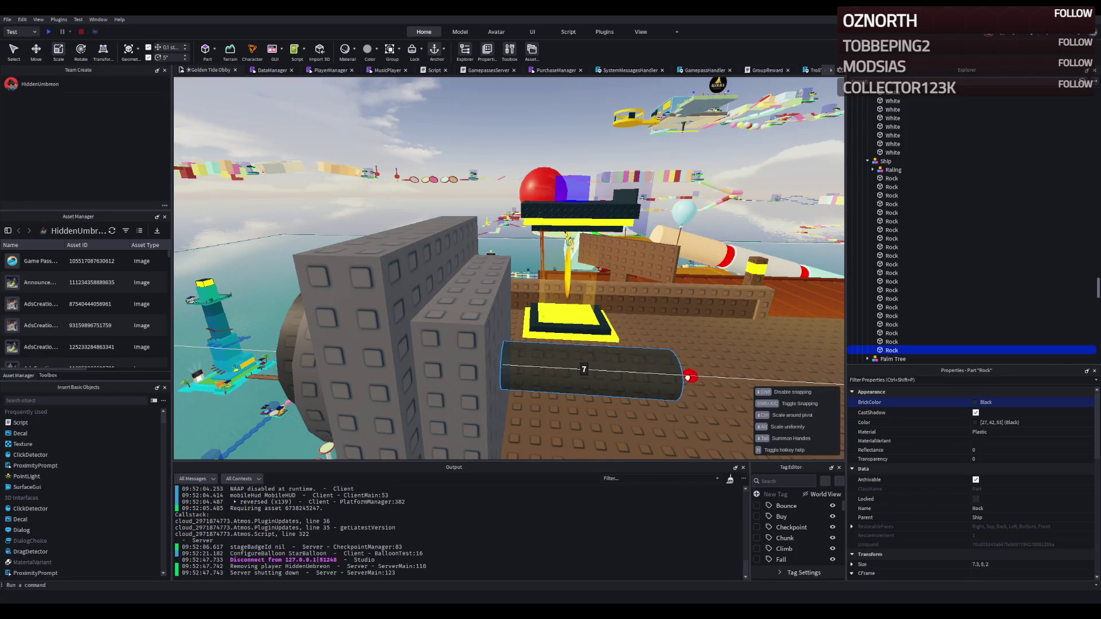
left_click_drag(640, 378, 640, 378)
Duplicate the slab pair and move the copies along the barrel
left_click(393, 346)
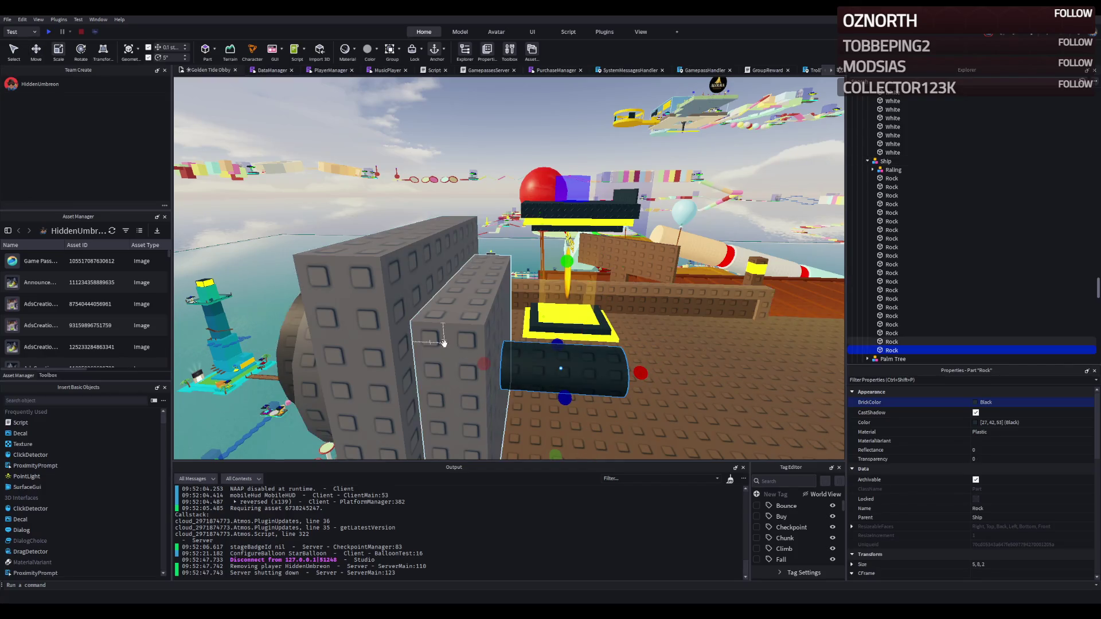
key("ctrl+d")
key("ctrl+2")
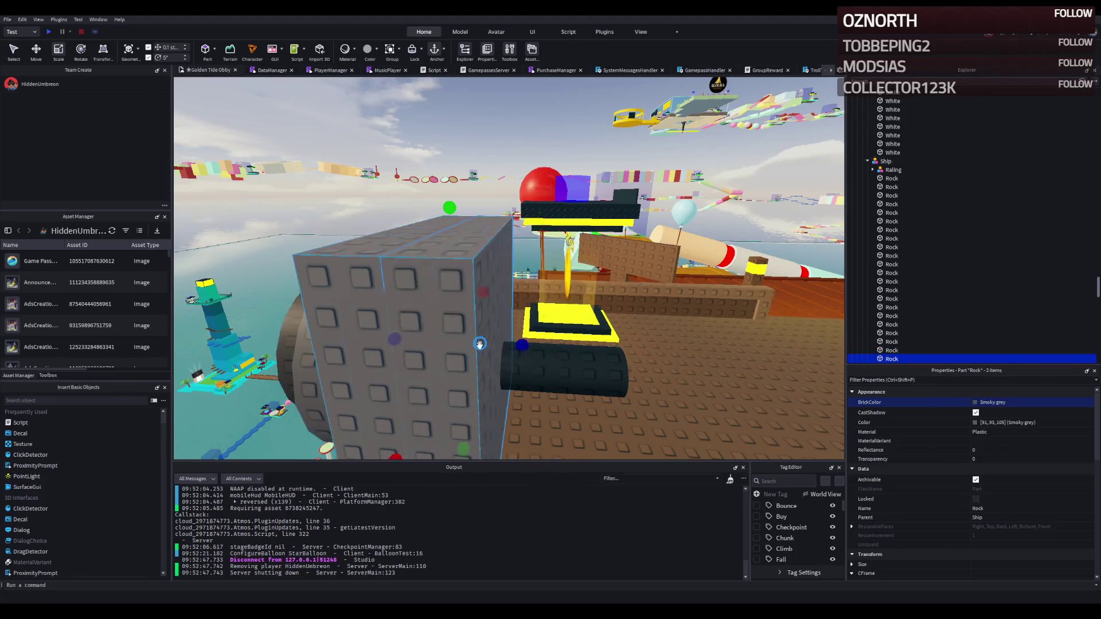
mouse_move(504, 351)
left_mouse_down()
mouse_move(646, 337)
mouse_move(616, 334)
mouse_move(619, 351)
mouse_move(767, 277)
mouse_move(629, 281)
mouse_move(624, 297)
left_mouse_up()
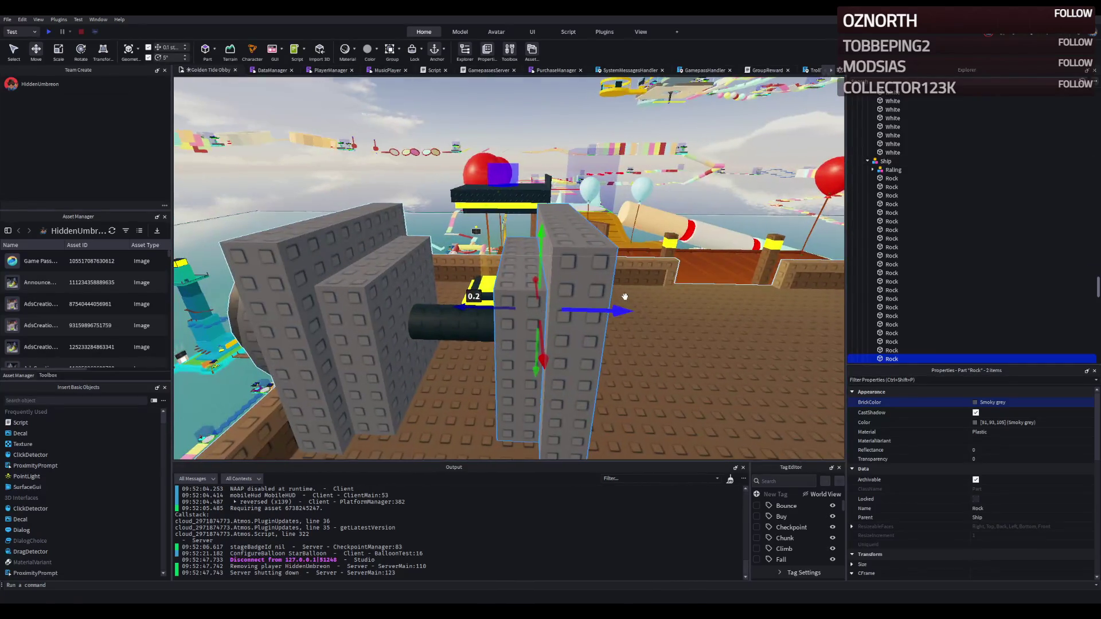
View the ship from its far side and select one of the cannon's slabs
left_click(631, 337)
right_click(631, 338)
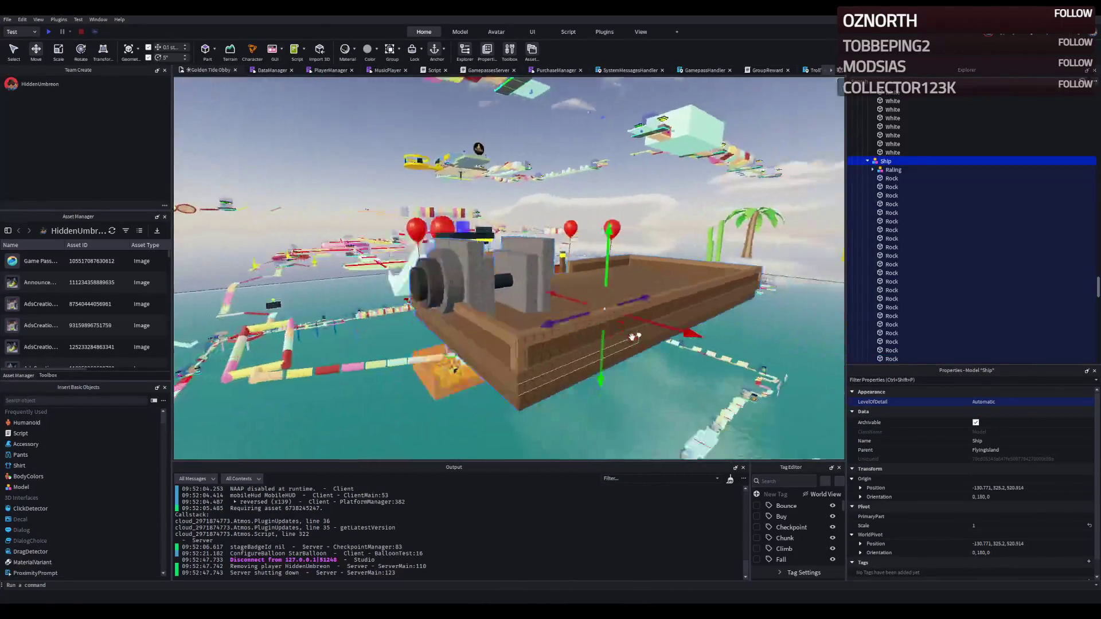
scroll(630, 335, "up", 5)
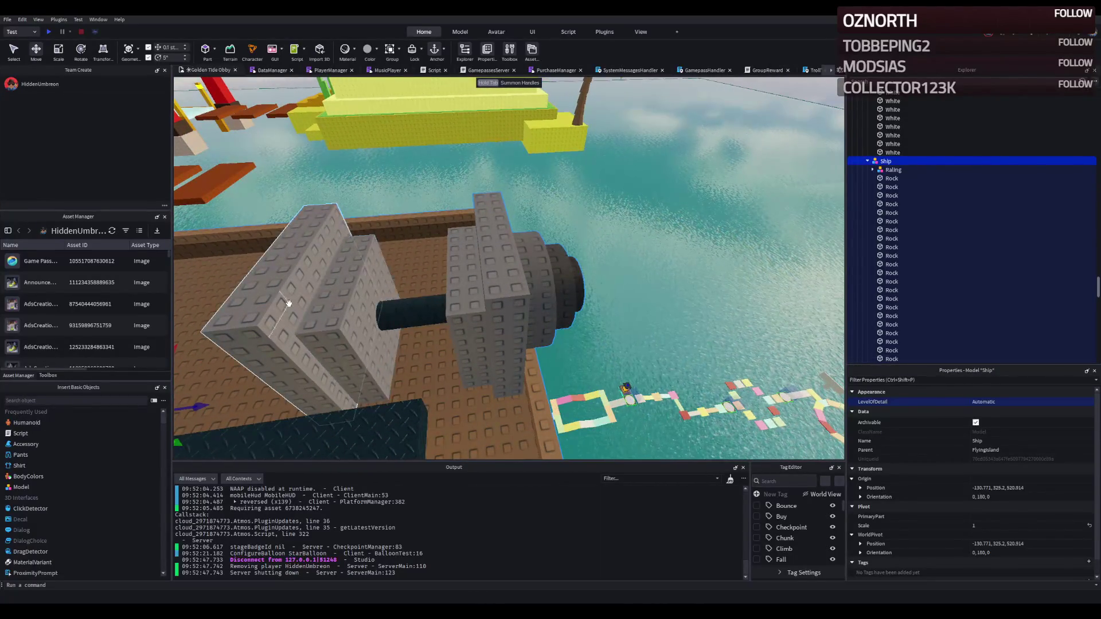
left_click(289, 303)
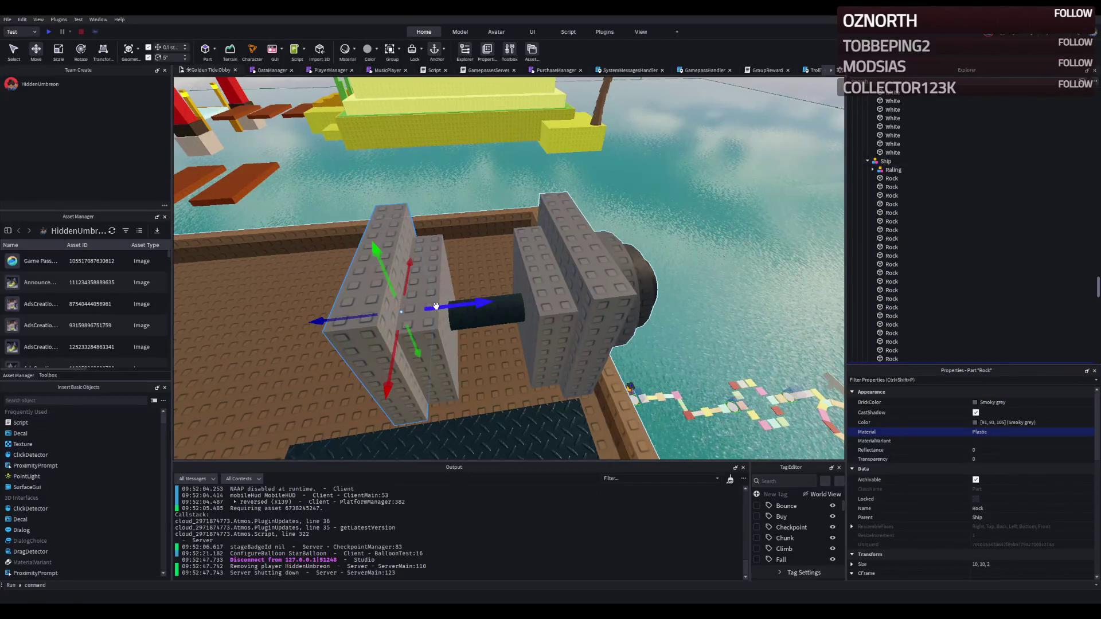
scroll(448, 292, "down", 10)
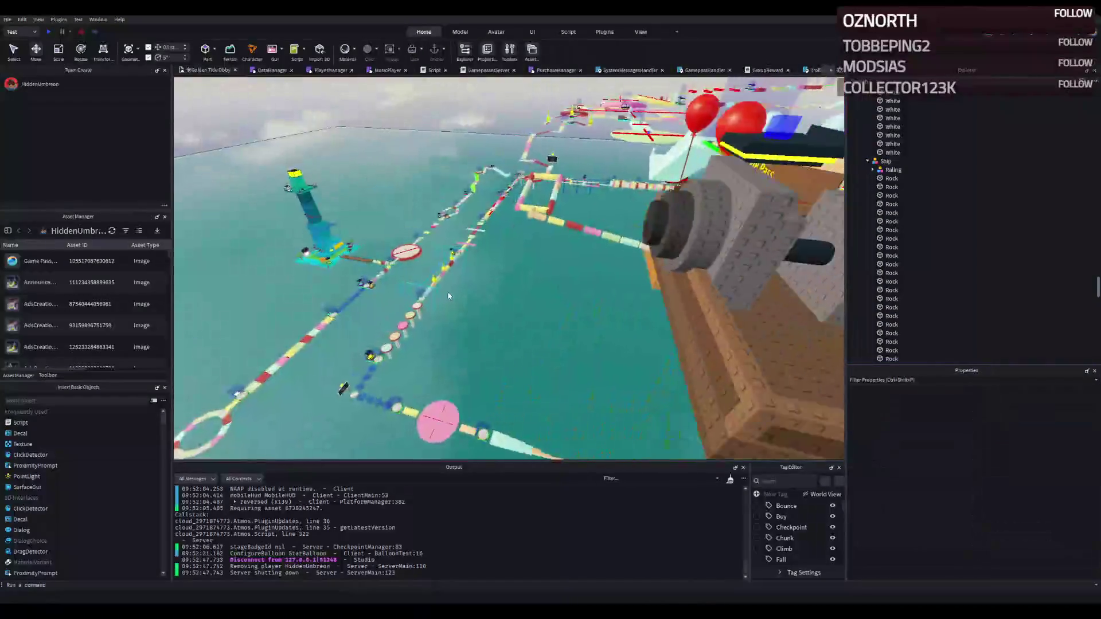
scroll(448, 292, "up", 10)
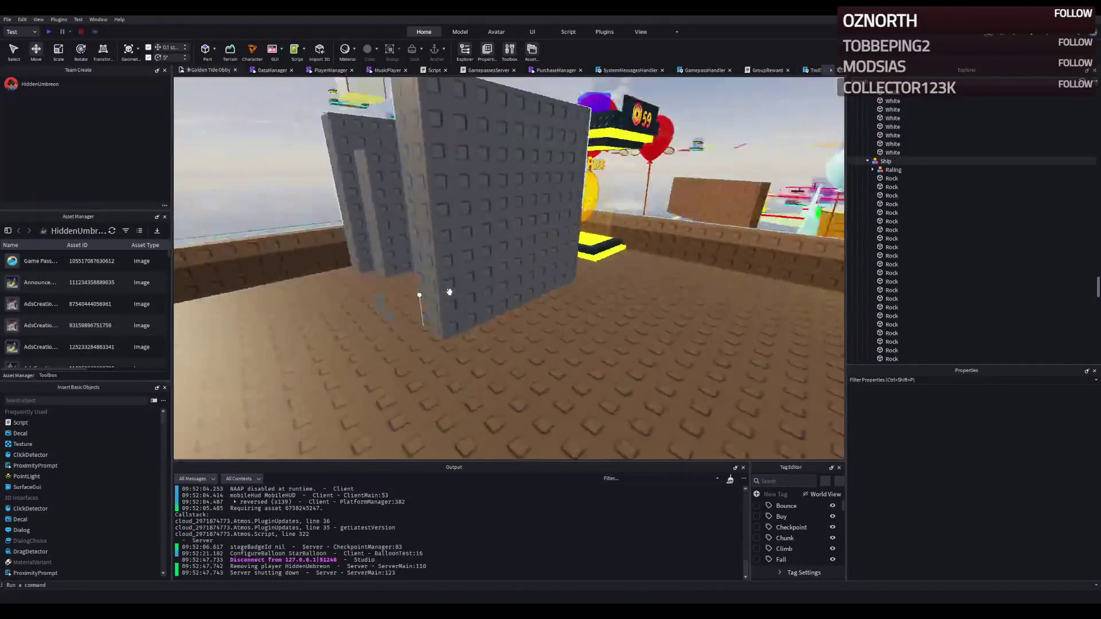
Delete the surplus right grey pillar and select the pillar beside the barrel
left_click(503, 272)
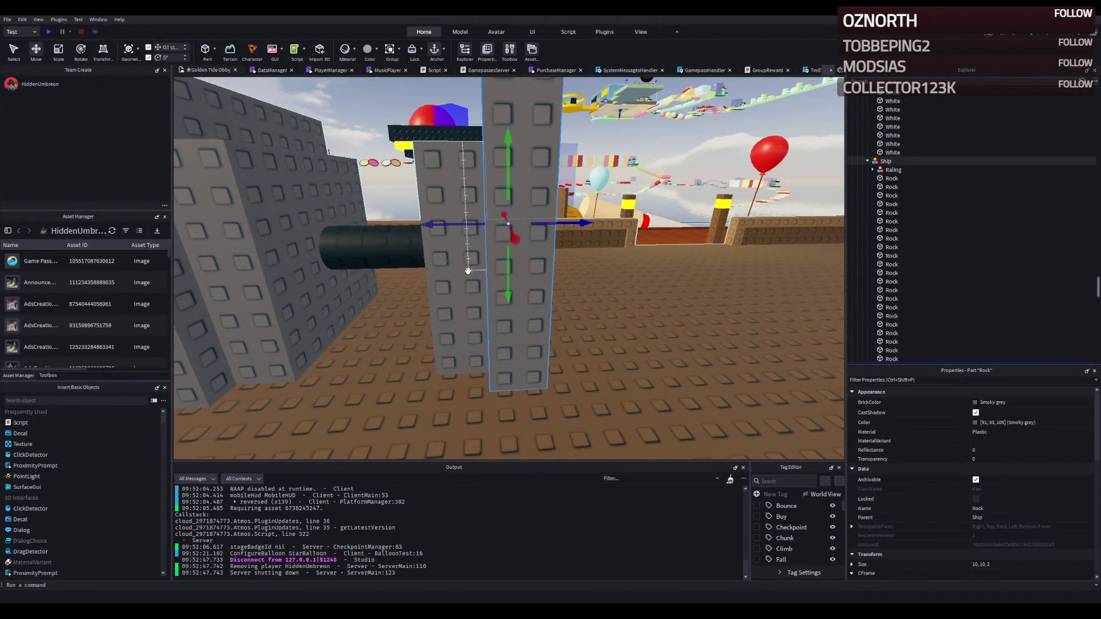
key("Delete")
left_click(468, 266)
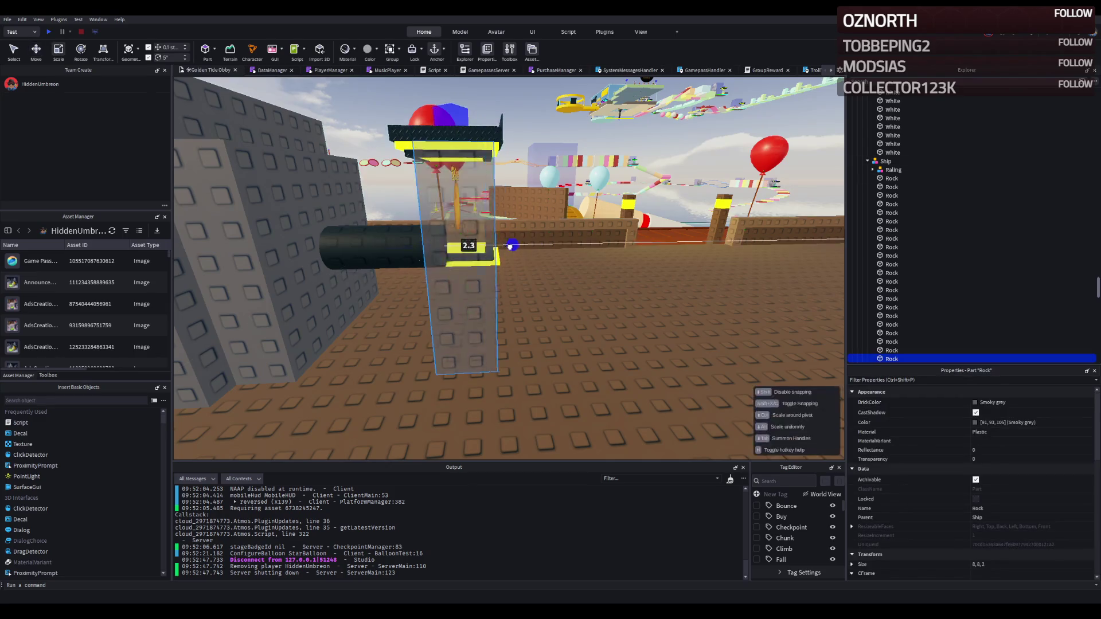
scroll(542, 248, "down", 10)
scroll(509, 270, "up", 10)
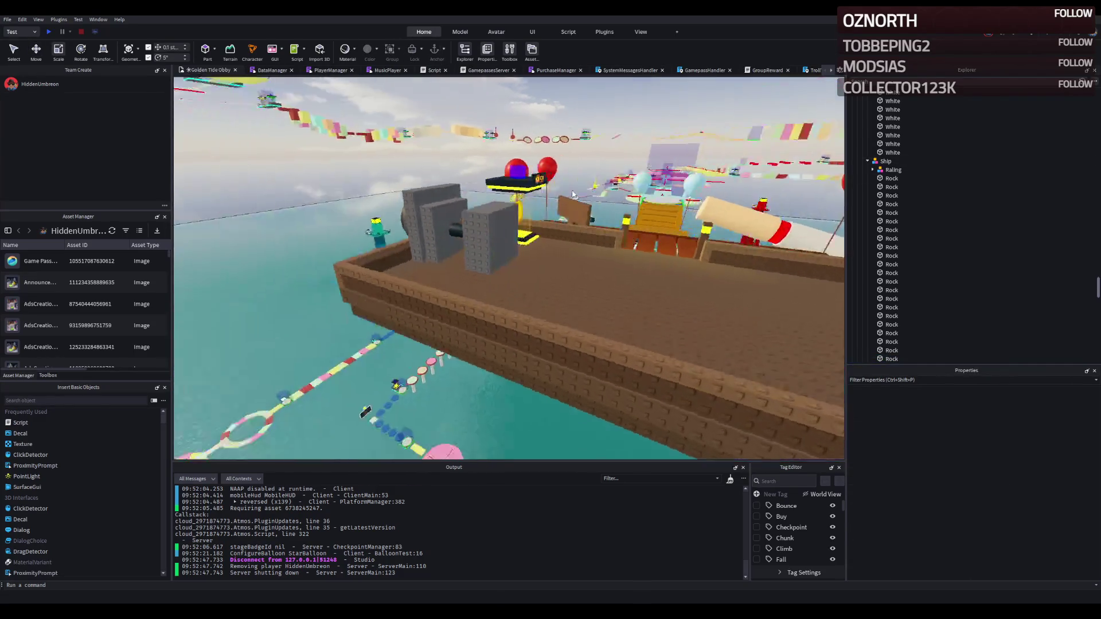
left_click(492, 365)
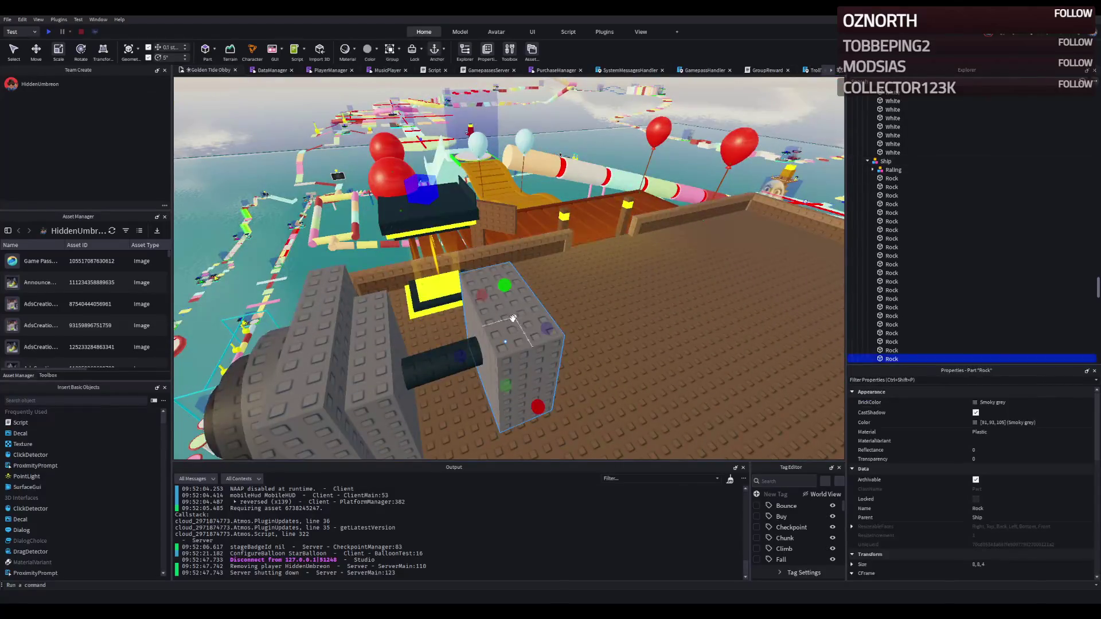
Scale the cannon part to about 2.3 wide, 1 high and 5.7 deep
scroll(492, 364, "up", 3)
scroll(492, 364, "down", 5)
scroll(492, 364, "up", 7)
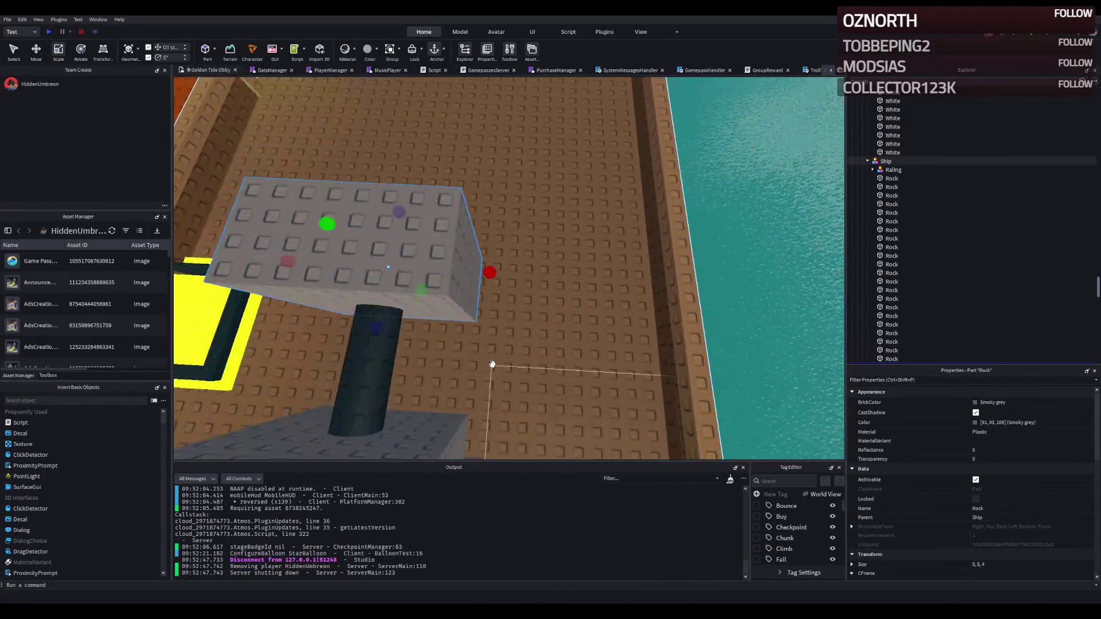
mouse_move(387, 259)
left_mouse_down()
mouse_move(522, 261)
mouse_move(480, 273)
mouse_move(404, 342)
left_mouse_up()
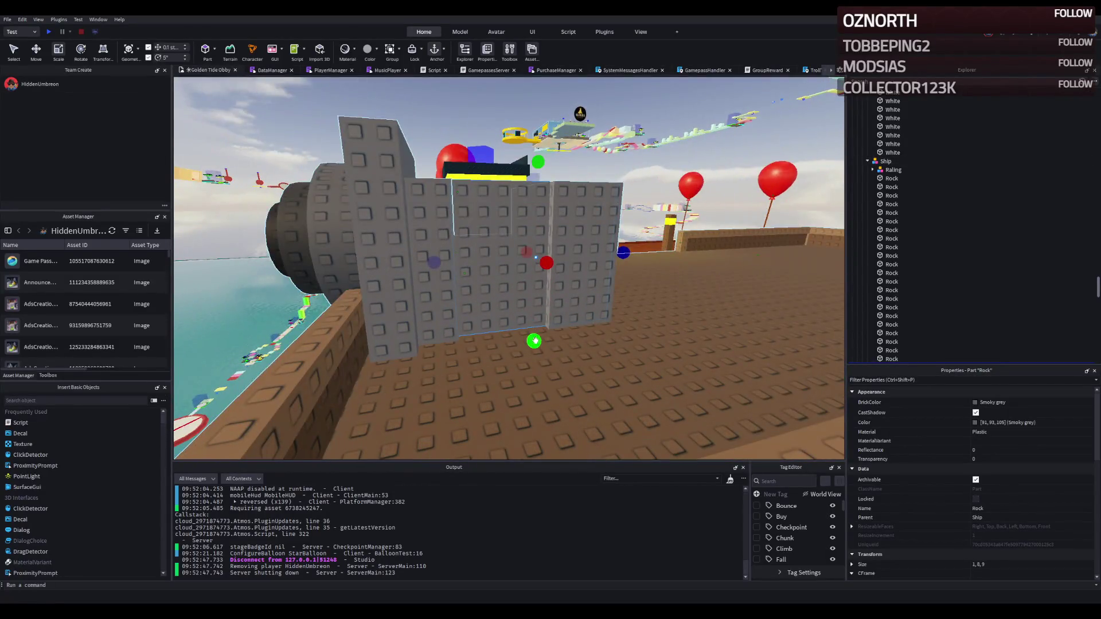
left_click_drag(530, 341, 547, 248)
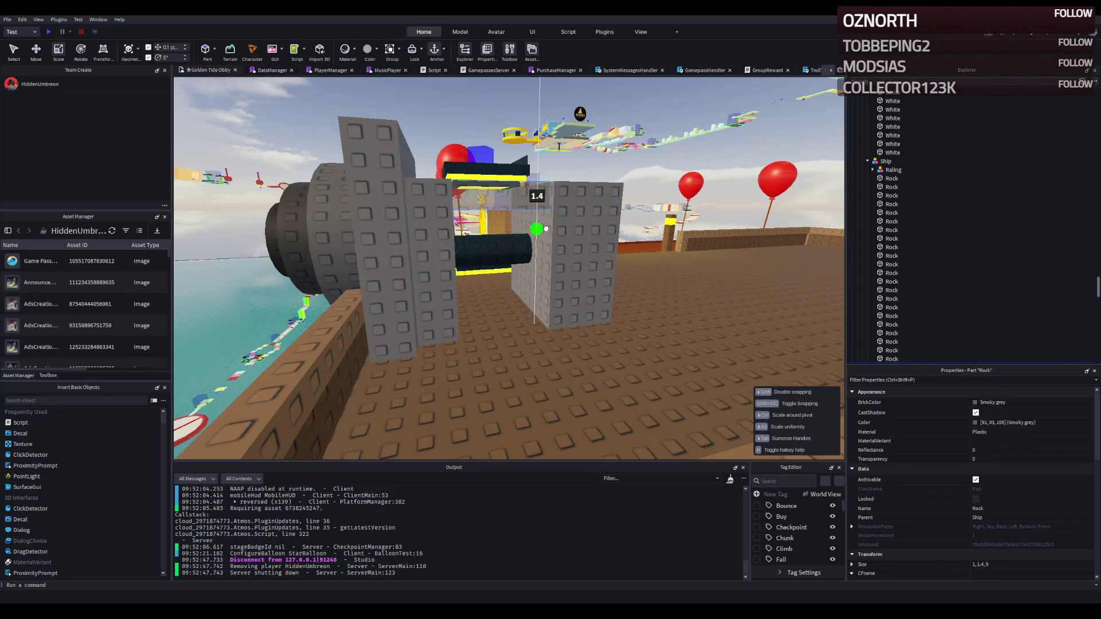
left_click_drag(549, 240, 548, 240)
mouse_move(535, 189)
left_mouse_down()
mouse_move(541, 170)
mouse_move(544, 185)
left_mouse_up()
left_click_drag(635, 202, 565, 216)
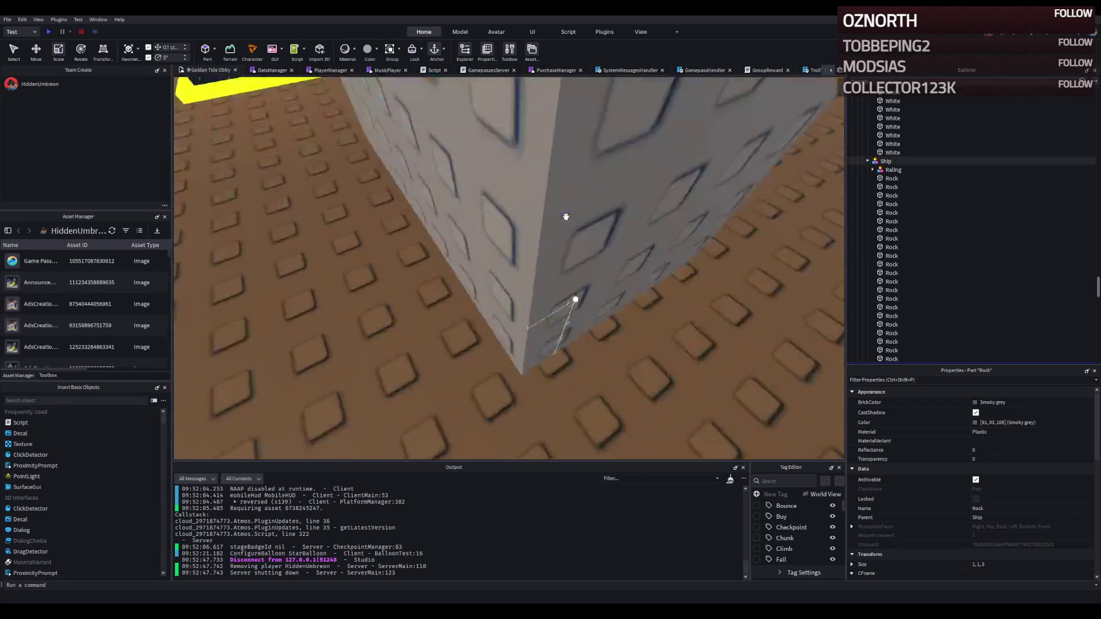
Slide the small part left, then lower both grey cross-bar Rocks by 5 studs
key("ctrl+2")
mouse_move(679, 328)
left_mouse_down()
mouse_move(656, 316)
mouse_move(577, 324)
left_mouse_up()
left_click(608, 332, "ctrl")
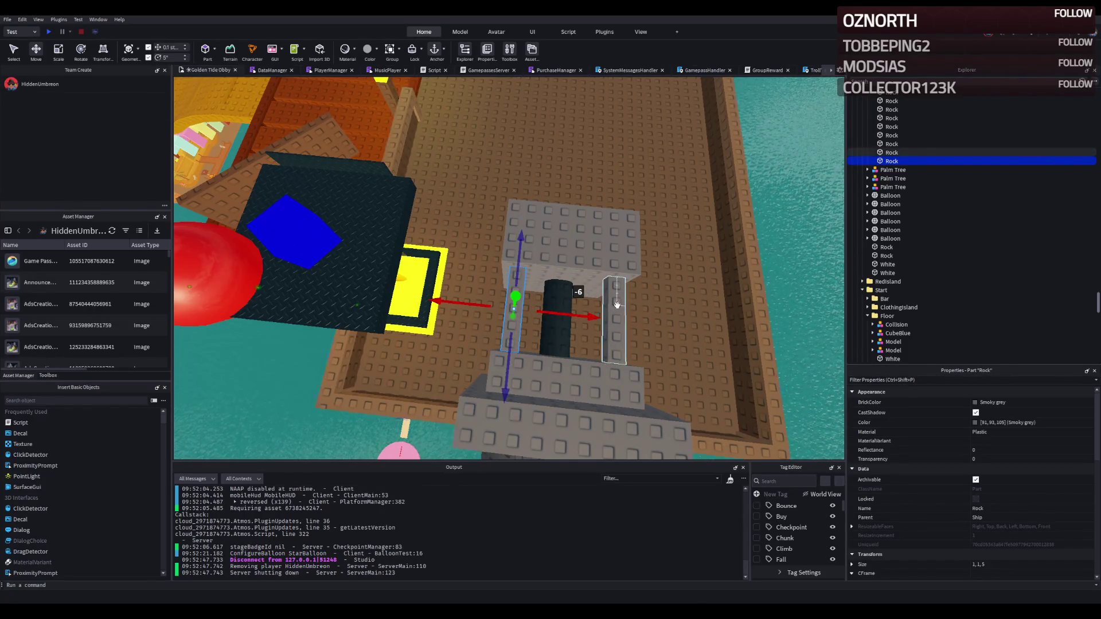
key("f")
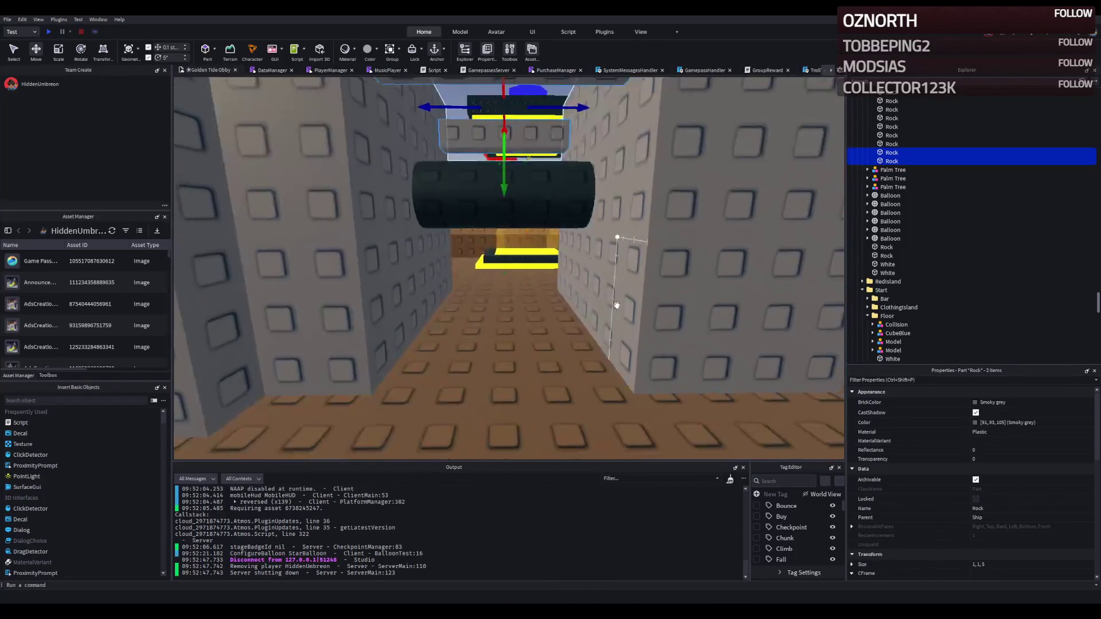
left_click_drag(502, 179, 486, 338)
scroll(486, 338, "down", 5)
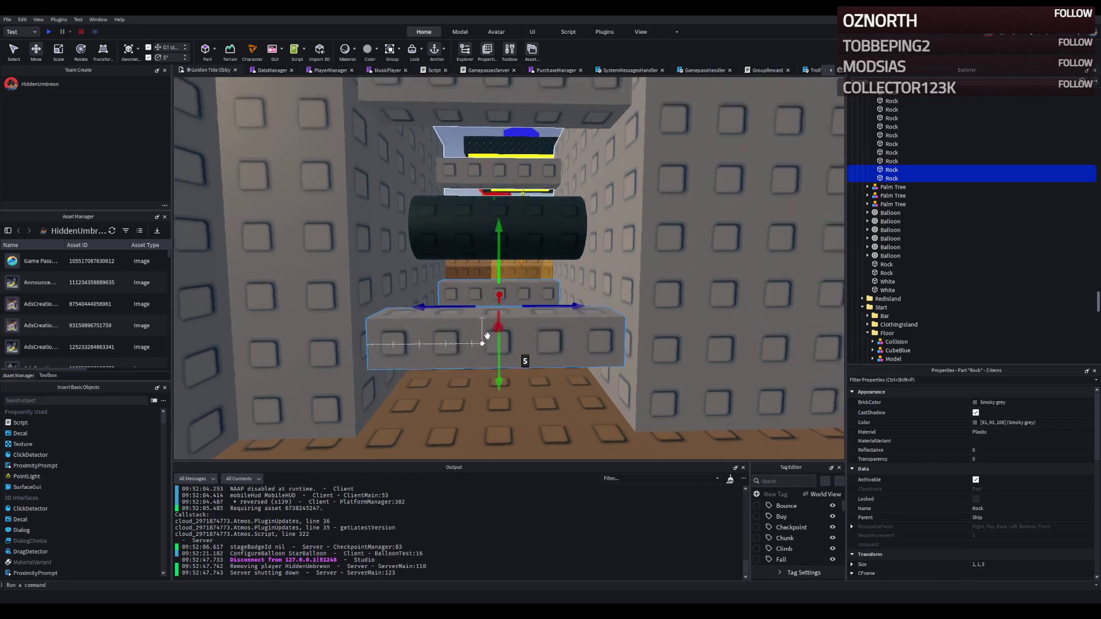
scroll(485, 337, "up", 3)
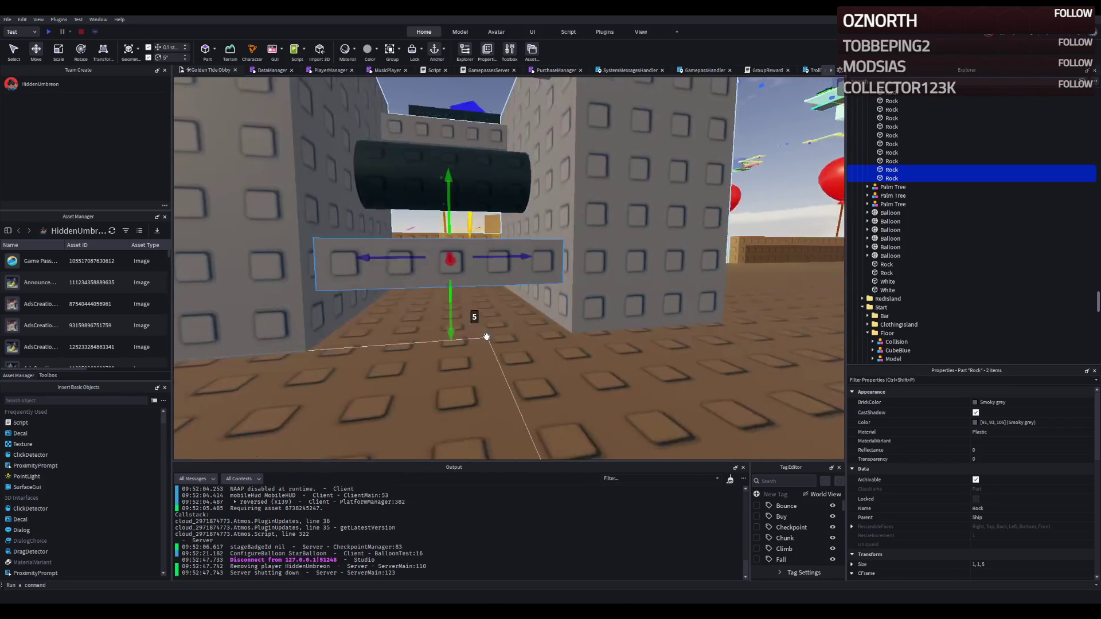
left_click_drag(513, 364, 589, 320)
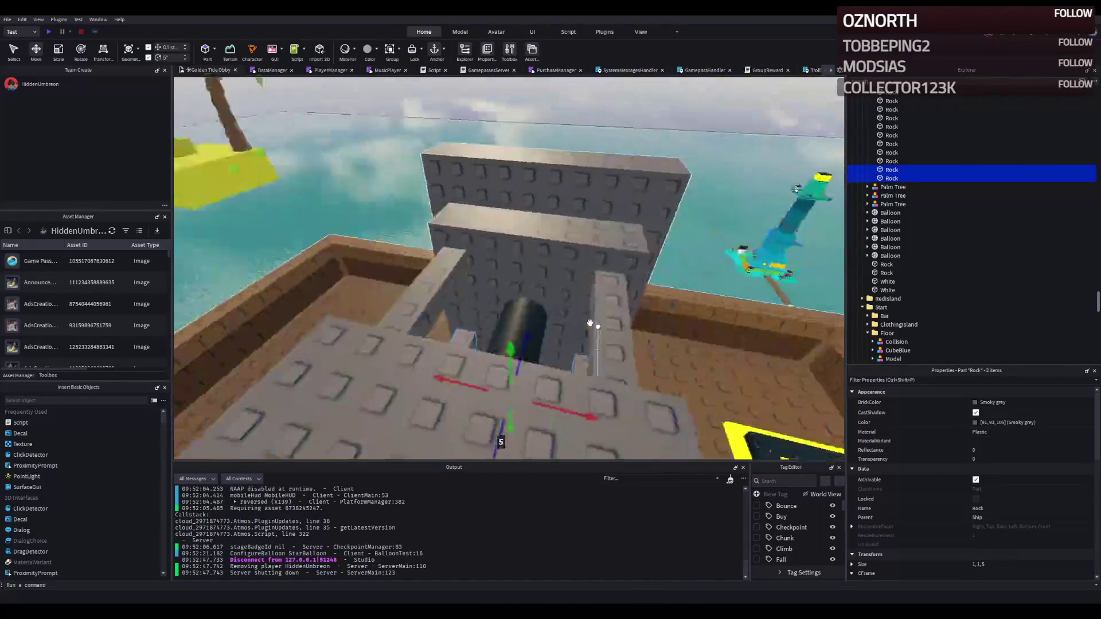
Try colouring the selected Rocks Black, then undo back to Dark grey metallic
left_click(535, 304, "ctrl")
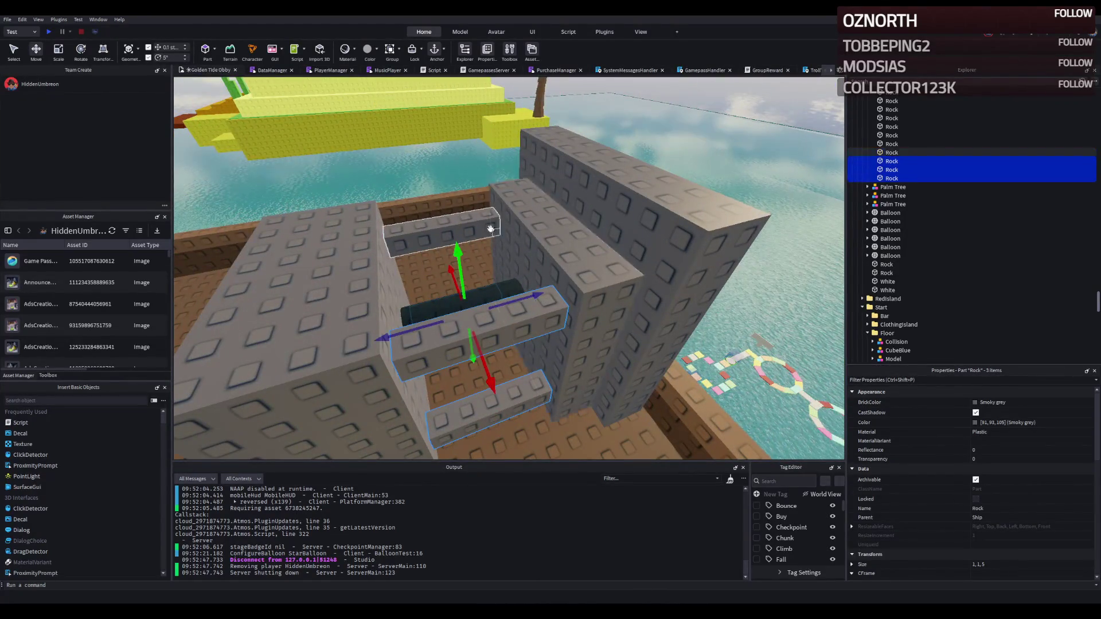
left_click(984, 401)
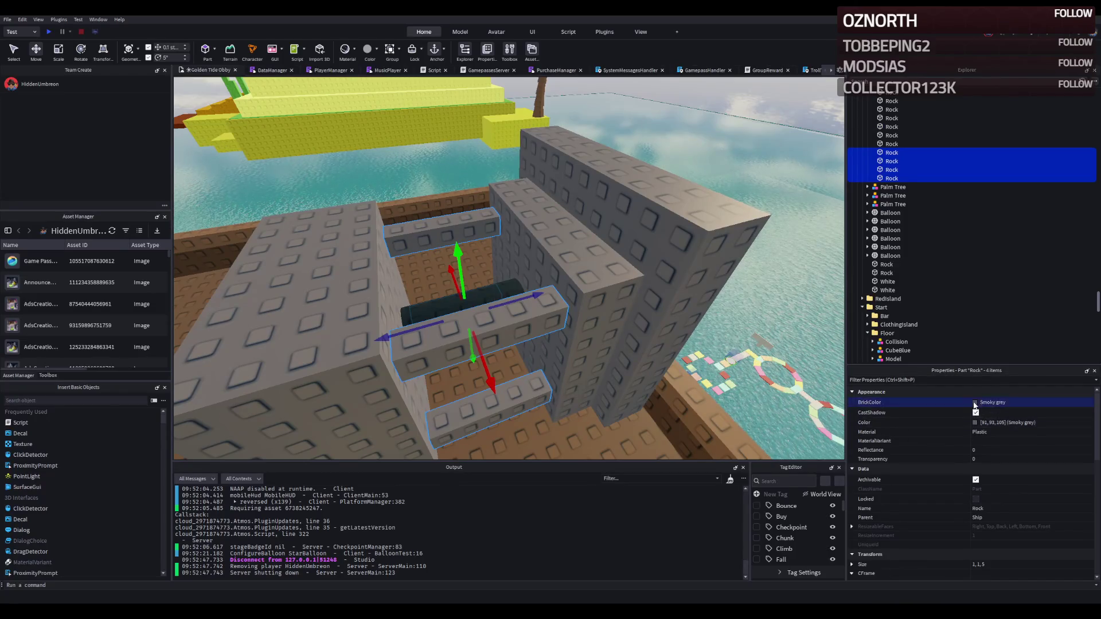
left_click(944, 553)
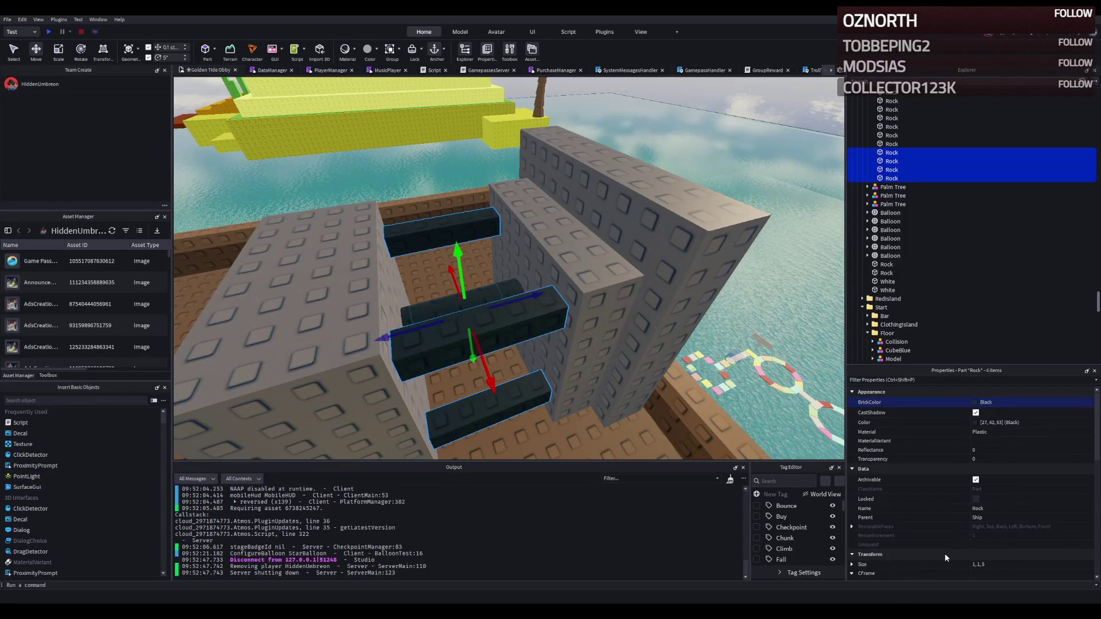
key("ctrl+z")
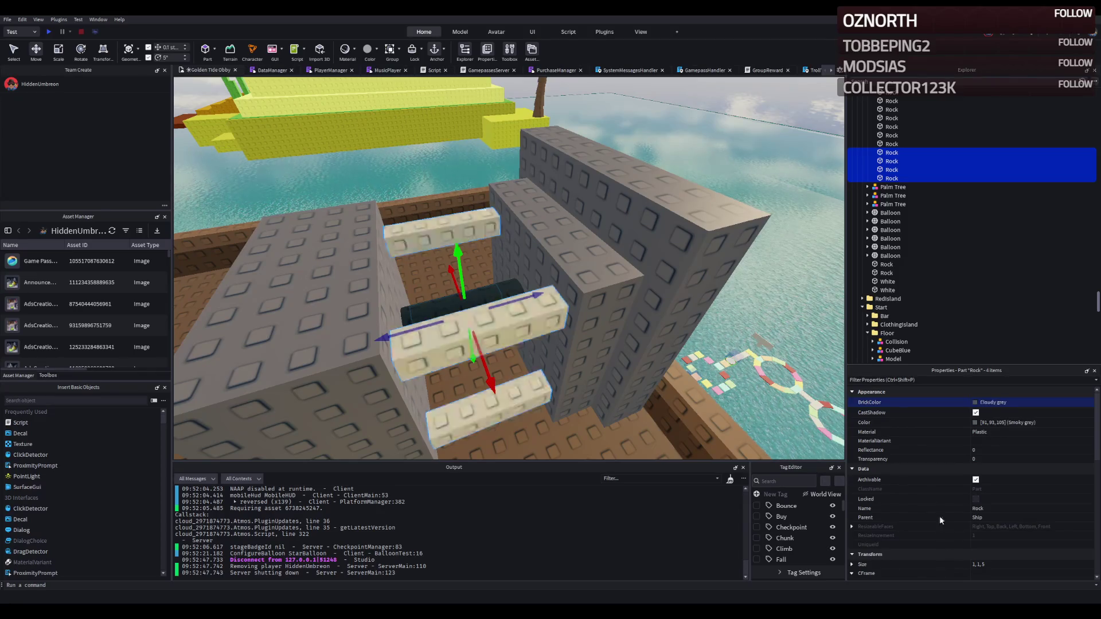
left_click(975, 425)
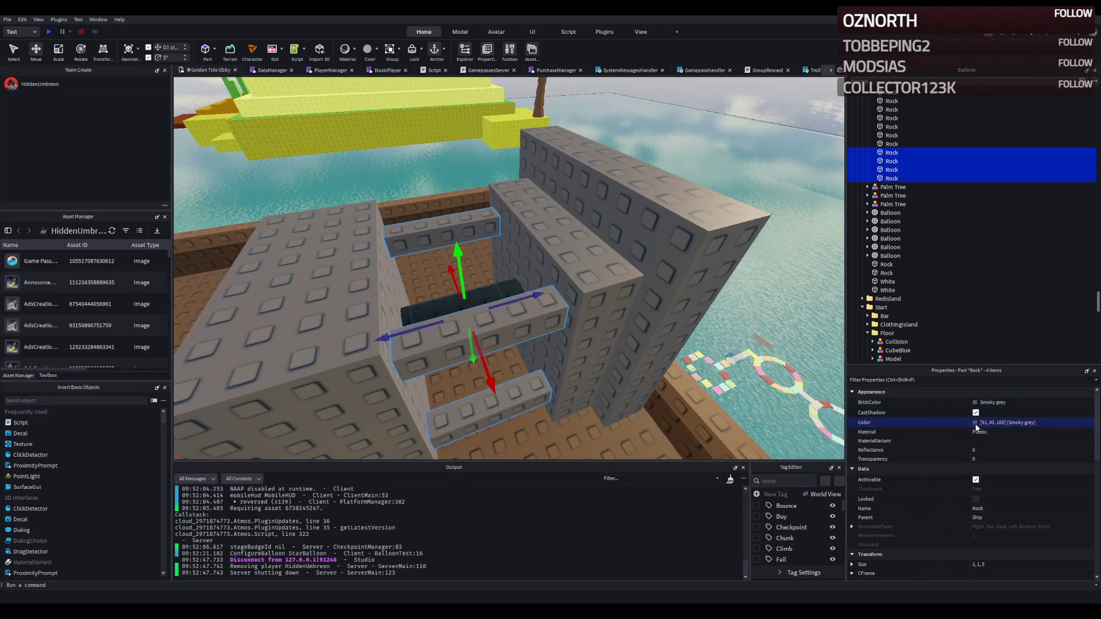
key("ctrl+z")
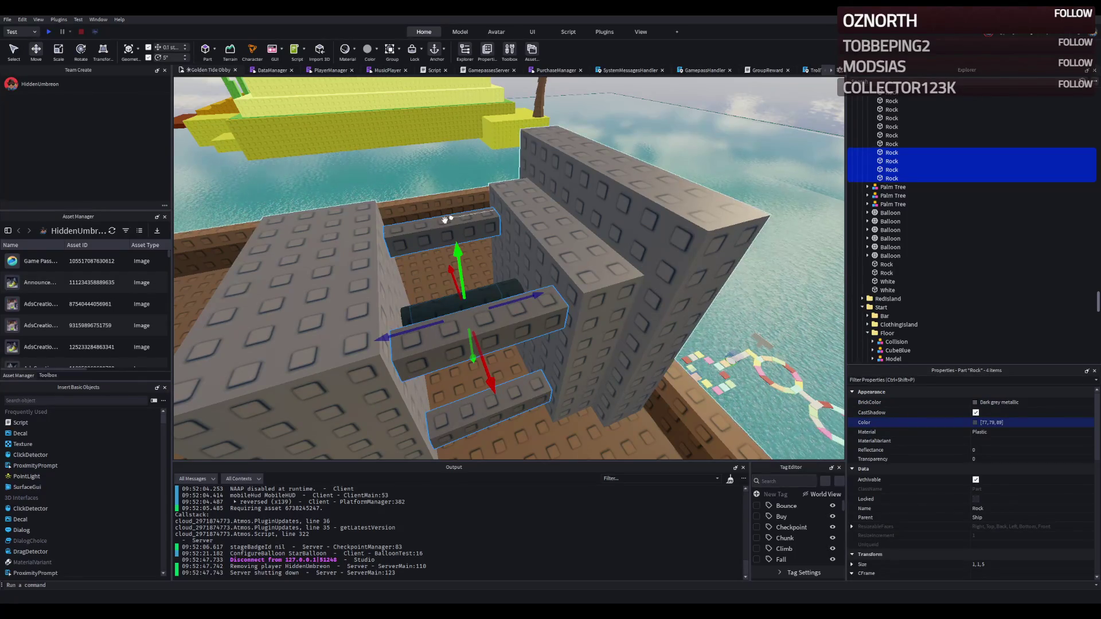
Select the cannon towers and barrel cylinders and group them into the Engine model with Ctrl+G
key("s")
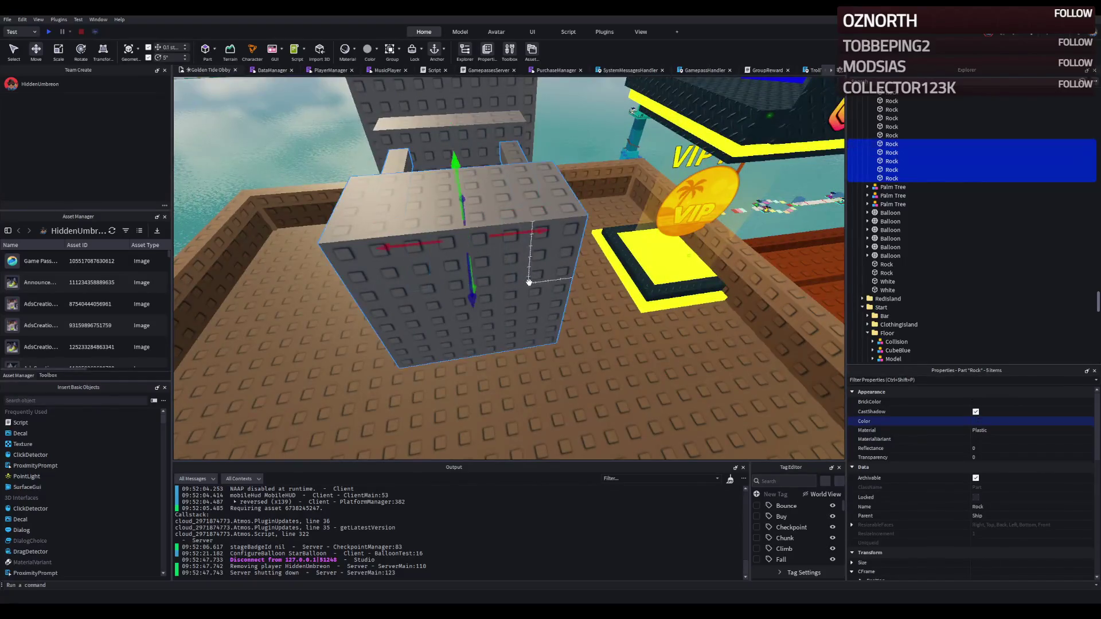
key("w")
left_click(499, 336, "ctrl")
left_click(370, 350, "ctrl")
key("s")
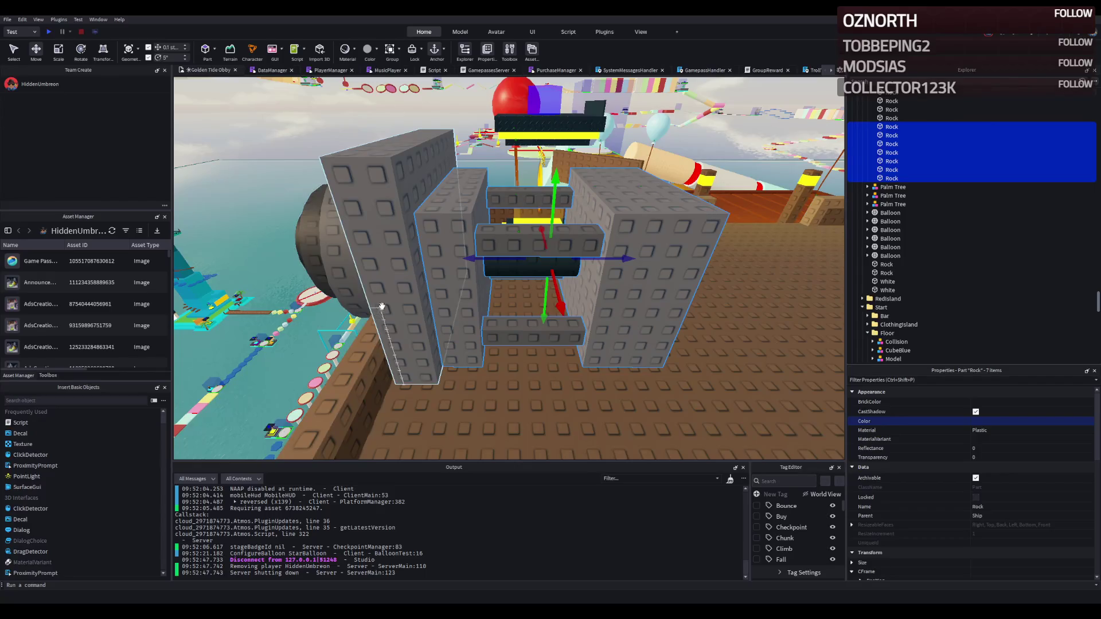
key("Left")
left_click(487, 241, "ctrl")
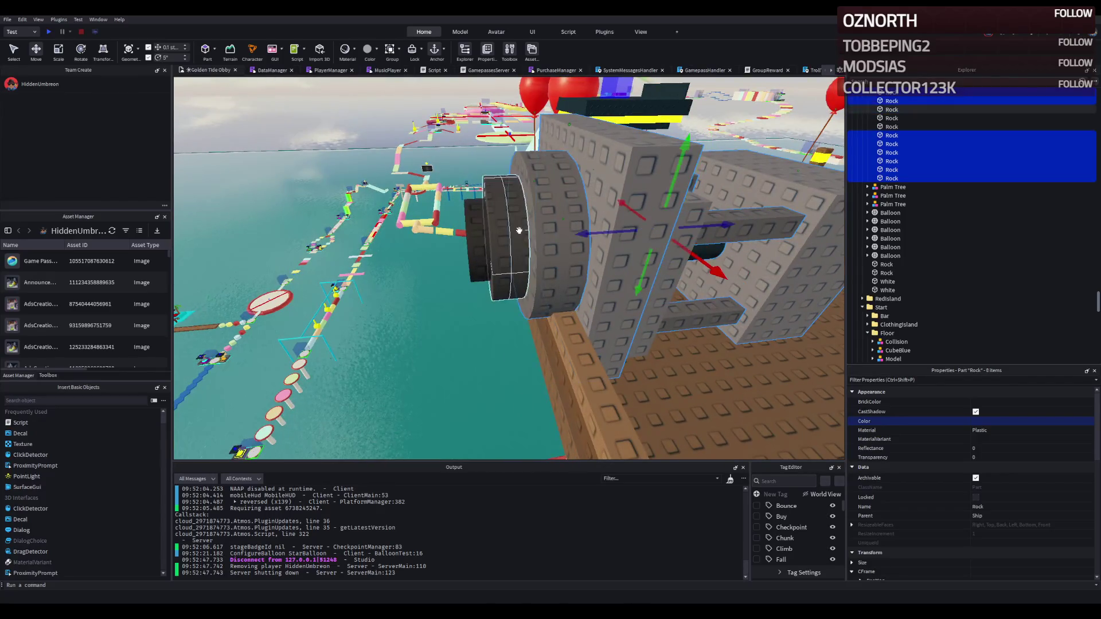
left_click(471, 241, "ctrl")
key("ctrl+g")
key("Right")
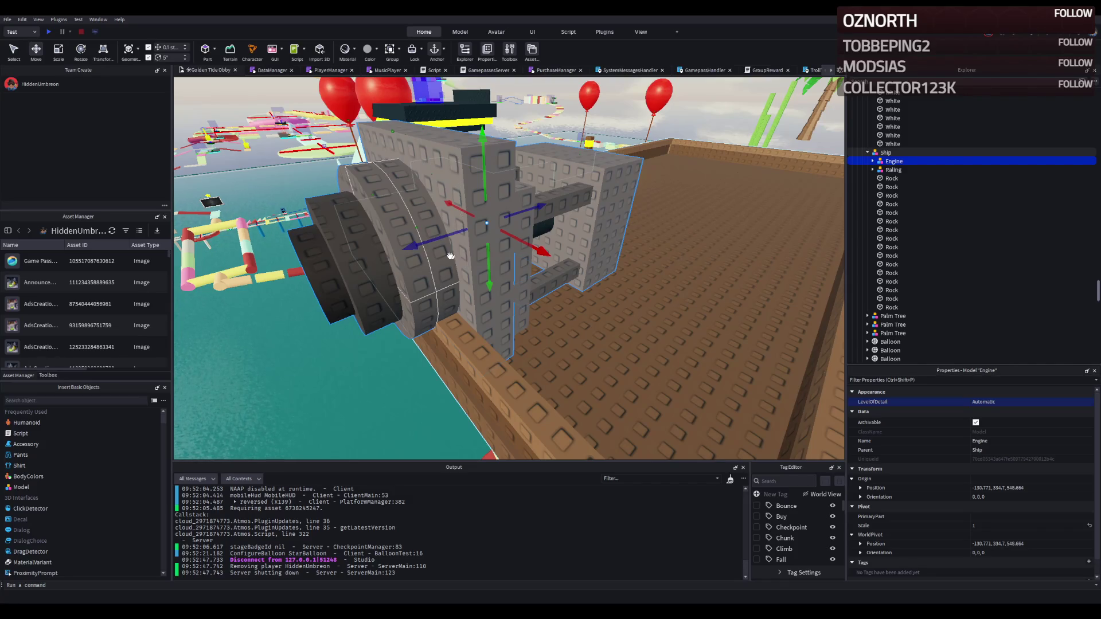
Select the grey box and scale it to 4 wide, 6 tall and 2 deep
scroll(453, 257, "down", 5)
left_click(493, 140)
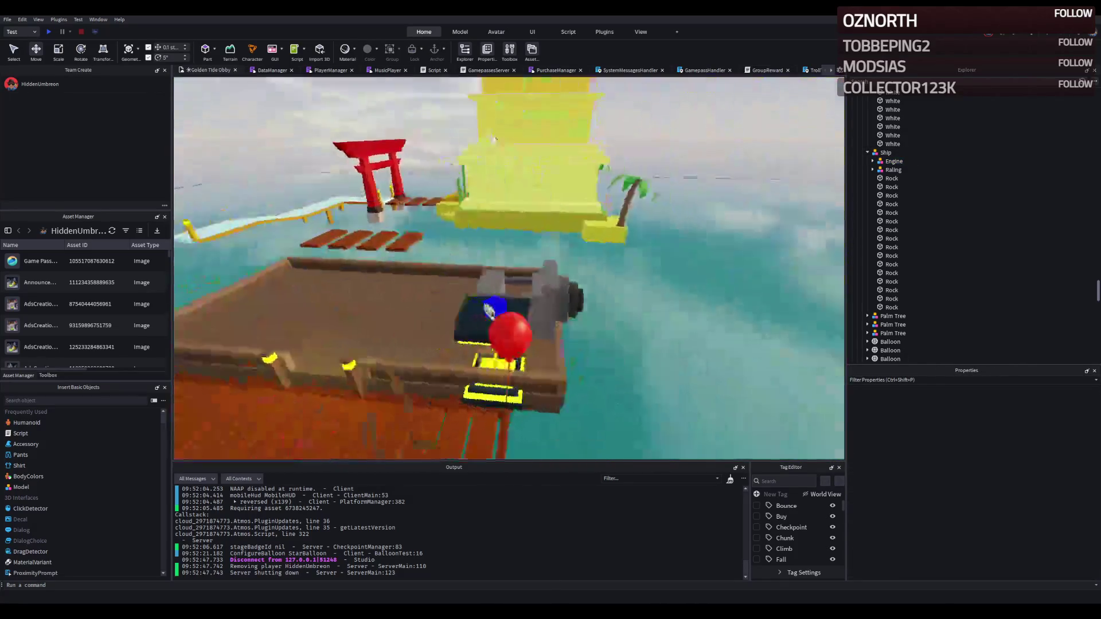
key("w")
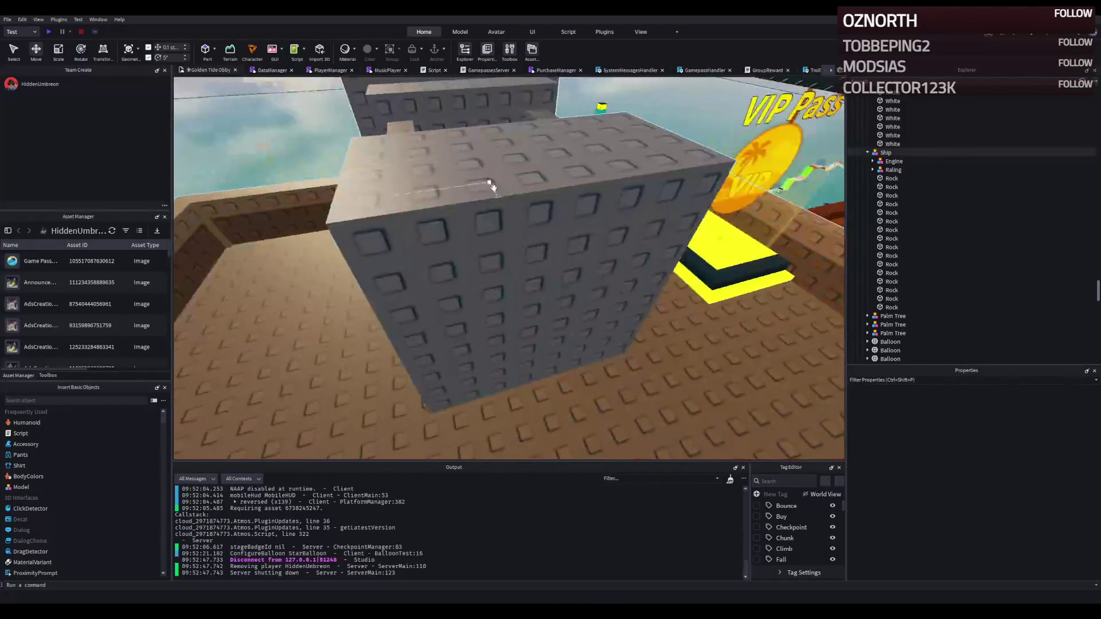
left_click(490, 177)
key("d")
left_click_drag(444, 275, 376, 281)
left_click_drag(338, 248, 341, 286)
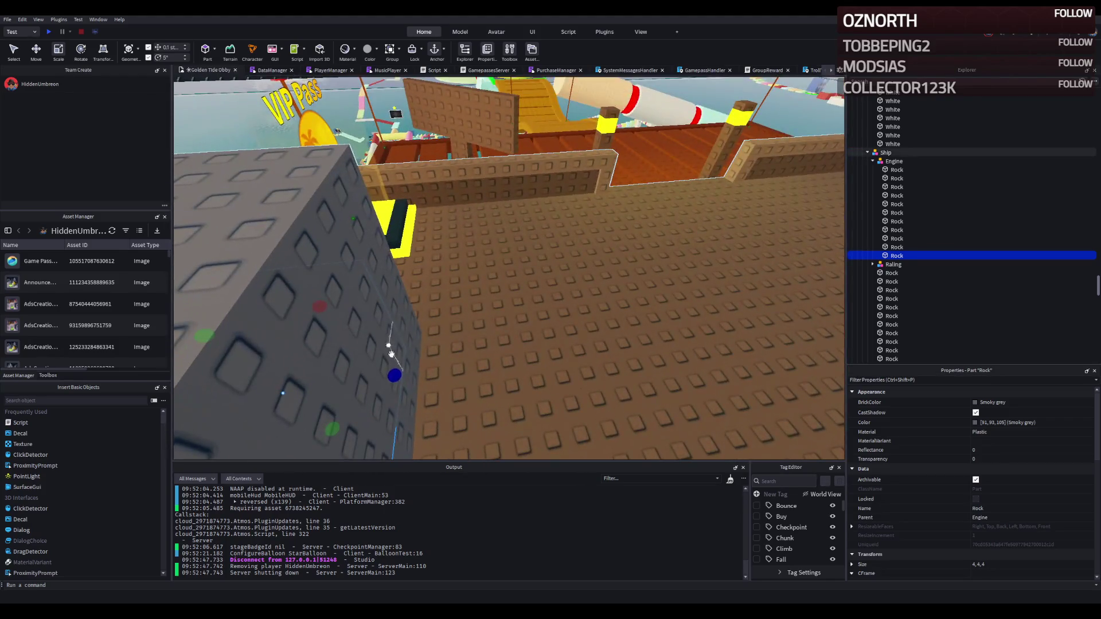
left_click_drag(381, 368, 417, 373)
key("ctrl+2")
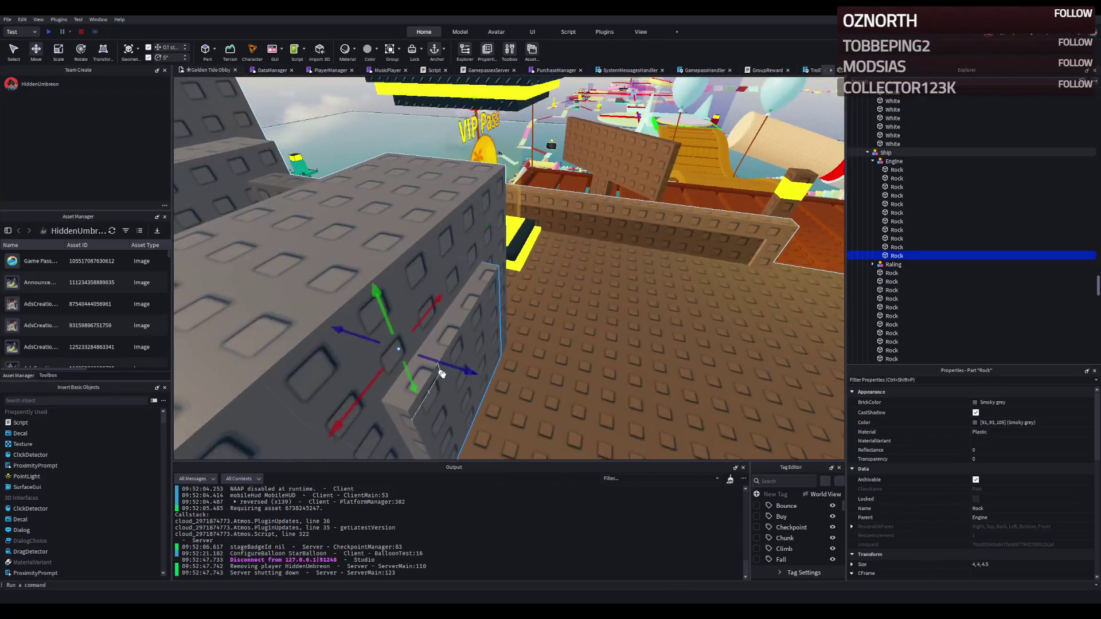
left_click_drag(487, 379, 504, 384)
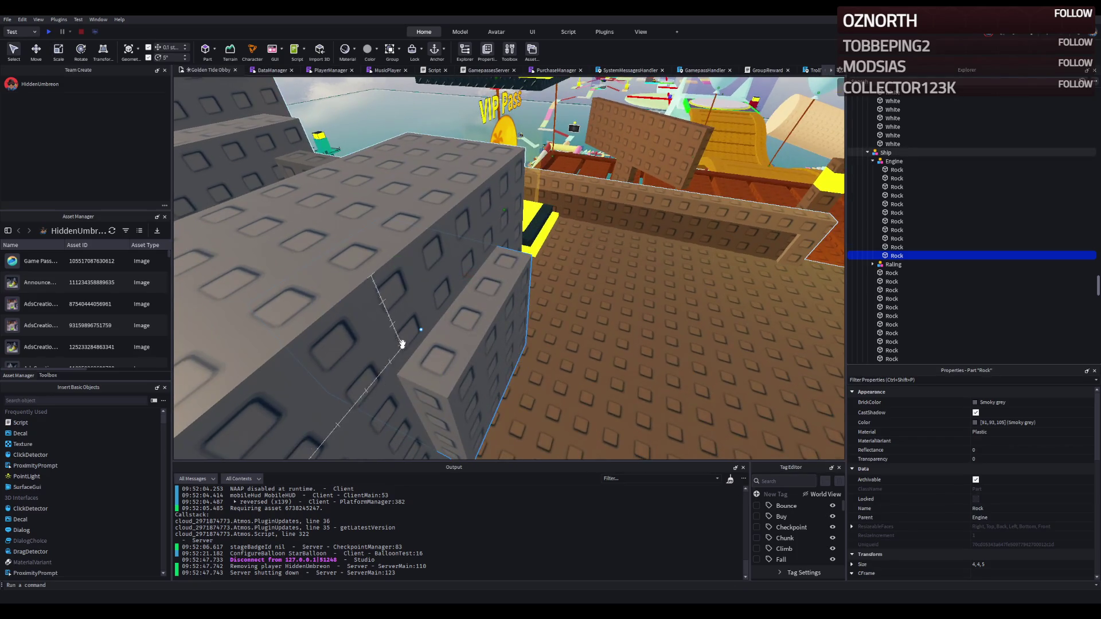
left_click_drag(341, 297, 460, 326)
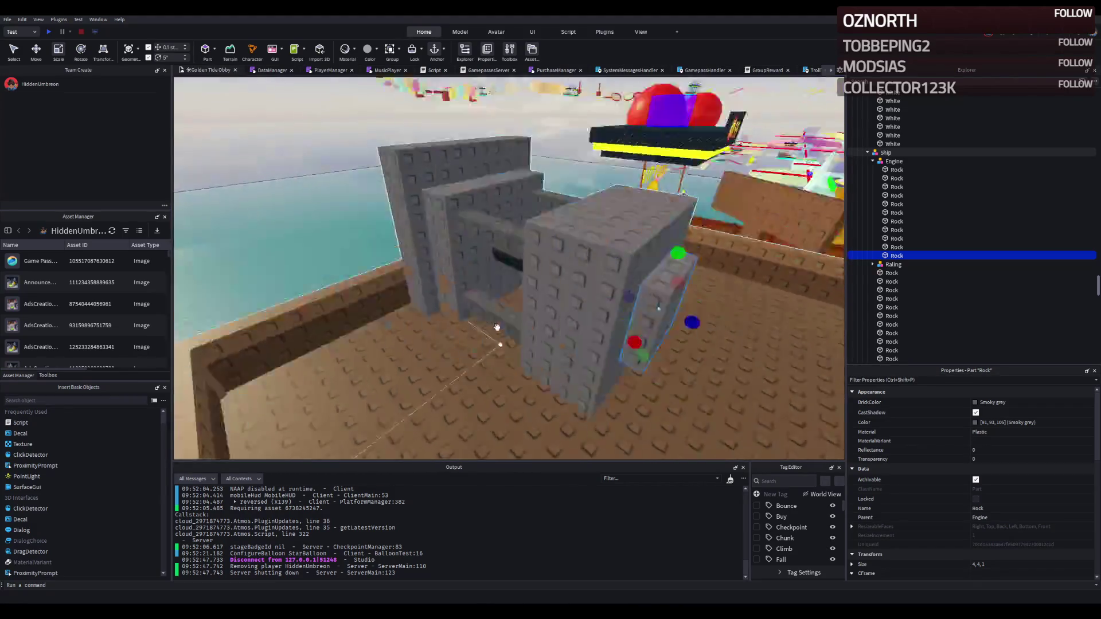
Set the plate's Color to Black (27, 42, 53) and clear the selection
left_click(530, 315)
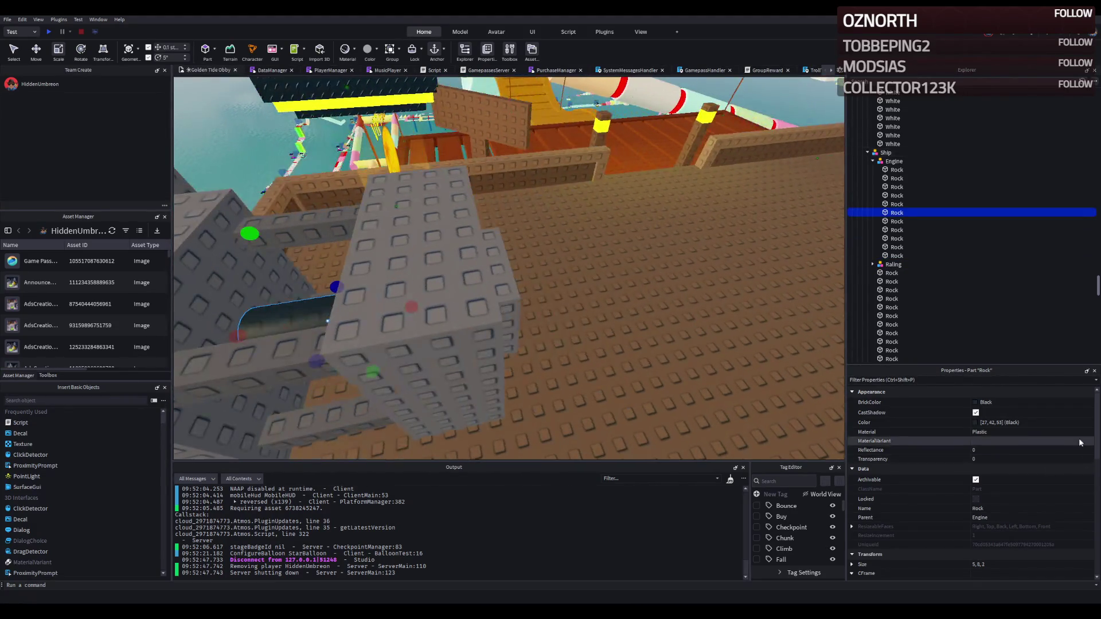
key("ctrl+z")
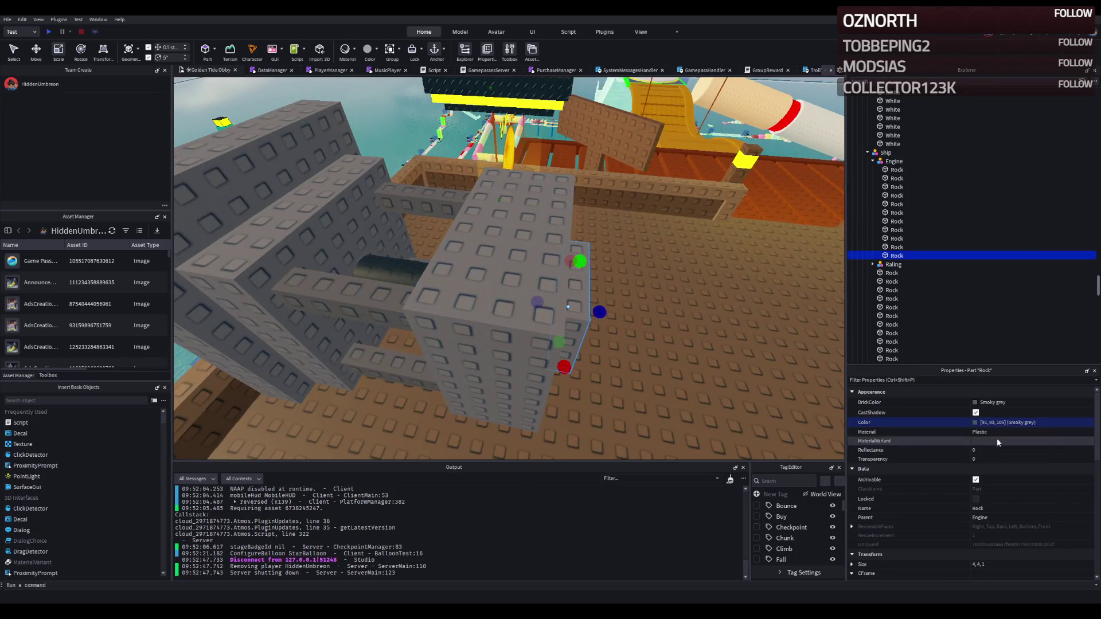
left_click(1053, 423)
key("ctrl+v")
left_click_drag(645, 347, 573, 304)
left_click(419, 238)
key("s")
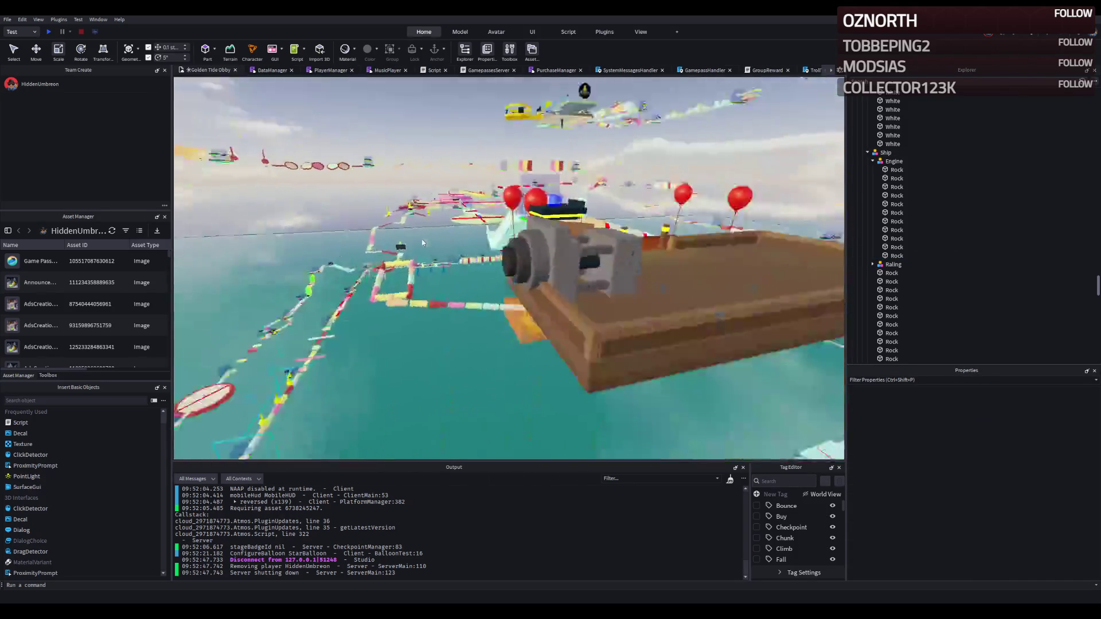
key("w")
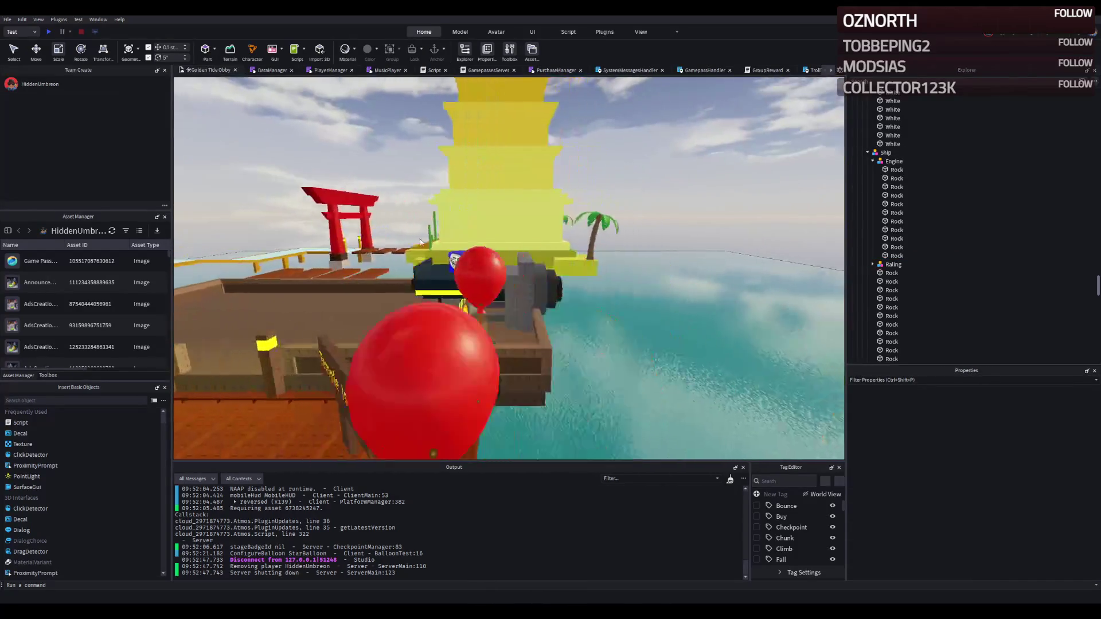
key("a")
key("d")
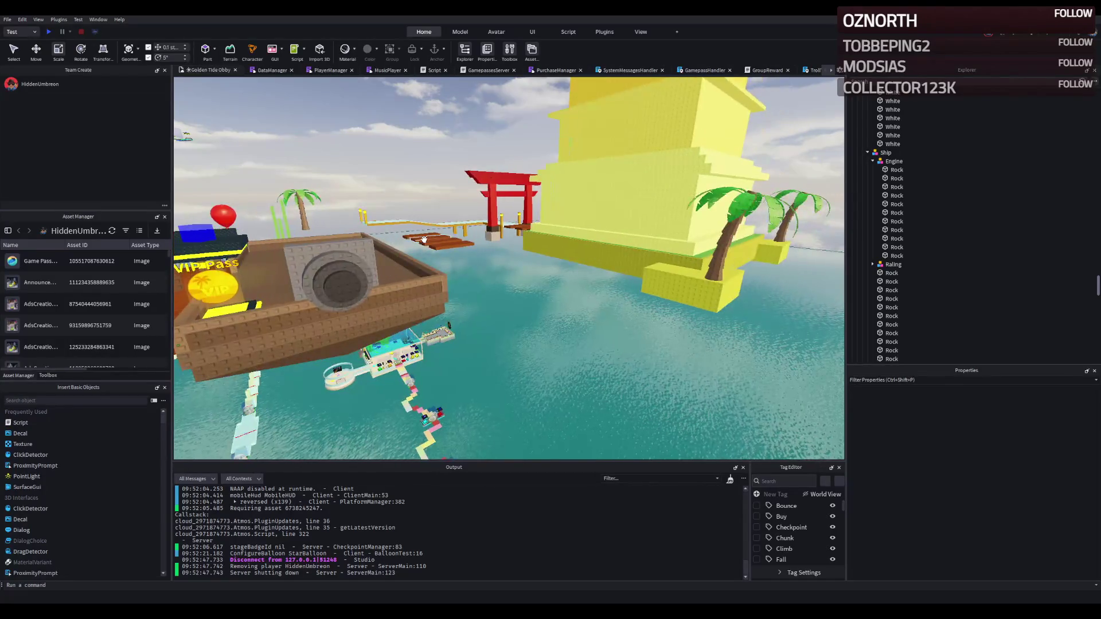
key("a")
key("a")
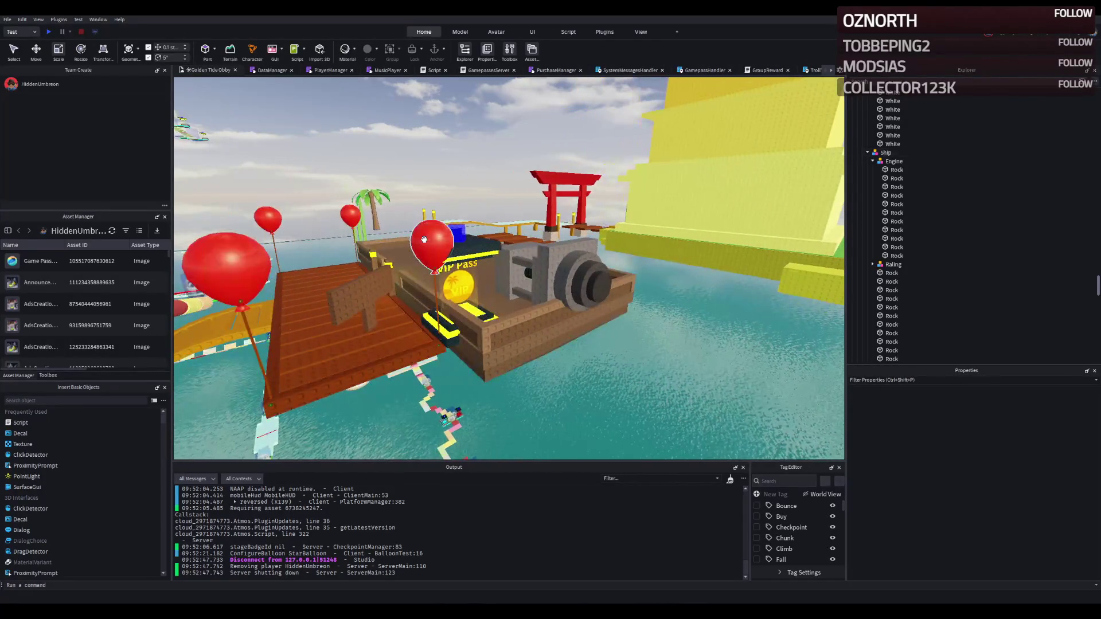
key("q")
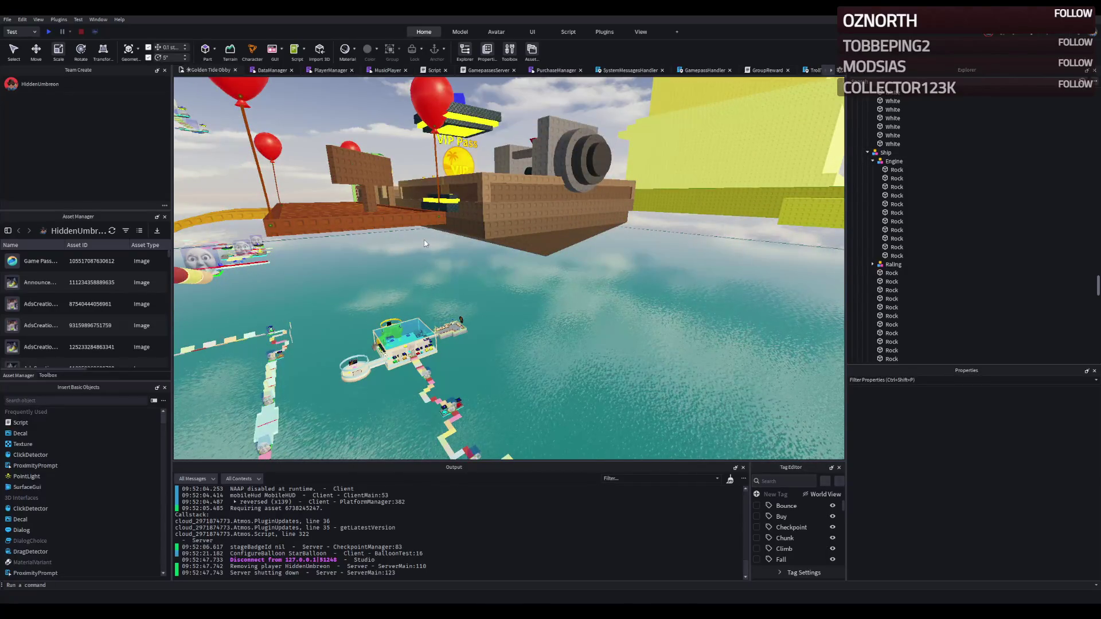
key("e")
left_click_drag(469, 272, 350, 200)
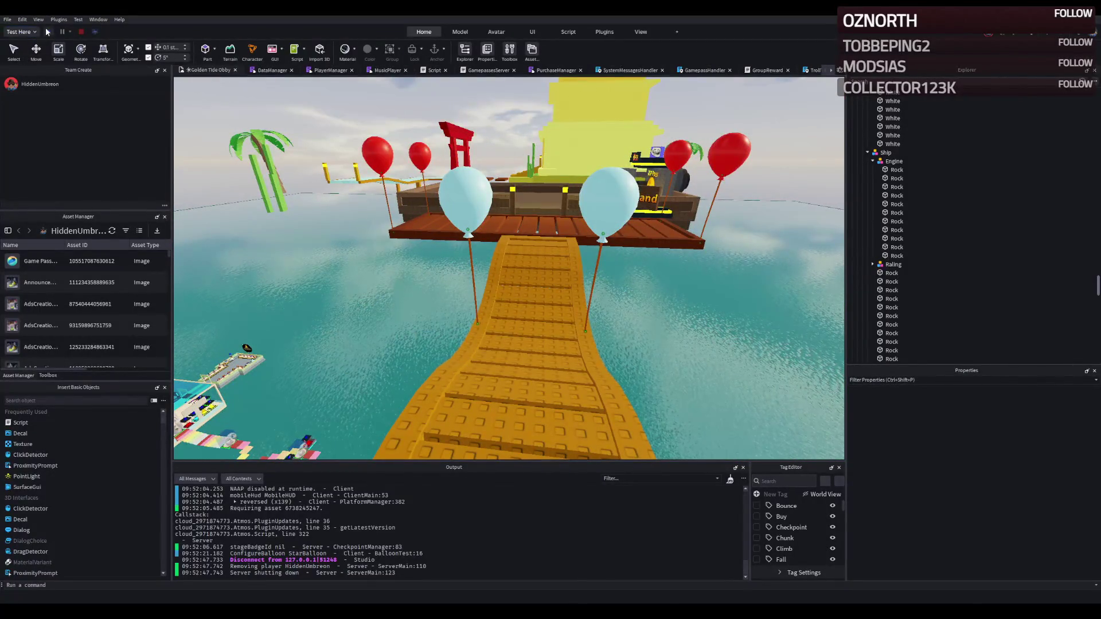
Start Play mode and run the avatar over the bridge onto the Temple Island deck by the grey blocks
left_click(49, 32)
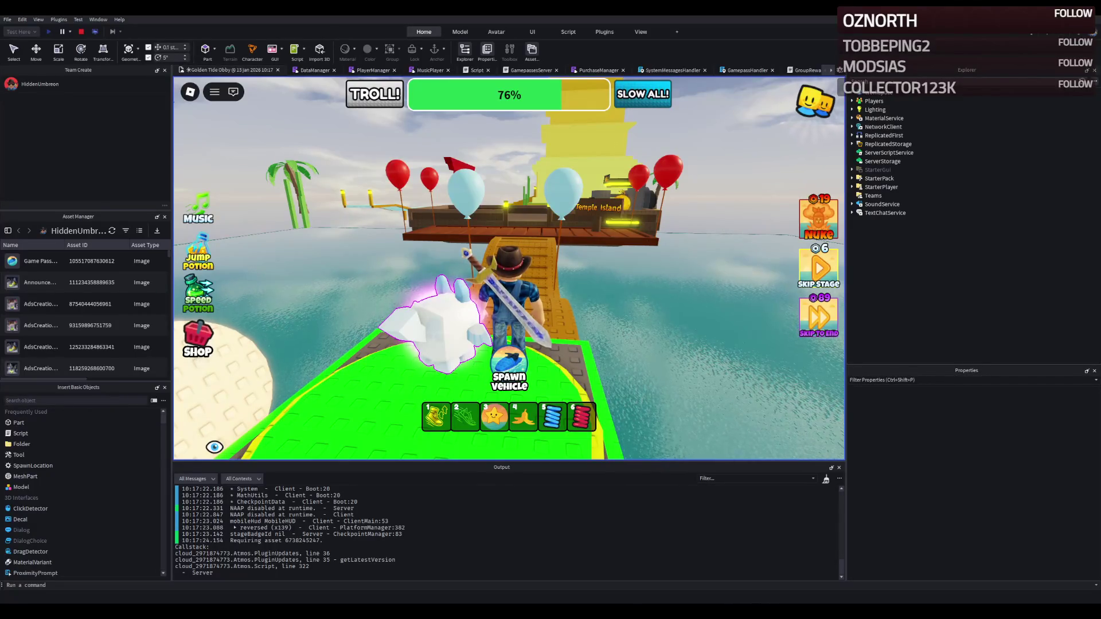
key("w")
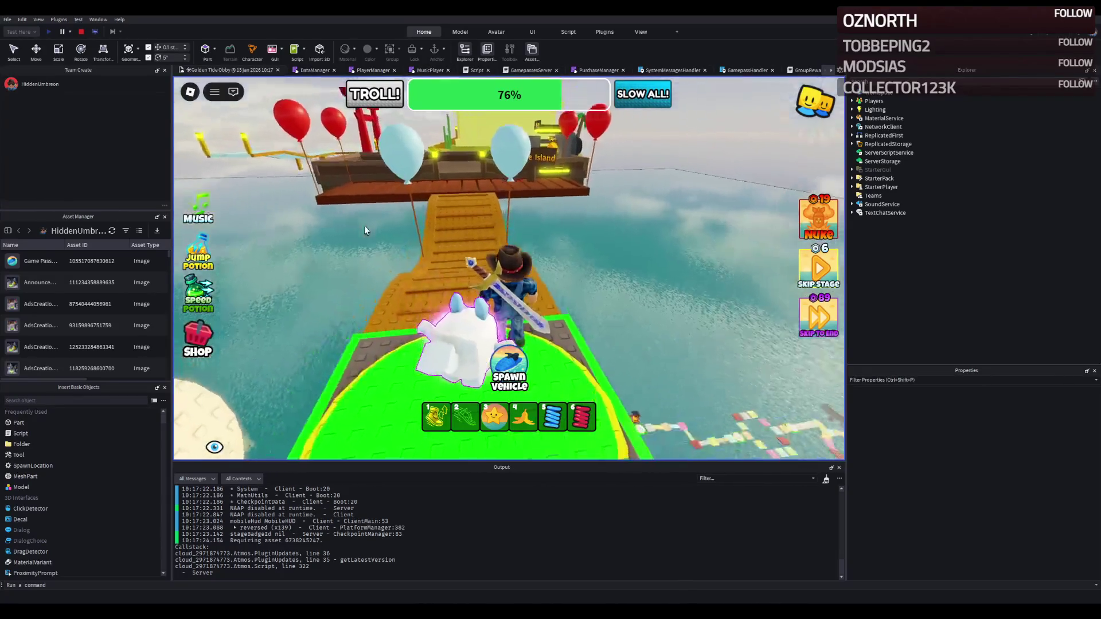
key("w")
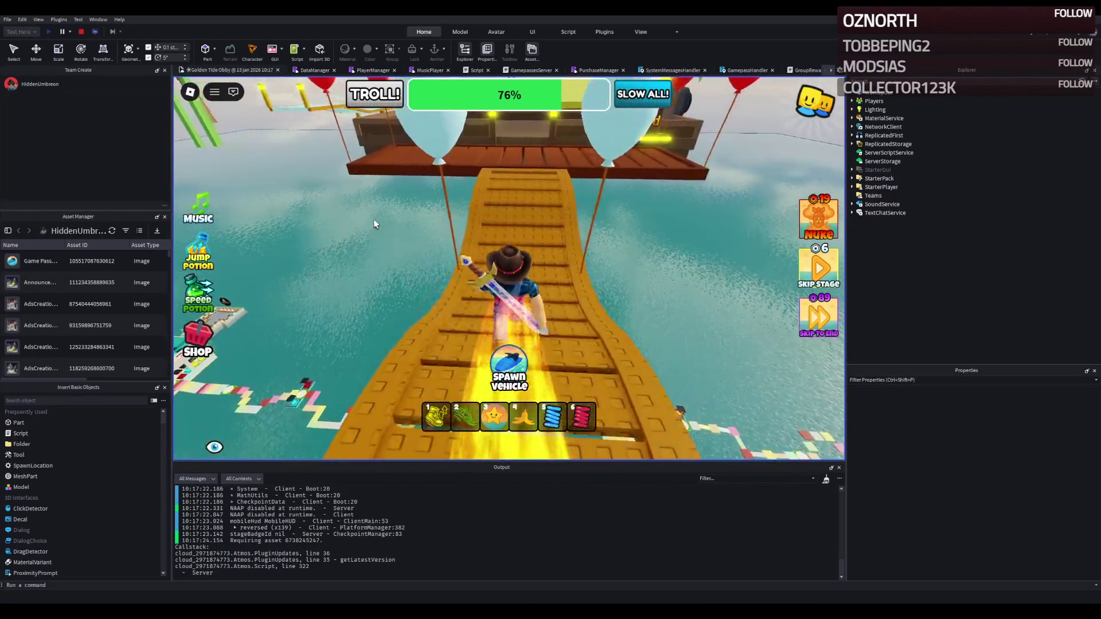
key("w")
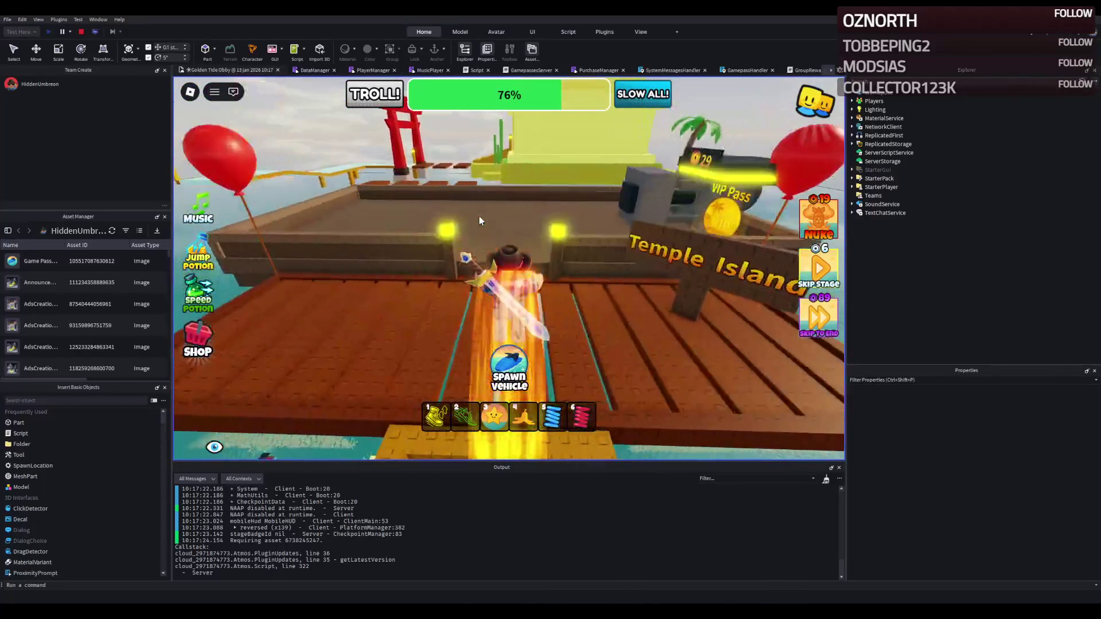
key("w")
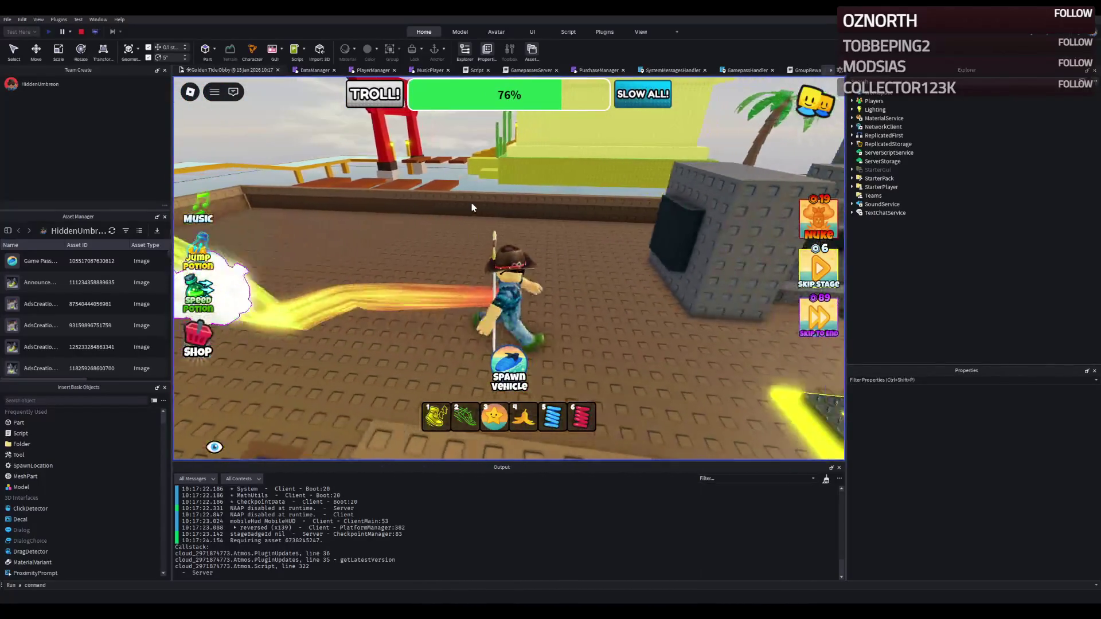
key("s")
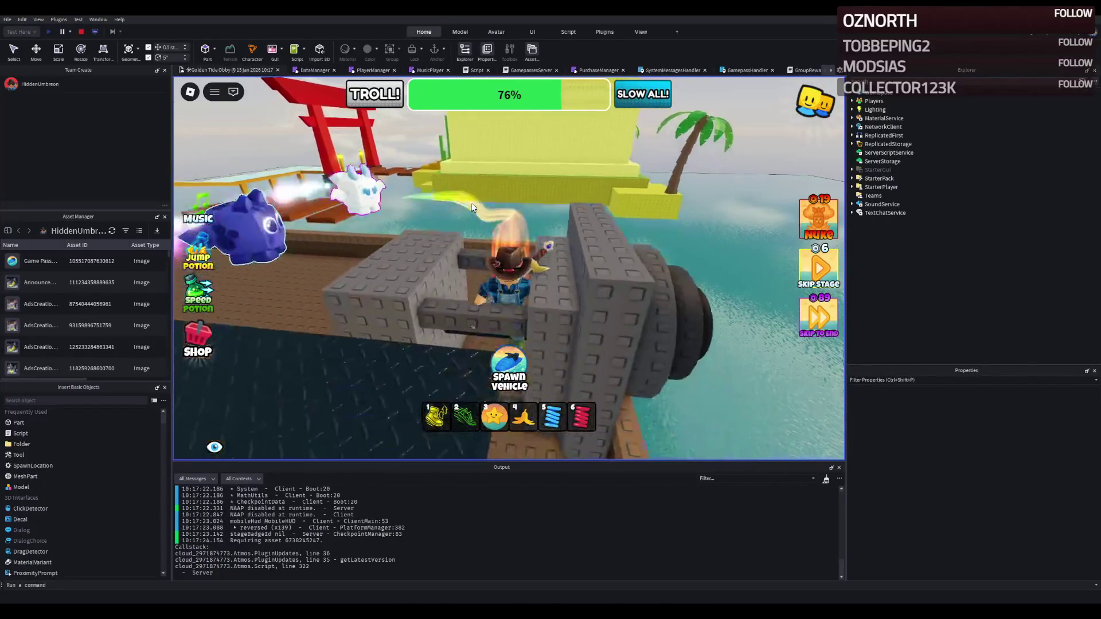
key("d")
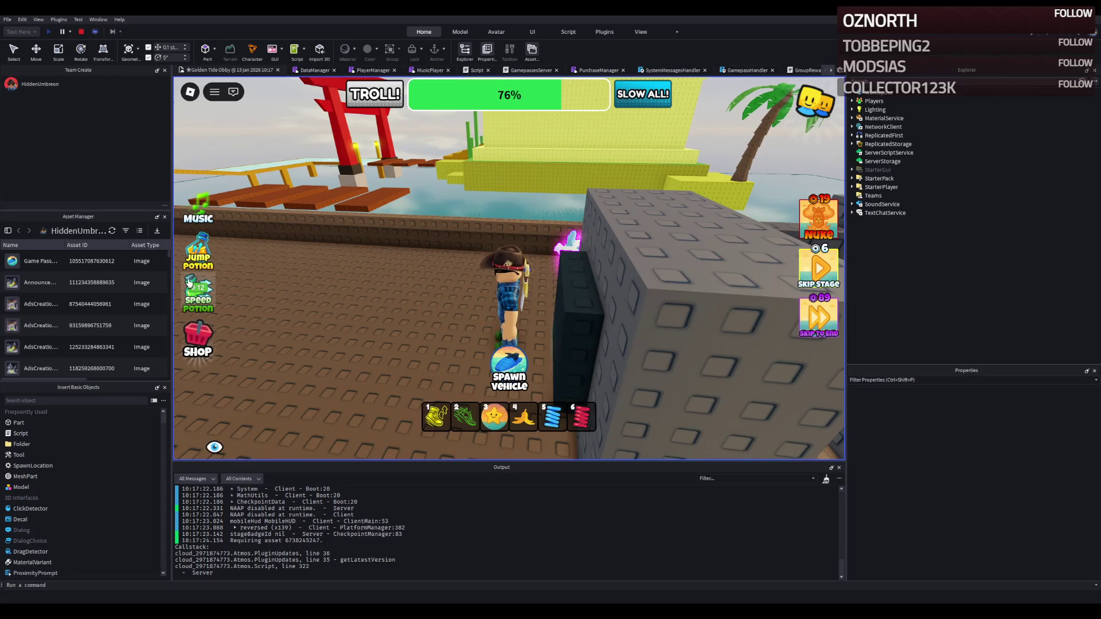
Run around the deck and climb onto the grey cannon, turning the camera around it
key("a")
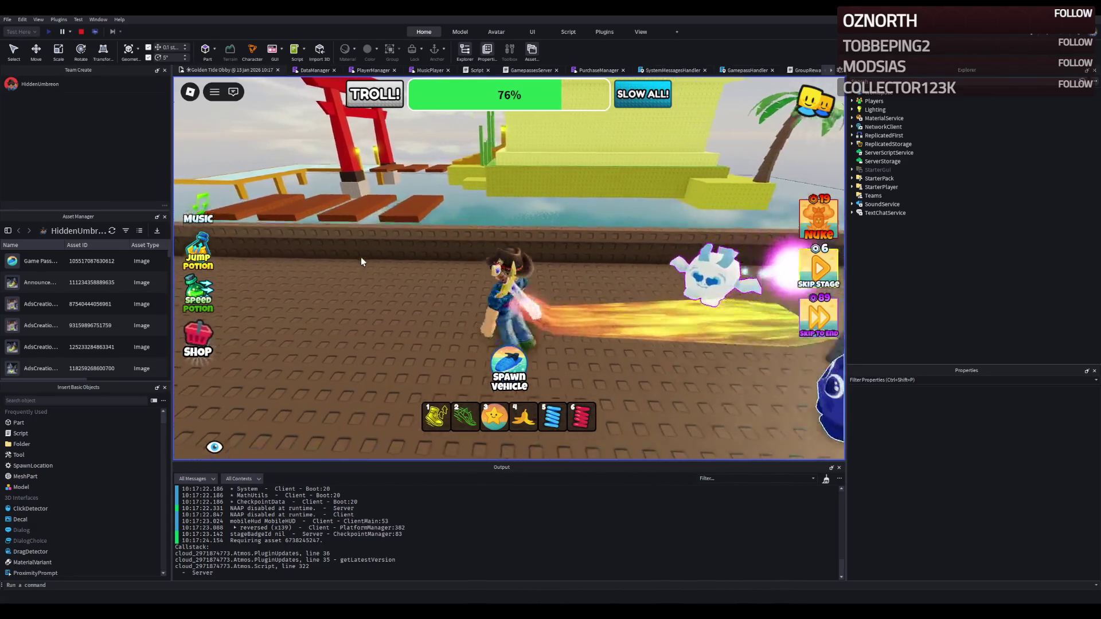
key("w")
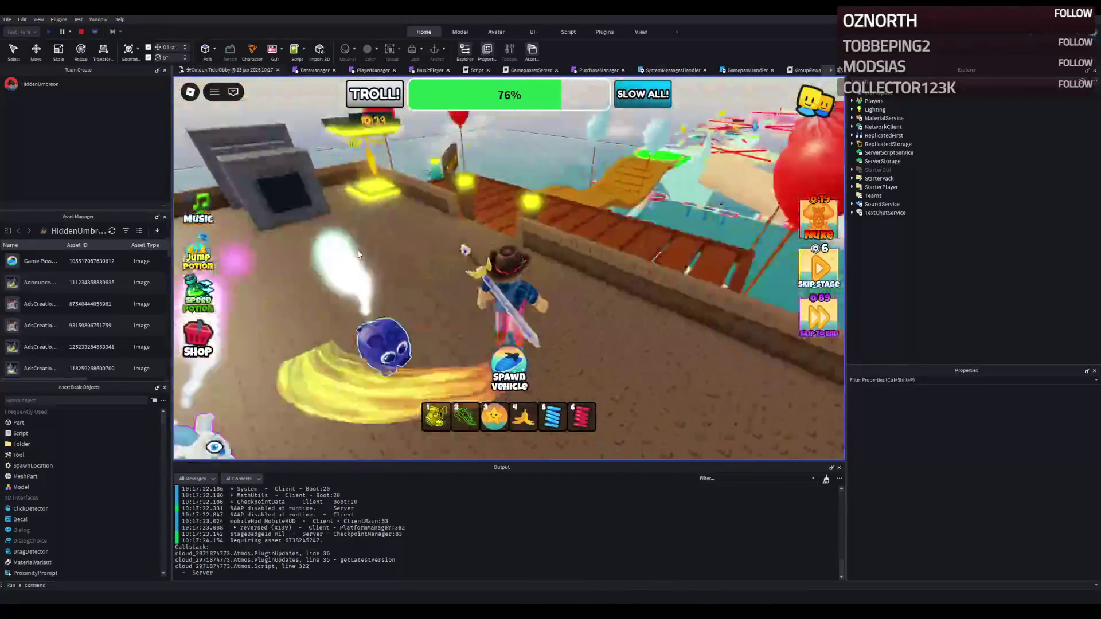
key("w")
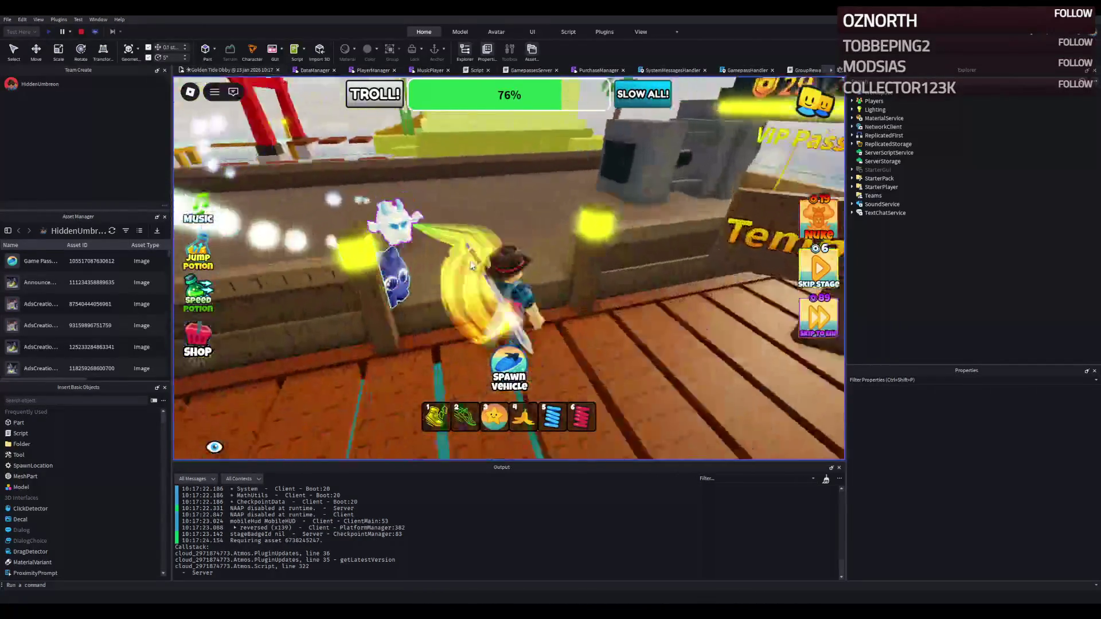
key("w")
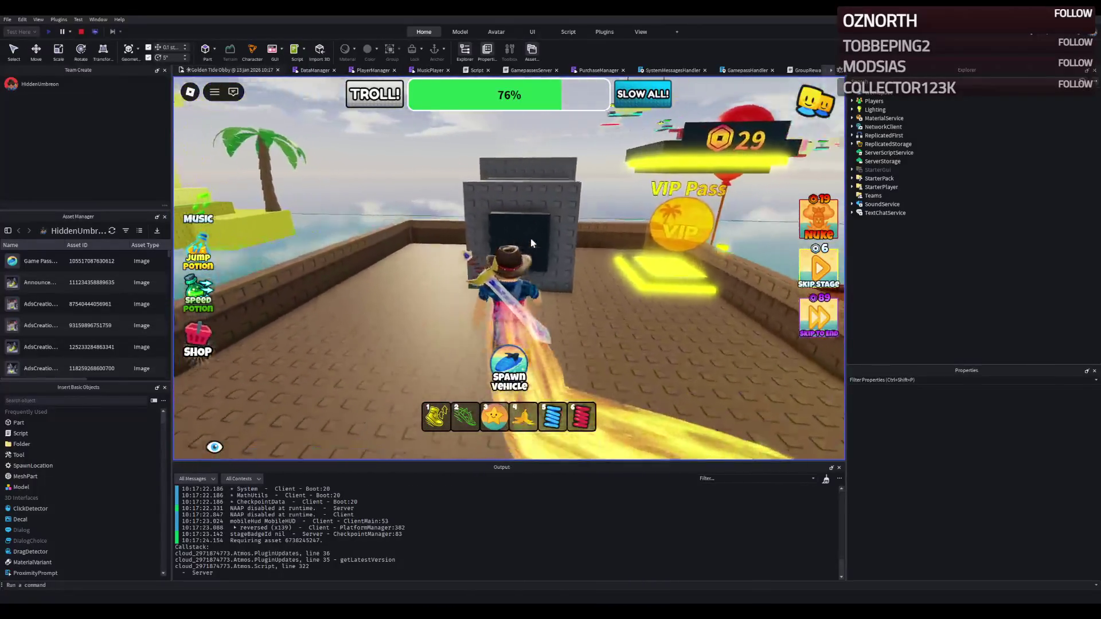
key("w")
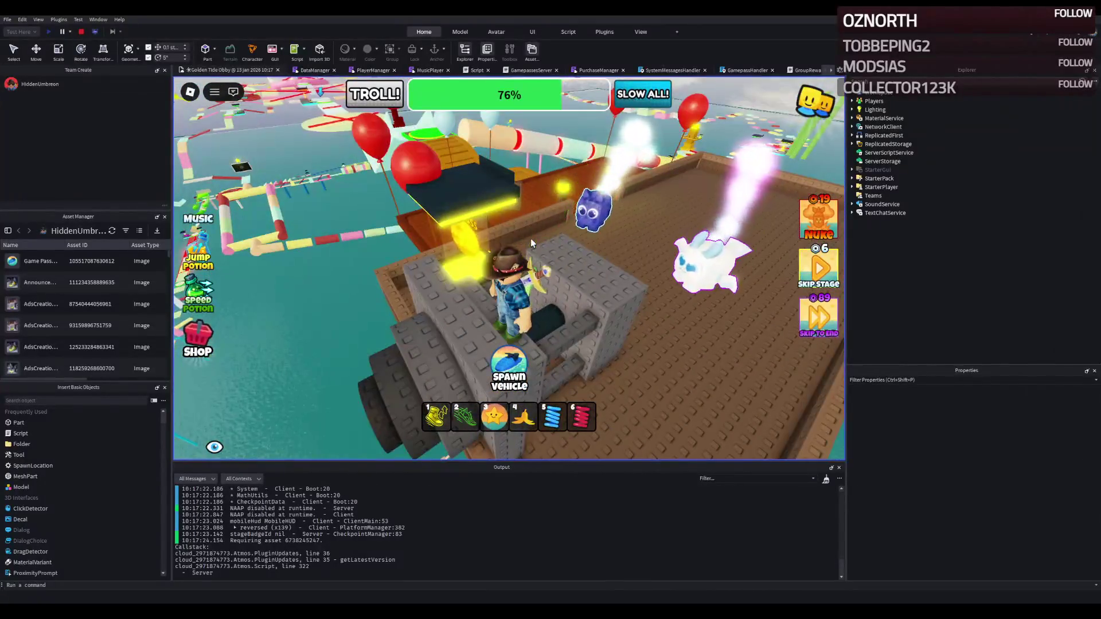
key("Right")
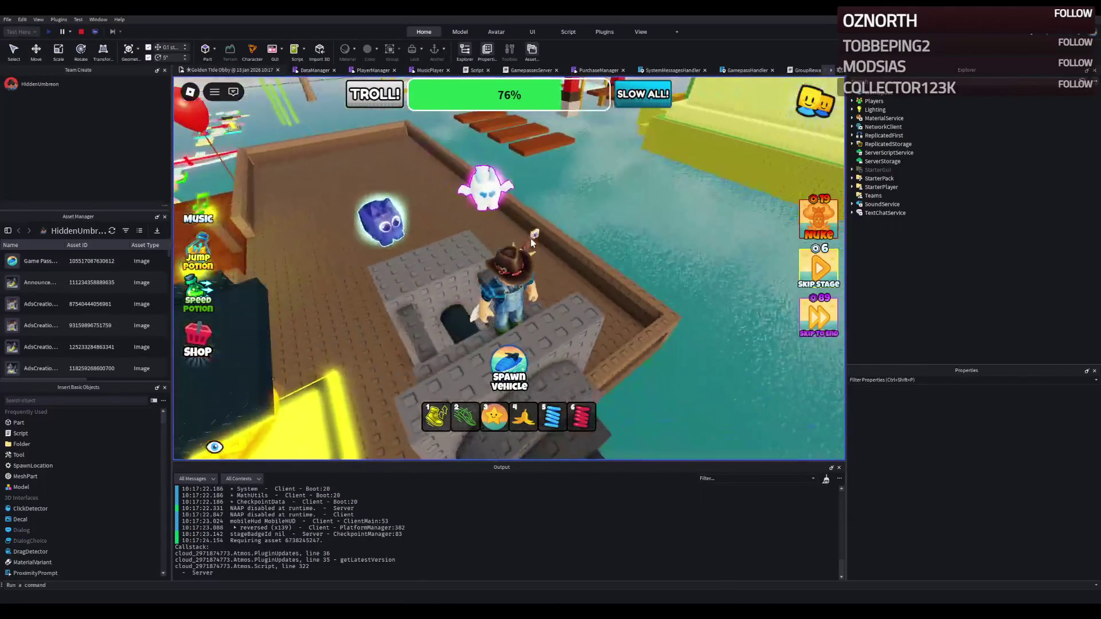
key("Right")
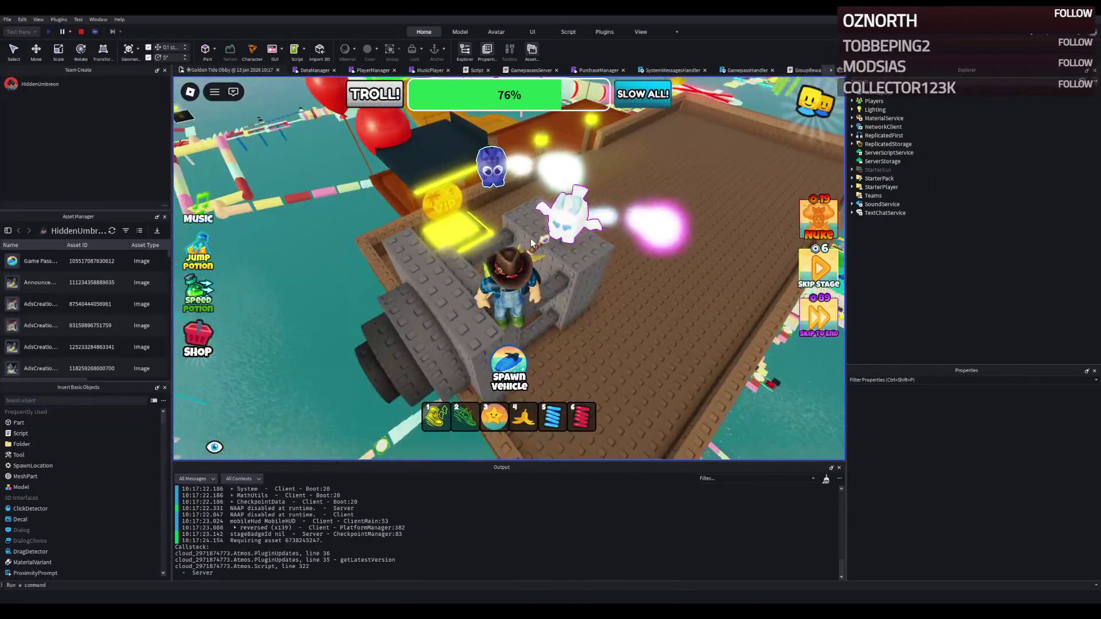
key("Right")
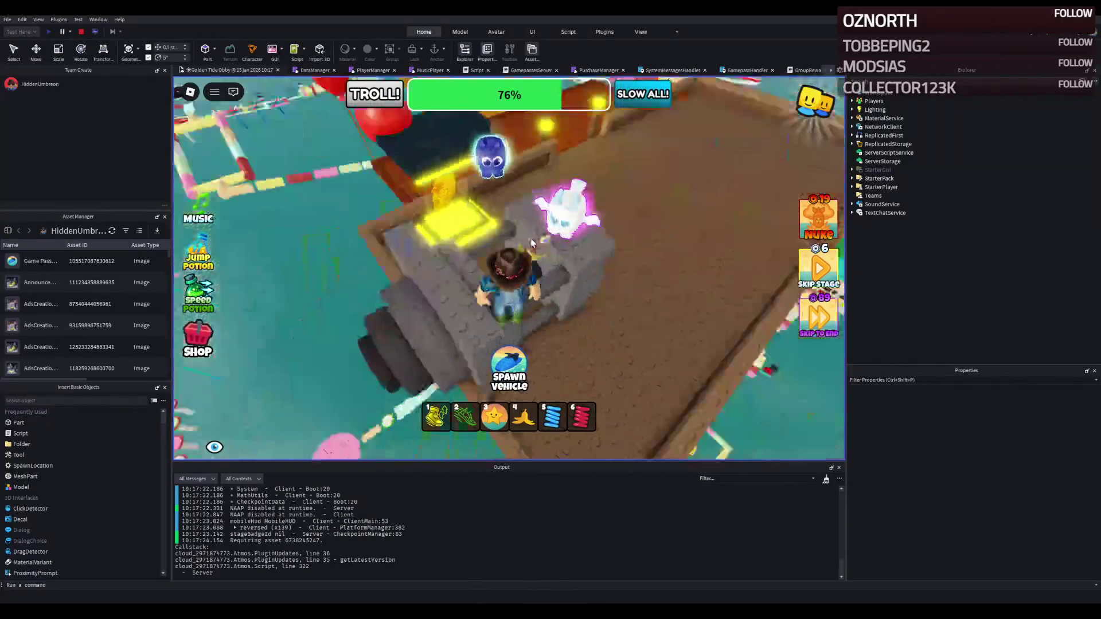
Jump off and back onto the cannon, run toward the torii gate, then stop the playtest
key("w")
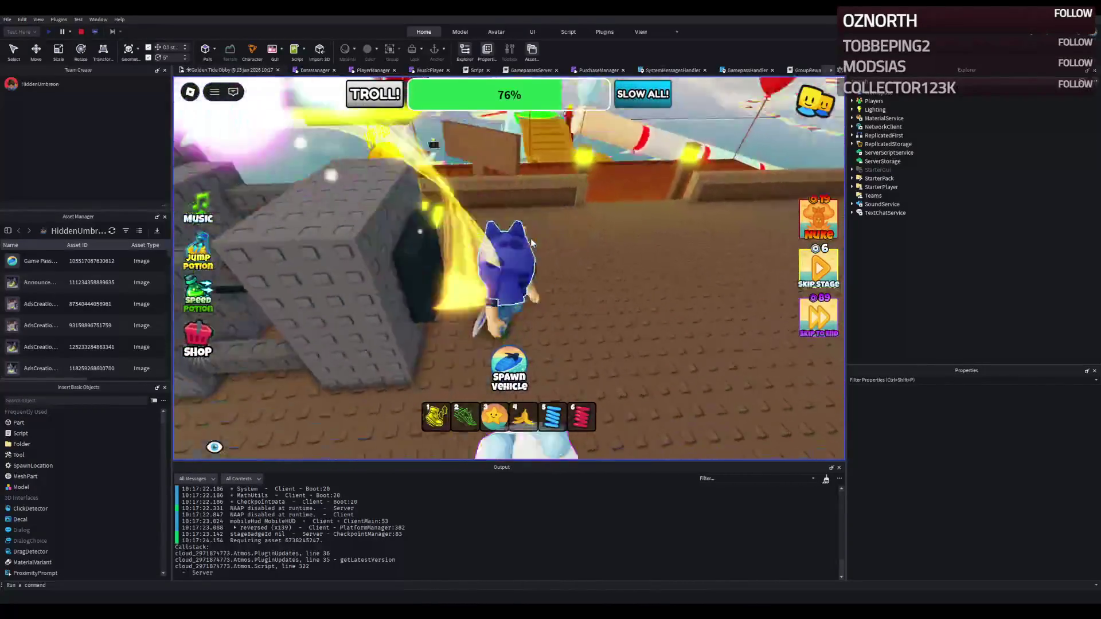
key("a")
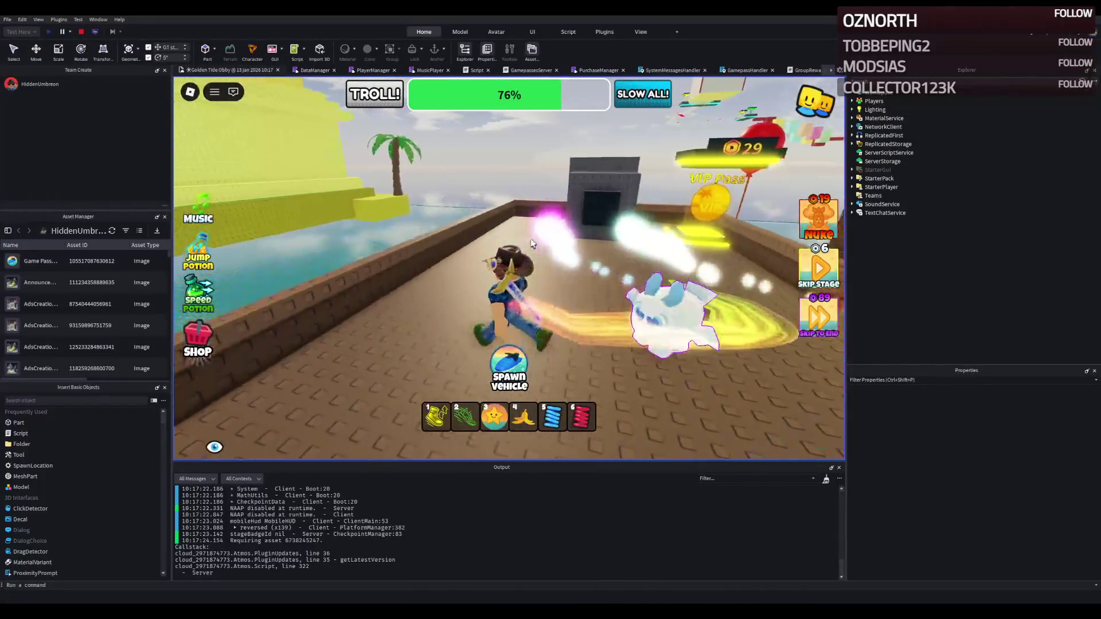
key("w")
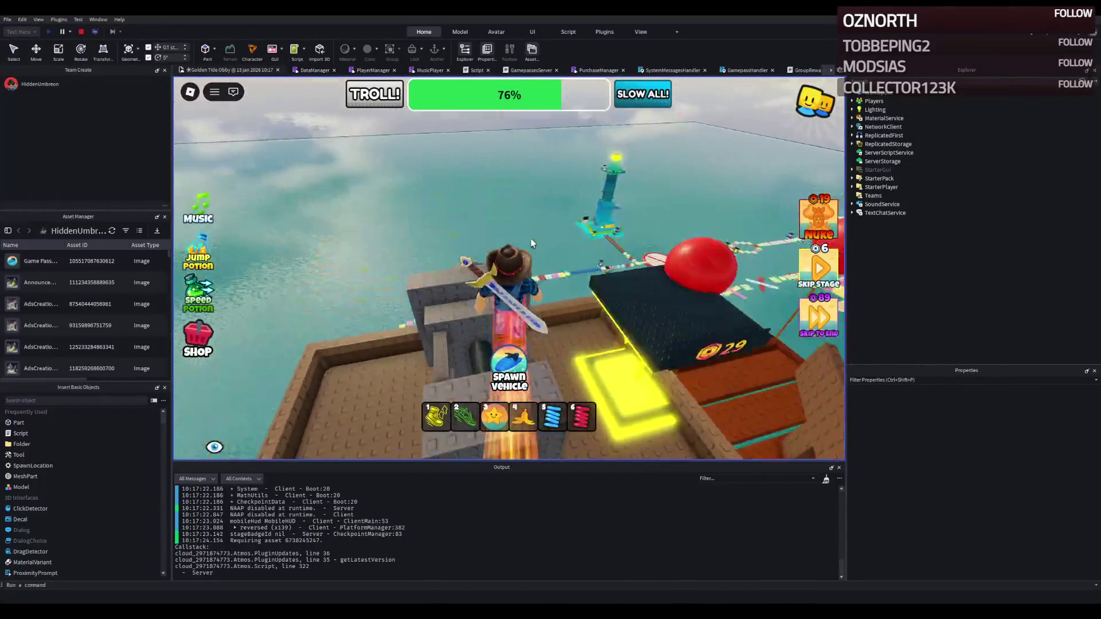
key("w")
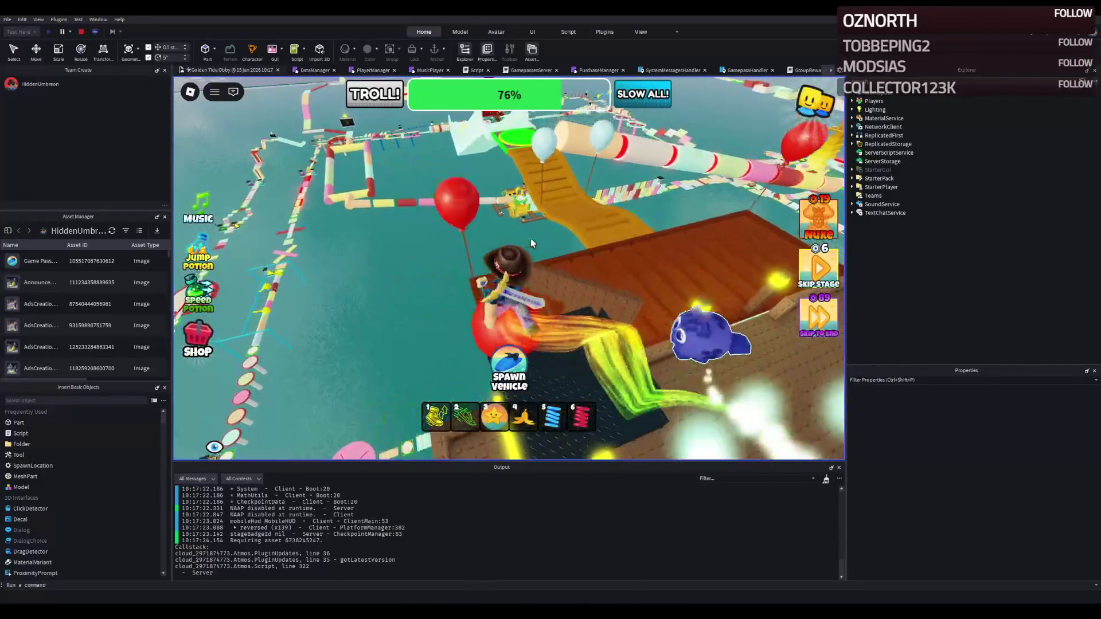
key("w")
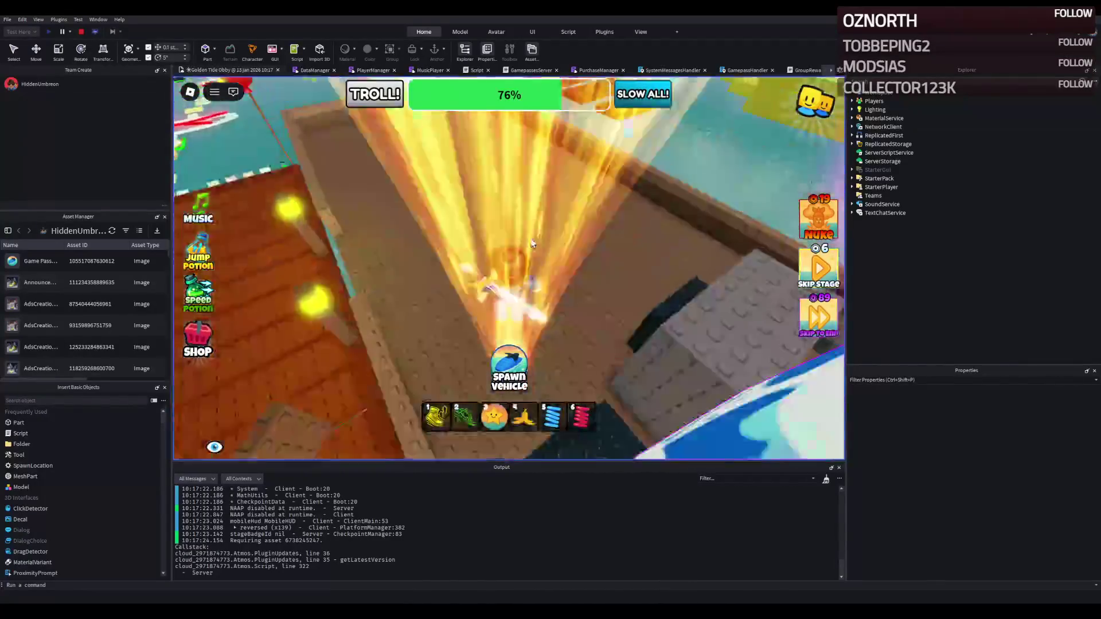
key("w")
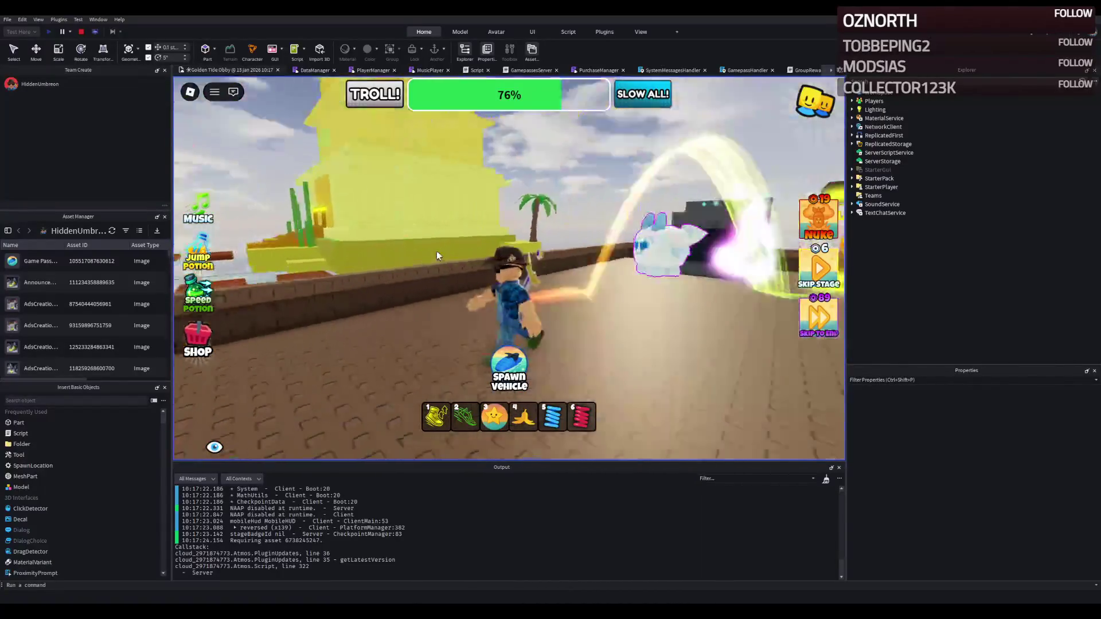
key("w")
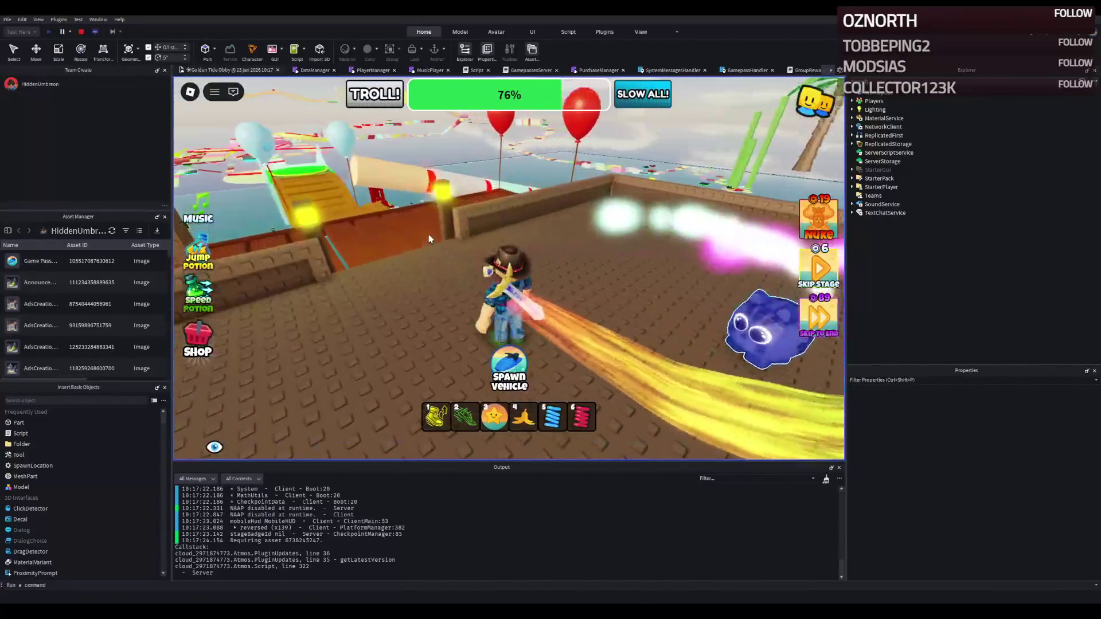
key("s")
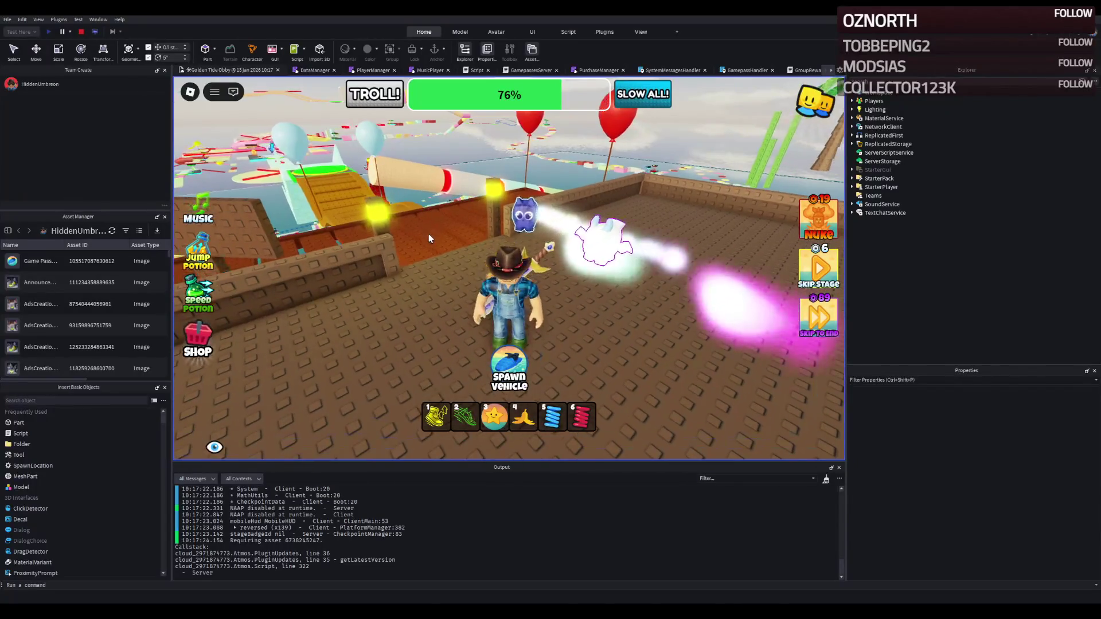
key("w")
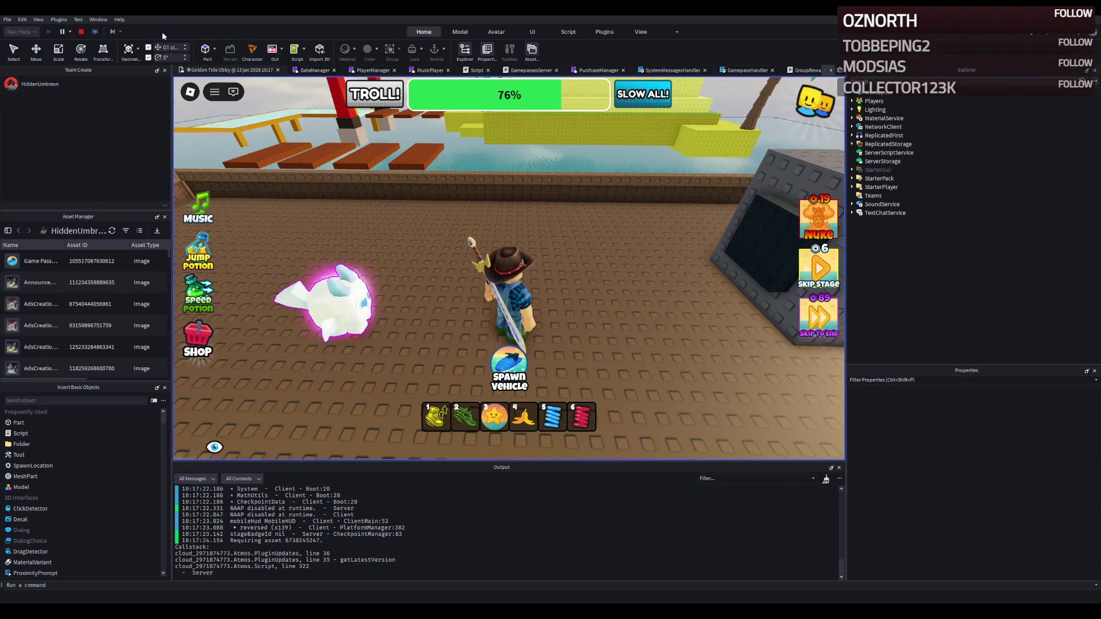
left_click(83, 32)
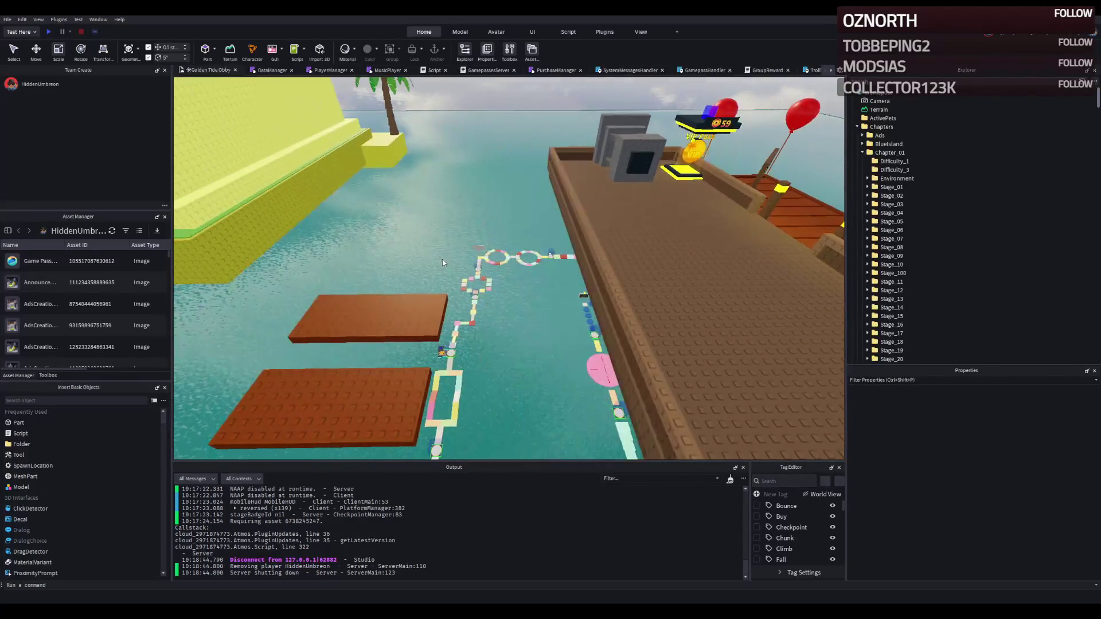
left_click(643, 243)
Move the Ship along the X axis until it sits flush against the wooden dock
key("f")
mouse_move(519, 260)
left_mouse_down()
mouse_move(496, 259)
mouse_move(524, 262)
left_mouse_up()
key("w")
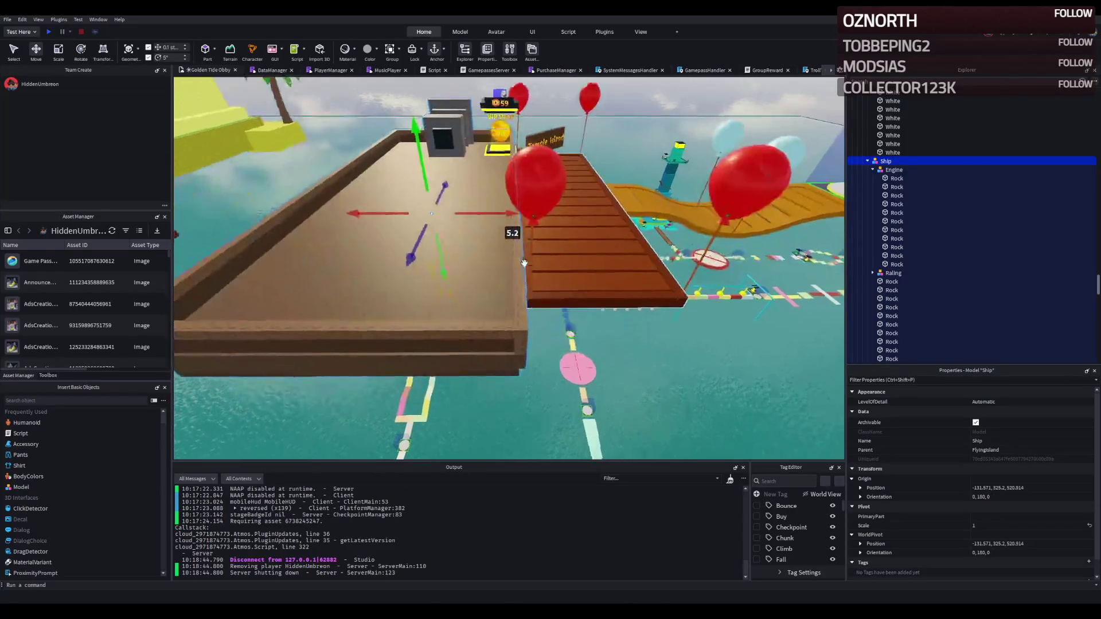
key("w")
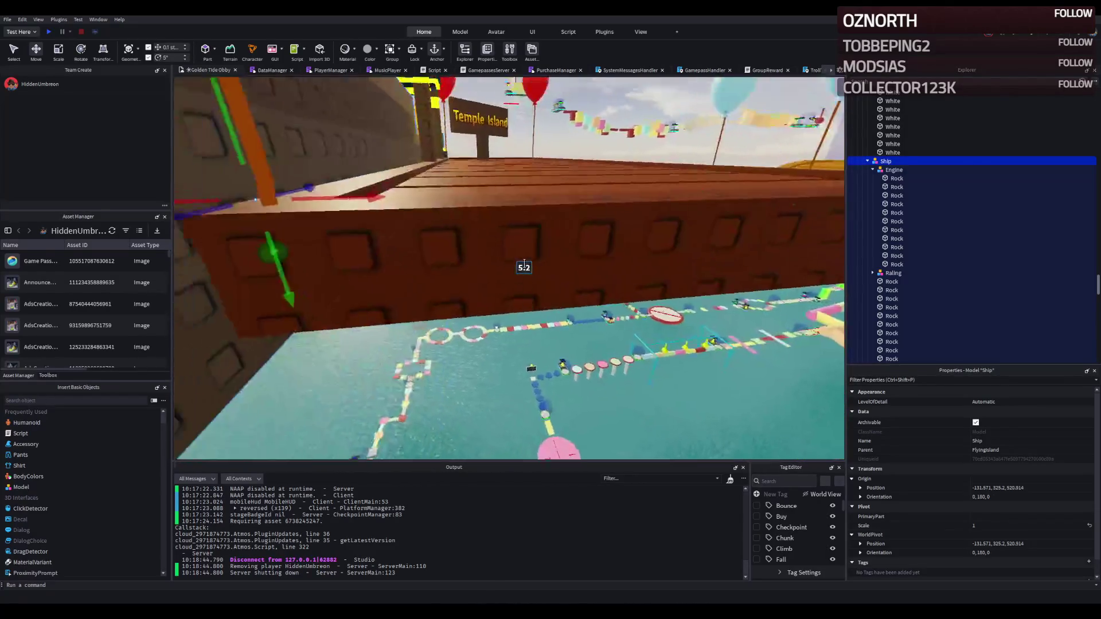
key("d")
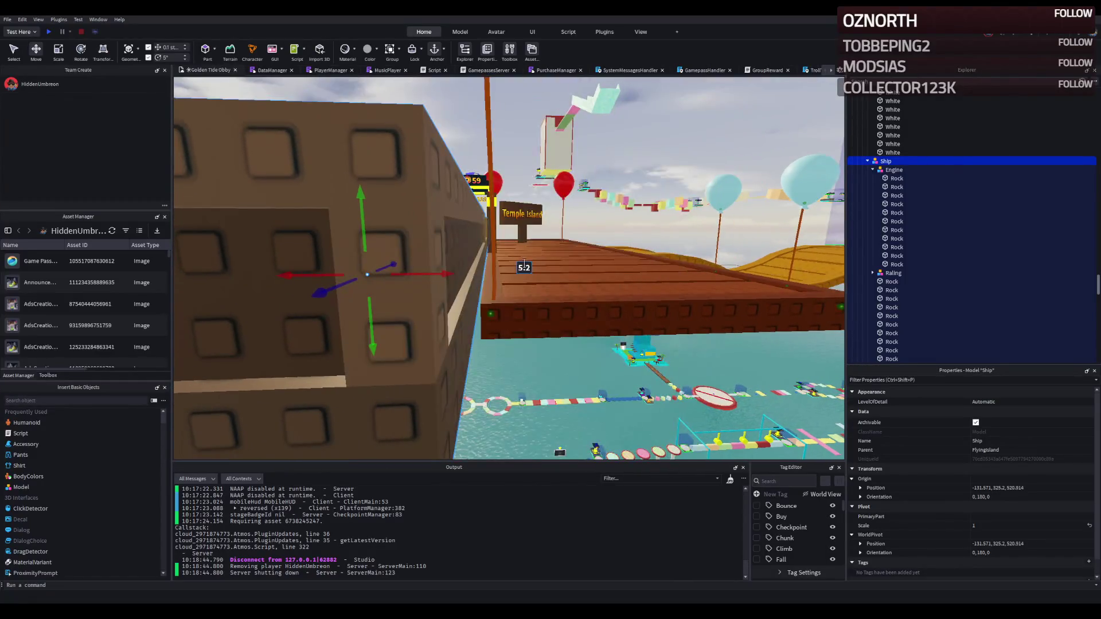
mouse_move(452, 267)
left_mouse_down()
mouse_move(455, 292)
mouse_move(437, 301)
left_mouse_up()
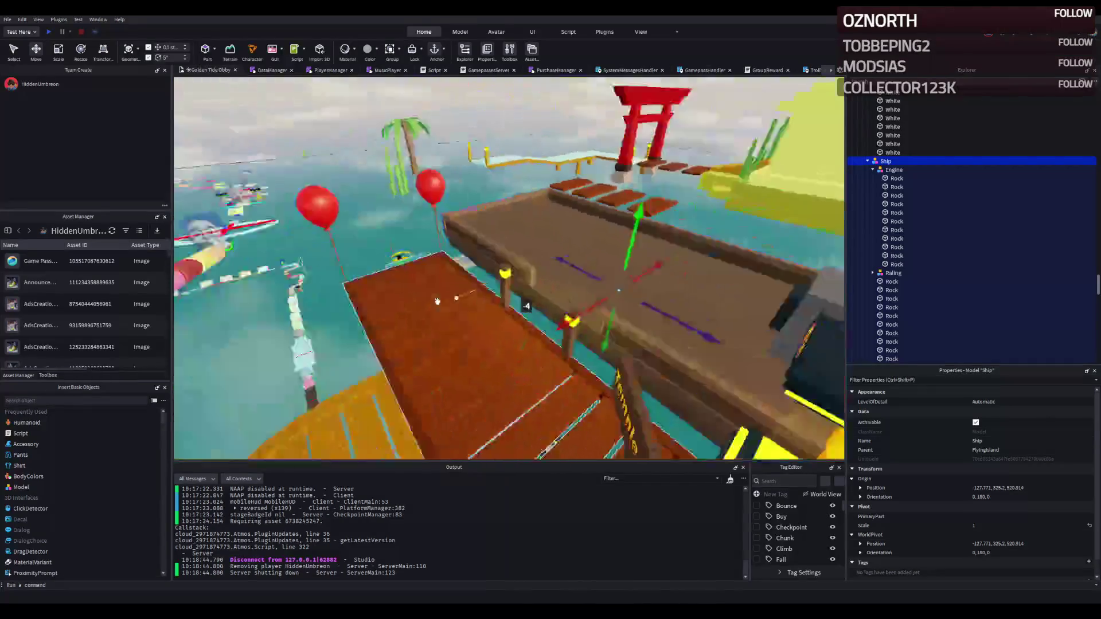
Circle the ship to check its placement and move the Temple Island sign onto the deck
key("a")
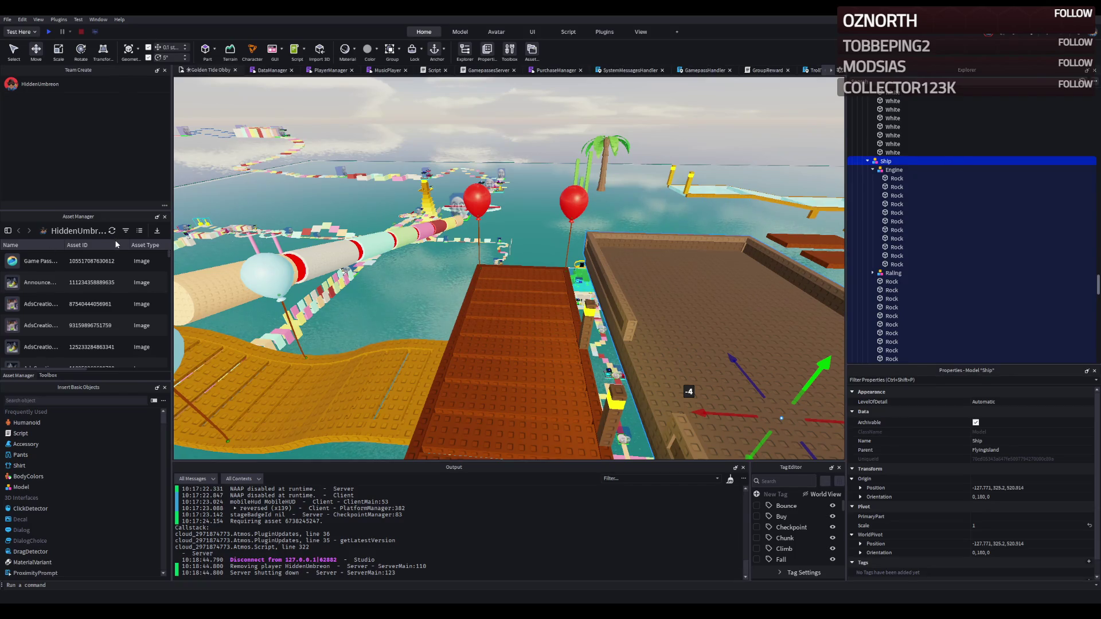
key("w")
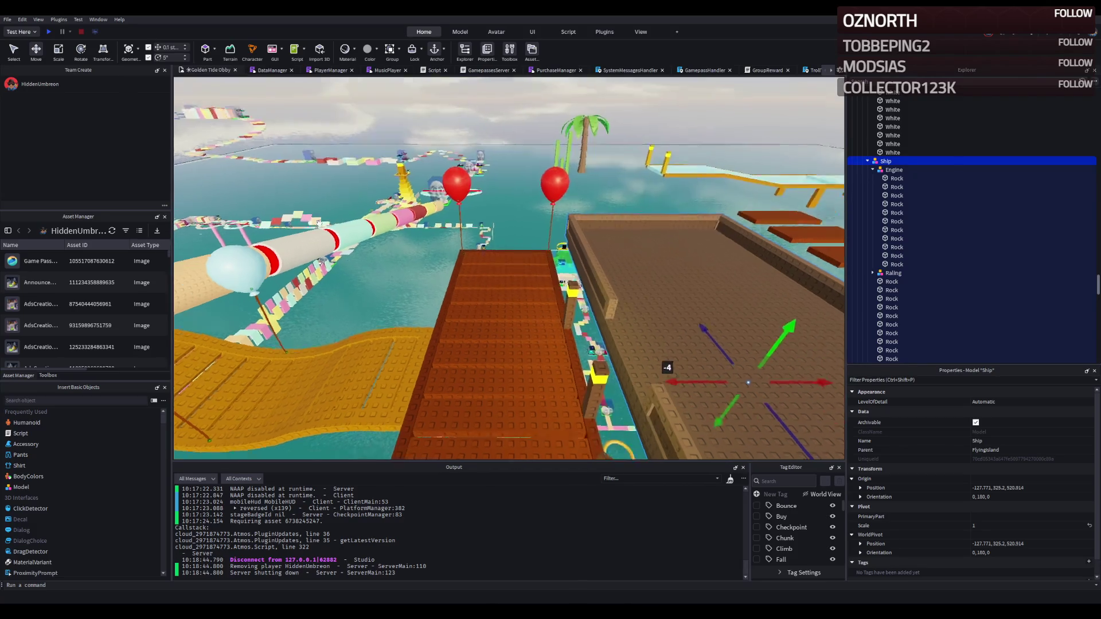
key("a")
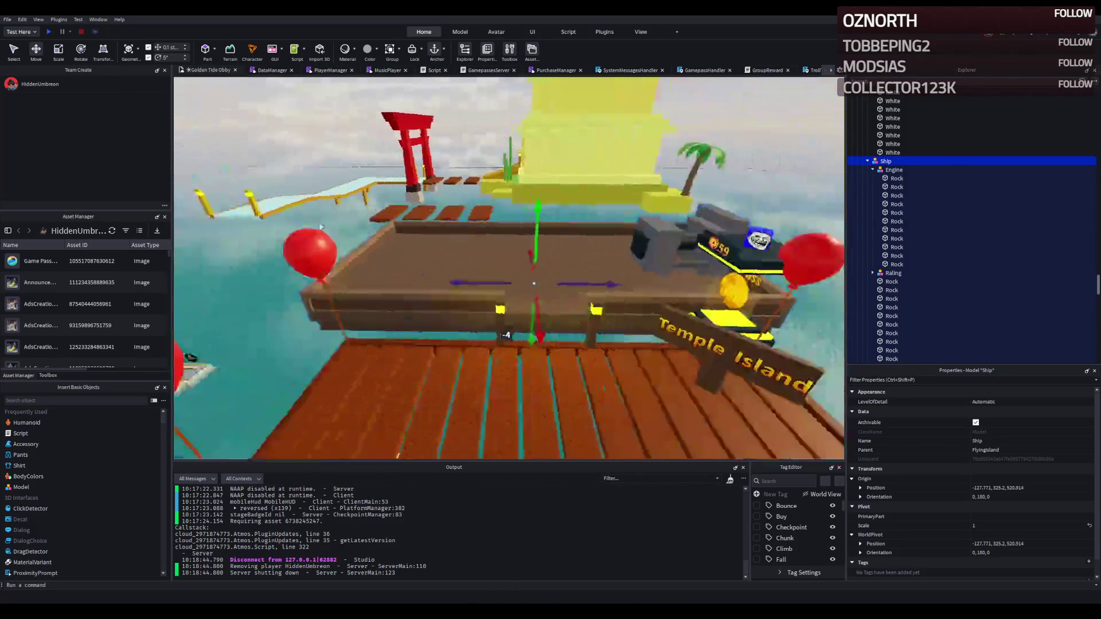
key("w")
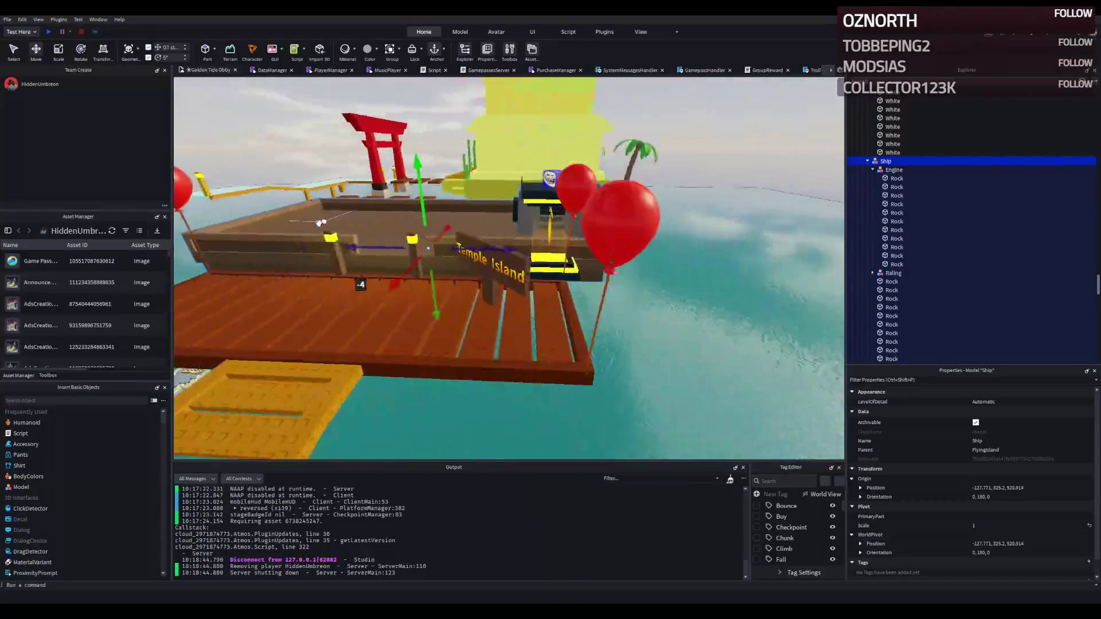
key("s")
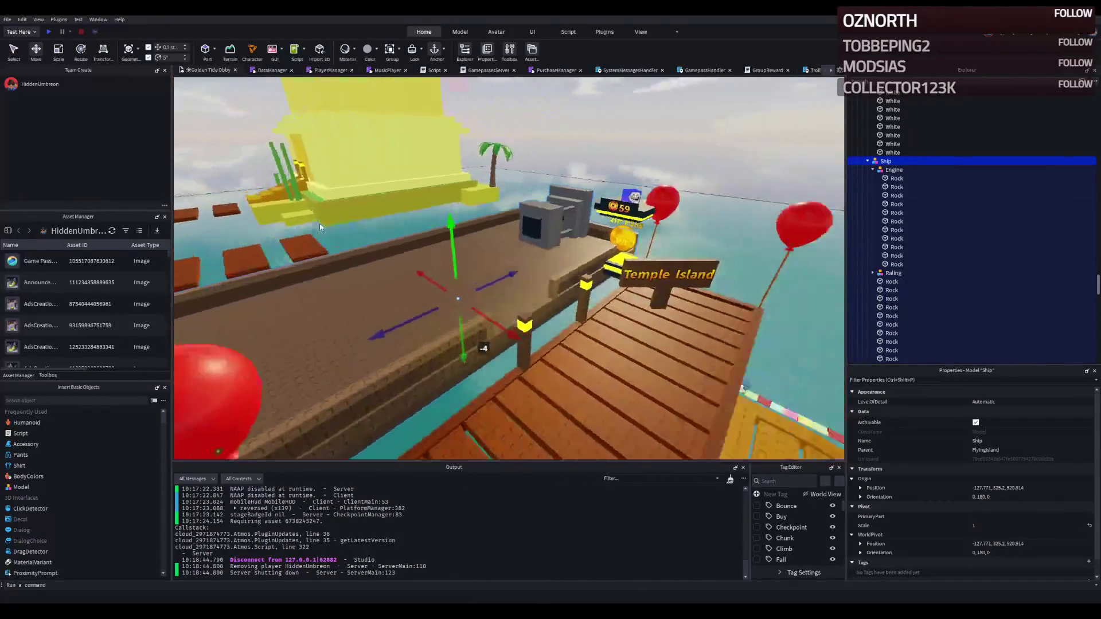
key("w")
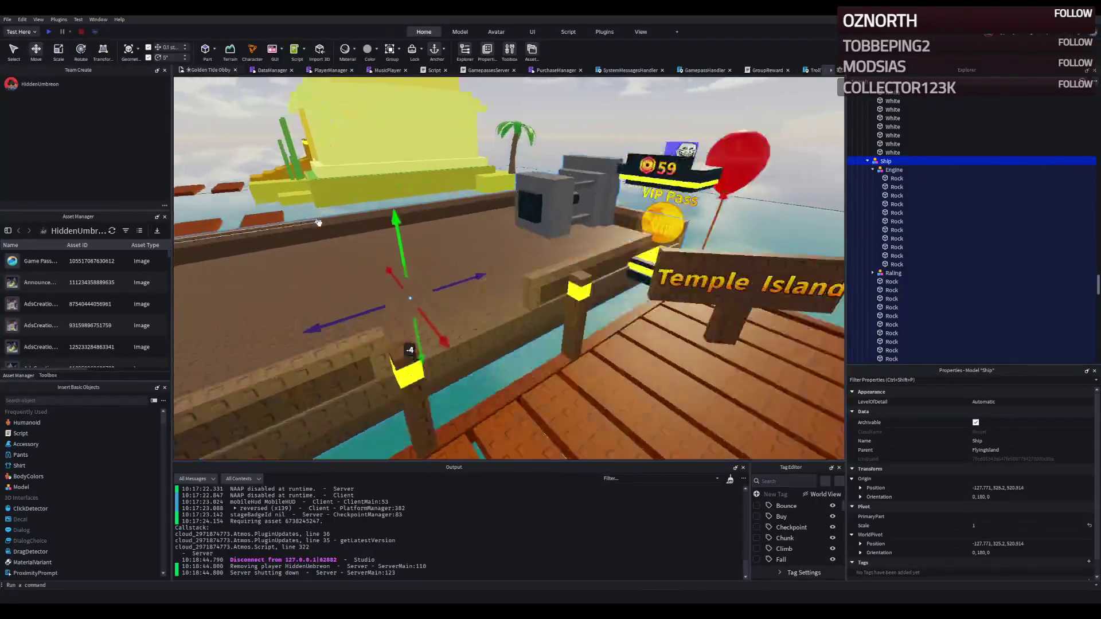
key("d")
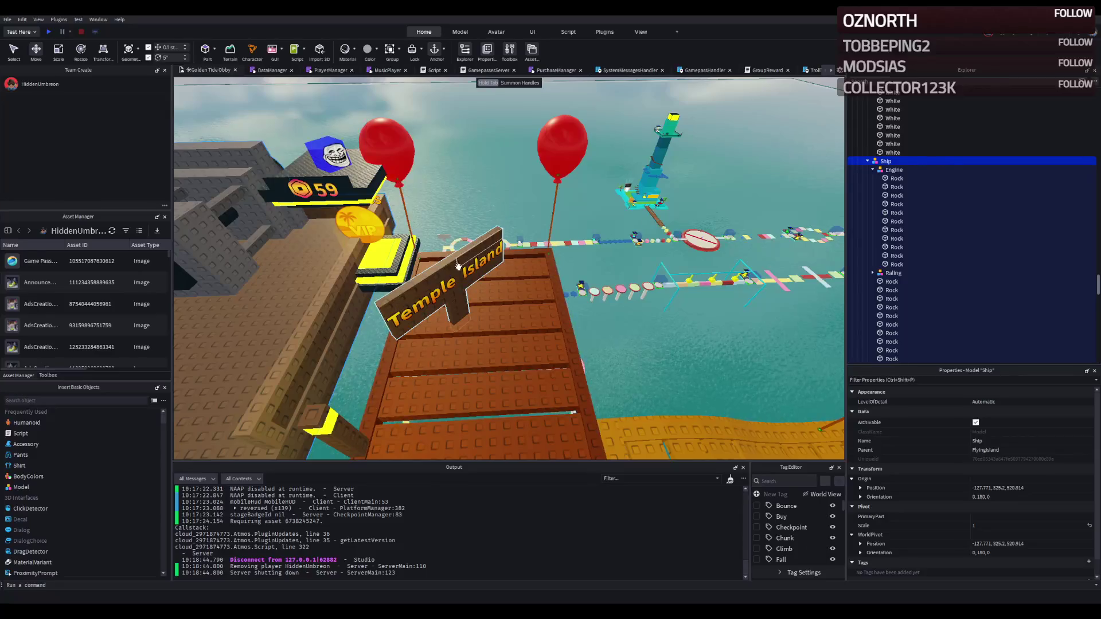
left_click_drag(458, 266, 532, 279)
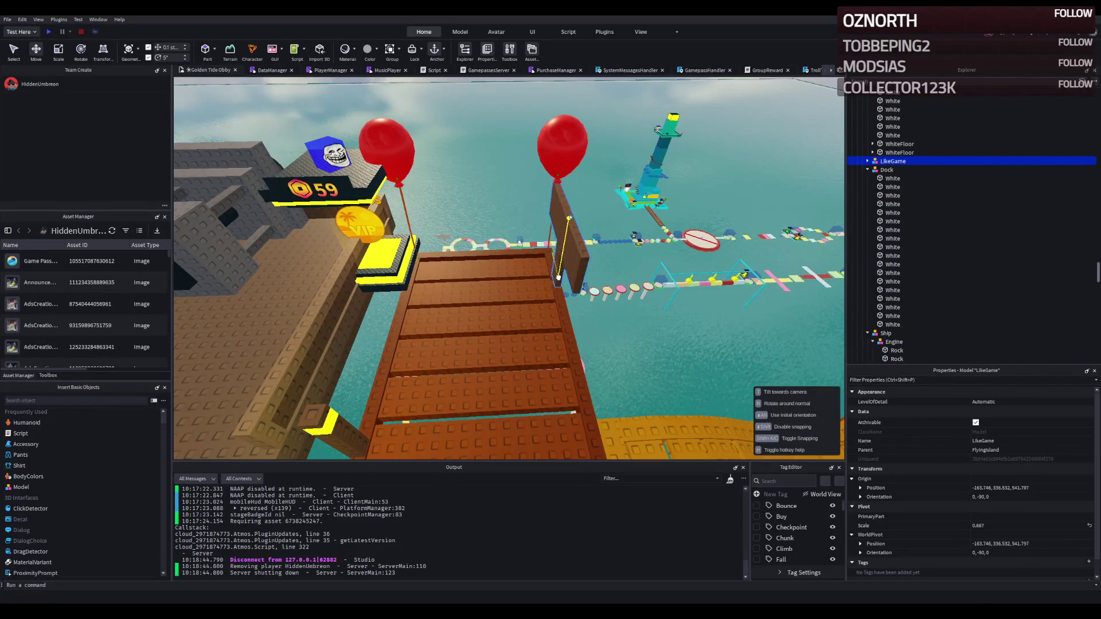
Place PodiumVIP on the dock beside the ship and nudge it -0.5 along the blue axis
left_click_drag(401, 279, 536, 295)
key("f")
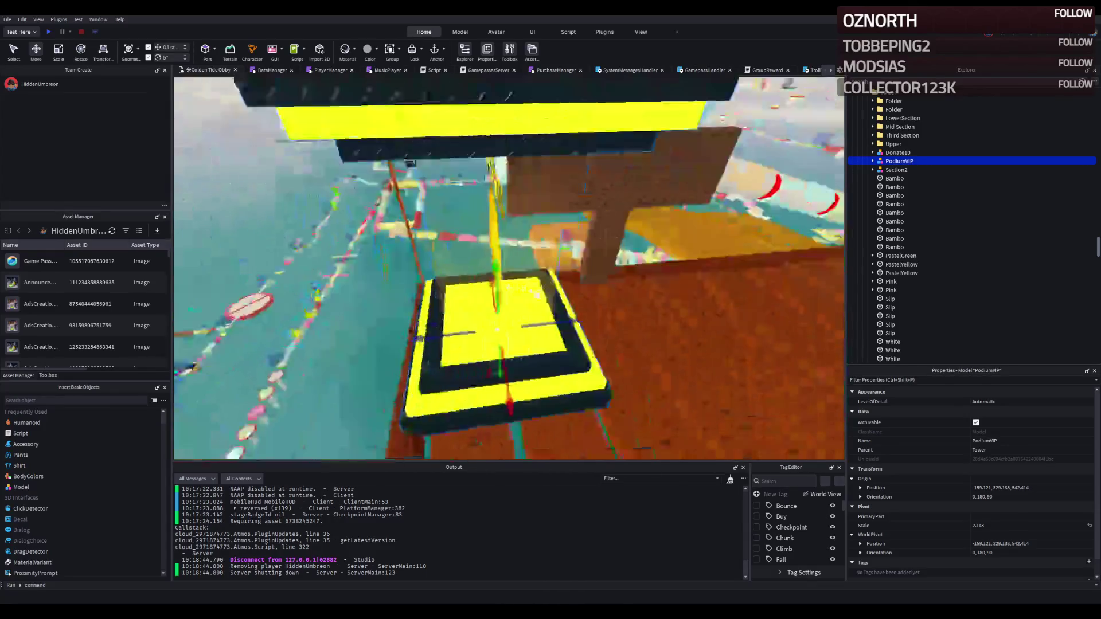
left_click_drag(405, 274, 412, 266)
scroll(413, 266, "down", 5)
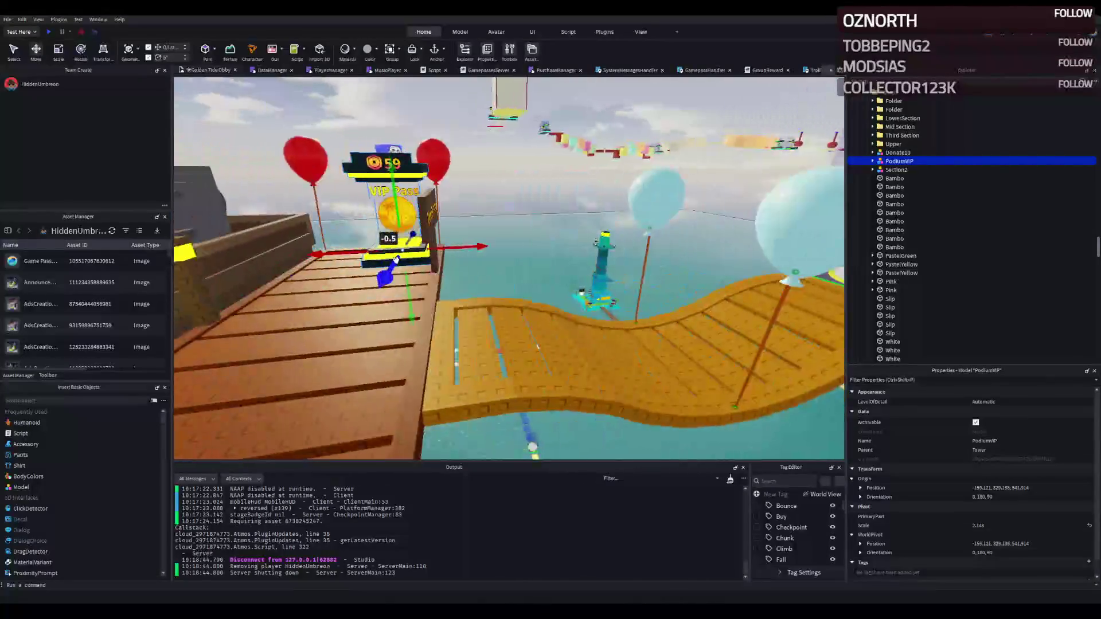
scroll(396, 264, "down", 5)
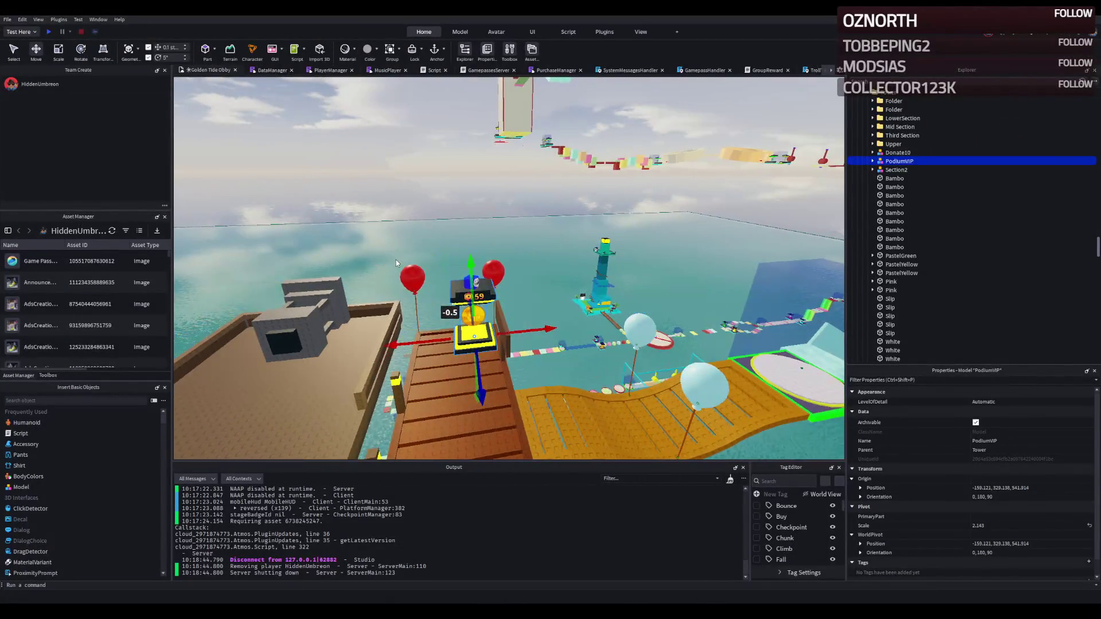
scroll(370, 248, "up", 5)
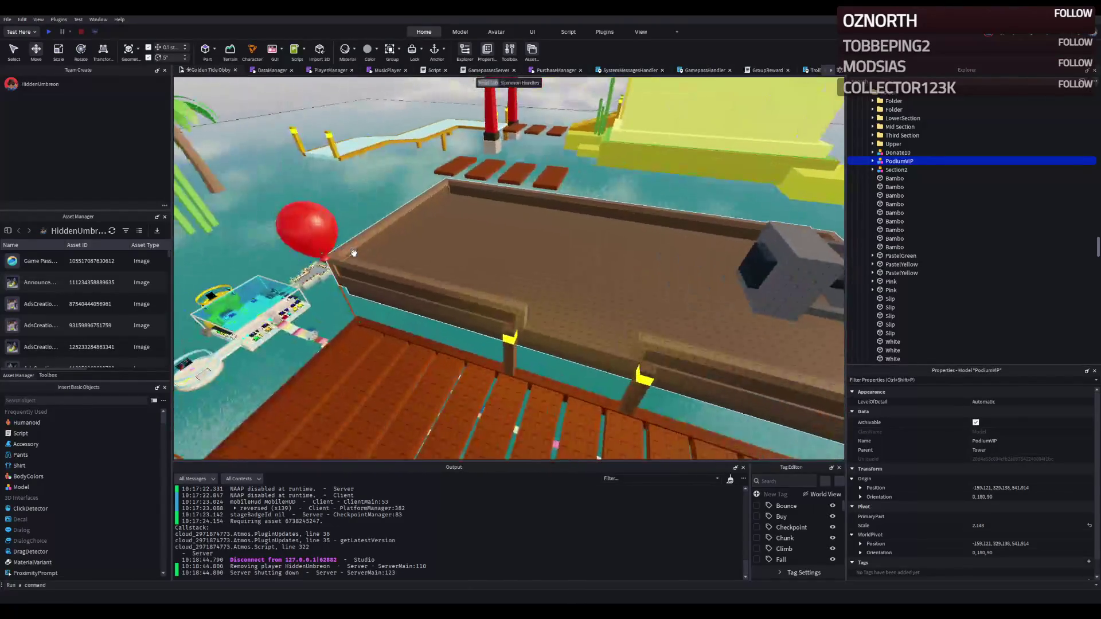
scroll(355, 255, "up", 5)
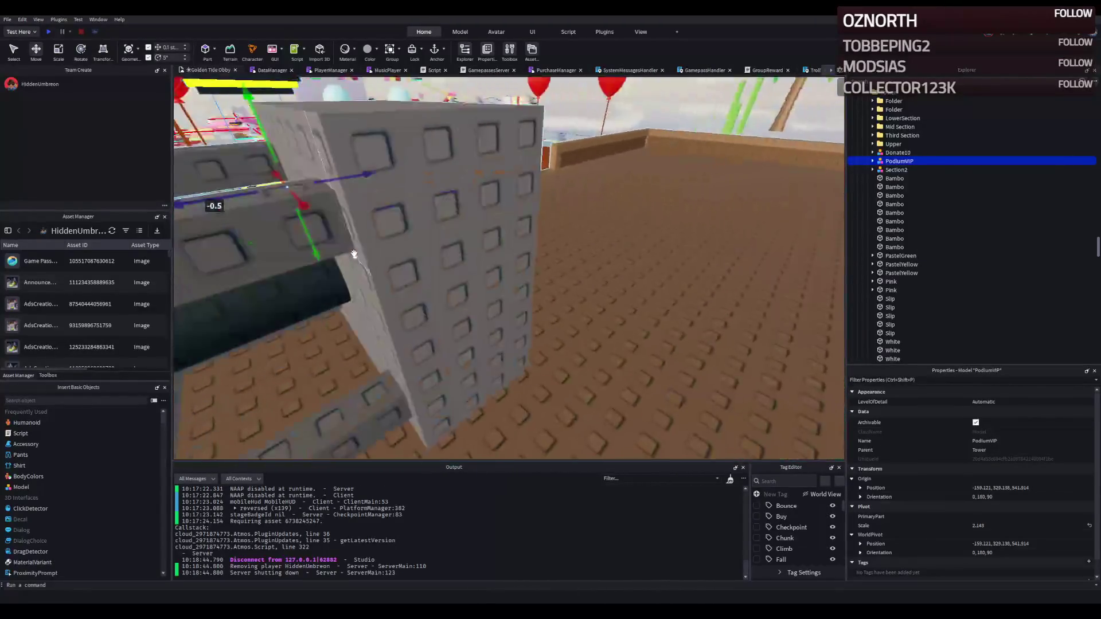
Orbit the view around the deck to inspect the ship, podium and Burnt Sienna planks
scroll(356, 253, "down", 5)
scroll(355, 252, "up", 5)
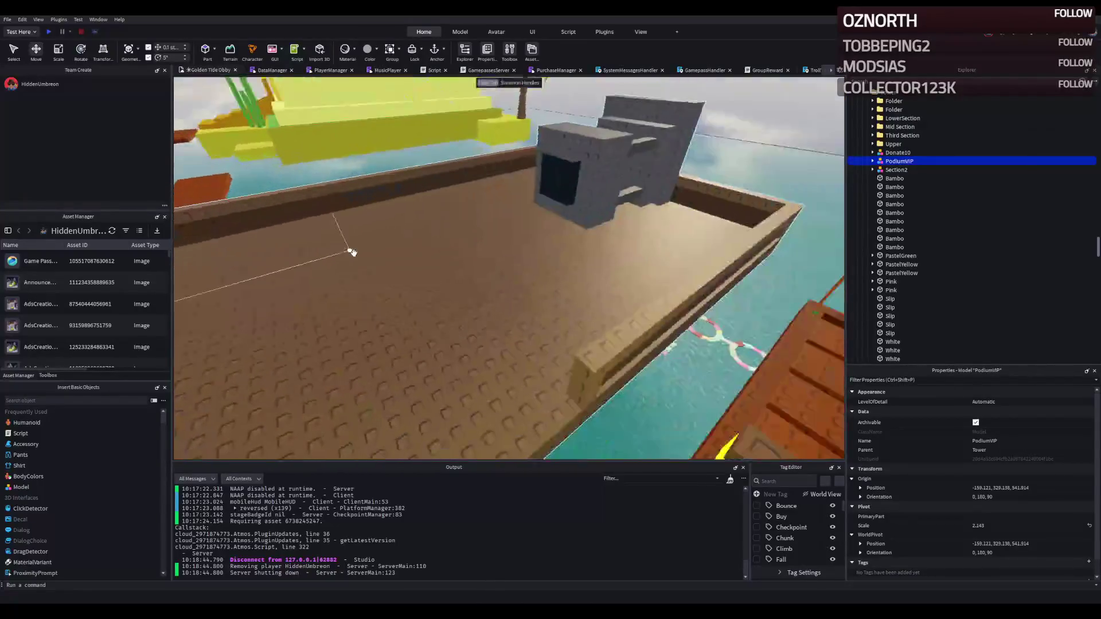
scroll(355, 253, "down", 5)
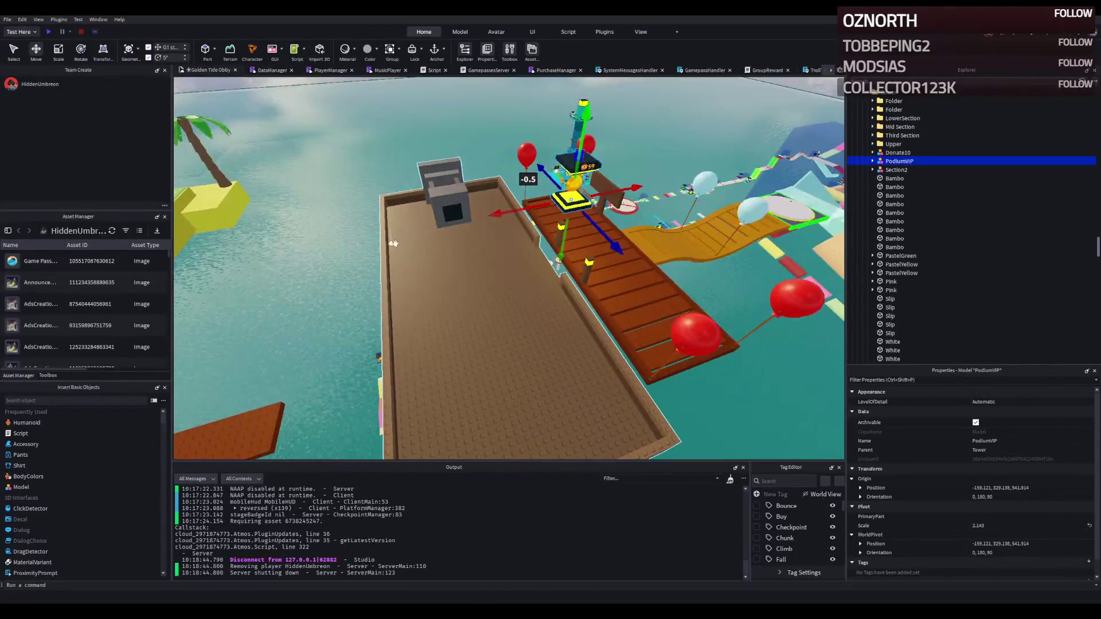
key("Left")
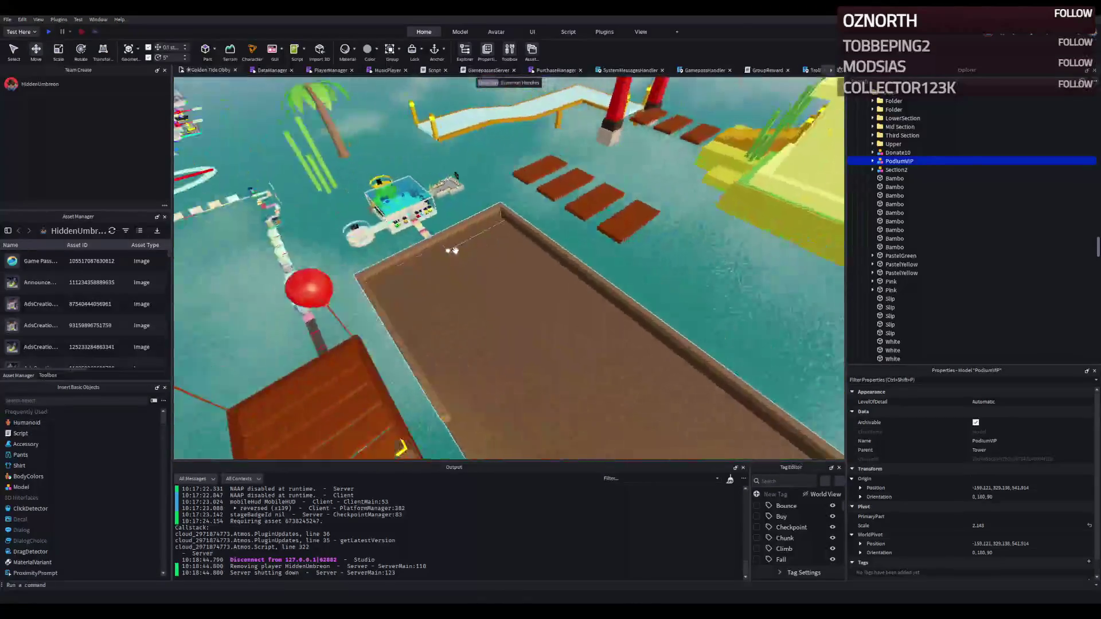
key("Left")
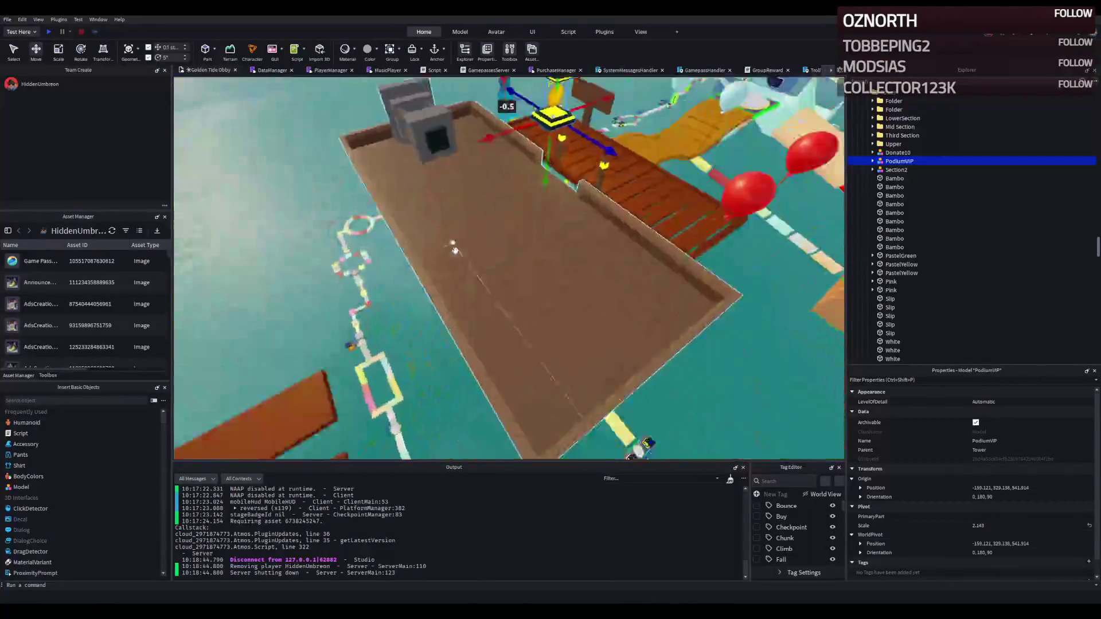
key("Left")
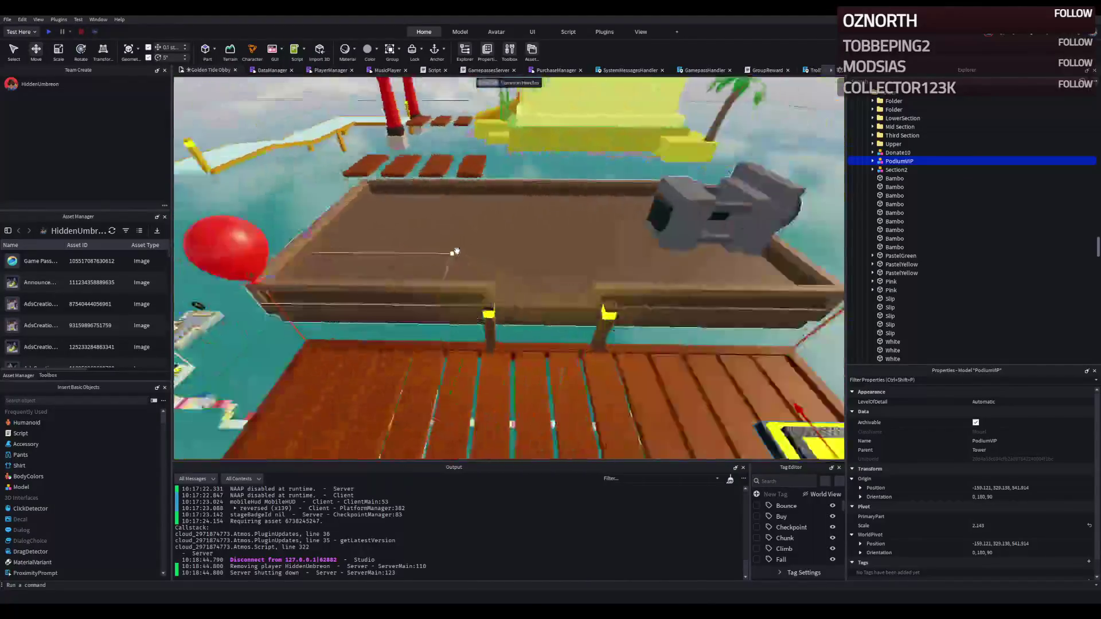
key("Left")
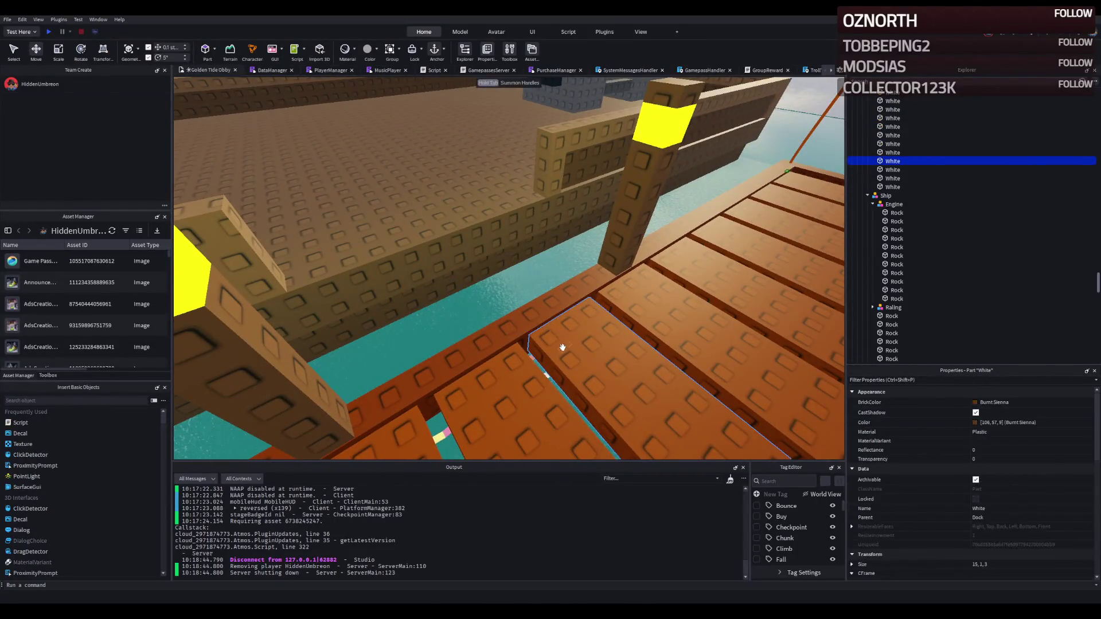
Select the White floor plank beside the ship, try moving it, then delete it
left_click(564, 346)
left_click_drag(448, 282, 349, 187)
left_click_drag(348, 149, 347, 150)
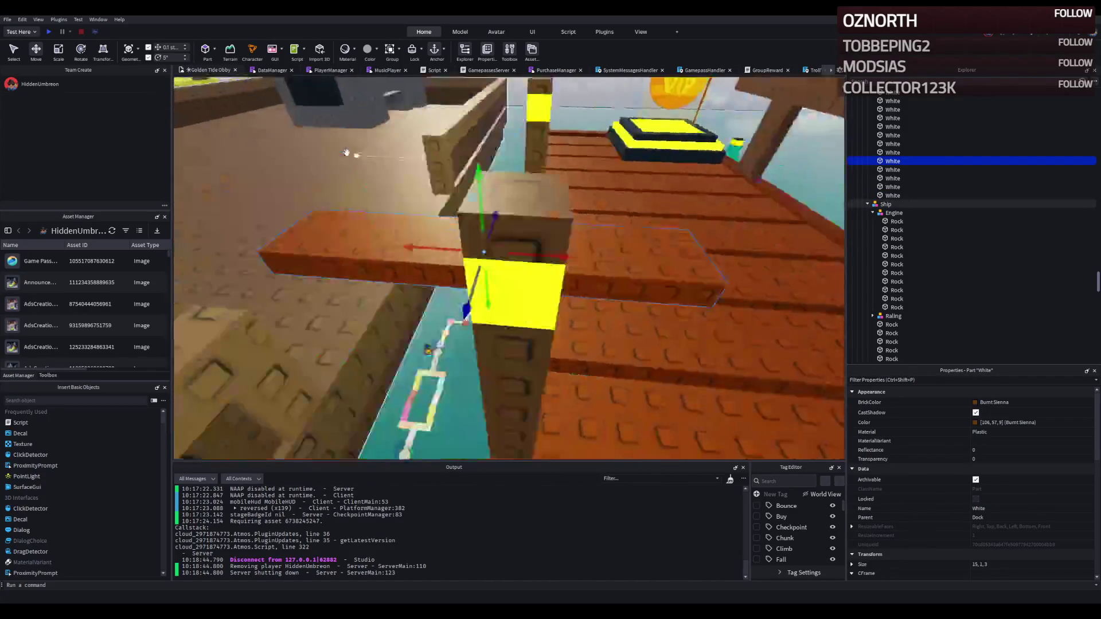
key("w")
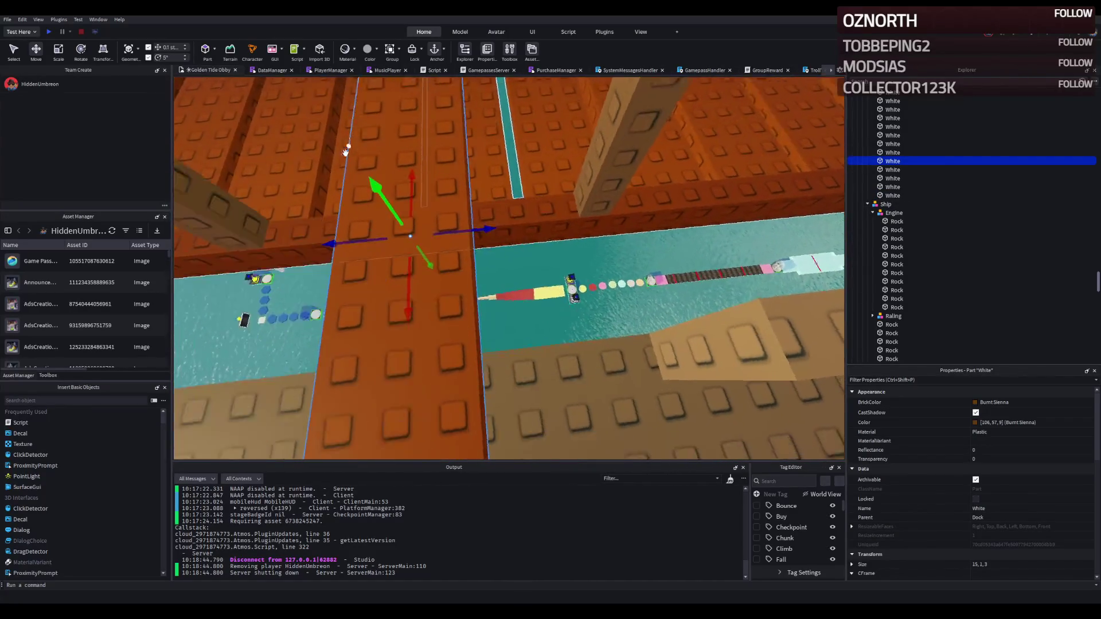
key("w")
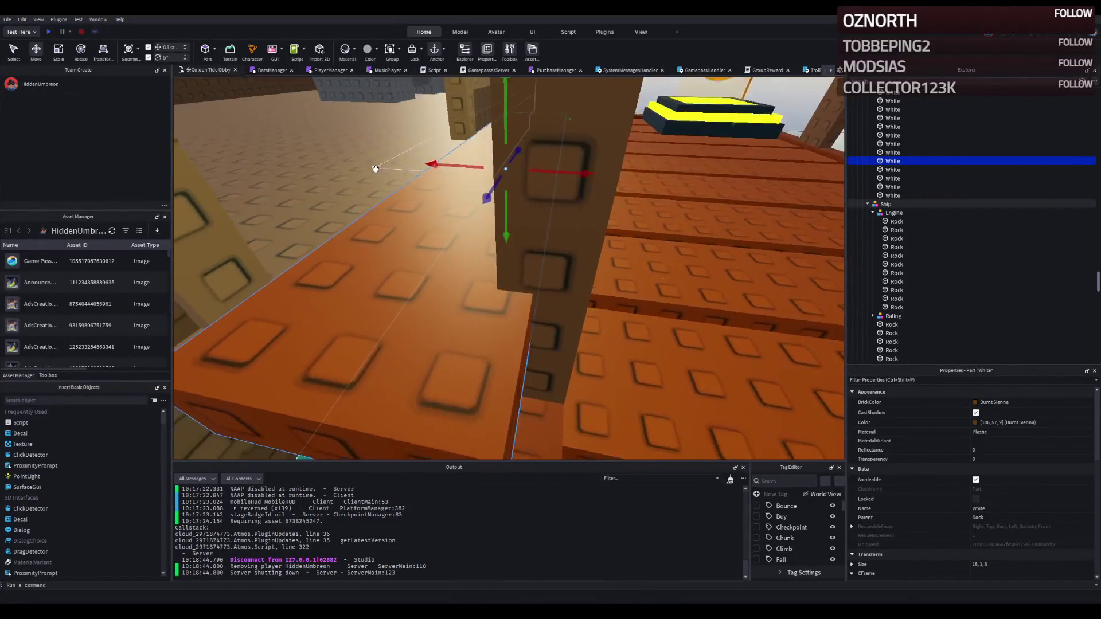
key("Delete")
Fly the view toward the golden bridge and start a new playtest
key("w")
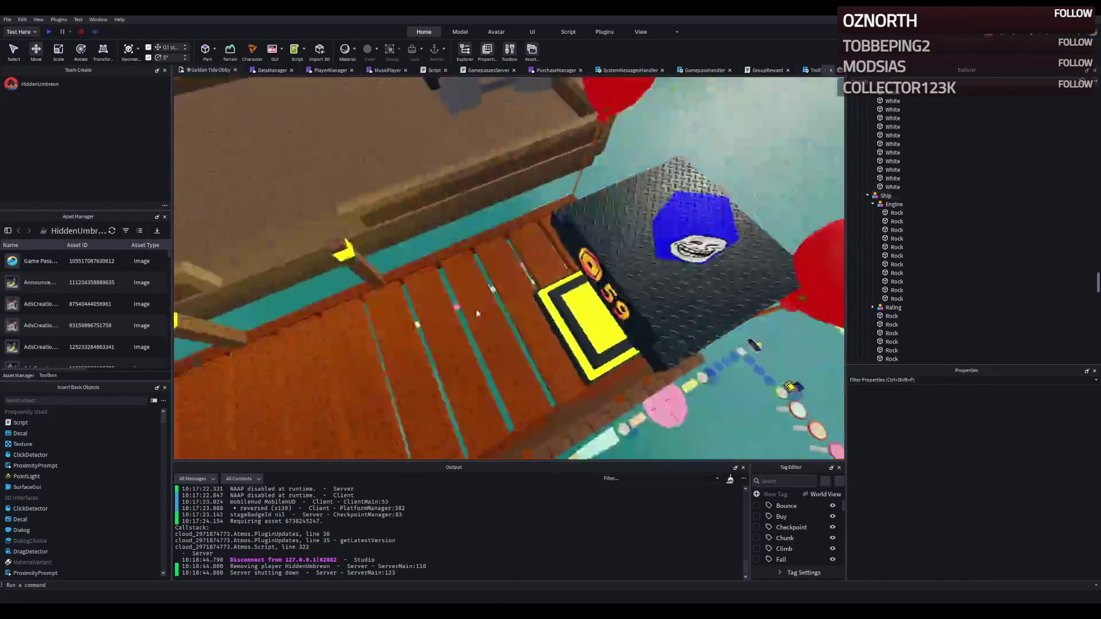
key("w")
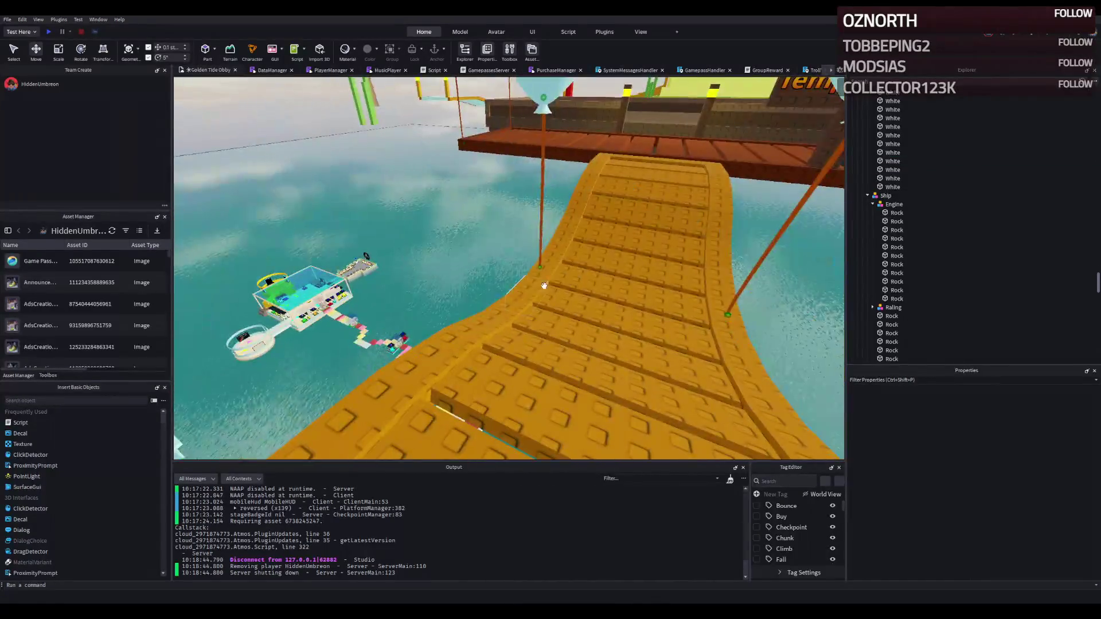
left_click(52, 31)
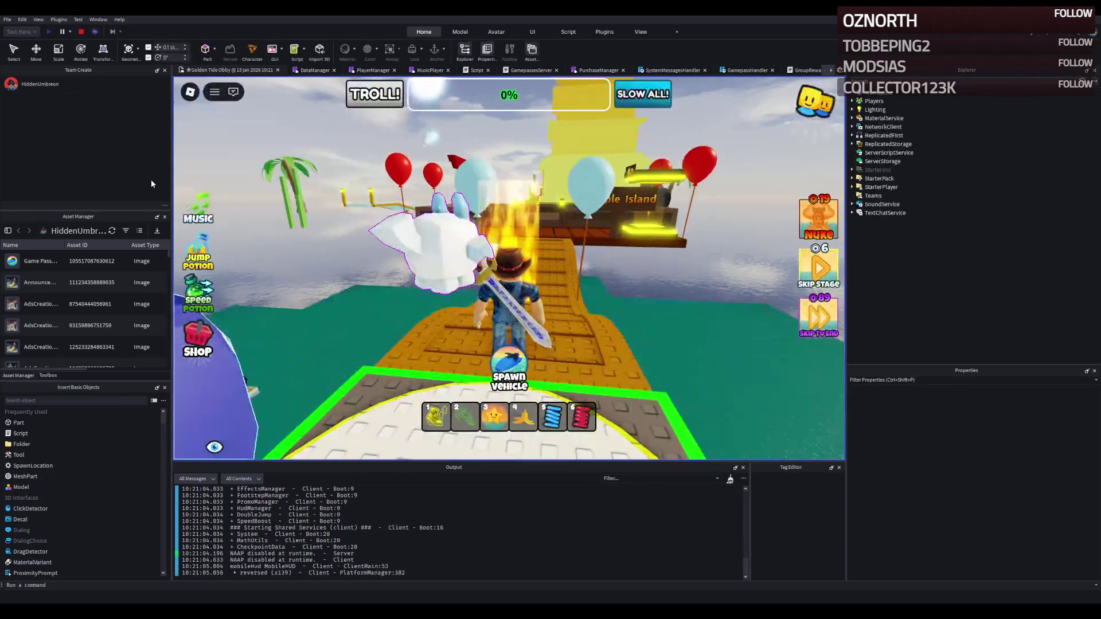
Run the avatar from Temple Island's dock onto the ship deck and start driving the vehicle
key("w")
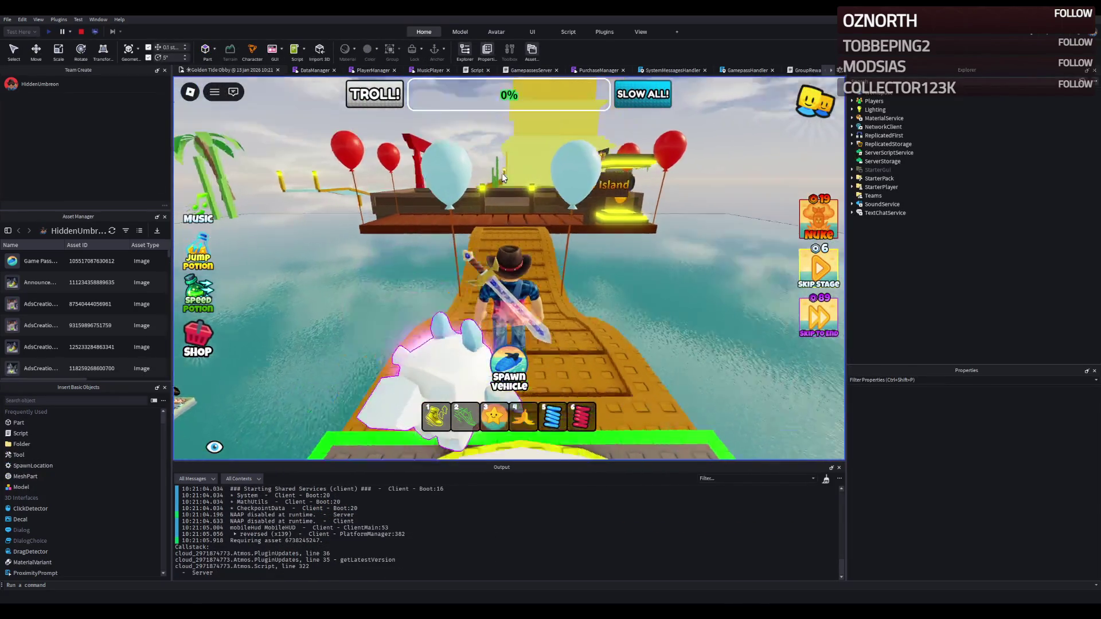
key("w")
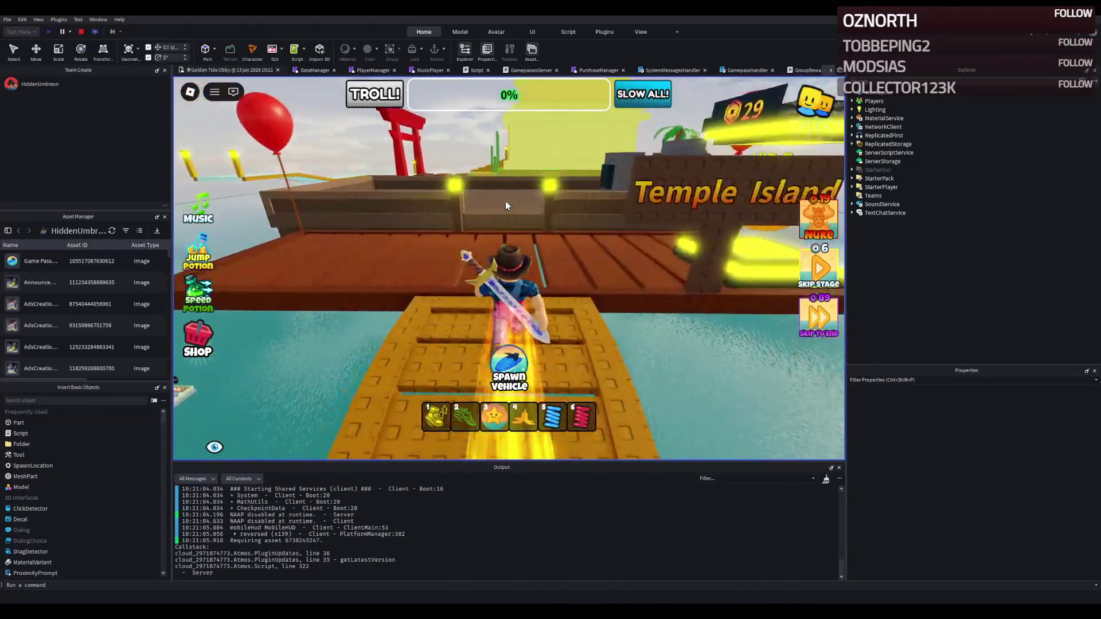
key("w")
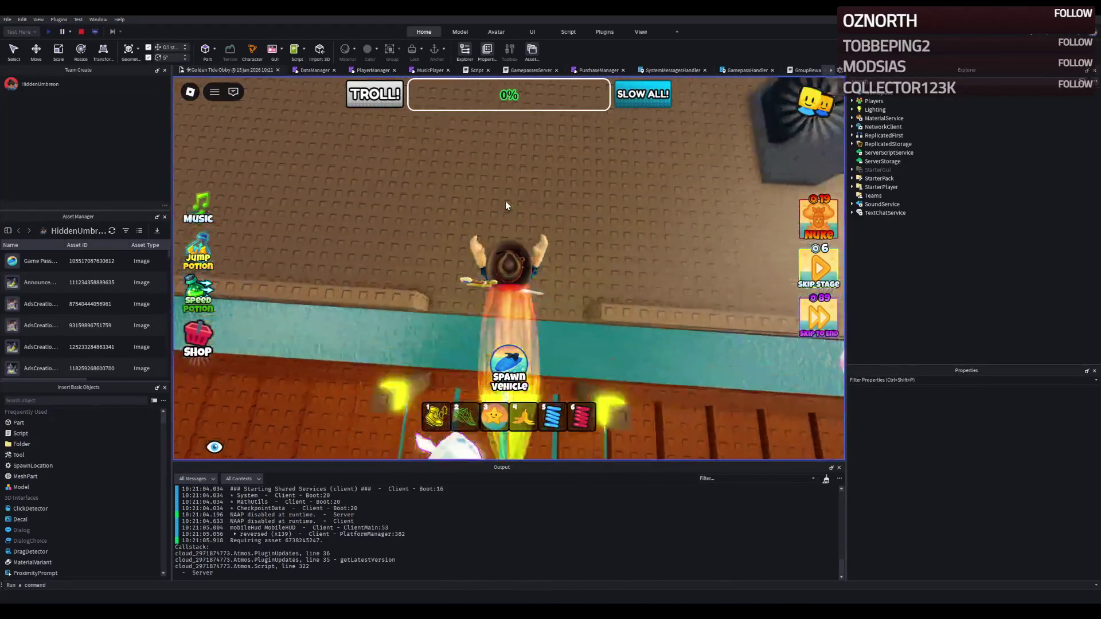
key("w")
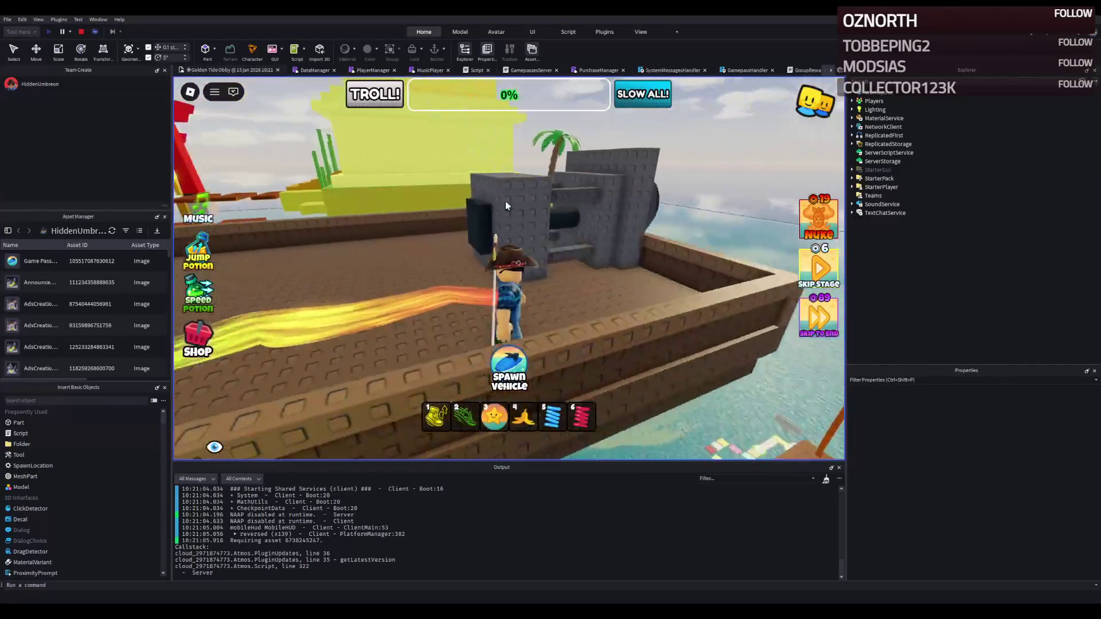
key("w")
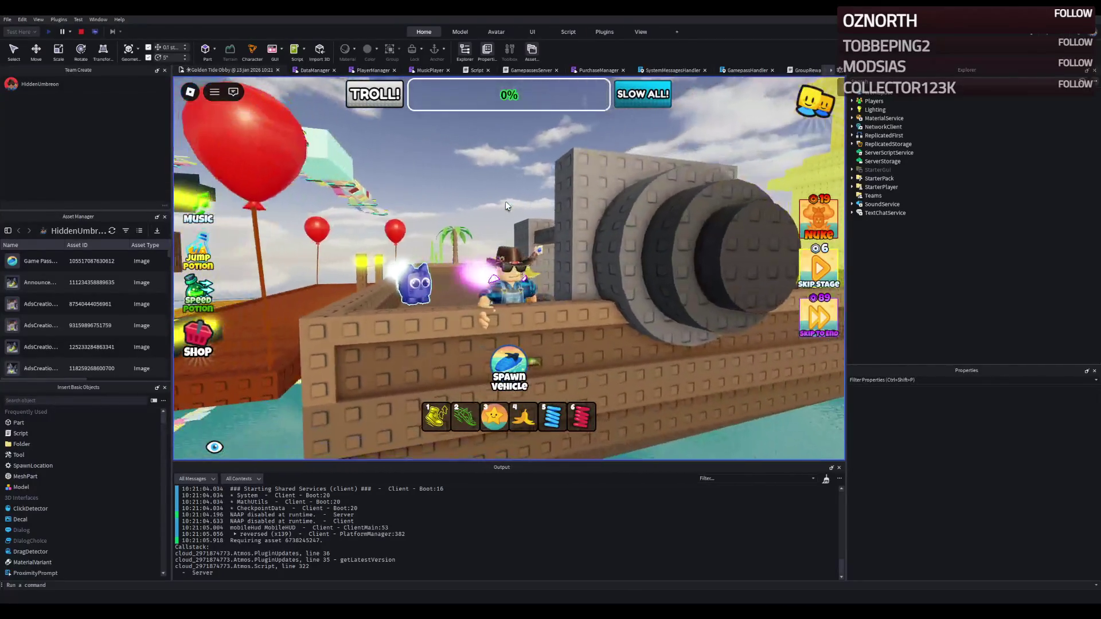
key("w")
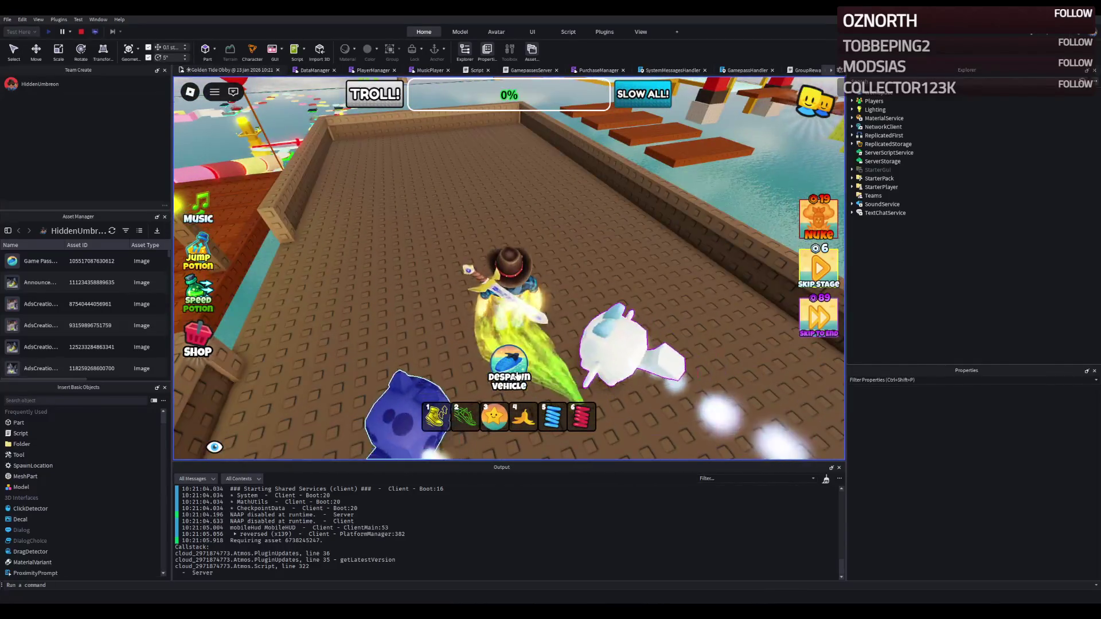
key("w")
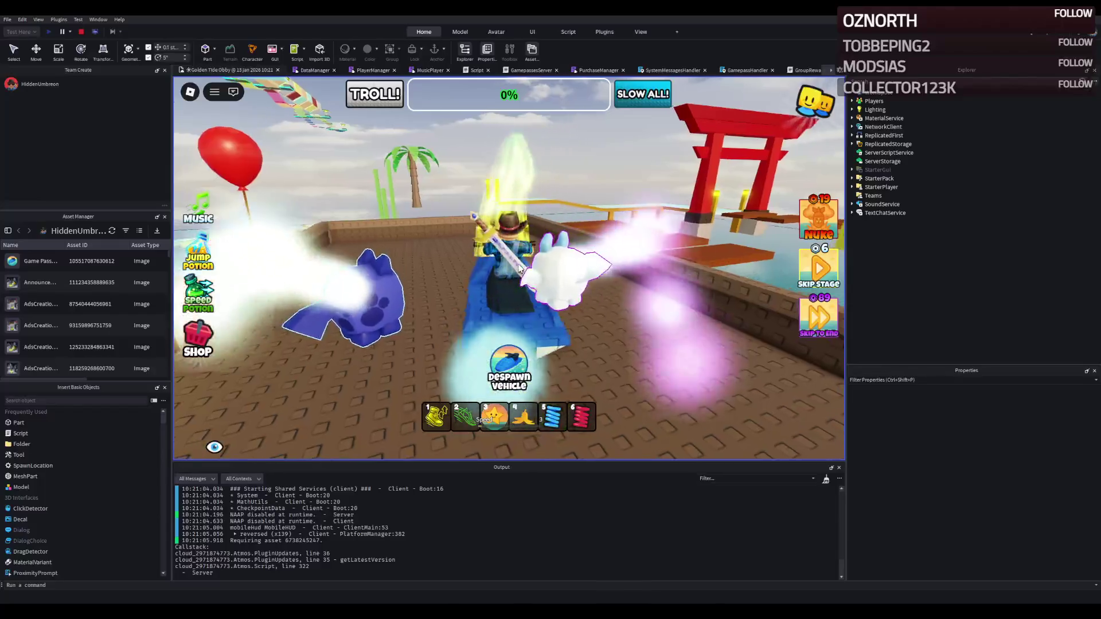
key("w")
Steer the boat around the deck and line it up with the walkway
key("a")
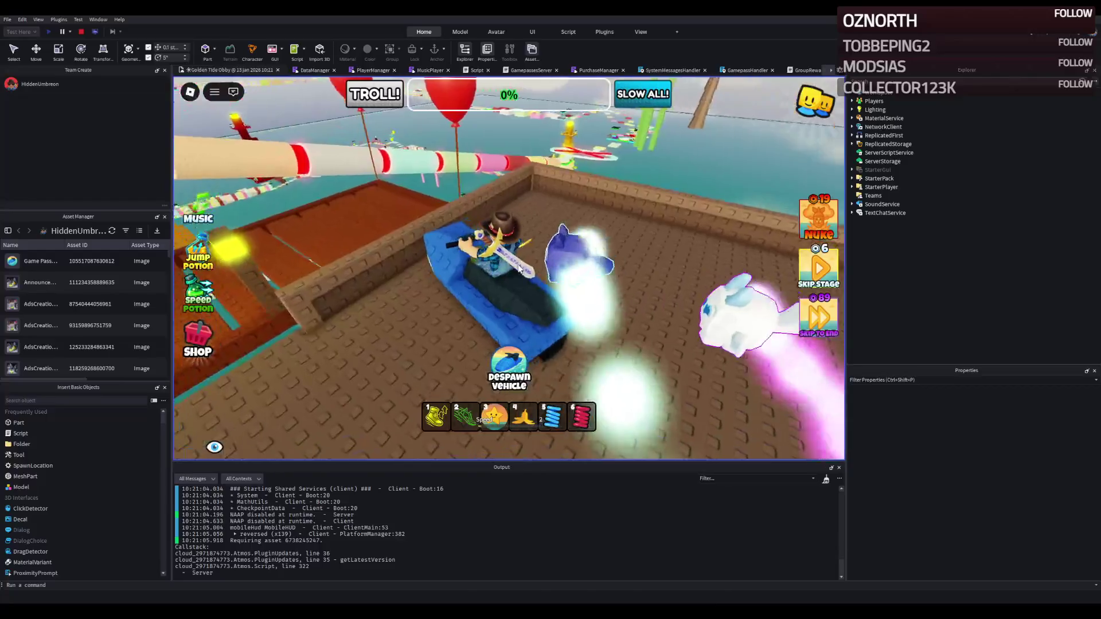
key("a")
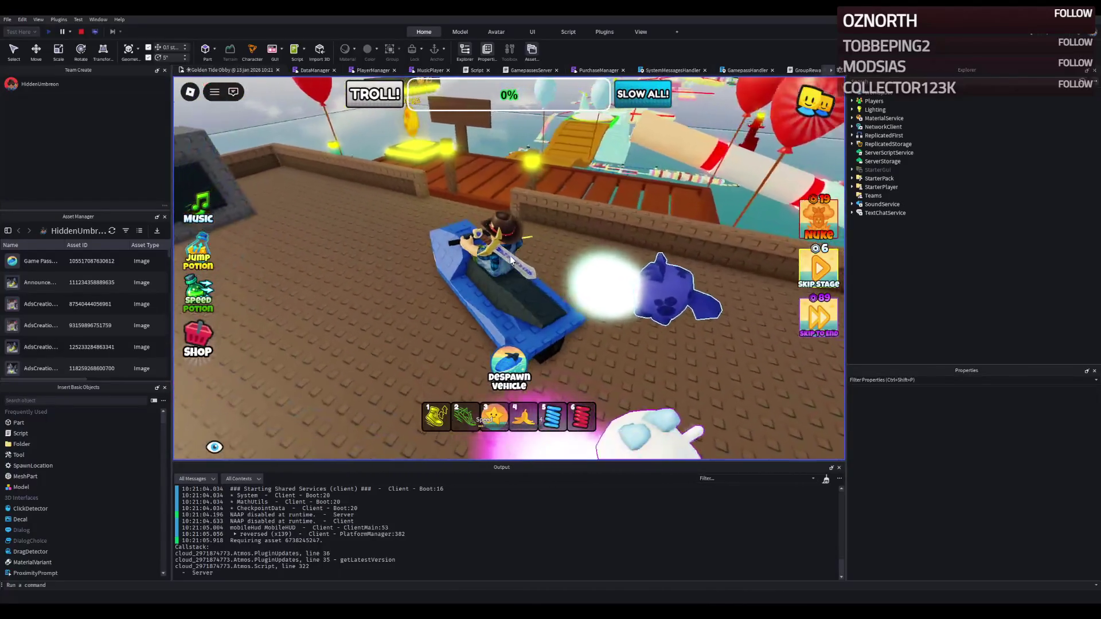
key("s")
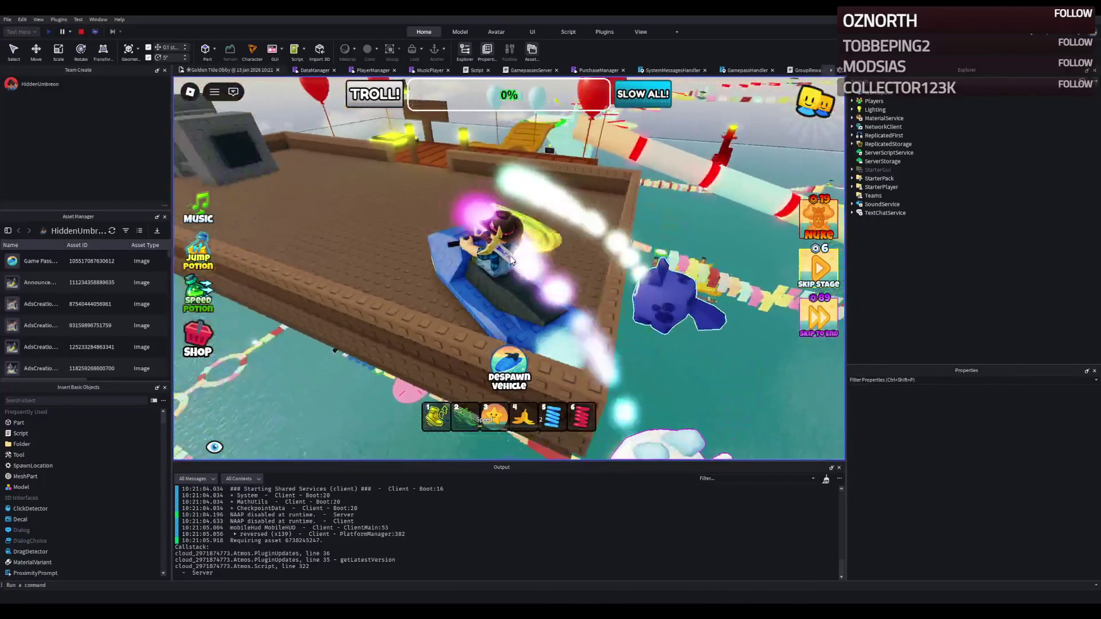
key("a")
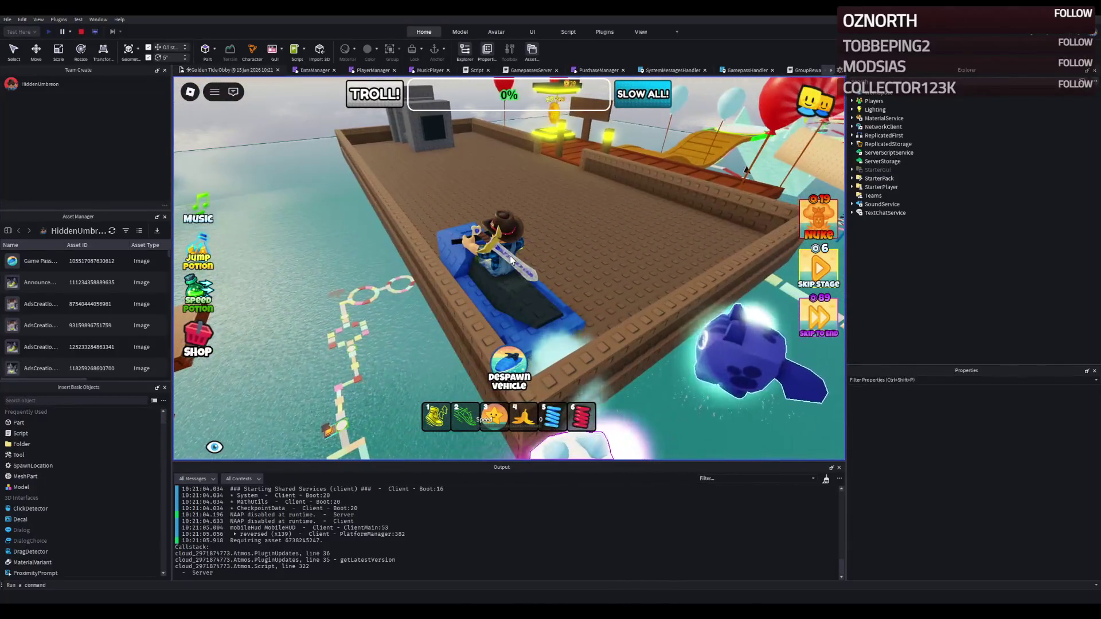
key("a")
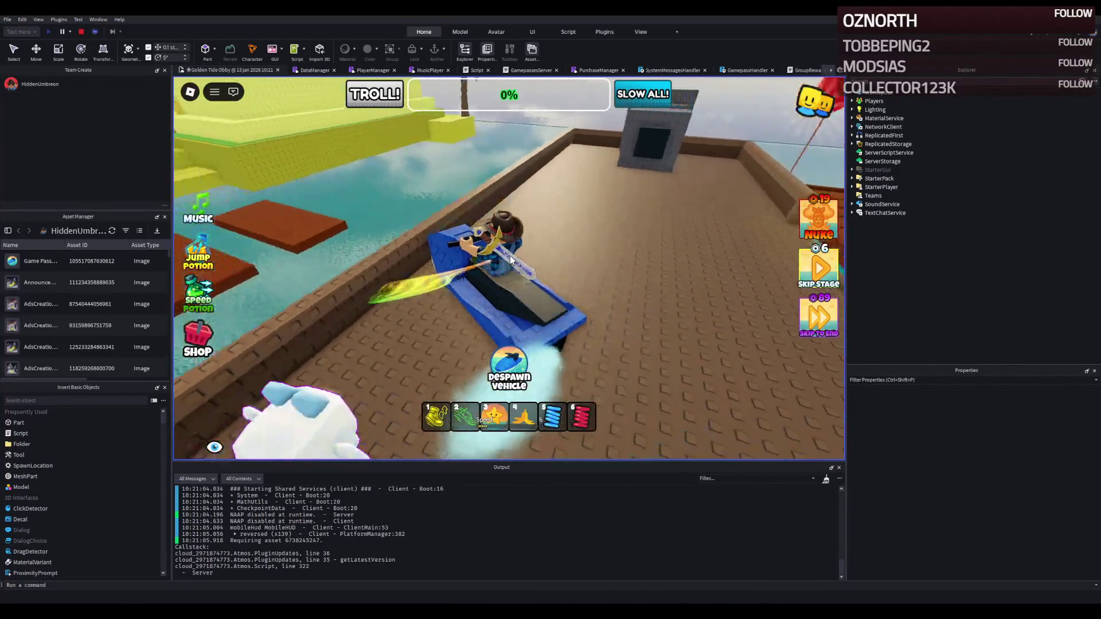
key("a")
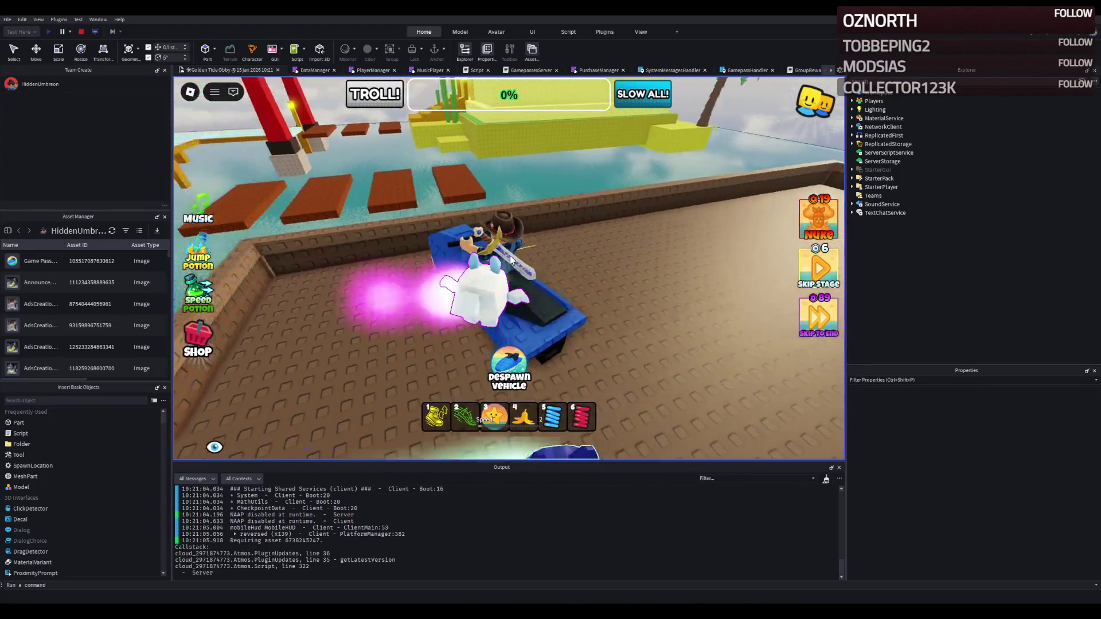
key("a")
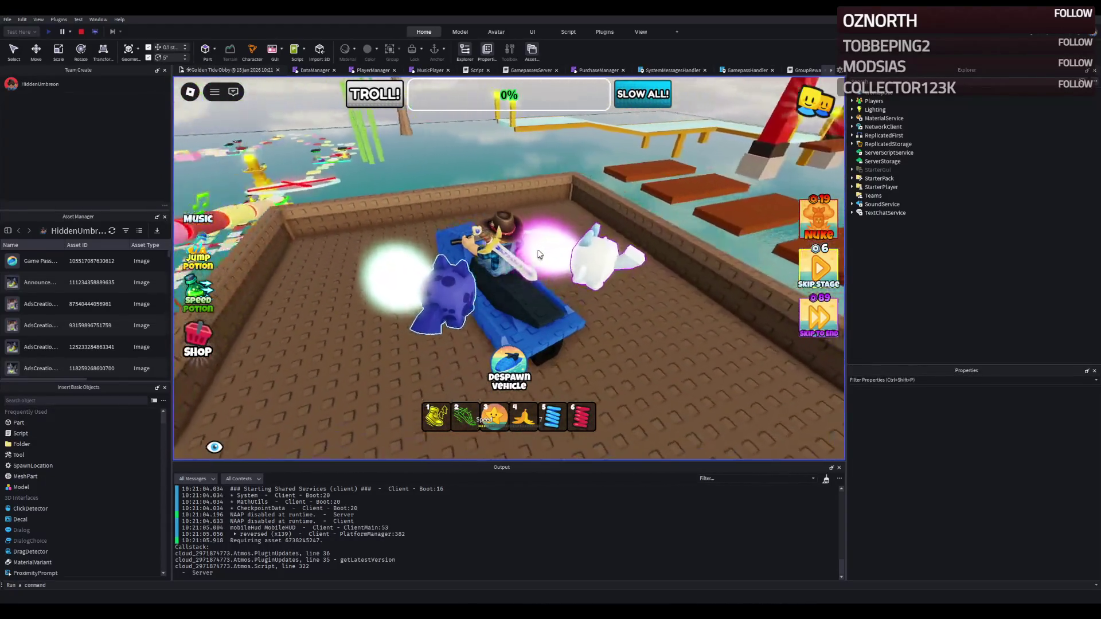
key("a")
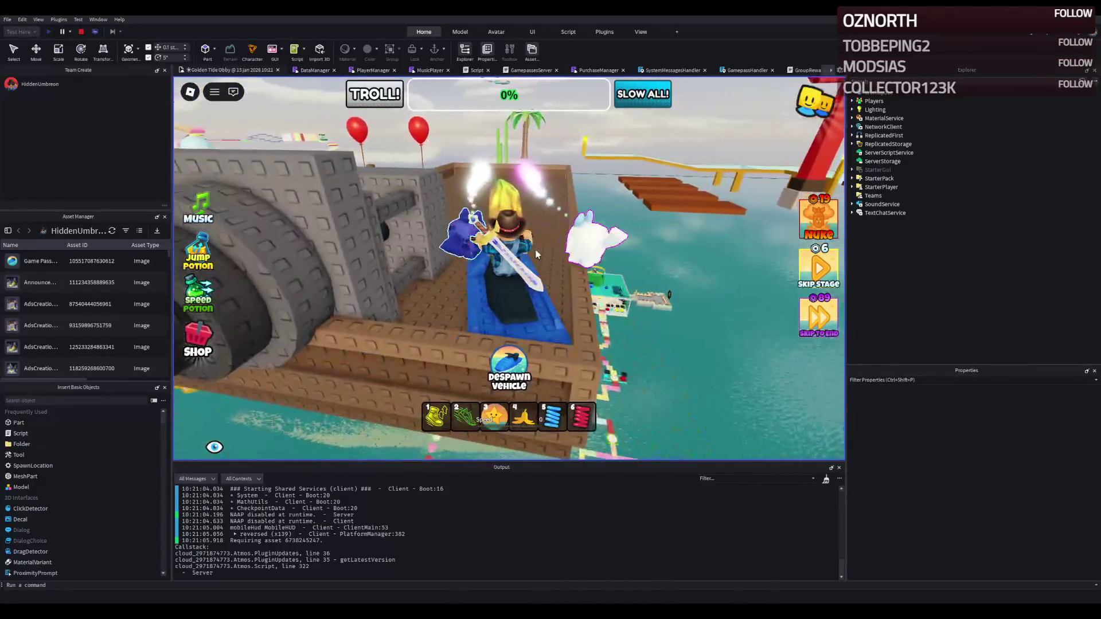
key("d")
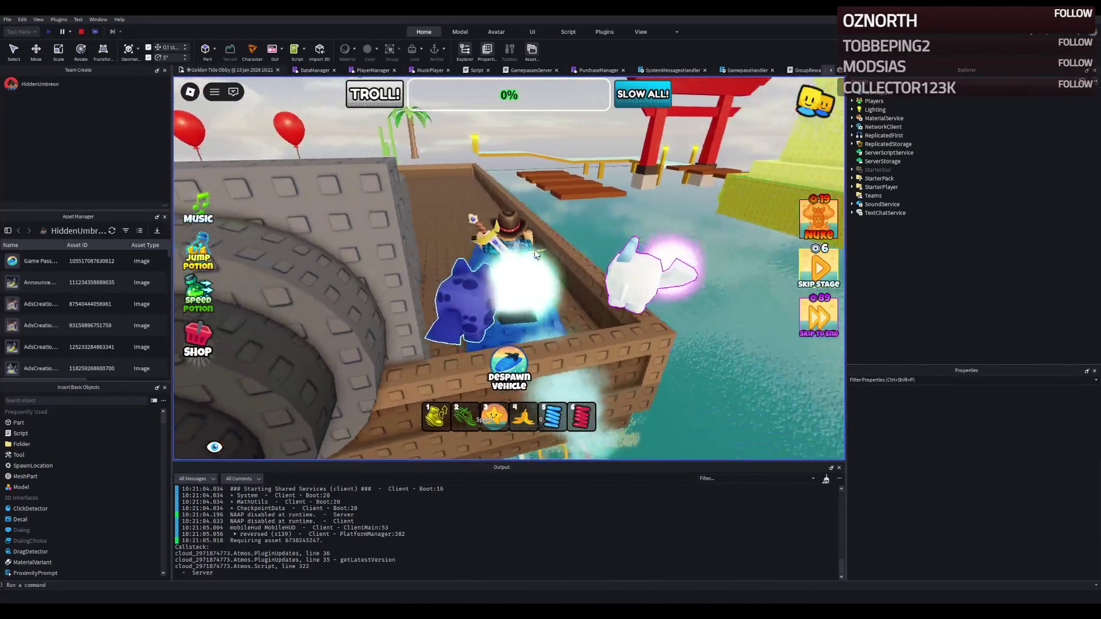
key("a")
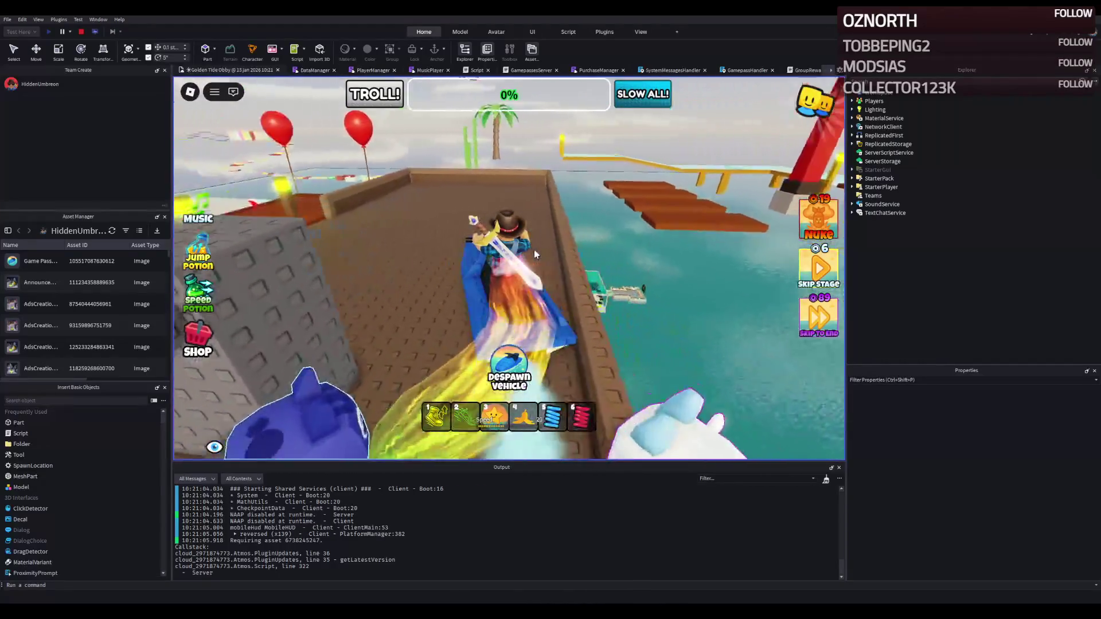
key("d")
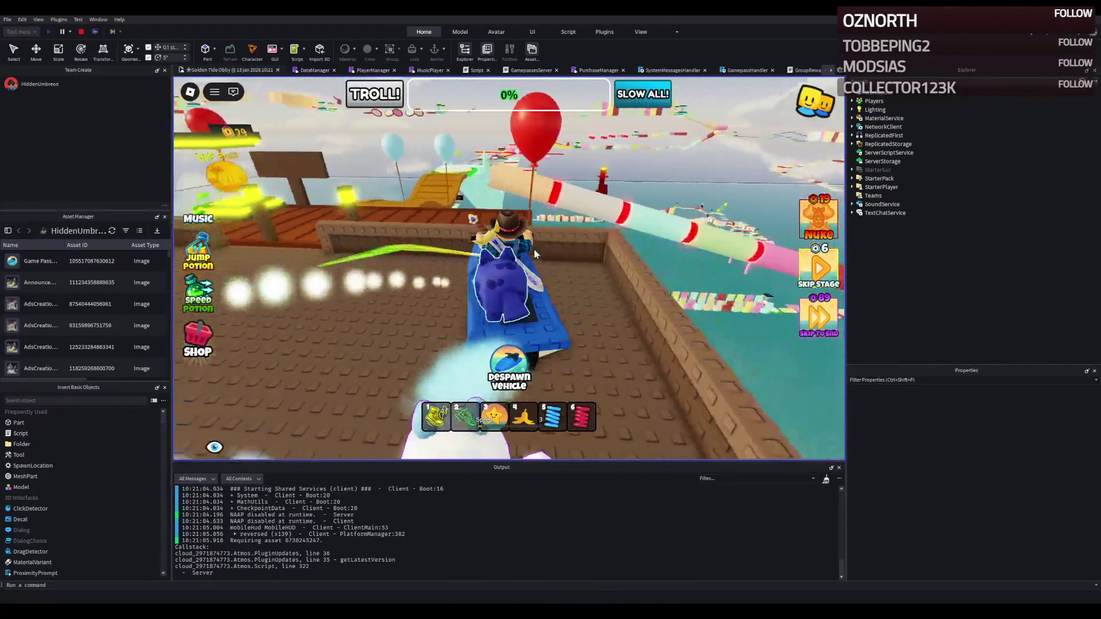
key("d")
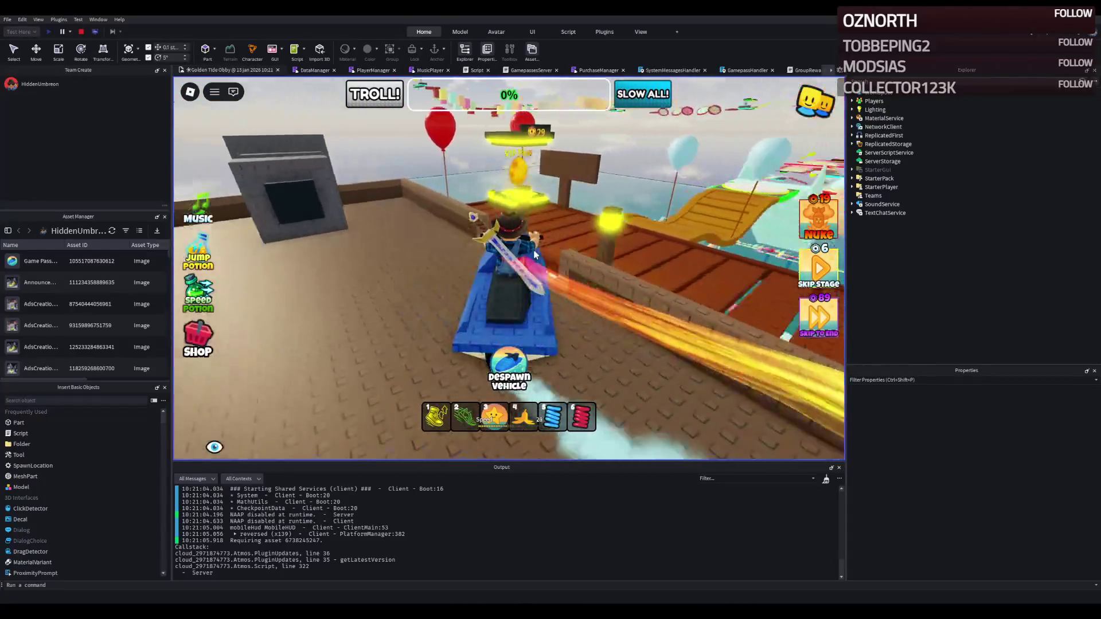
Drive along the wooden walkway and up the white ramp past the red-X platform
key("w")
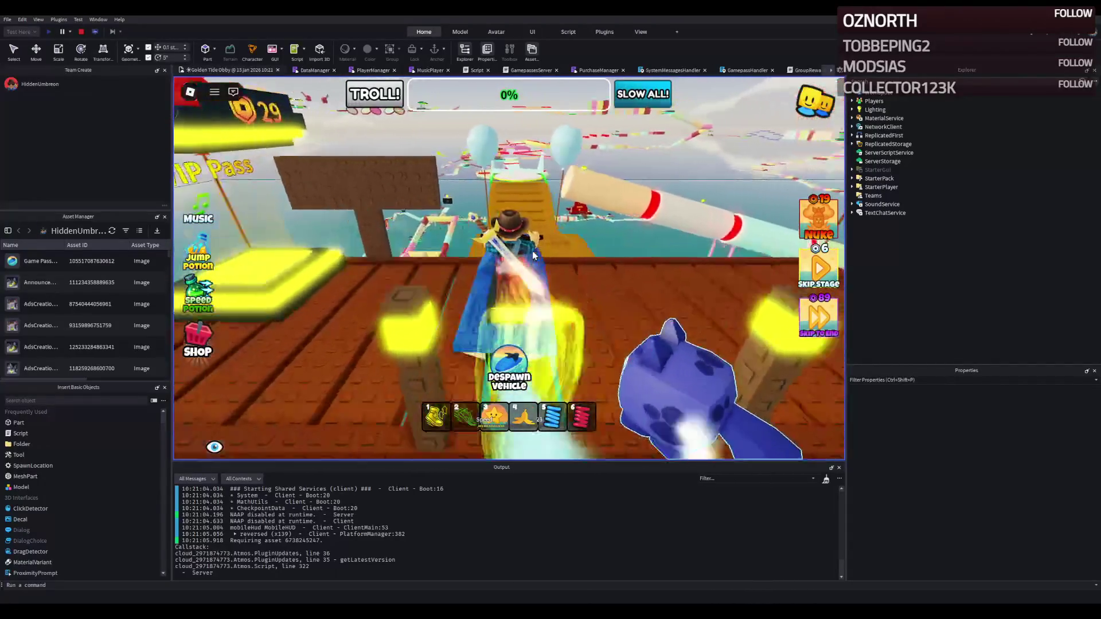
key("w")
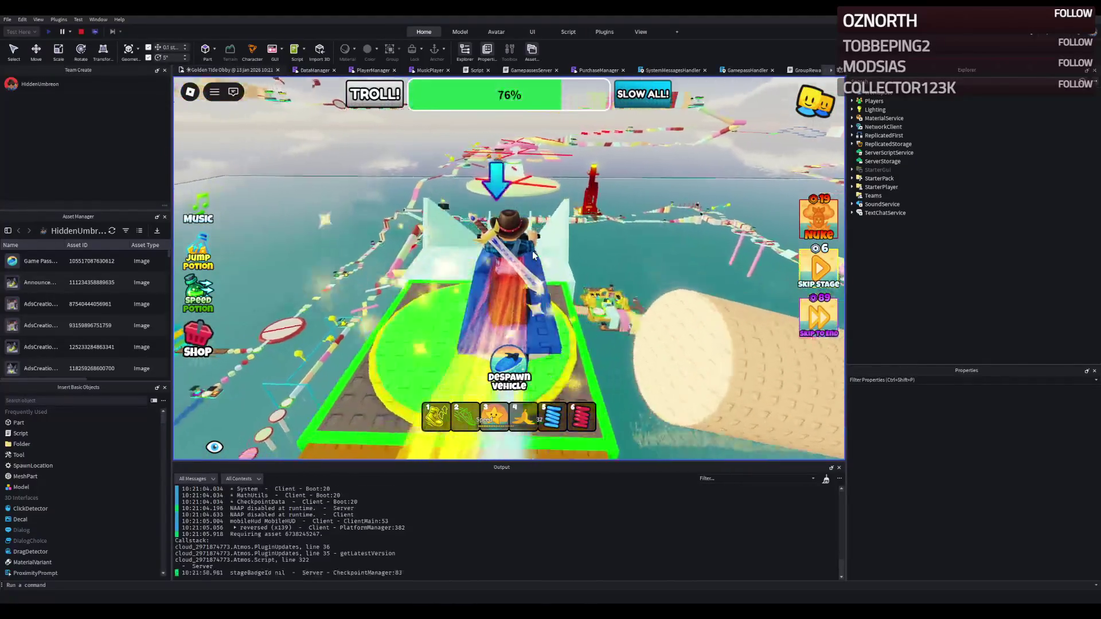
key("w")
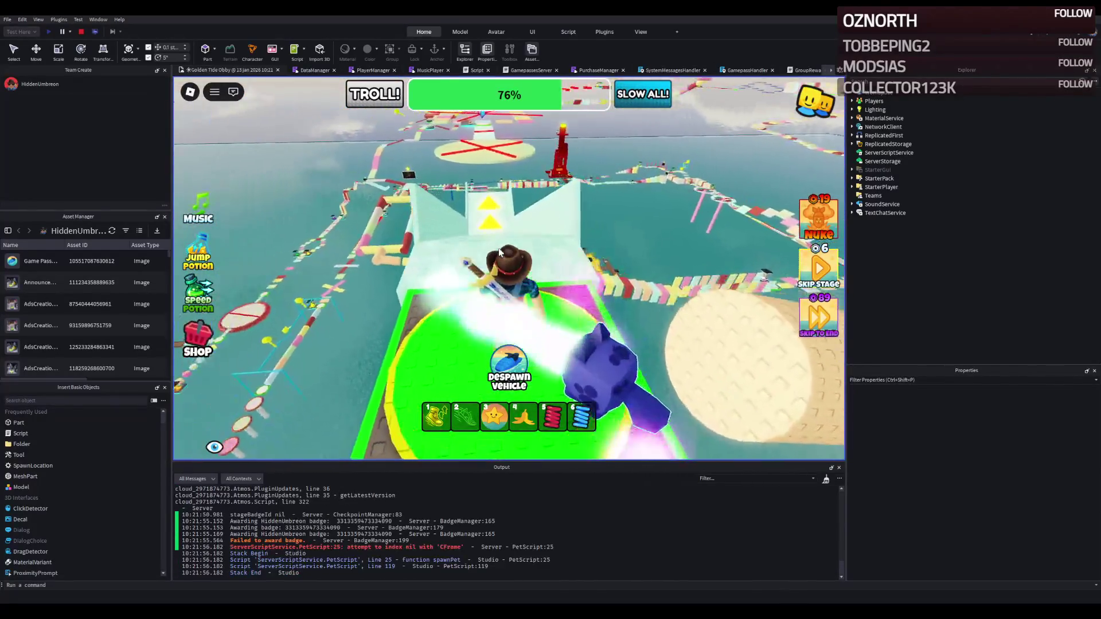
key("w")
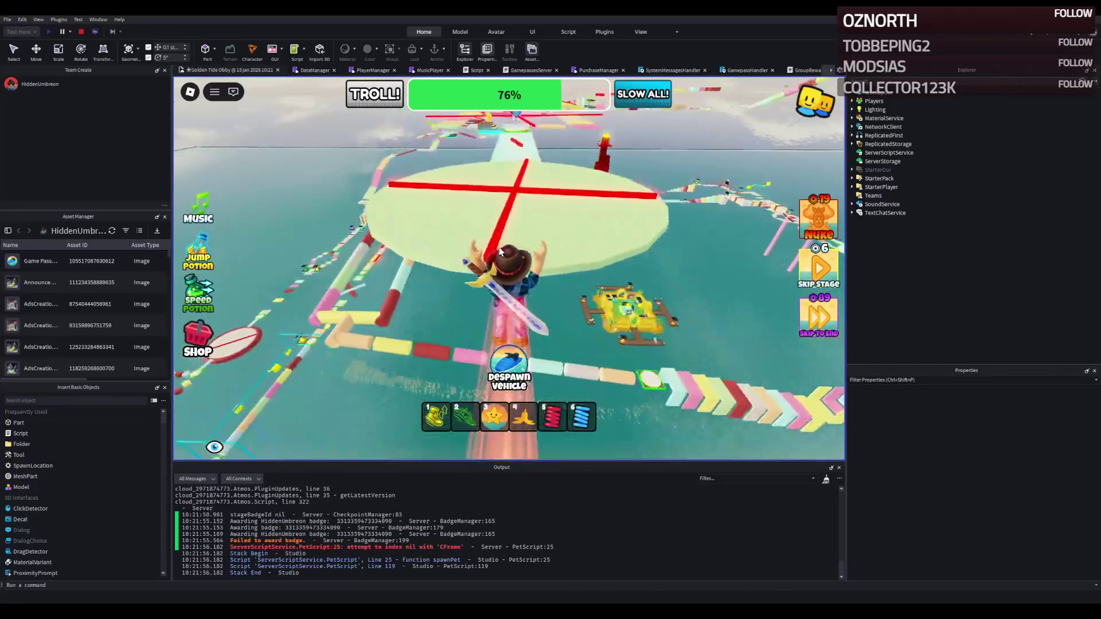
key("w")
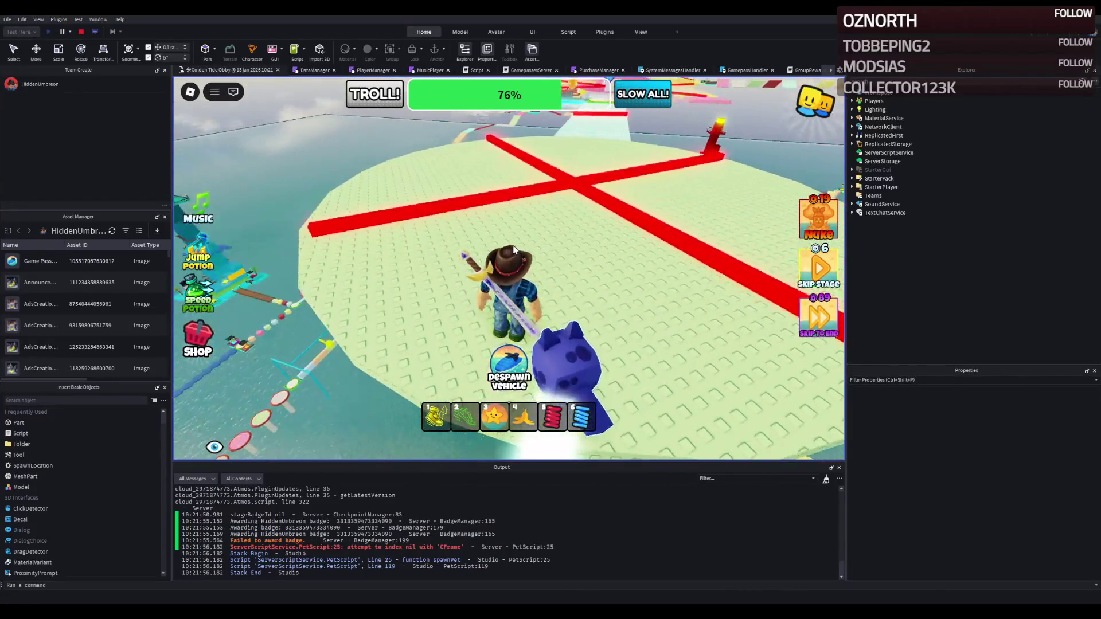
key("w")
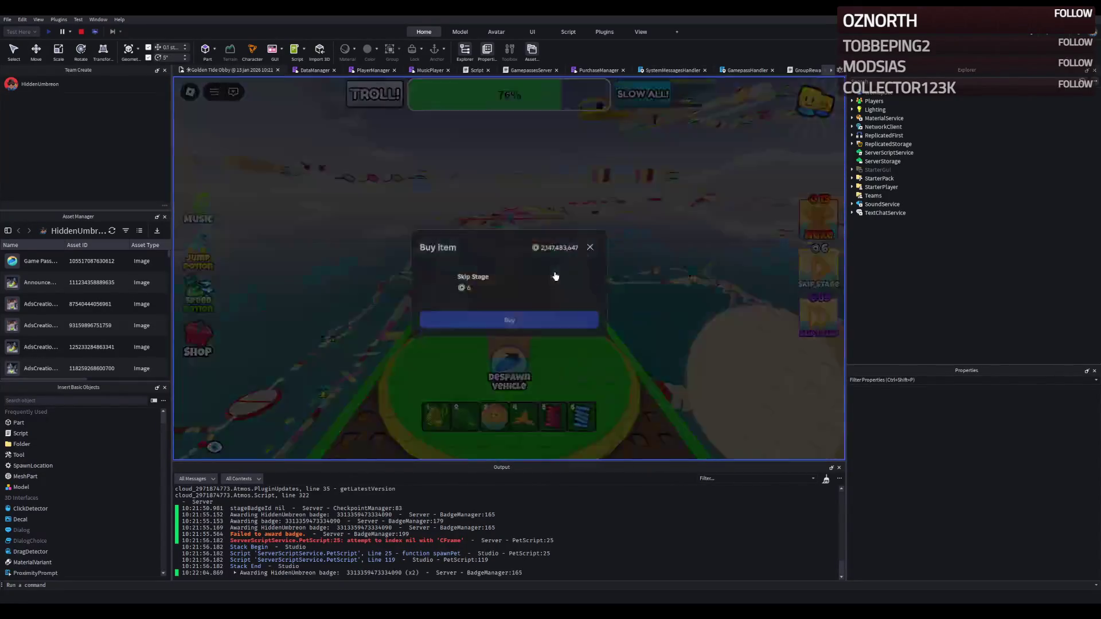
Dismiss both Skip Stage prompts, climb the arrow ramp, and stop the playtest
left_click(590, 247)
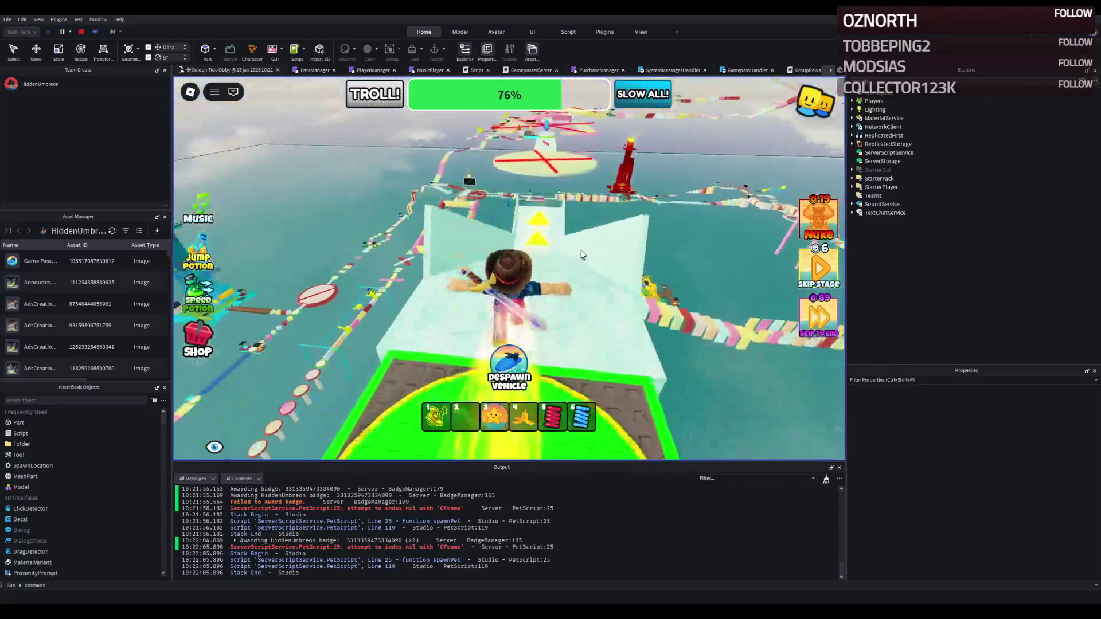
key("w")
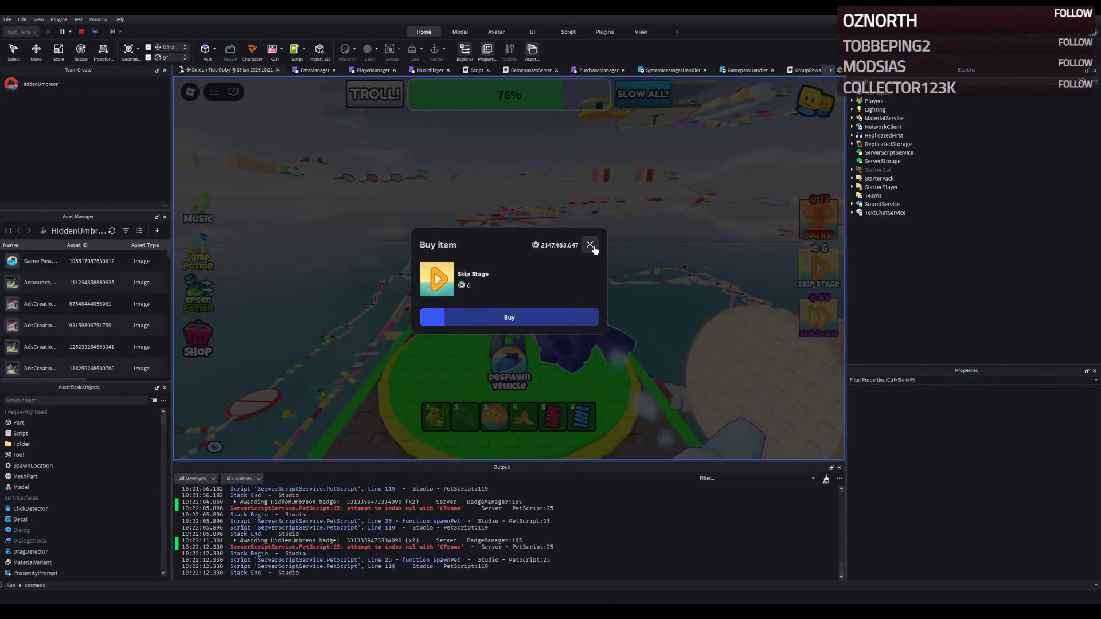
left_click(590, 245)
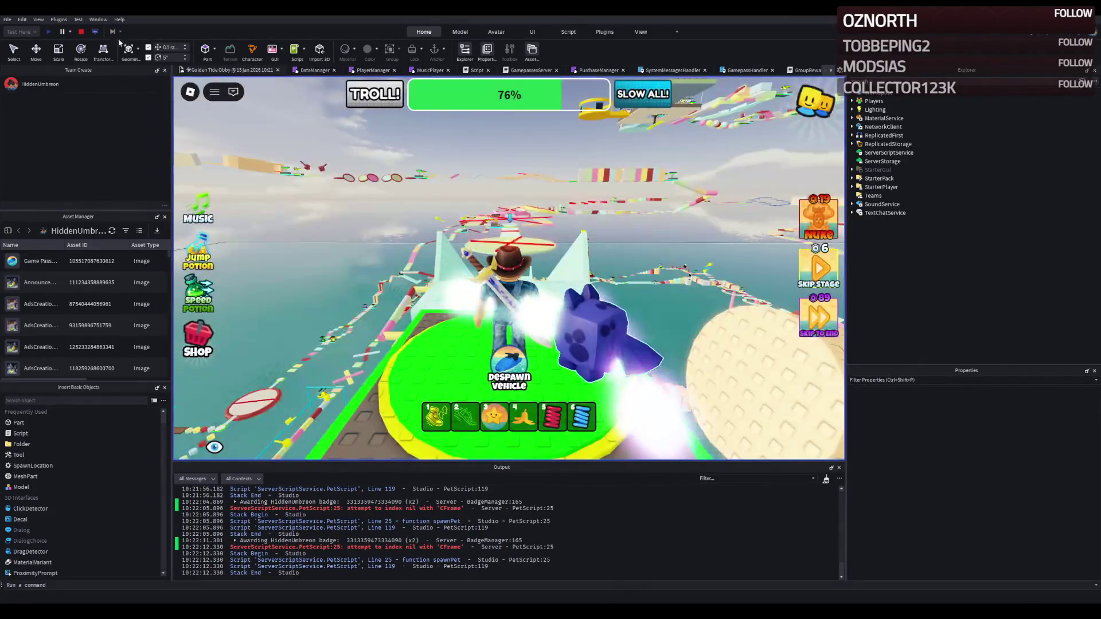
left_click(82, 32)
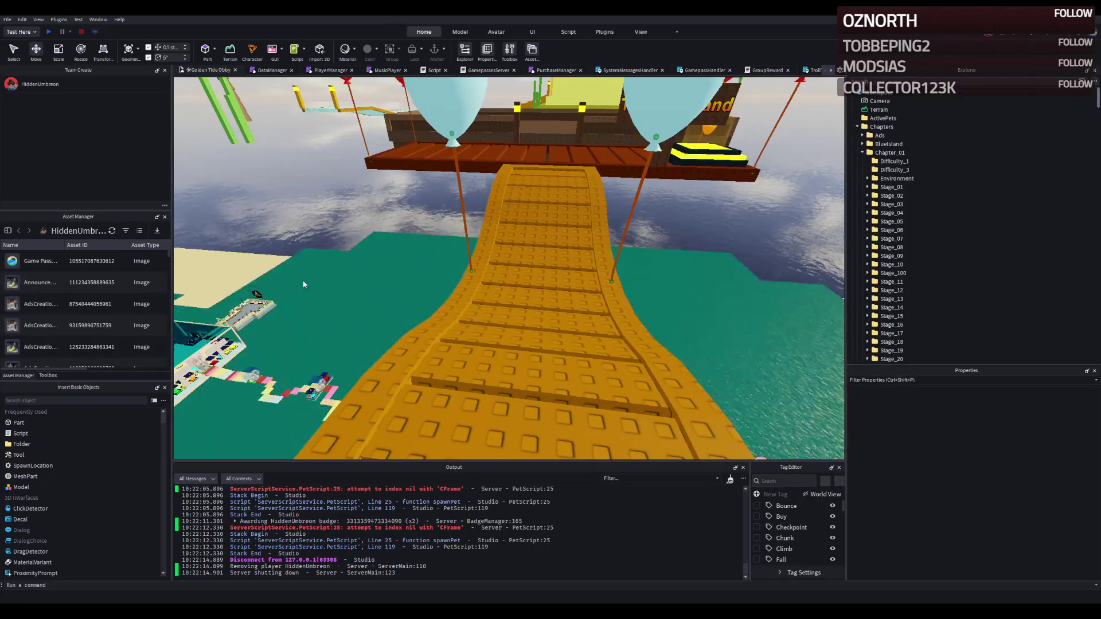
Check the slide arrow's Bounce > BounceProperties > BounceForce value of 5, then start a new playtest
key("w")
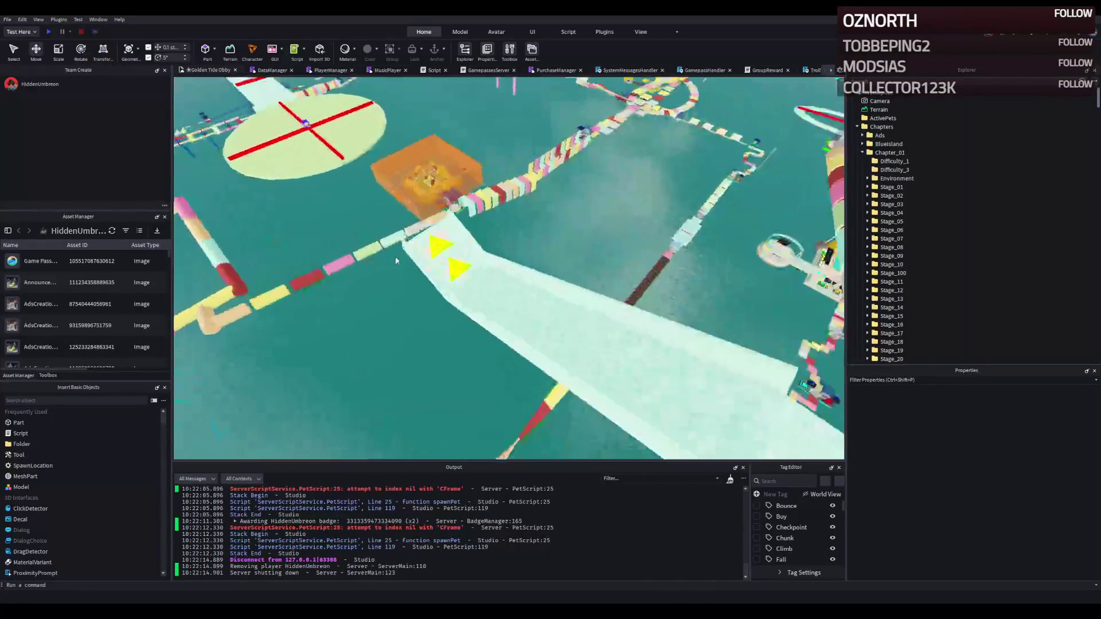
left_click(389, 255)
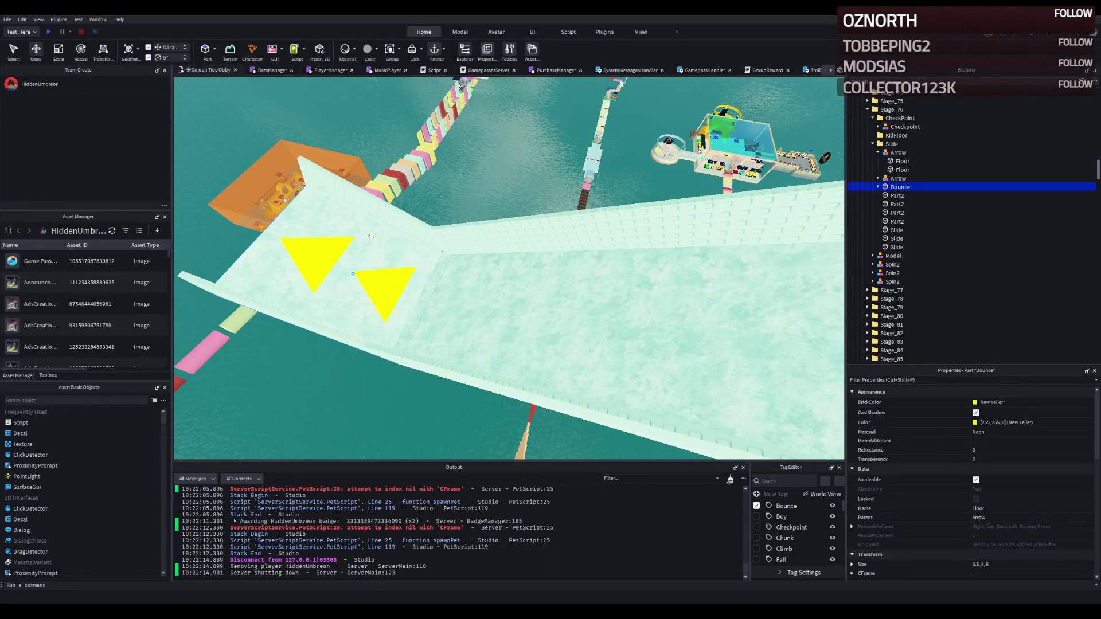
double_click(979, 181)
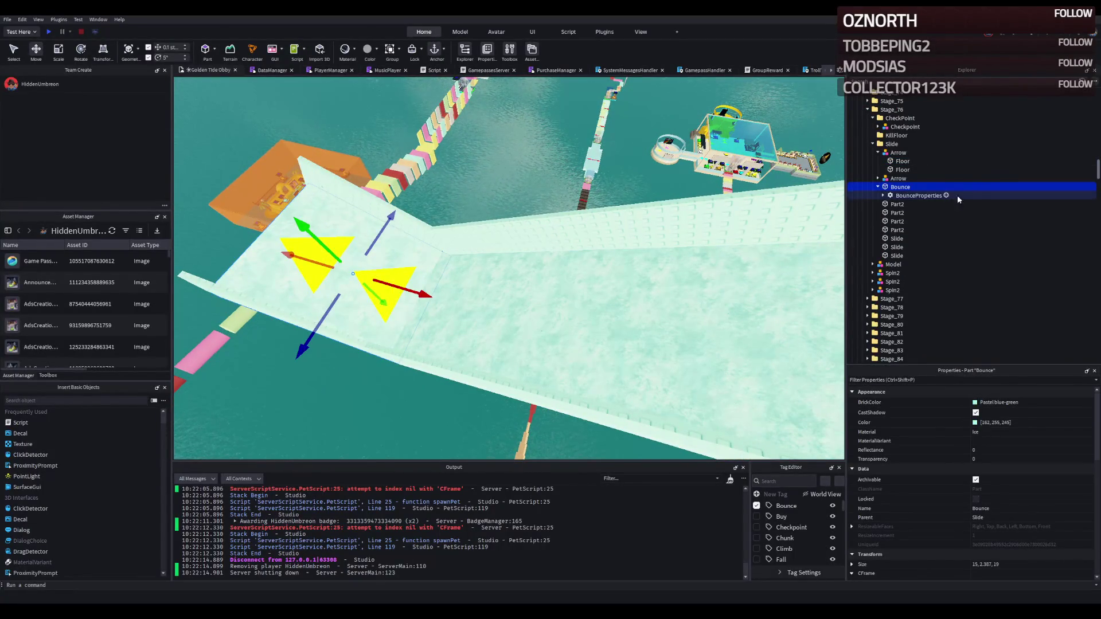
left_click(958, 195)
double_click(976, 198)
left_click(976, 205)
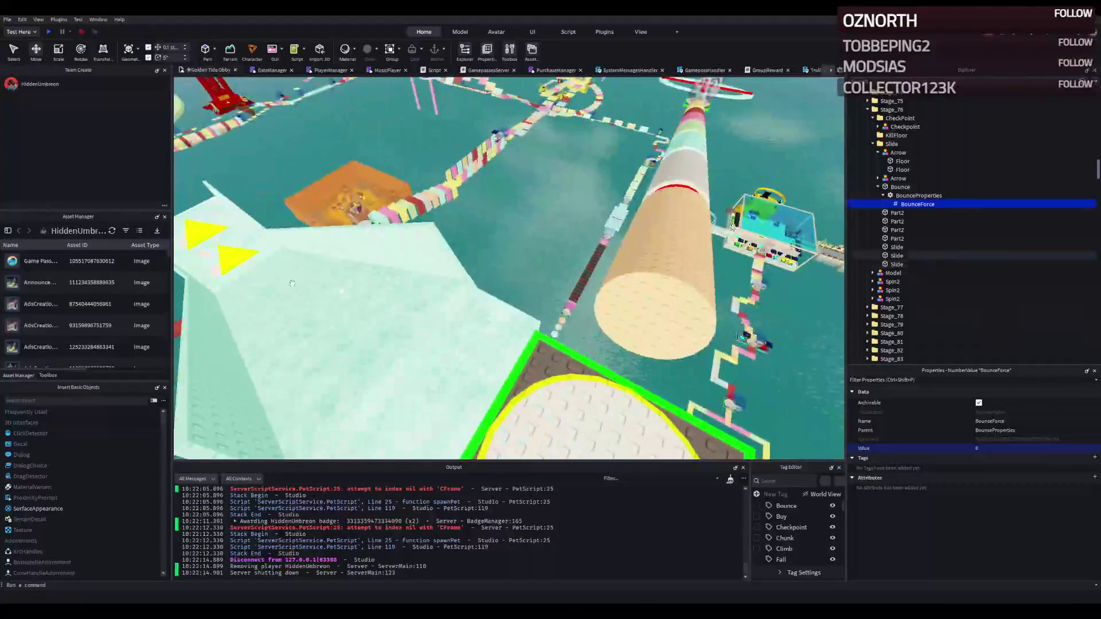
left_click(50, 32)
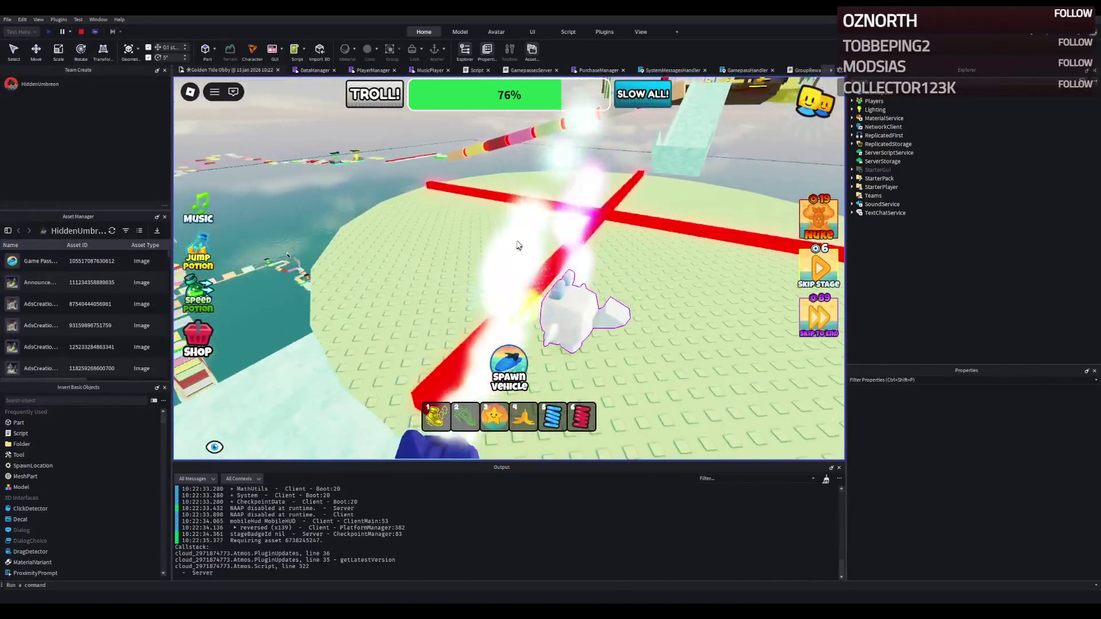
Rerun the ramp and slide onto the red-X platform, then stop and select the BounceForce value
key("w")
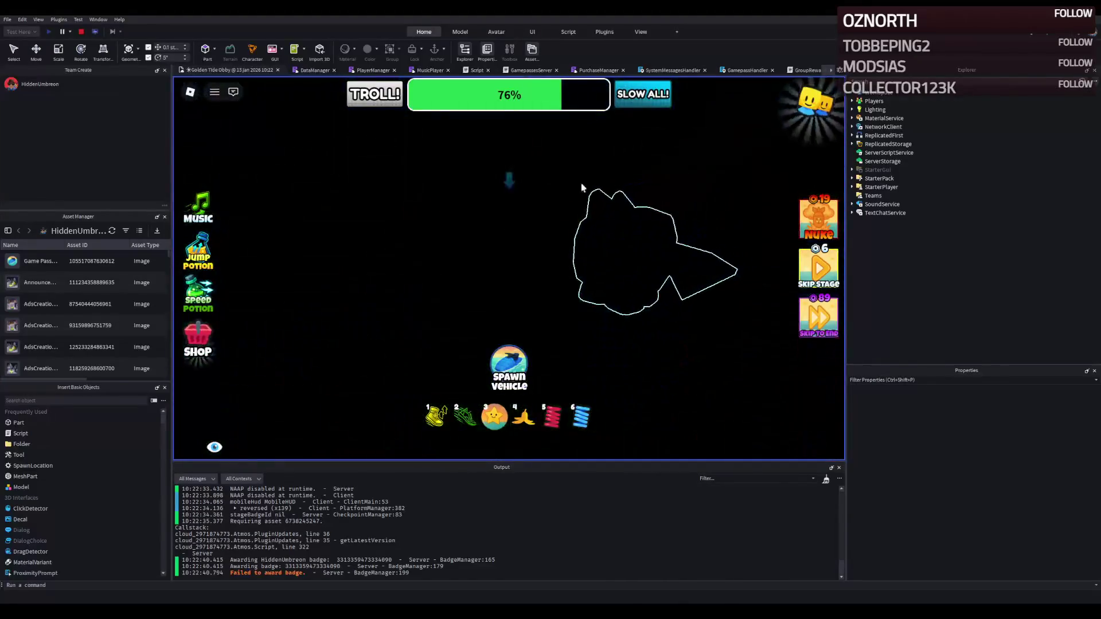
key("w")
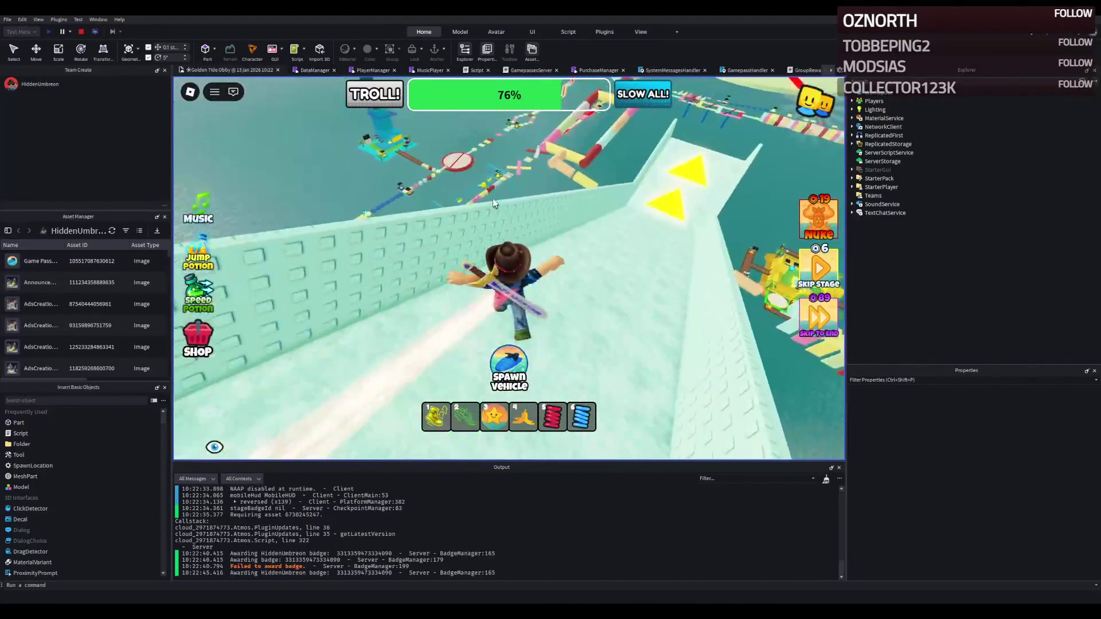
key("w")
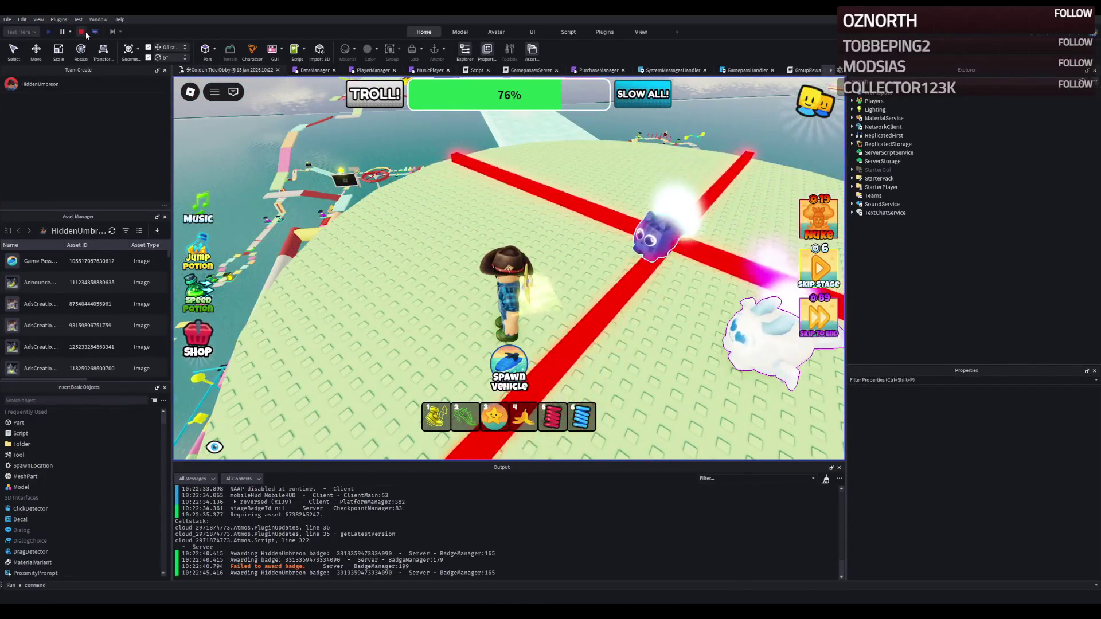
left_click(82, 32)
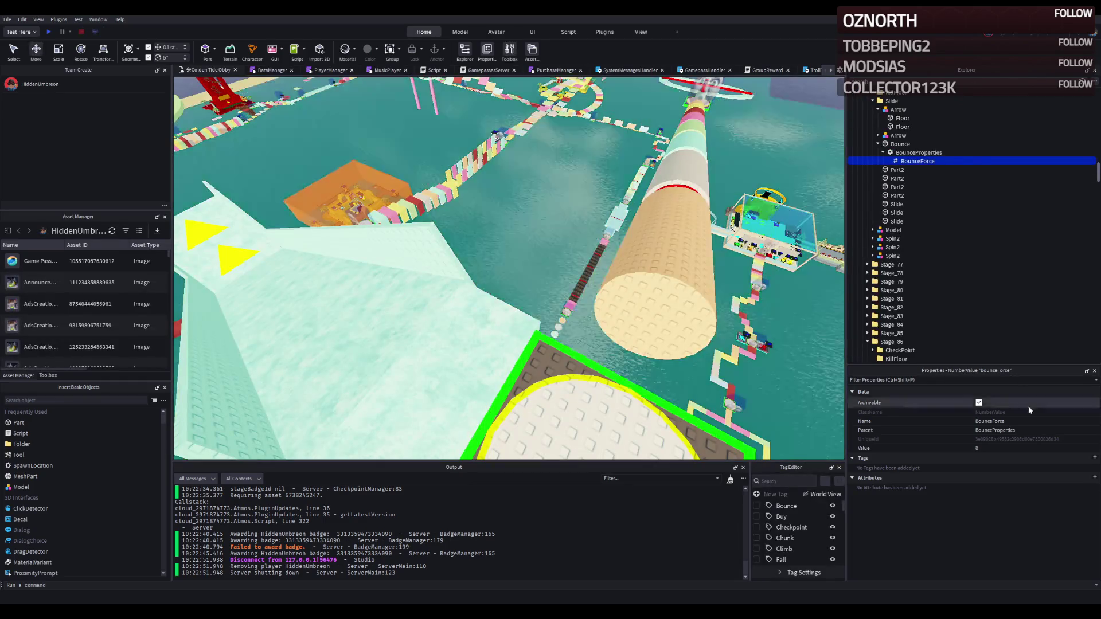
left_click(1007, 447)
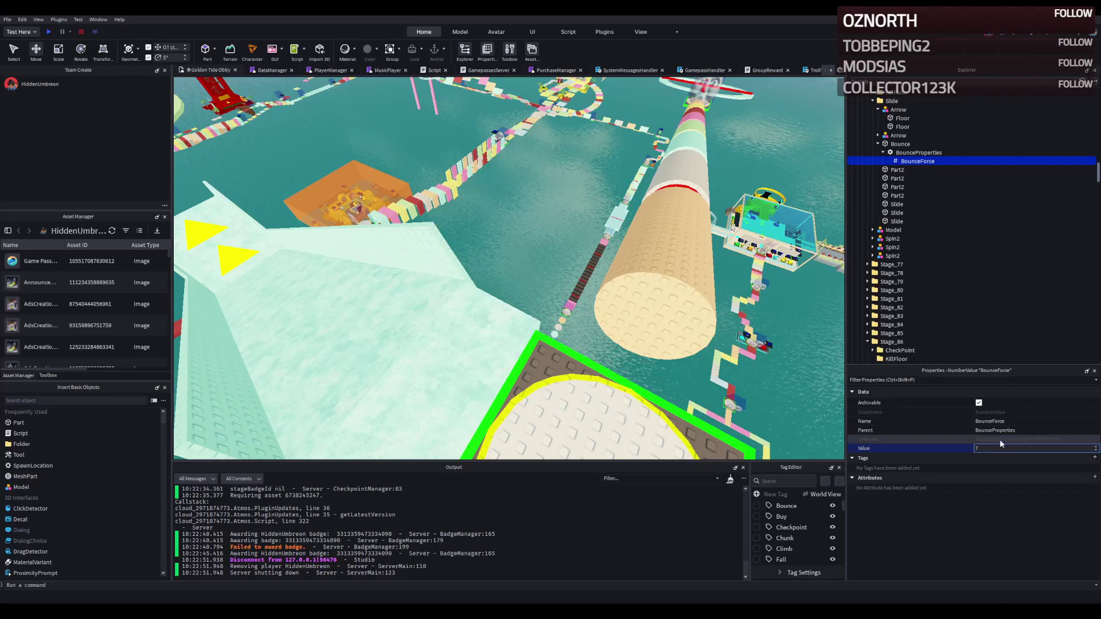
Set BounceForce to 6.5 and test it, dismissing the Skip Stage prompt before stopping
type("6.5")
key("Return")
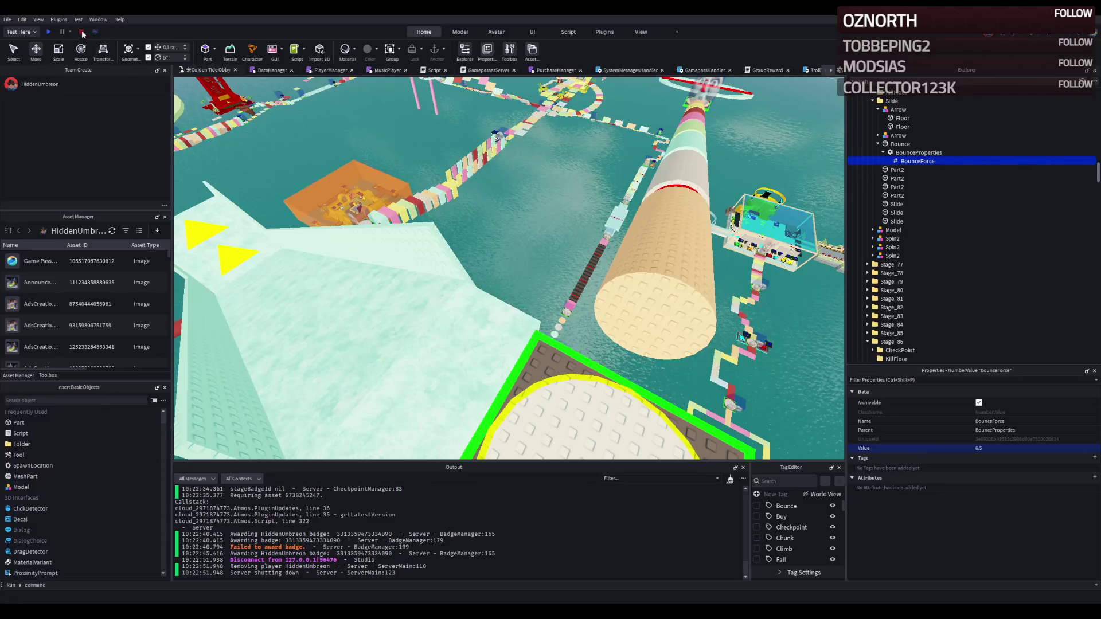
left_click(49, 30)
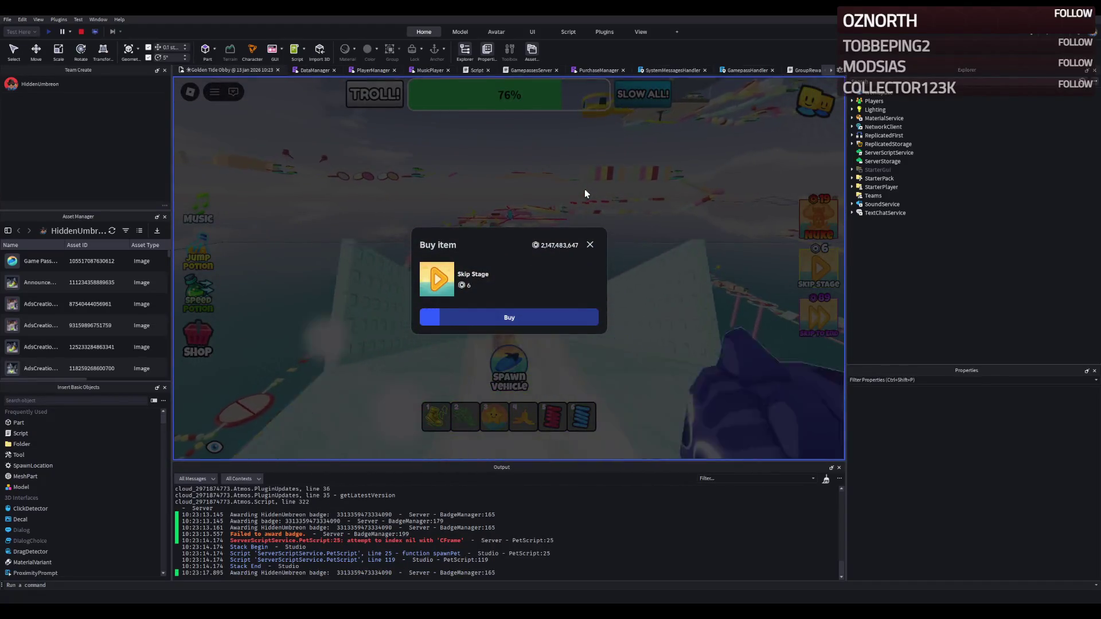
left_click(589, 244)
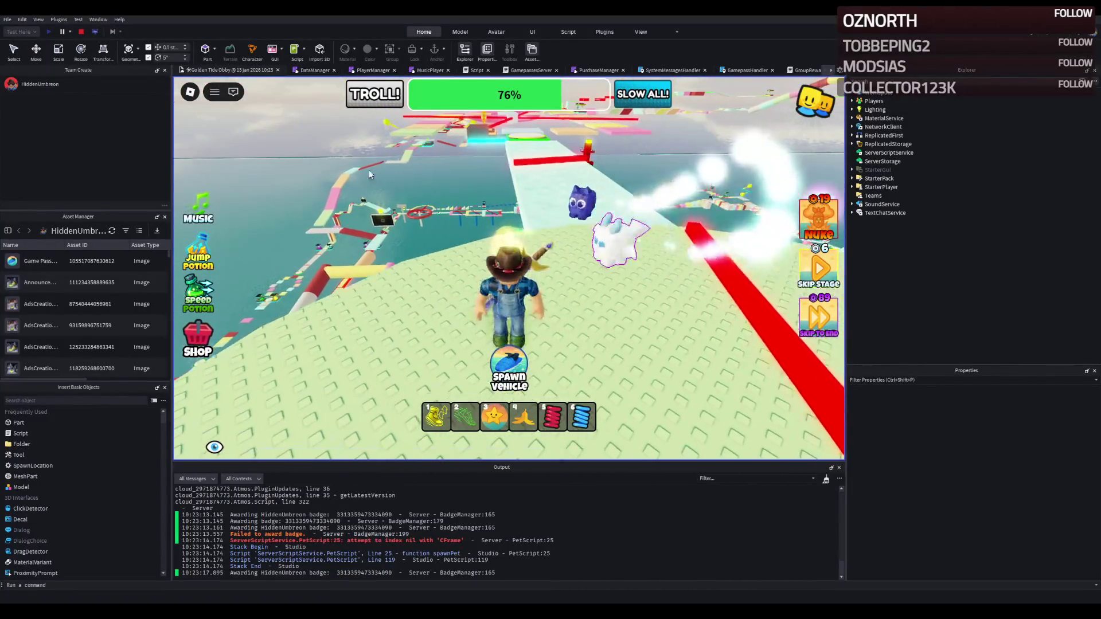
left_click(82, 32)
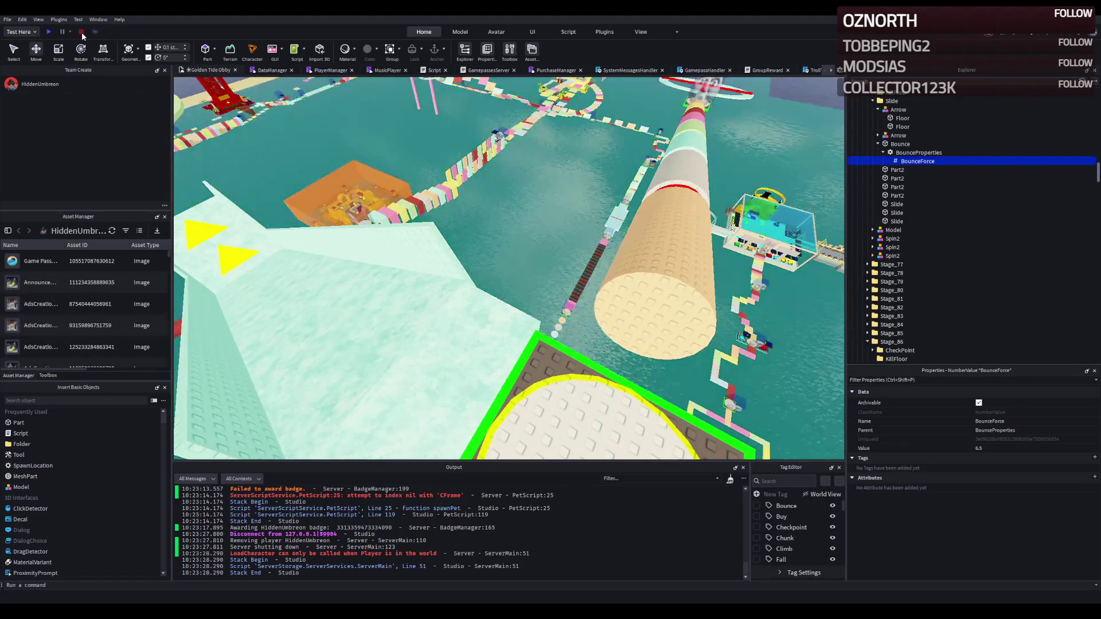
Orbit to a low angle and pan sideways across the obby course
left_click_drag(425, 118, 423, 114)
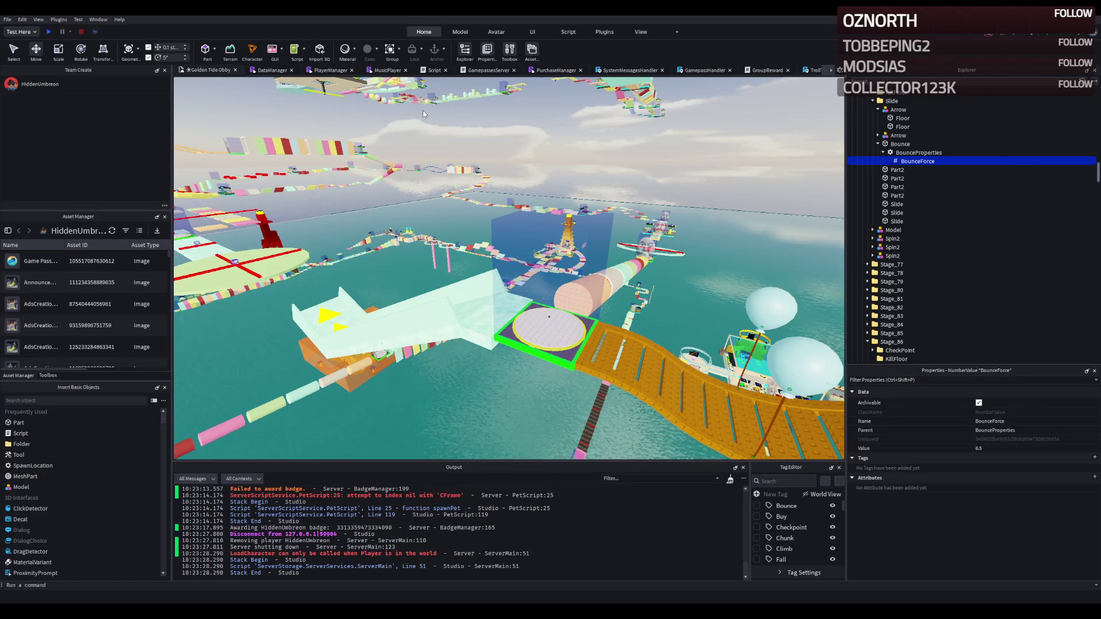
key("d")
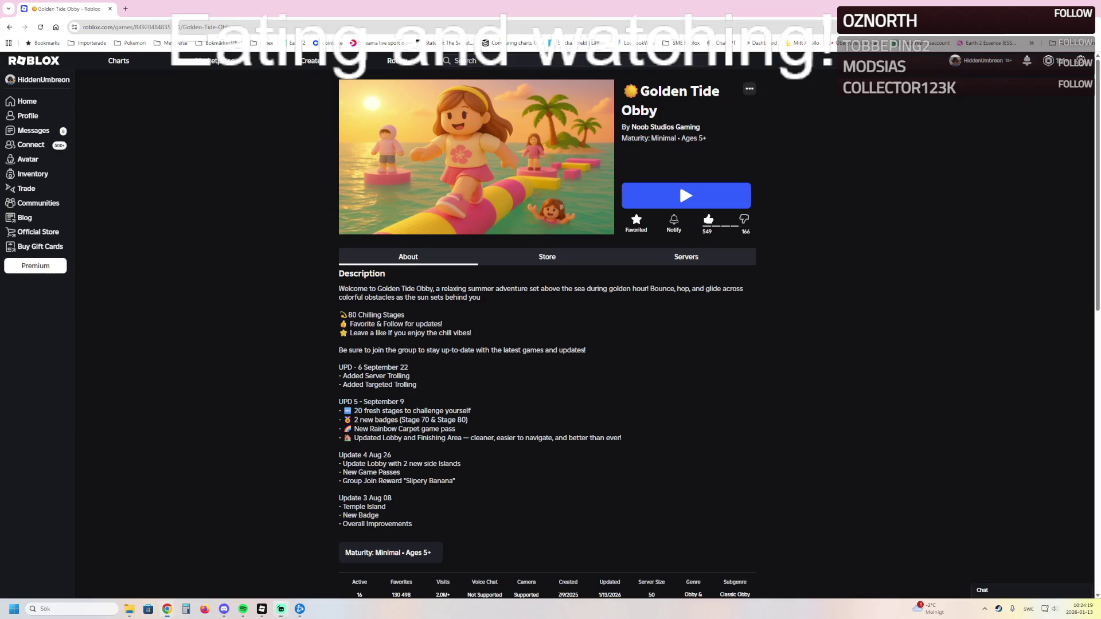
Open View Analytics from the game's options menu, then go to Engagement > Badges
left_click(749, 89)
left_click(732, 125)
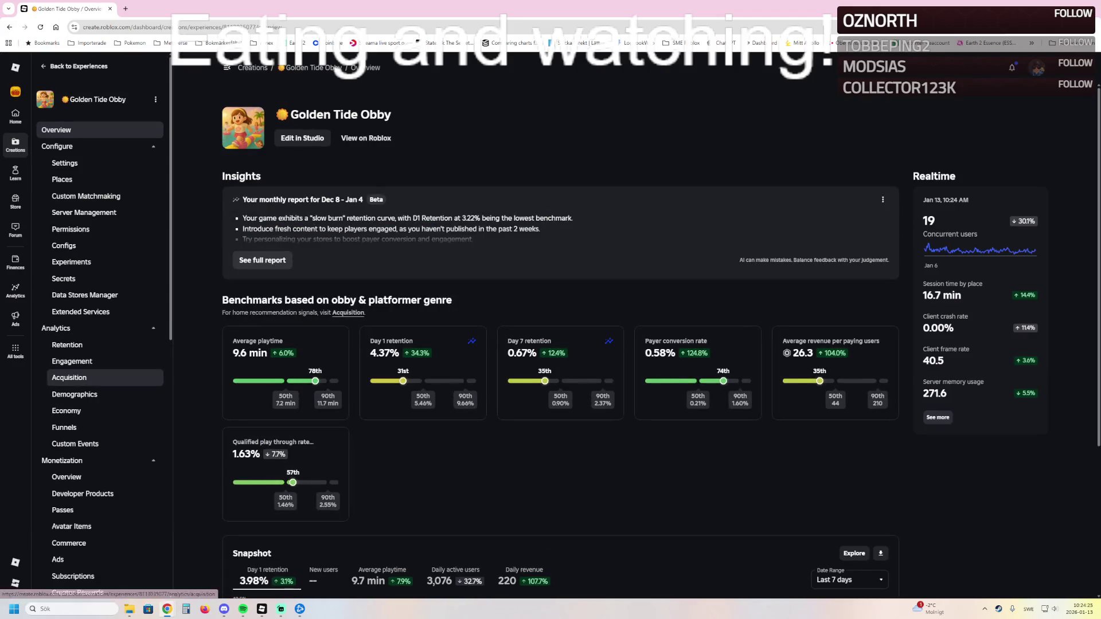
scroll(86, 493, "down", 4)
scroll(86, 493, "down", 5)
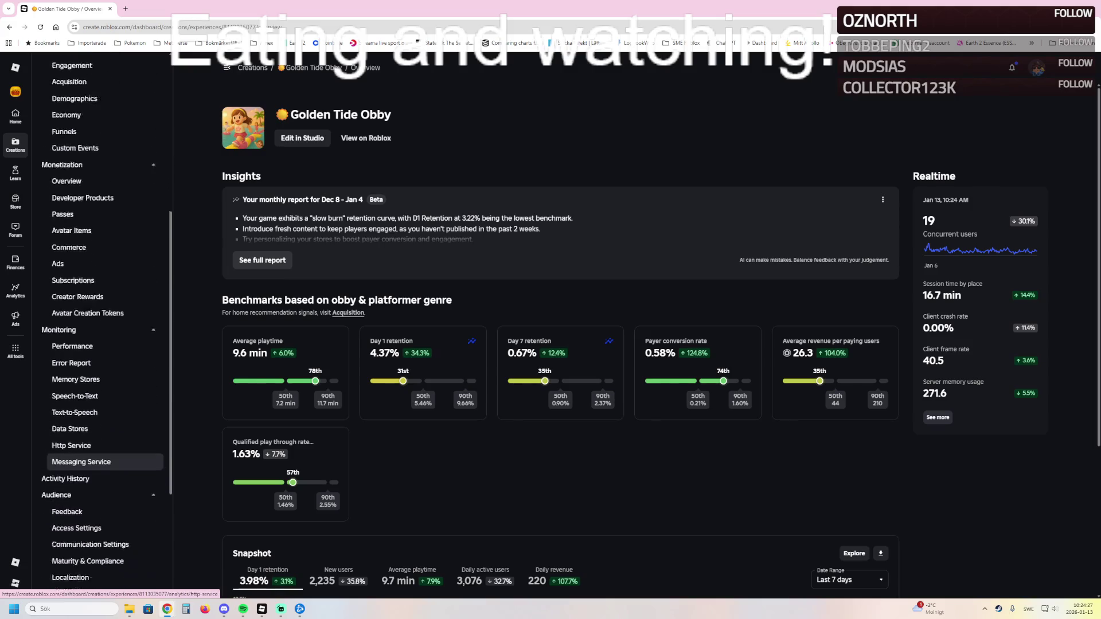
left_click(86, 483)
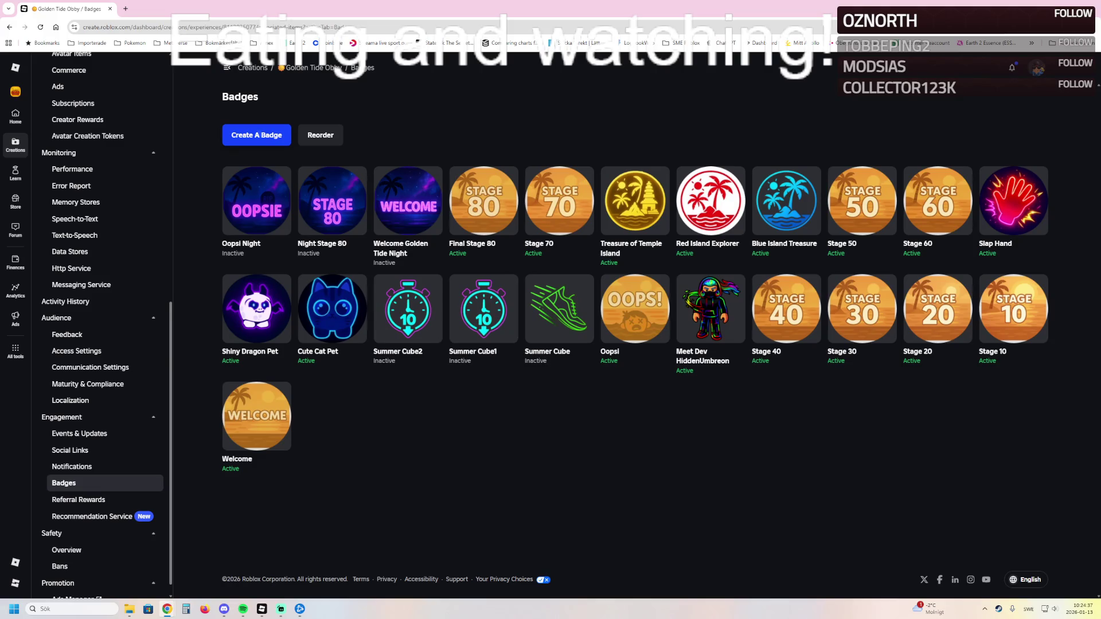
Start a new badge named 'Stage 90' with description 'You have reached stage 90'
left_click(256, 134)
left_click(630, 249)
type("Sr")
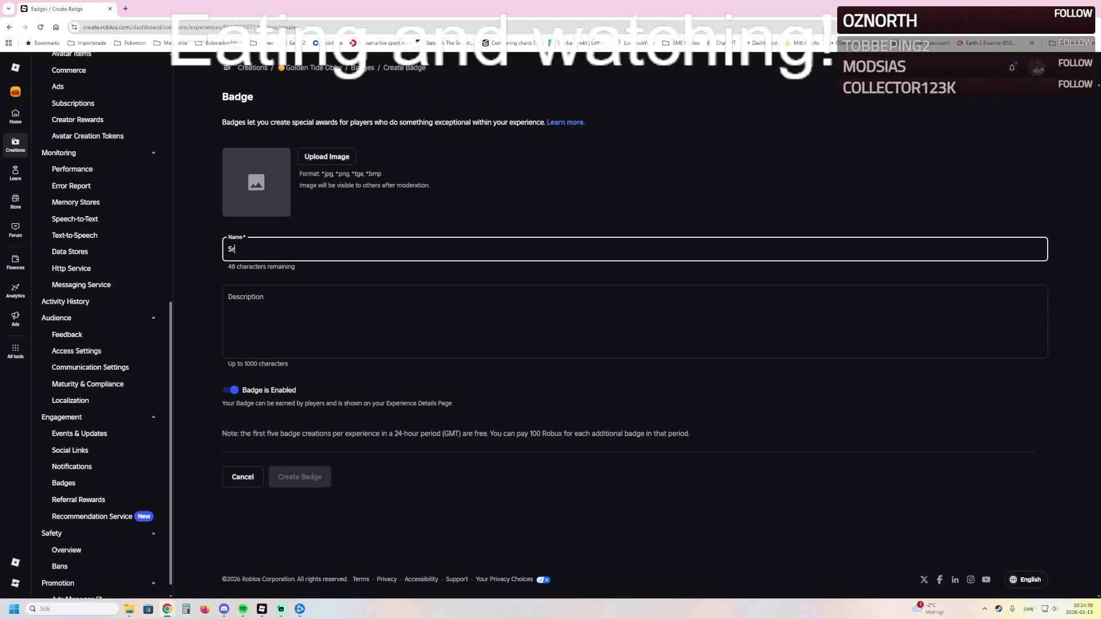
key("BackSpace")
type("tage 90")
key("Tab")
type("You have ")
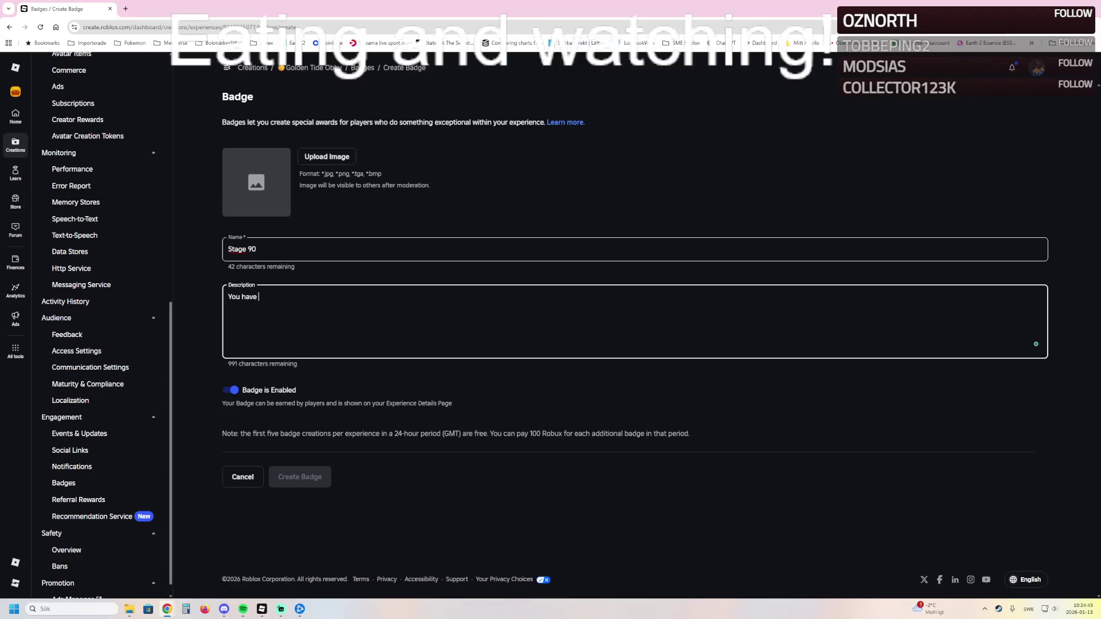
type("reached stage 9")
type("0")
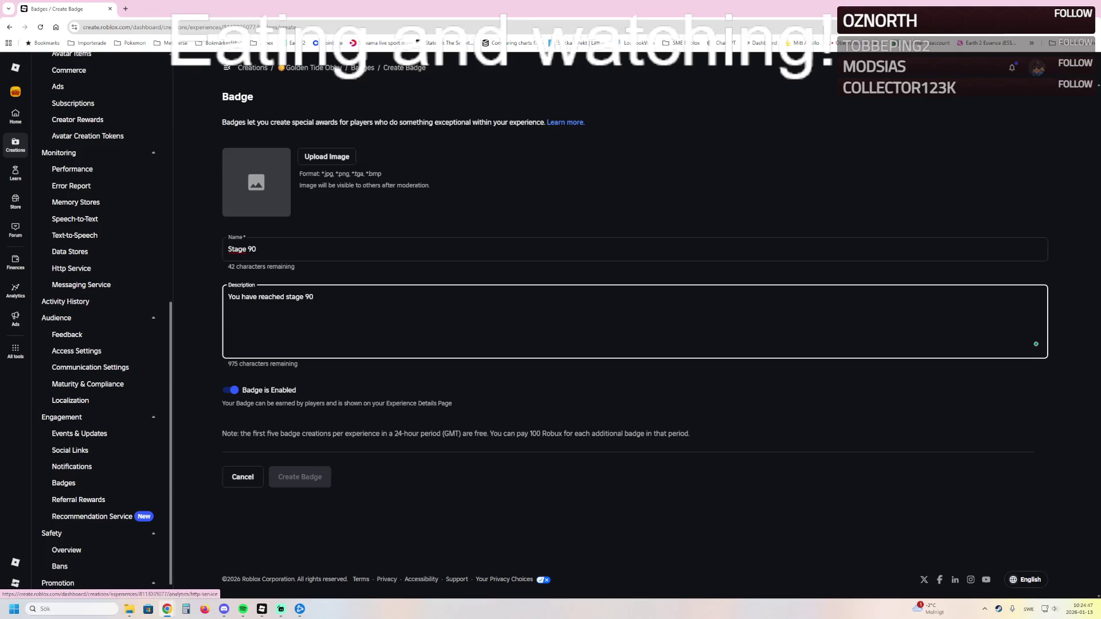
Upload the Stage 90 image, disable the badge, and create it
left_click(326, 156)
key("Escape")
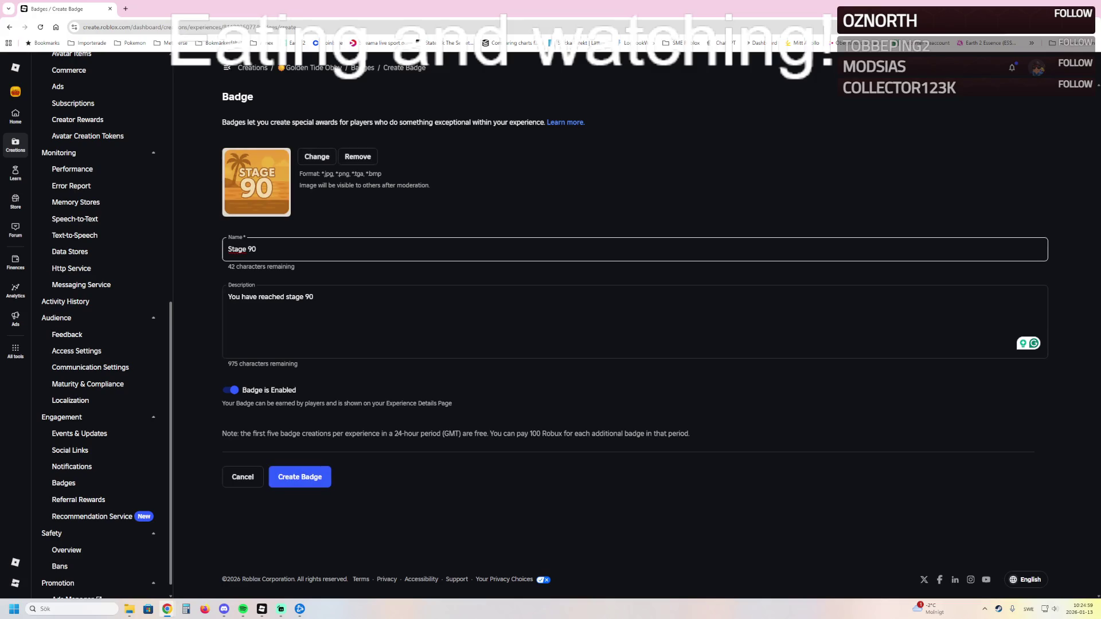
left_click(229, 390)
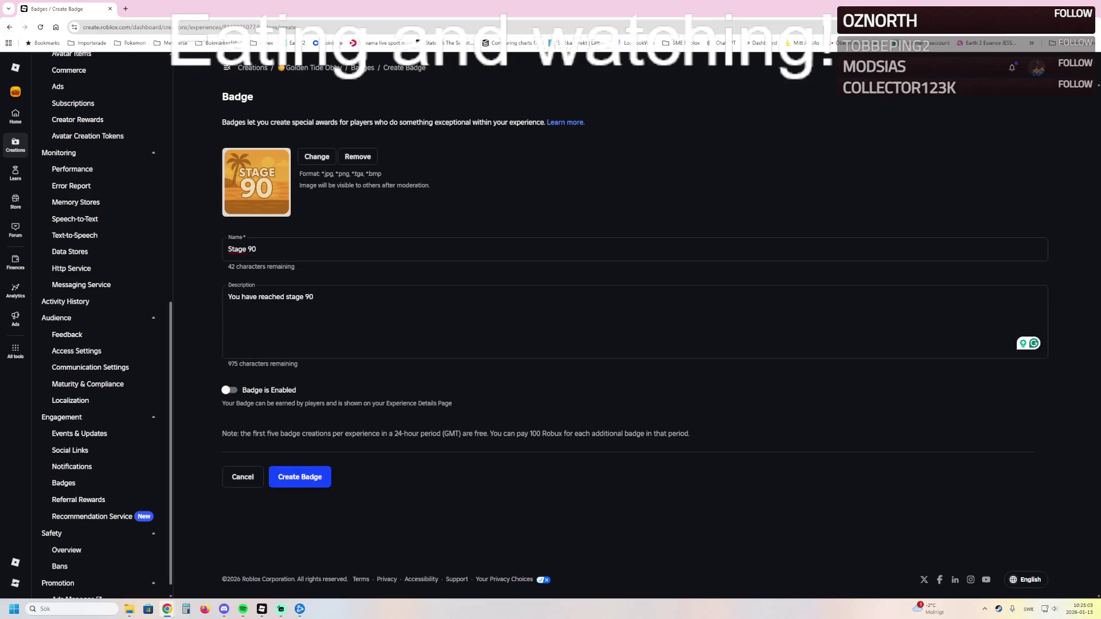
left_click(300, 476)
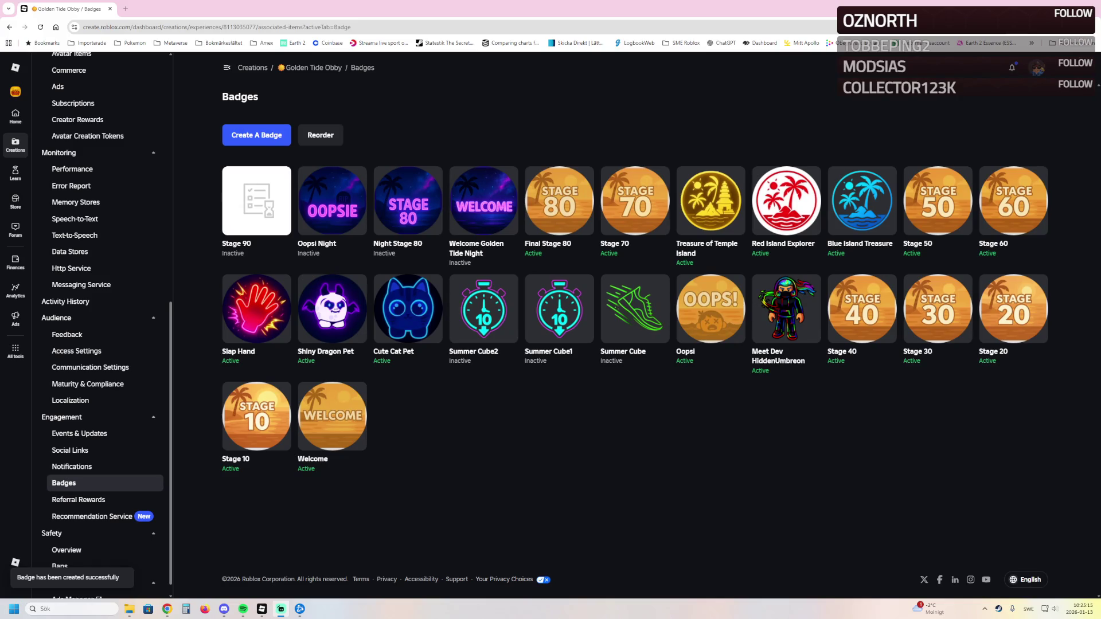
left_click(256, 135)
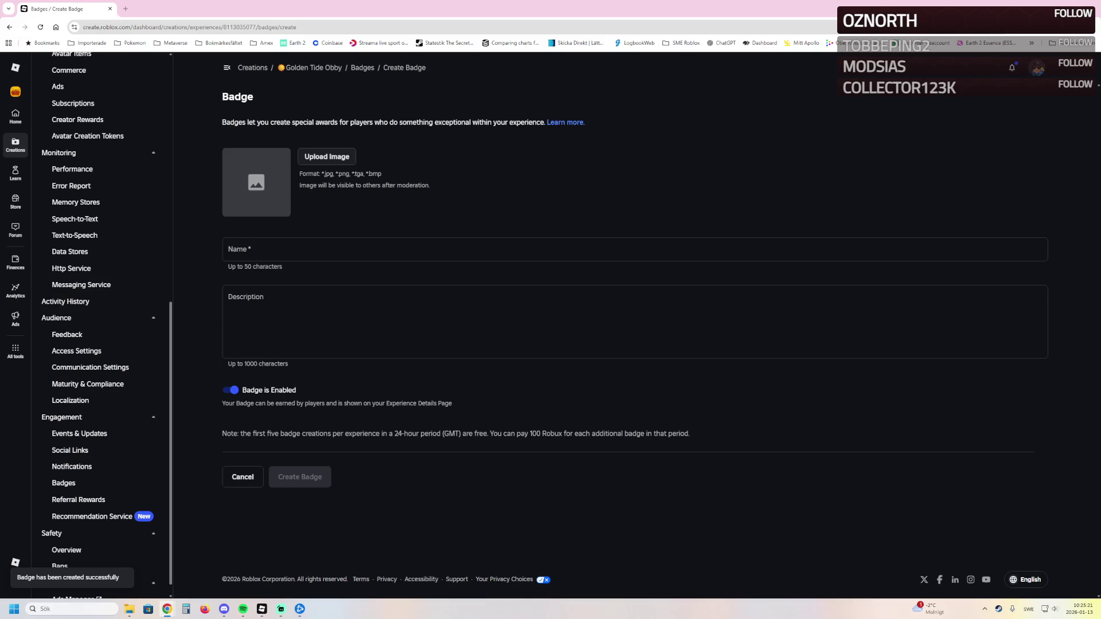
Name the badge 'Stage 100', describe it 'You have reached stage 100', disable it, and create it
triple_click(248, 248)
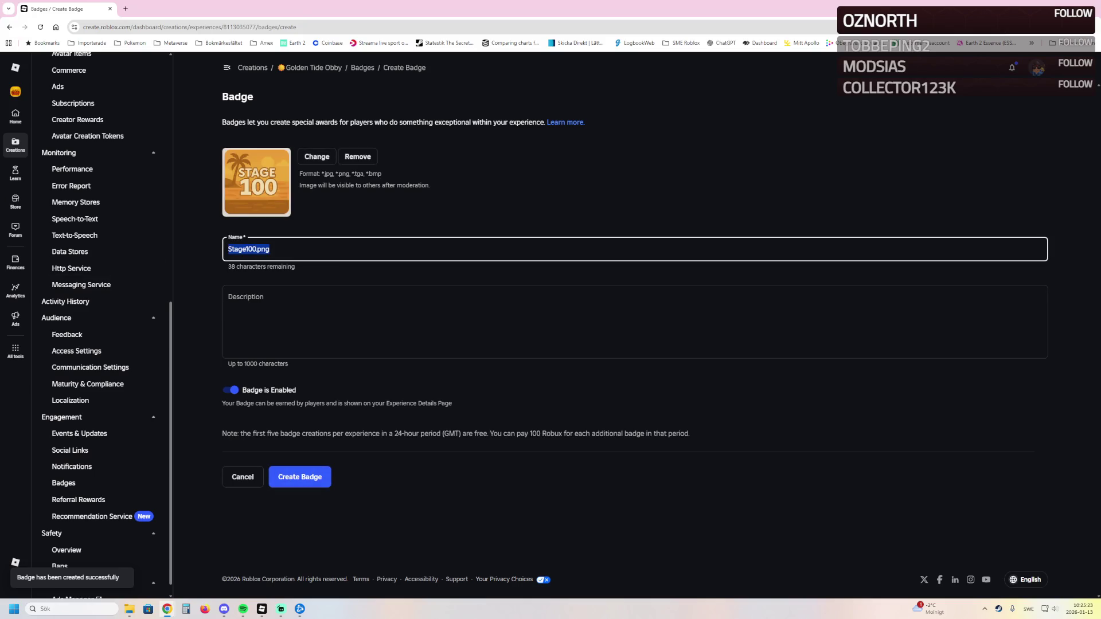
type("Stage 100")
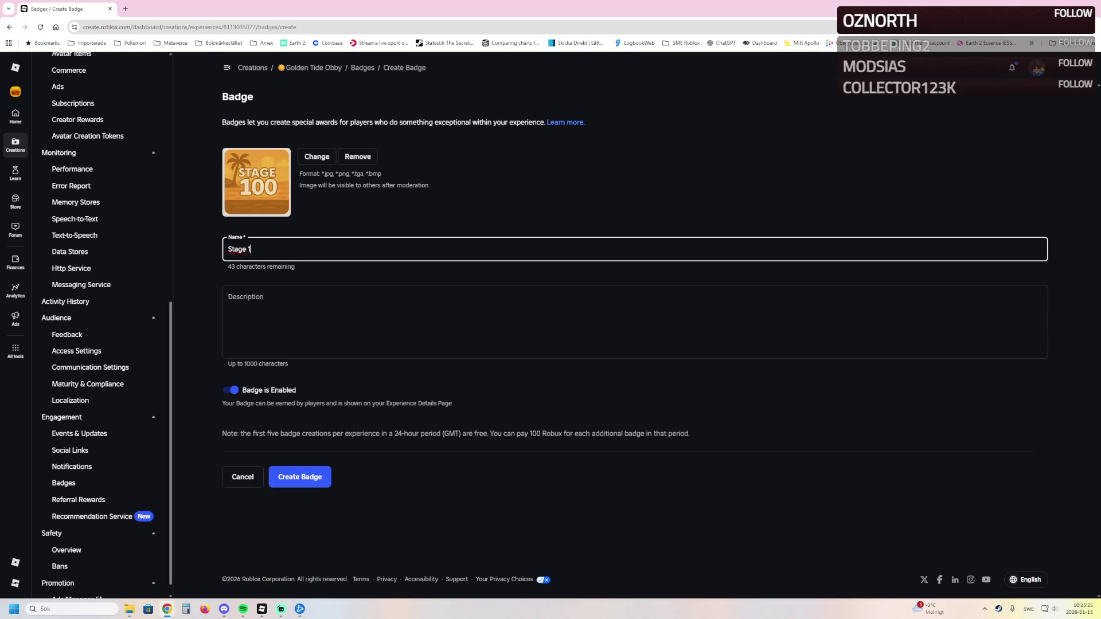
left_click(228, 297)
type("You ")
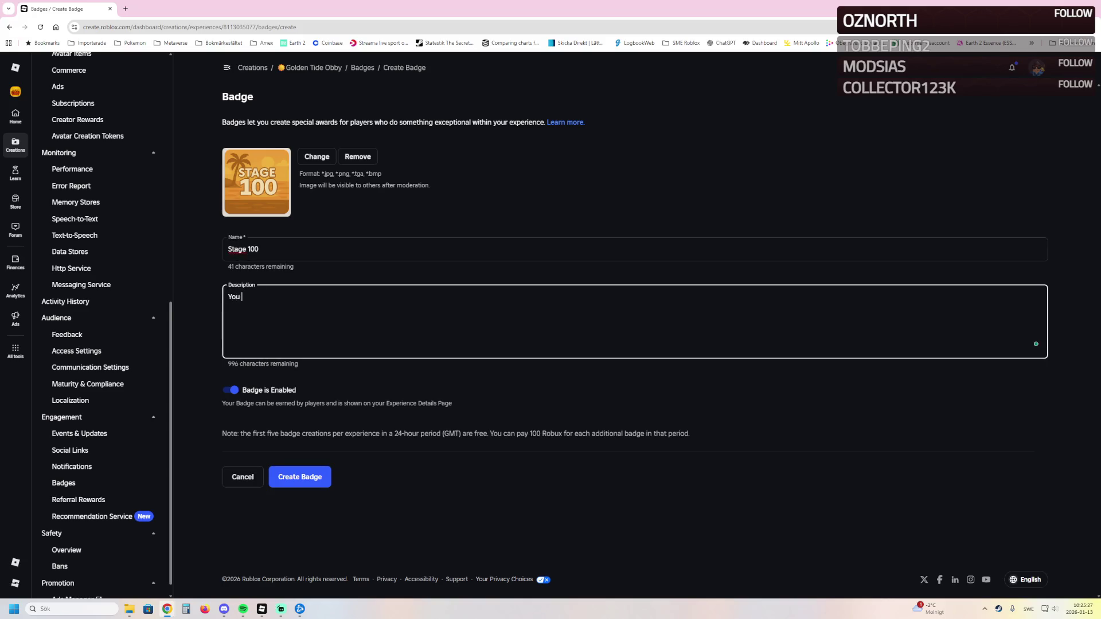
type("have reached Stage")
type(" 100")
key("BackSpace")
type("s")
left_click(229, 390)
left_click(300, 477)
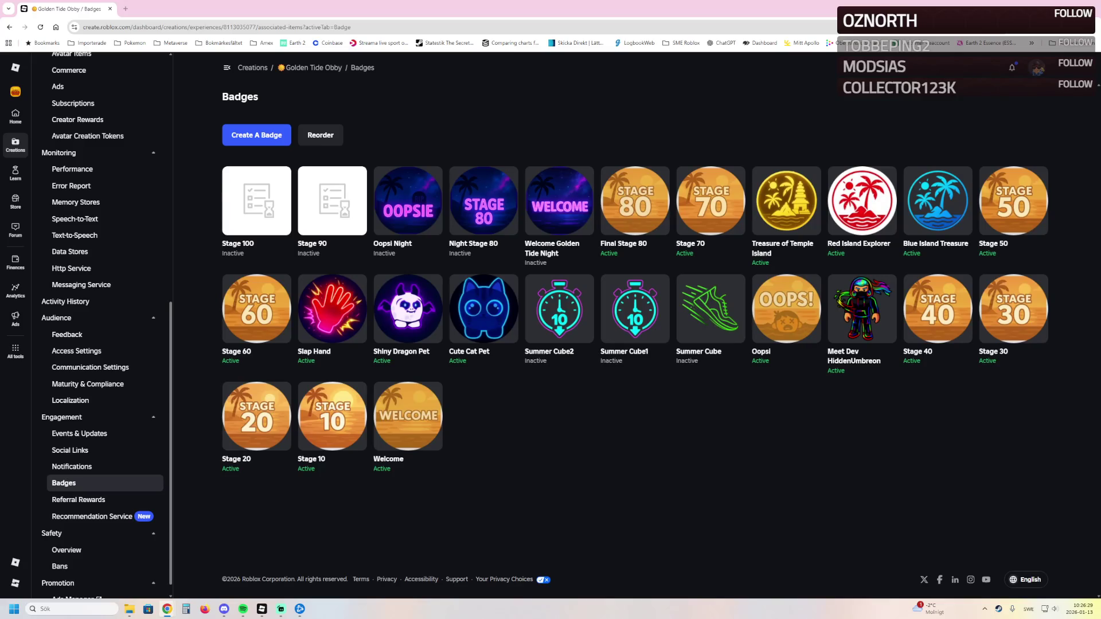
Switch back to the Roblox Studio window and scroll down the Explorer tree
mouse_move(262, 609)
left_click(246, 565)
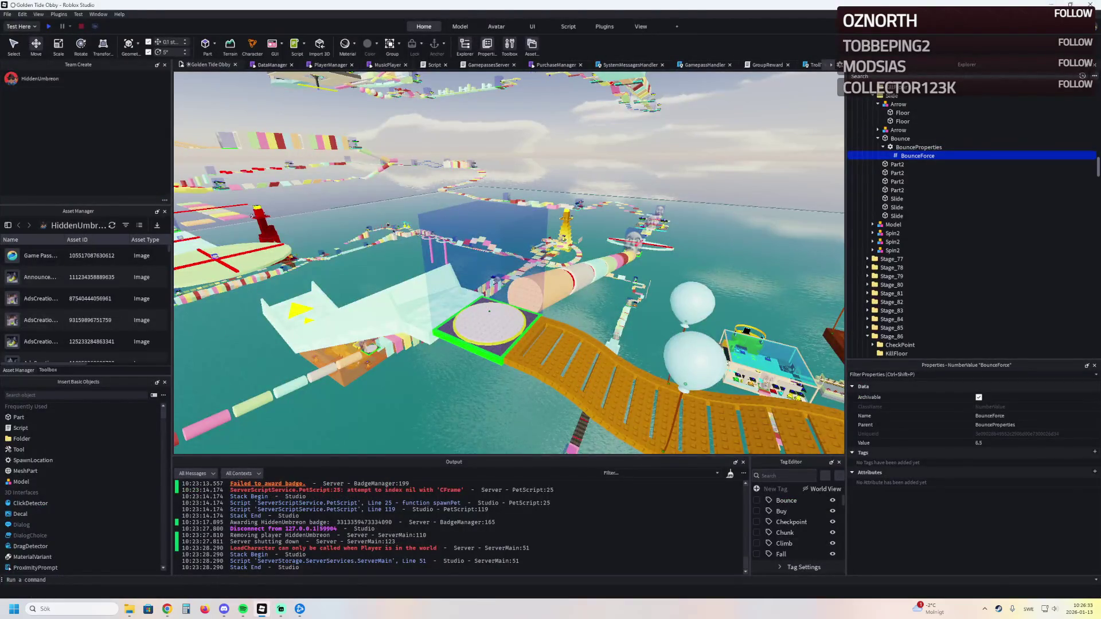
scroll(918, 143, "down", 10)
scroll(917, 130, "down", 12)
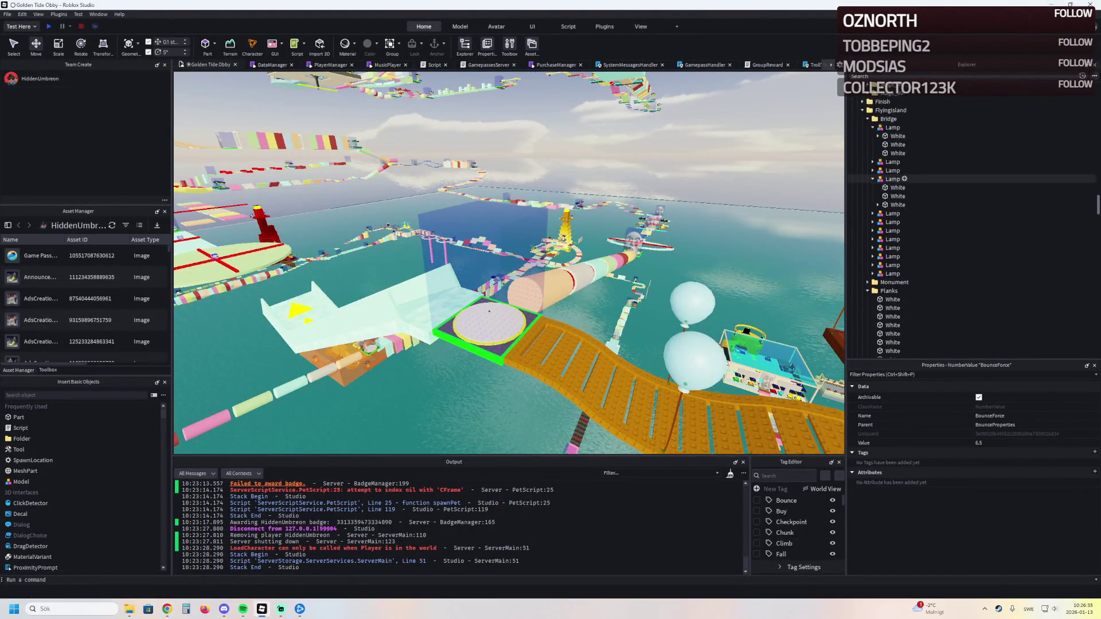
scroll(902, 130, "down", 1)
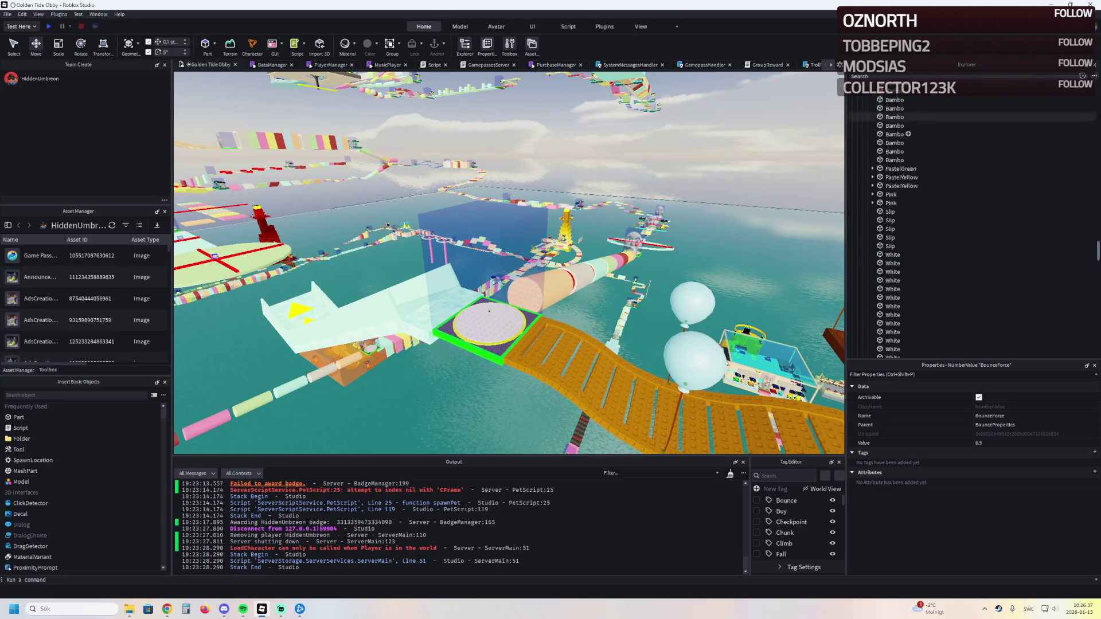